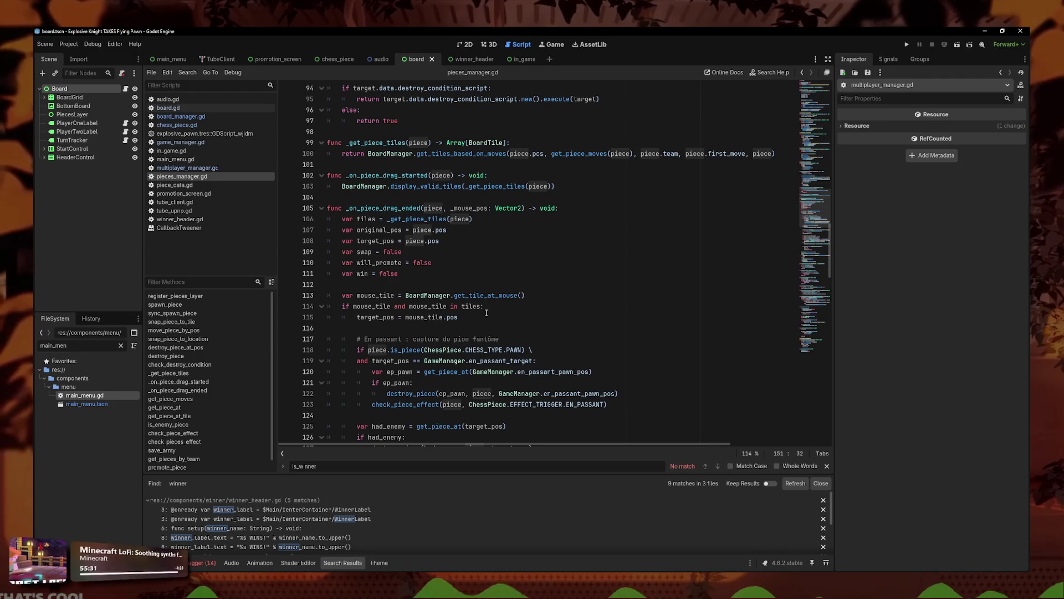
# Step: Undo the win-flag edits in pieces_manager.gd, restoring set_winner with its piece argument
pyautogui.scroll(-11, 486, 312)
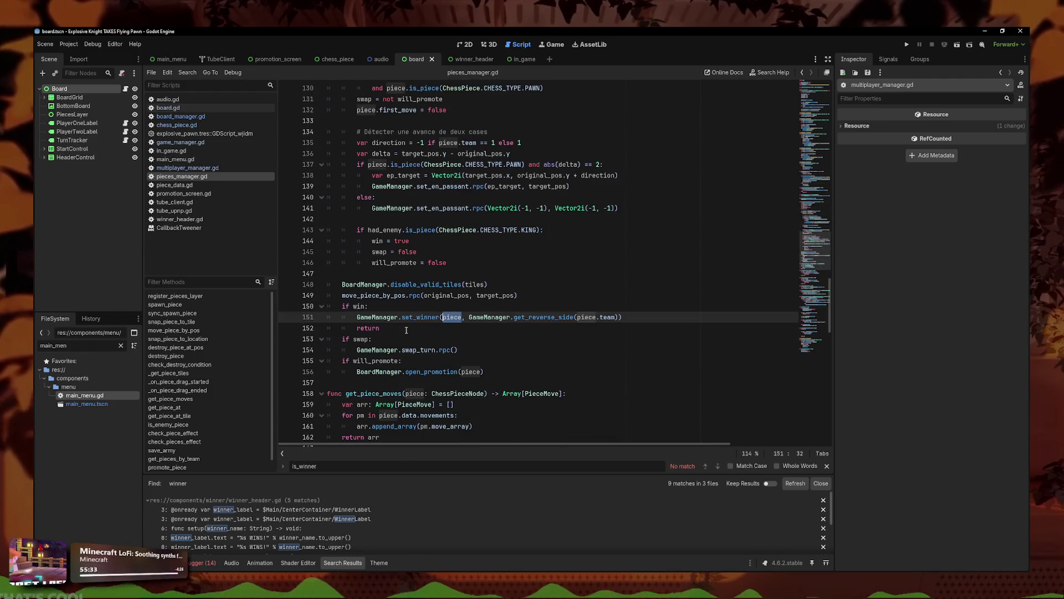
pyautogui.moveTo(406, 330); pyautogui.dragTo(292, 311)
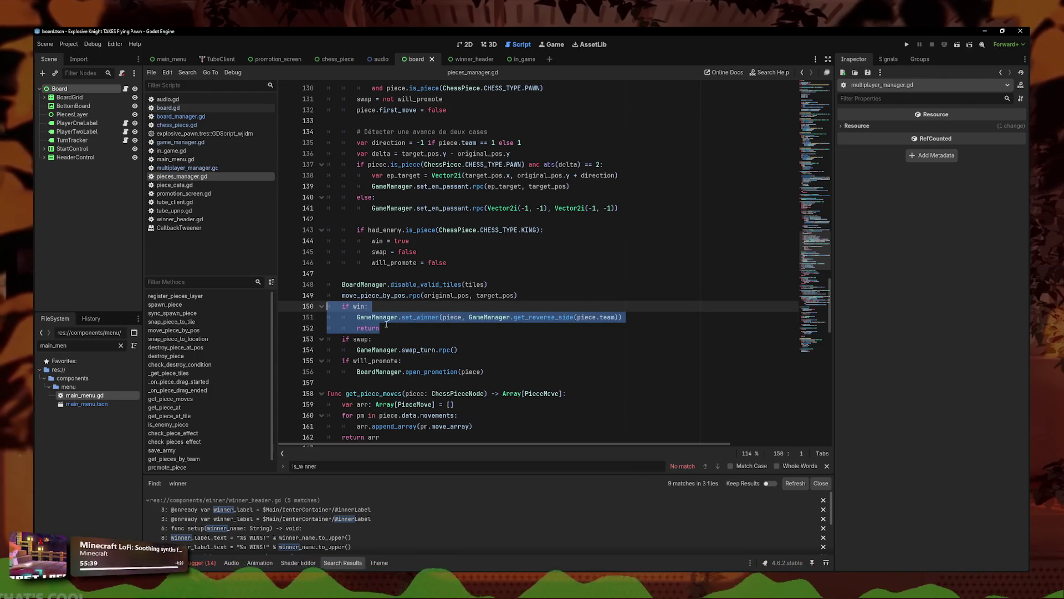
pyautogui.hotkey('ctrl', 'z')
pyautogui.hotkey('ctrl', 'z')
pyautogui.hotkey('ctrl', 'z')
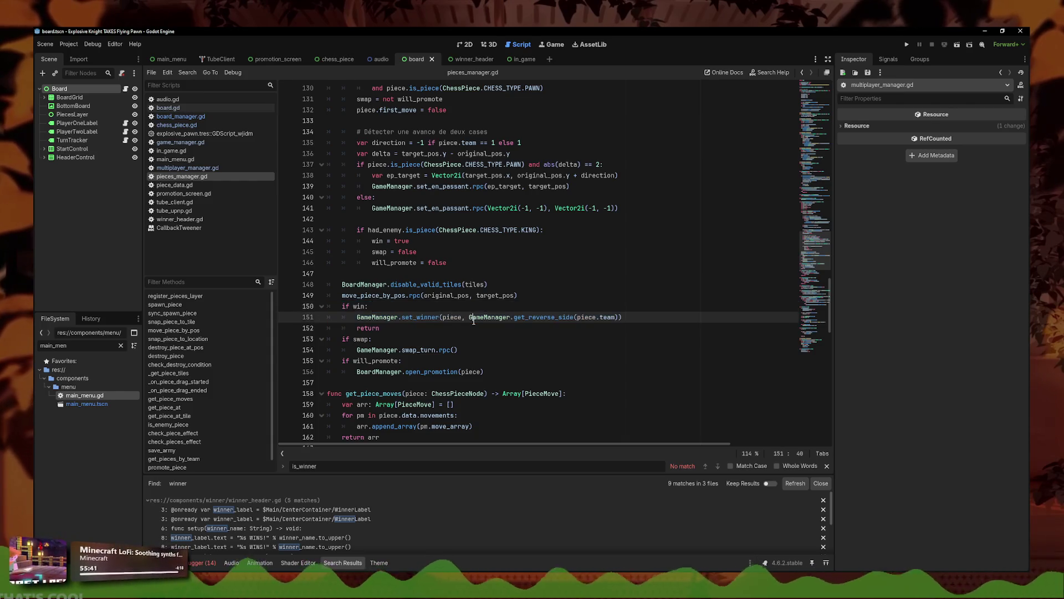
pyautogui.hotkey('ctrl', 'z')
pyautogui.hotkey('ctrl', 'z')
pyautogui.hotkey('ctrl', 'z')
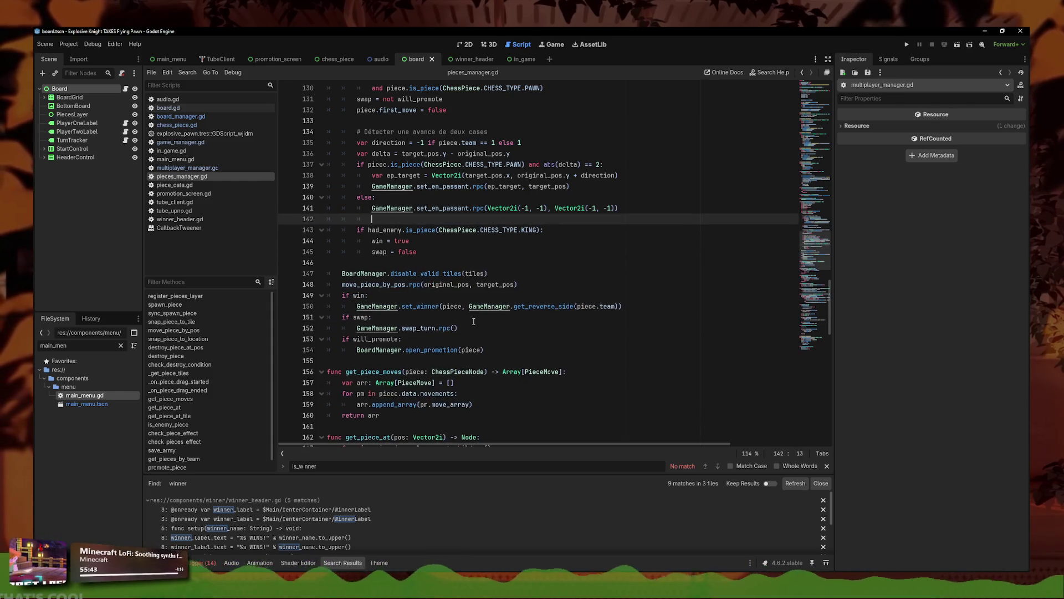
pyautogui.hotkey('ctrl', 'z')
pyautogui.hotkey('ctrl', 'z')
pyautogui.hotkey('ctrl', 'z')
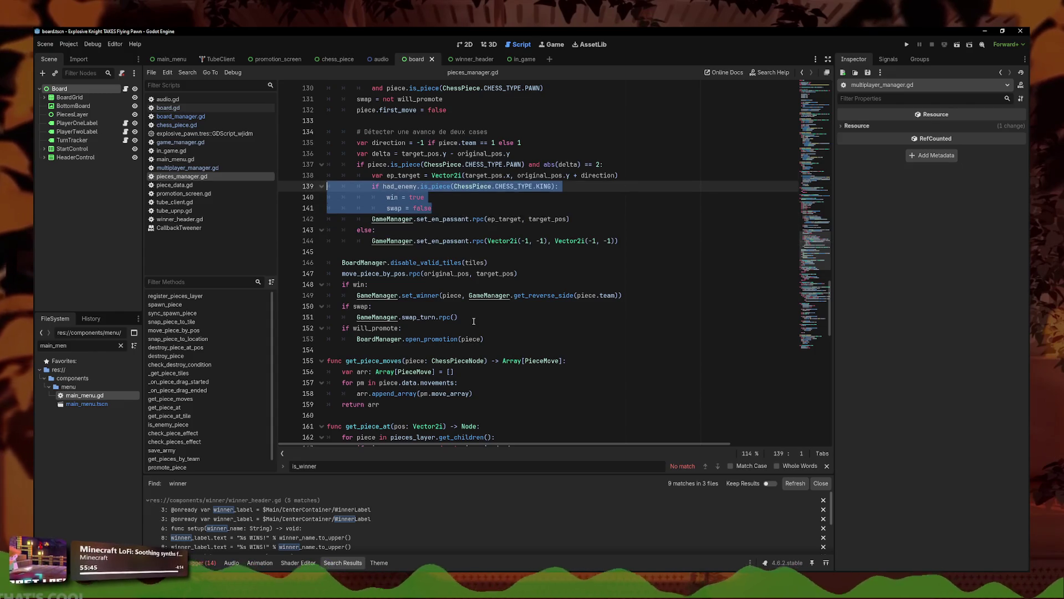
pyautogui.hotkey('ctrl', 'z')
pyautogui.hotkey('ctrl', 'z')
pyautogui.hotkey('ctrl', 'z')
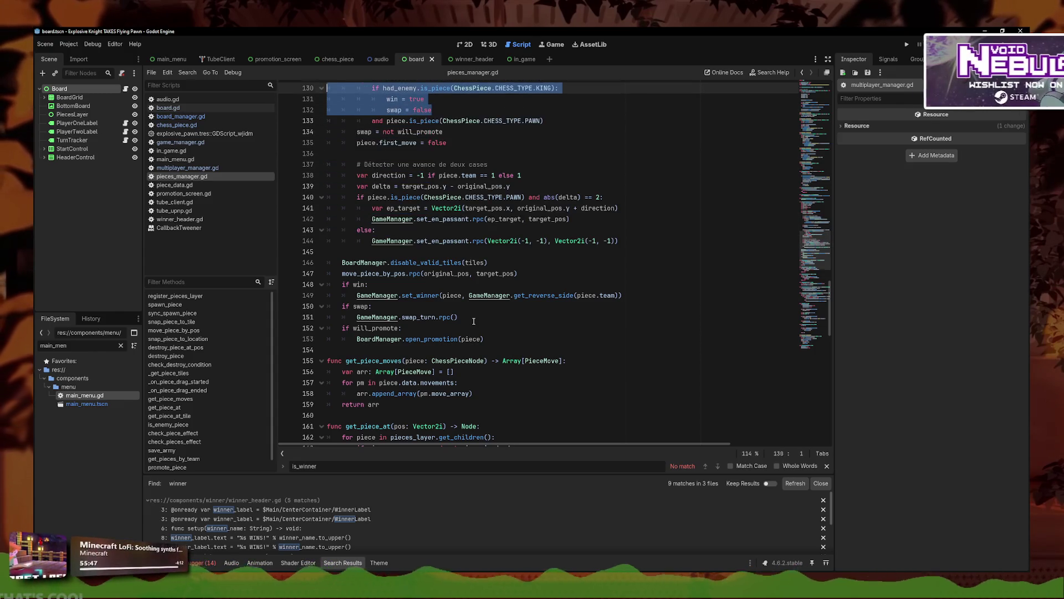
pyautogui.hotkey('ctrl', 'z')
pyautogui.hotkey('ctrl', 'z')
pyautogui.hotkey('ctrl', 'z')
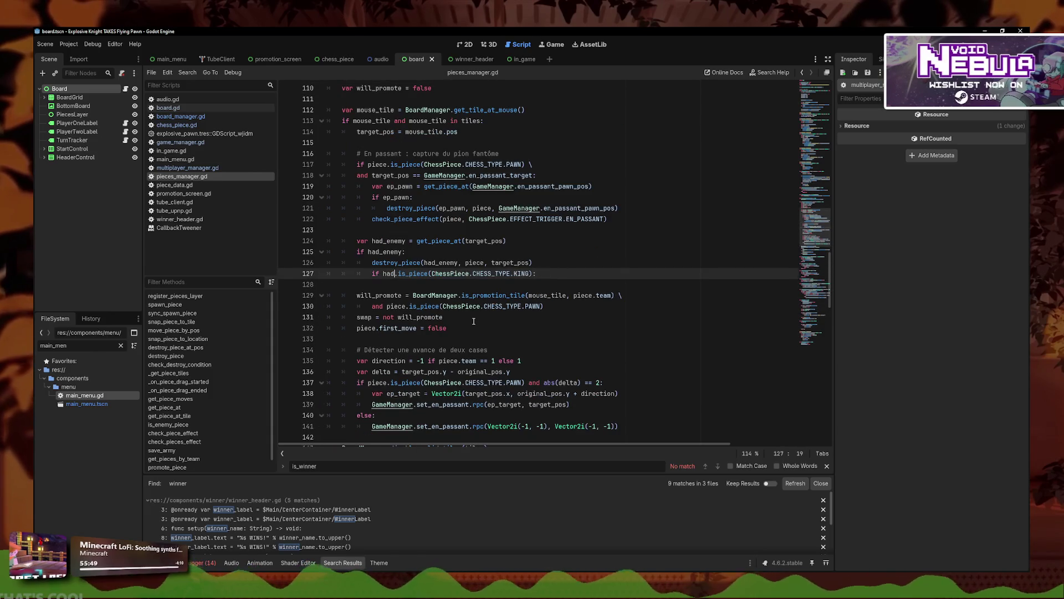
pyautogui.hotkey('ctrl', 'z')
pyautogui.hotkey('ctrl', 'z')
pyautogui.hotkey('ctrl', 'z')
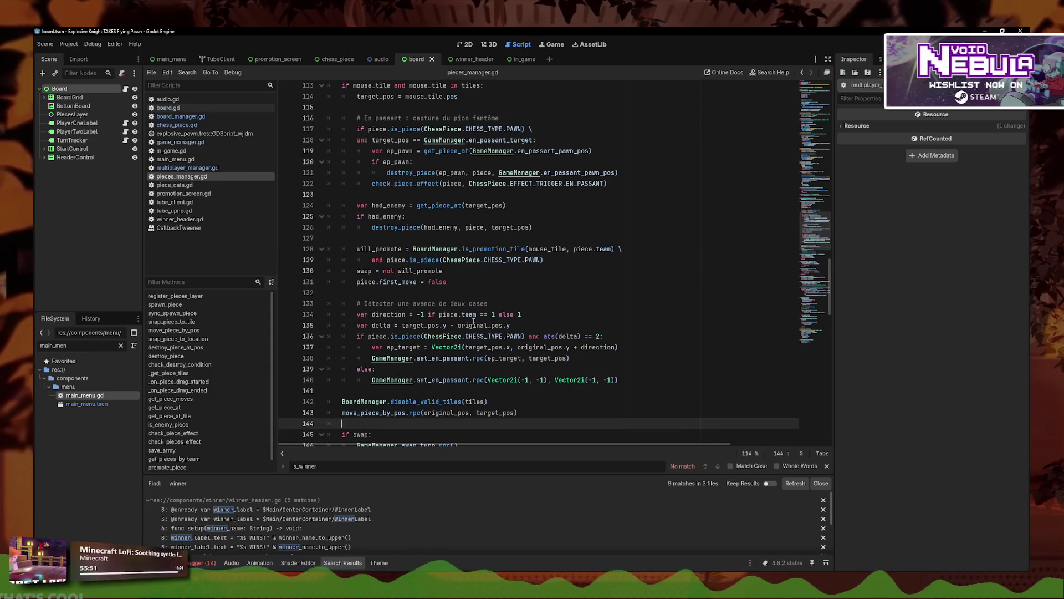
pyautogui.hotkey('ctrl', 'z')
pyautogui.hotkey('ctrl', 'z')
pyautogui.hotkey('ctrl', 'z')
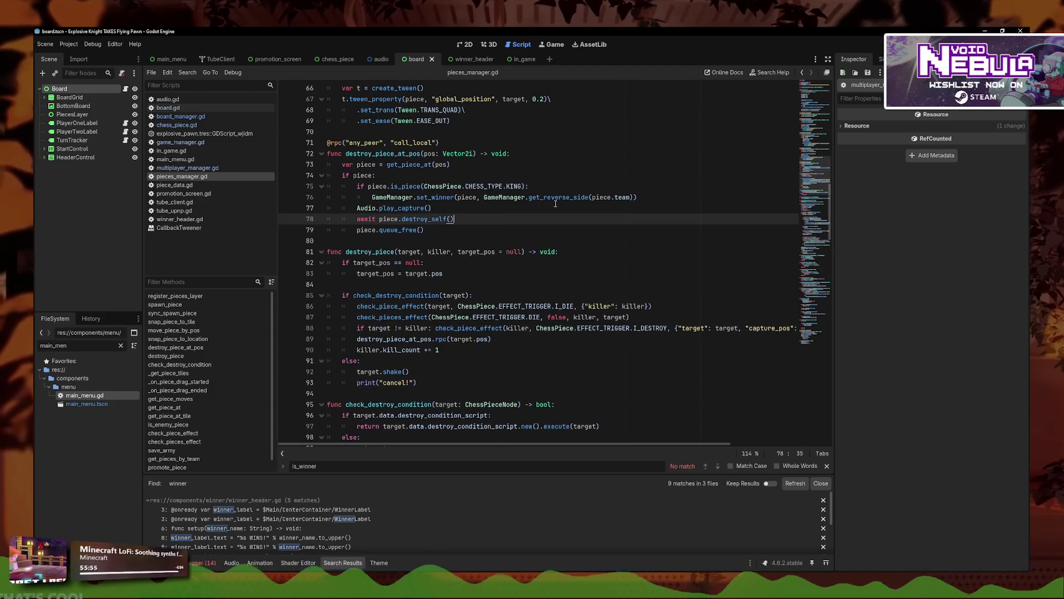
# Step: Run the game with F5 to test the restored code, then stop it
pyautogui.click(471, 198)
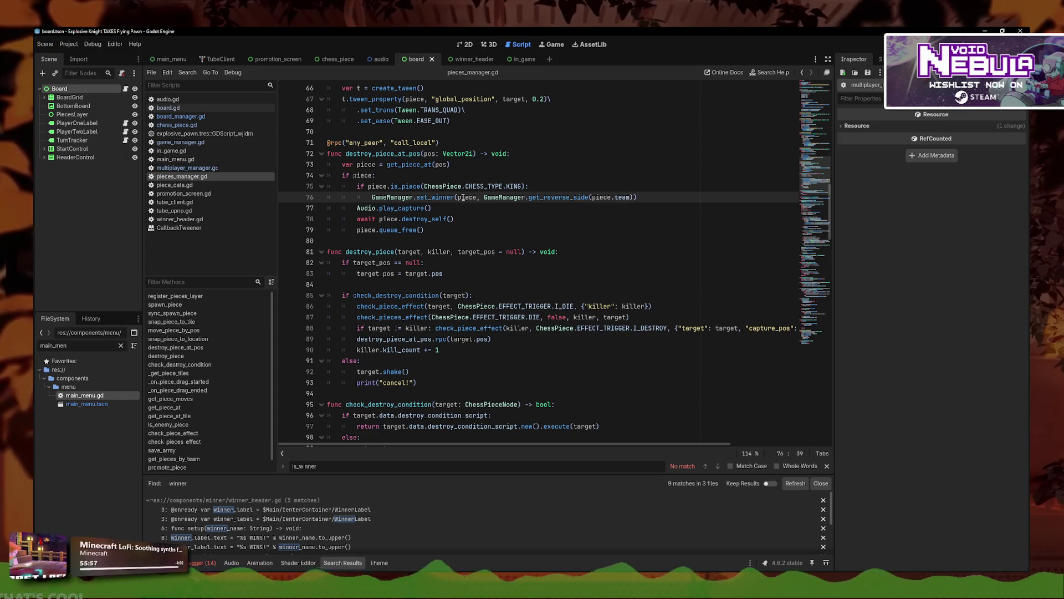
pyautogui.click(677, 196)
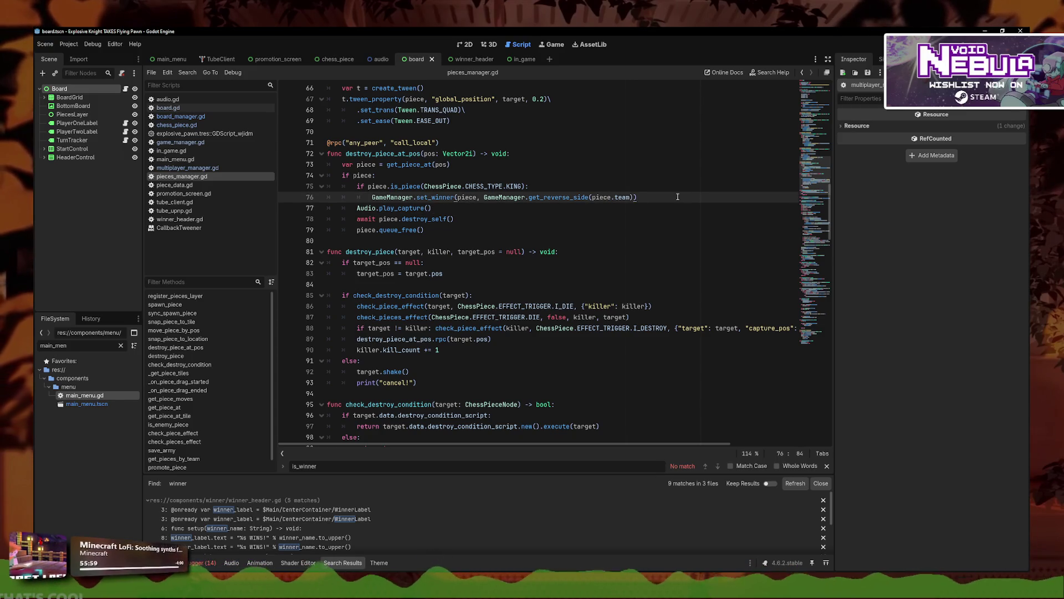
pyautogui.press('F5')
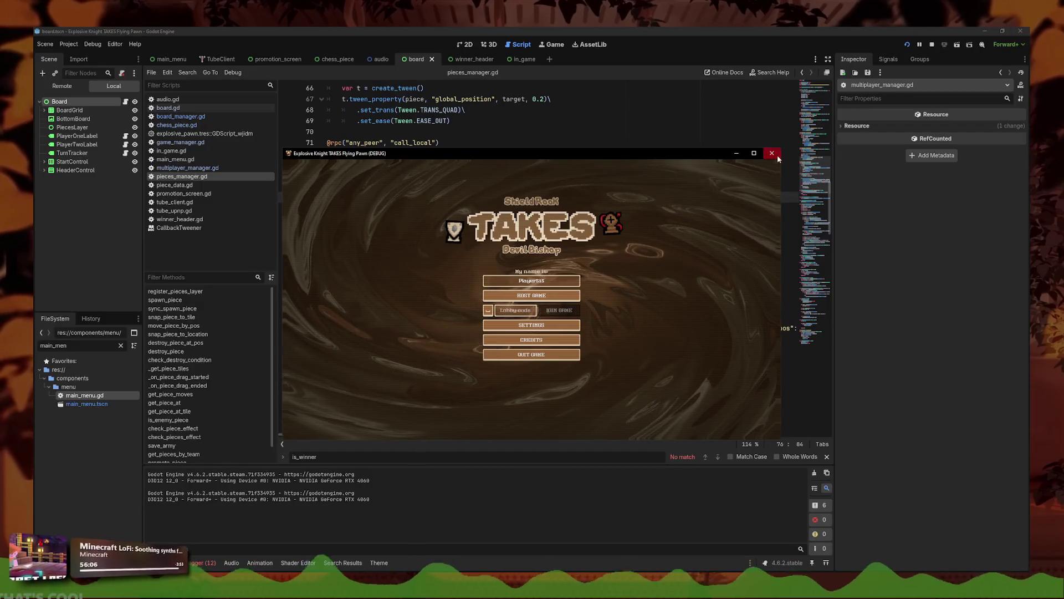
pyautogui.click(771, 153)
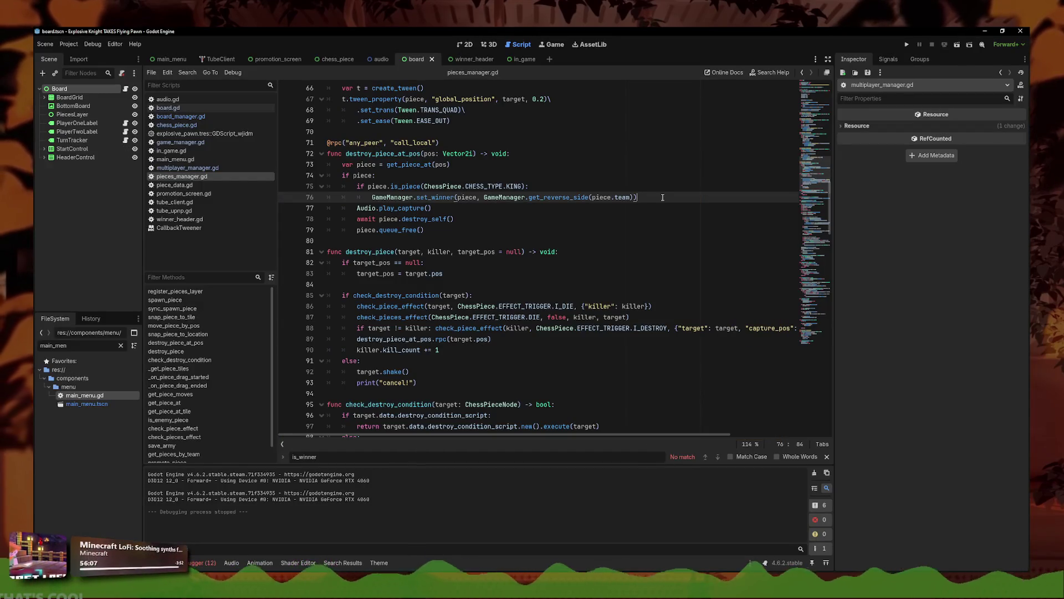
# Step: Replace the set_winner call on line 76 with GameManager.call_winner
pyautogui.moveTo(665, 197); pyautogui.dragTo(417, 198)
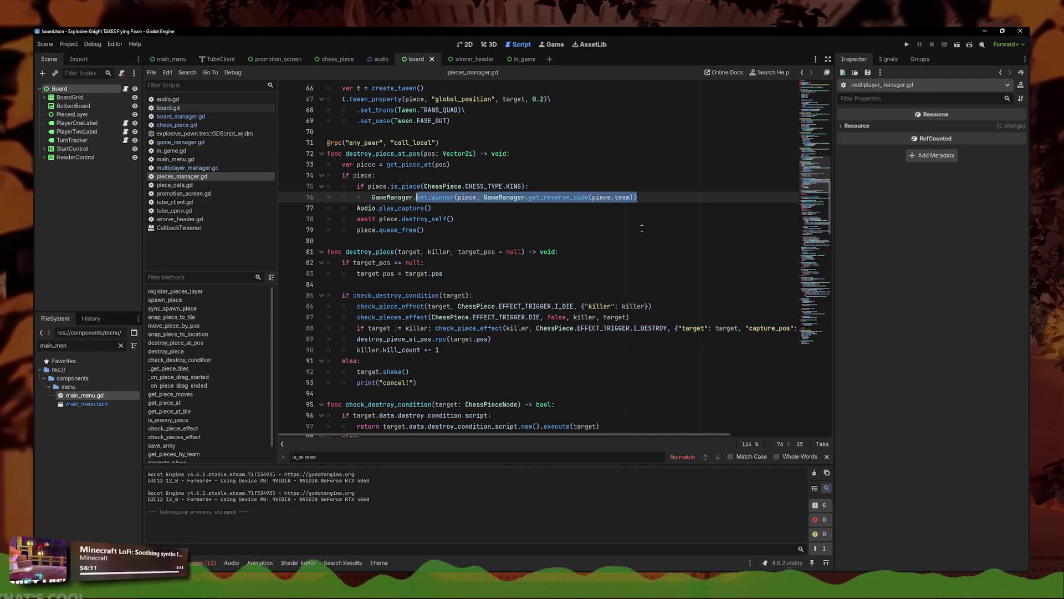
pyautogui.scroll(1, 479, 233)
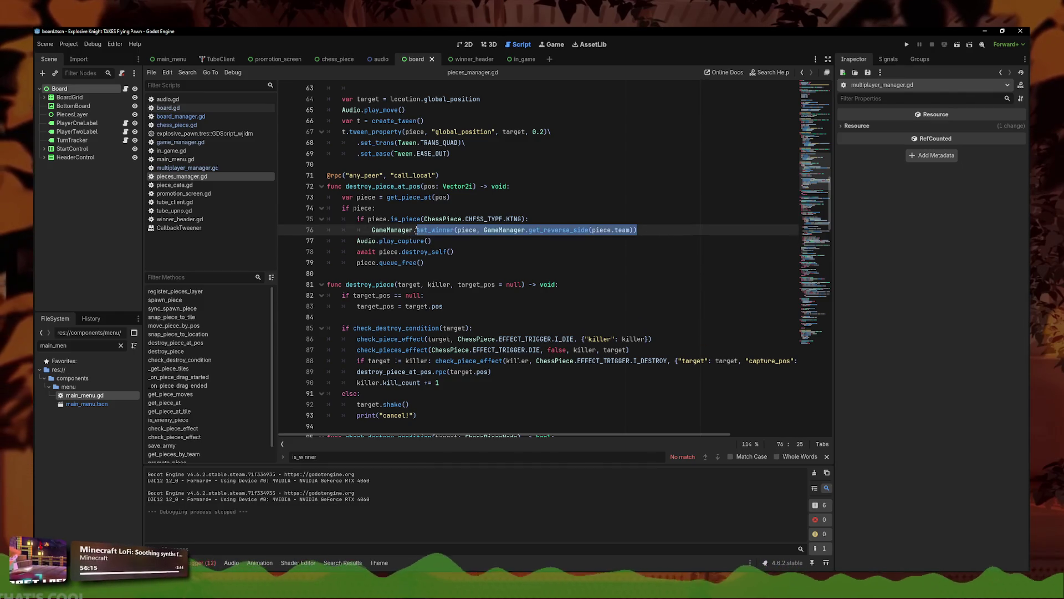
pyautogui.write('call_win')
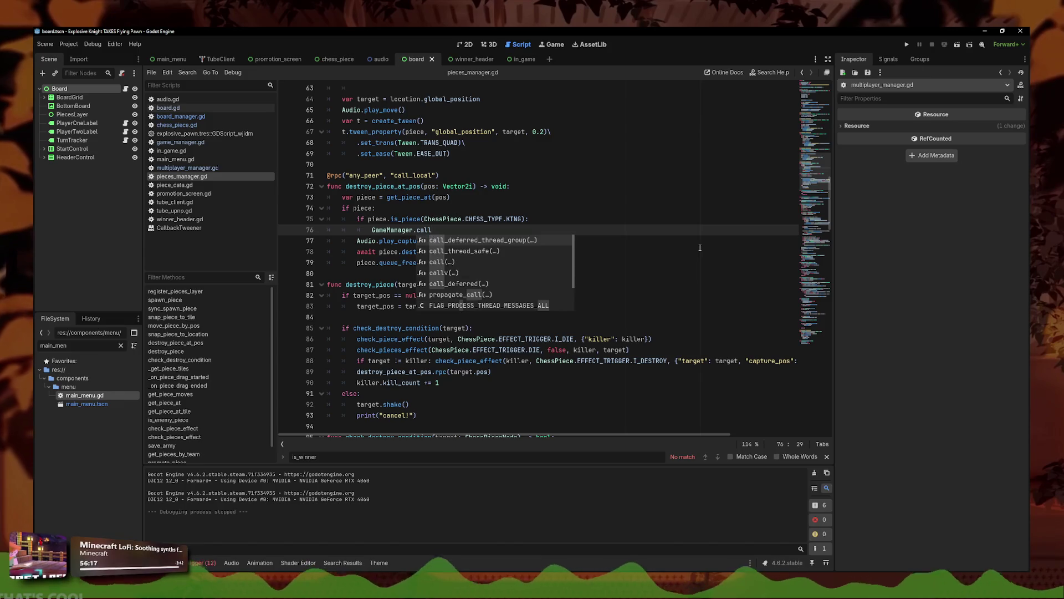
pyautogui.write('ner(')
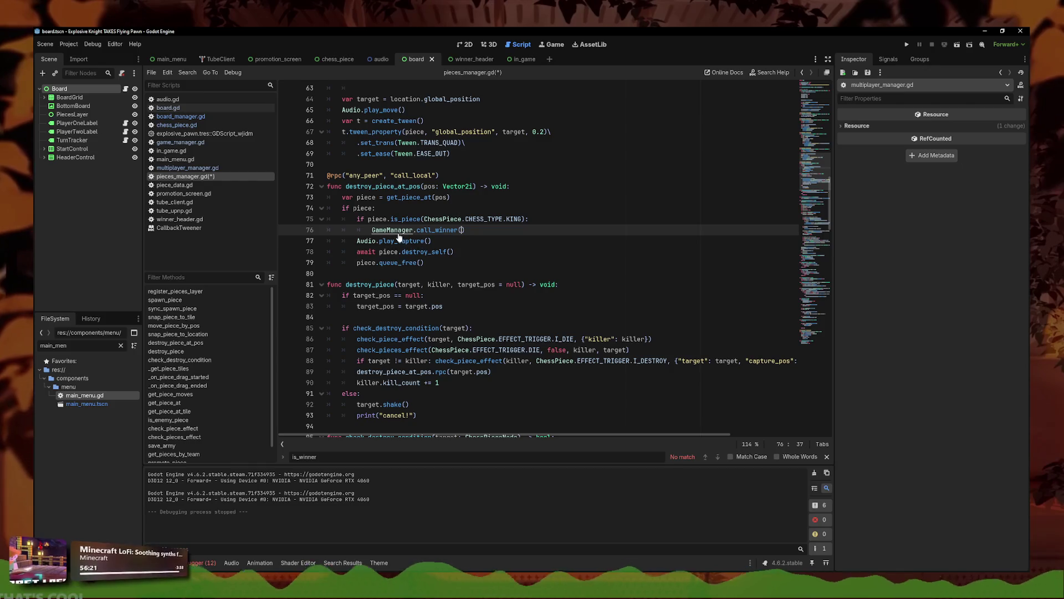
pyautogui.write('rp')
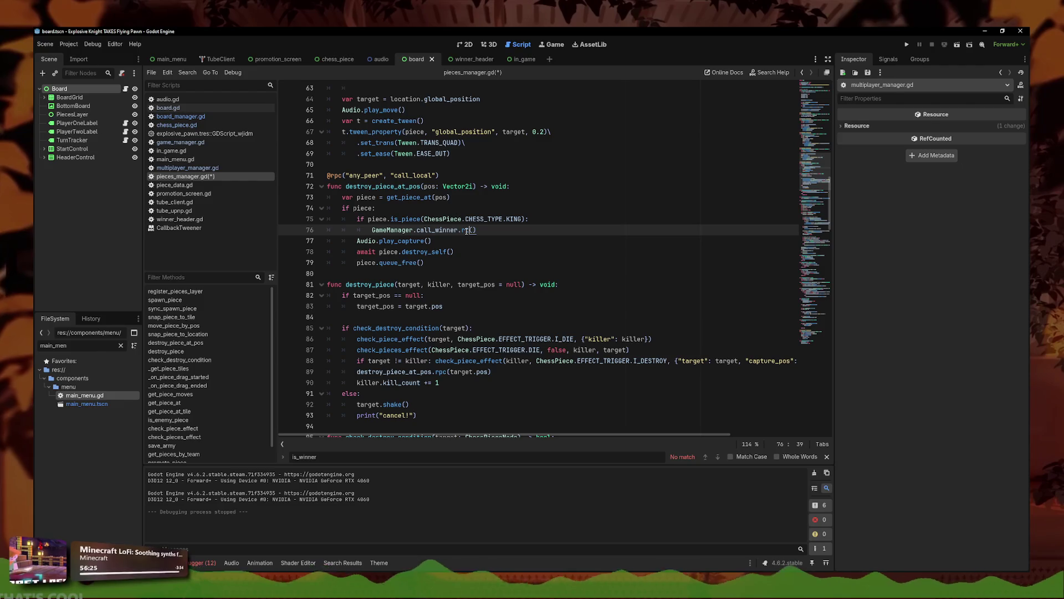
pyautogui.press('BackSpace')
pyautogui.press('BackSpace')
pyautogui.press('BackSpace')
pyautogui.write('.rtc')
# Step: Fix the 'rtc' typo to 'rpc' with Find and save pieces_manager.gd
pyautogui.hotkey('ctrl', 'f')
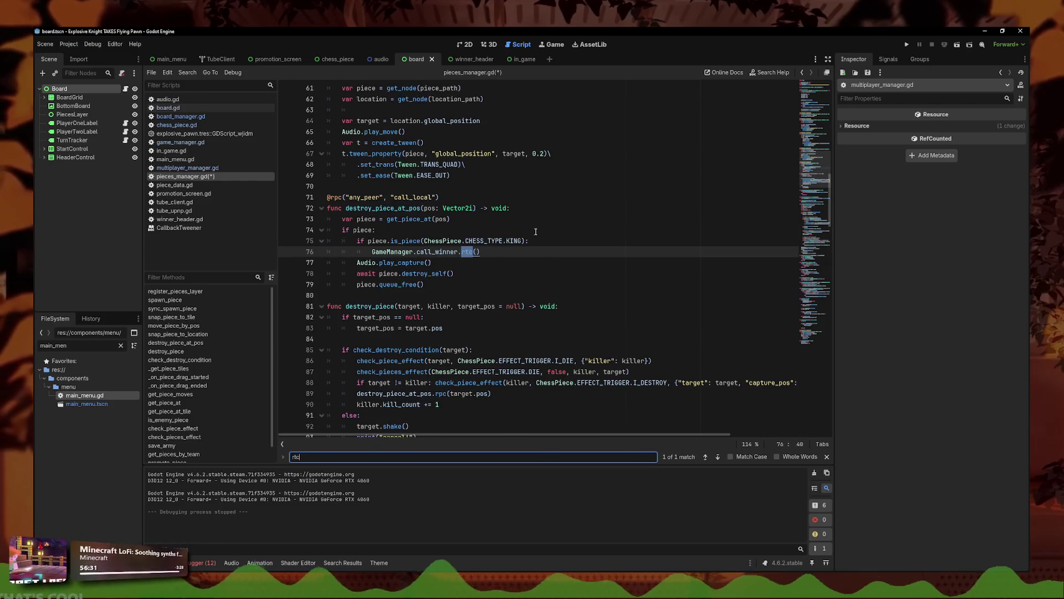
pyautogui.press('BackSpace')
pyautogui.press('BackSpace')
pyautogui.write('pc')
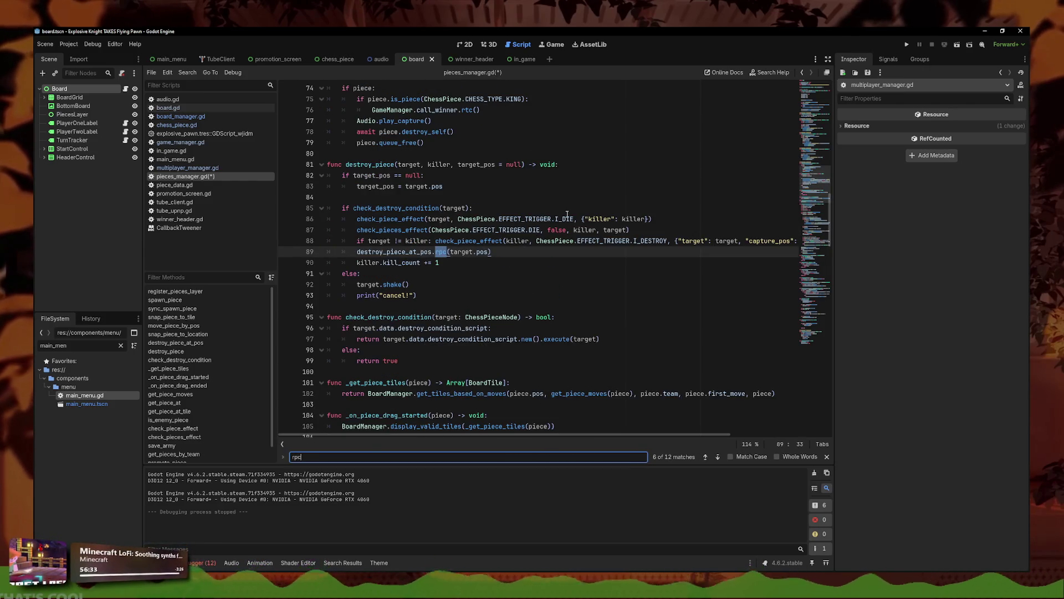
pyautogui.press('BackSpace')
pyautogui.press('BackSpace')
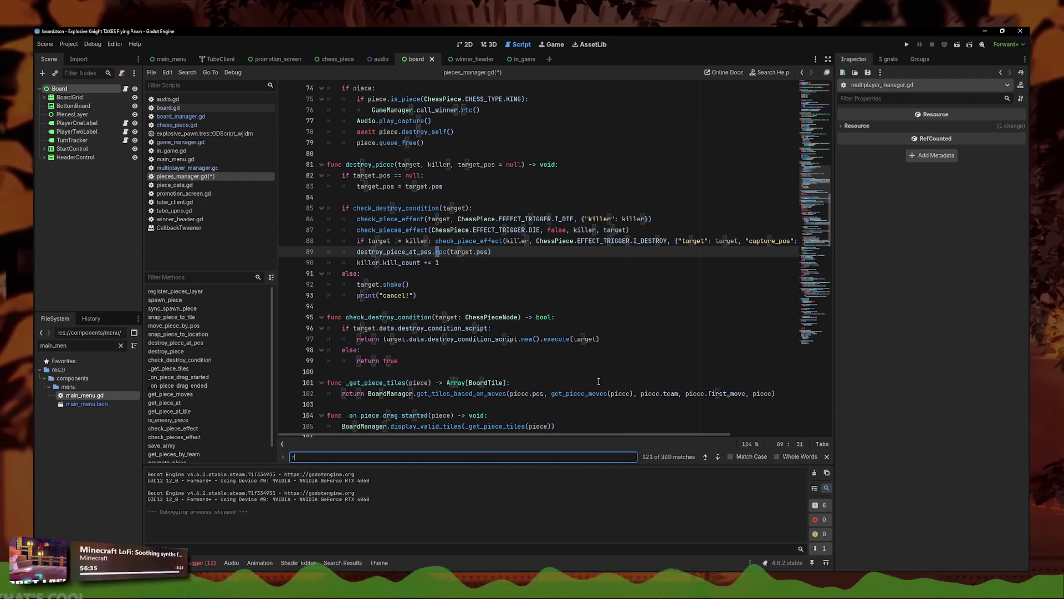
pyautogui.write('tc')
pyautogui.click(470, 252)
pyautogui.press('BackSpace')
pyautogui.write('p')
pyautogui.hotkey('ctrl', 's')
# Step: Review the call_winner.rpc() line, then open game_manager.gd
pyautogui.click(491, 257)
pyautogui.click(495, 252)
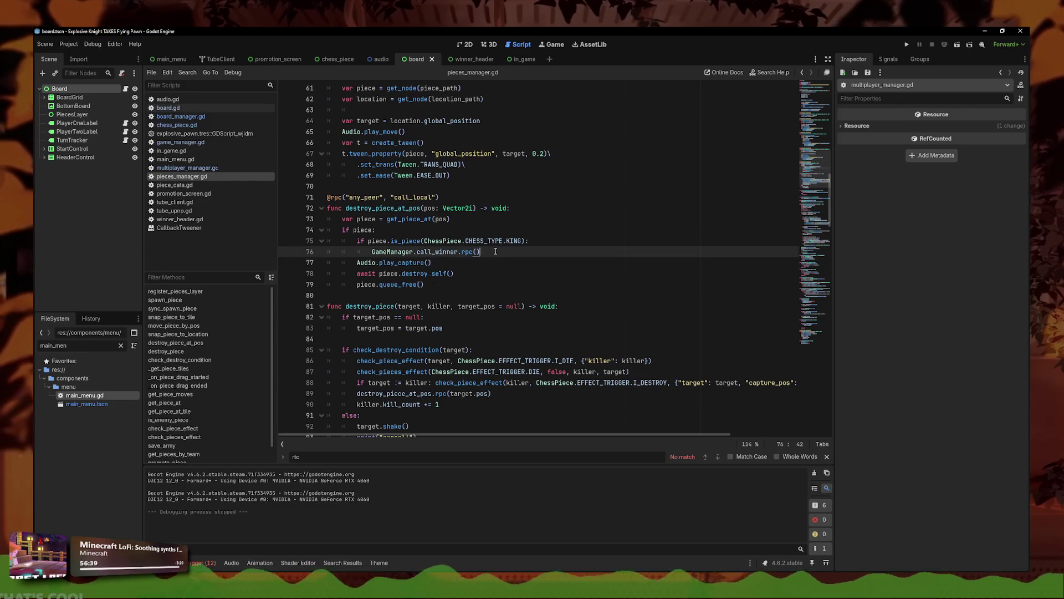
pyautogui.moveTo(481, 252); pyautogui.dragTo(369, 251)
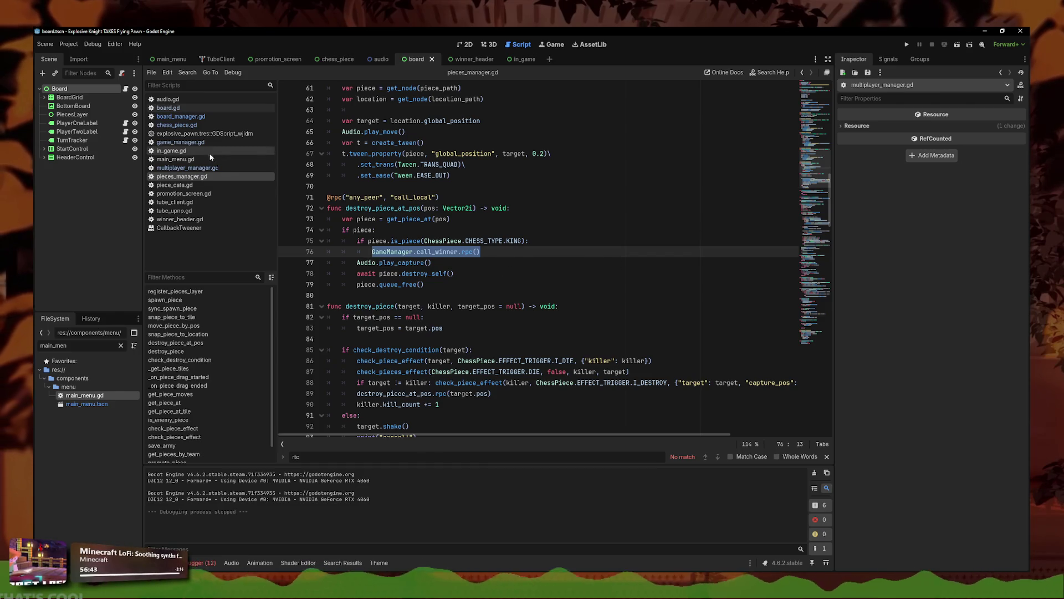
pyautogui.click(463, 247)
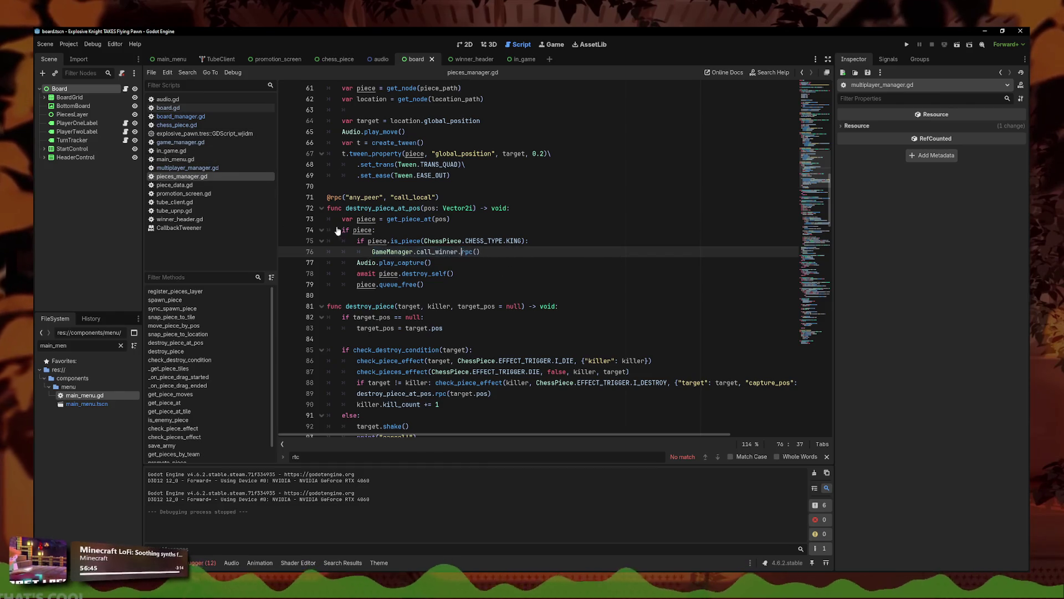
pyautogui.keyDown('ctrl'); pyautogui.click(393, 252); pyautogui.keyUp('ctrl')
pyautogui.scroll(-1, 438, 266)
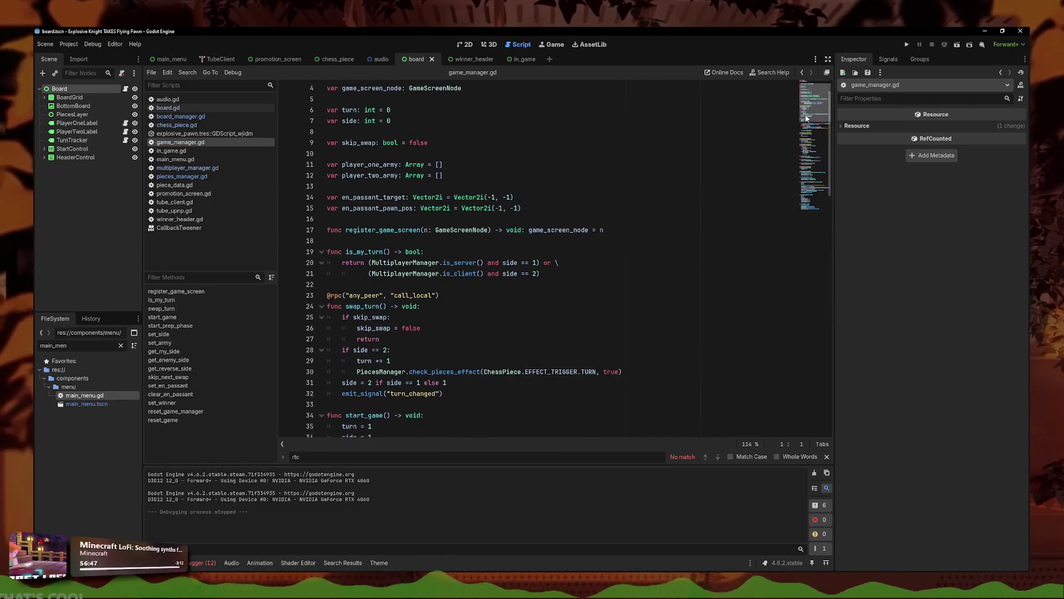
# Step: Add func call_winner(team) -> void with body winner = team at the end of game_manager.gd
pyautogui.click(813, 192)
pyautogui.click(568, 423)
pyautogui.press('Down')
pyautogui.press('Return')
pyautogui.write('func call_wi')
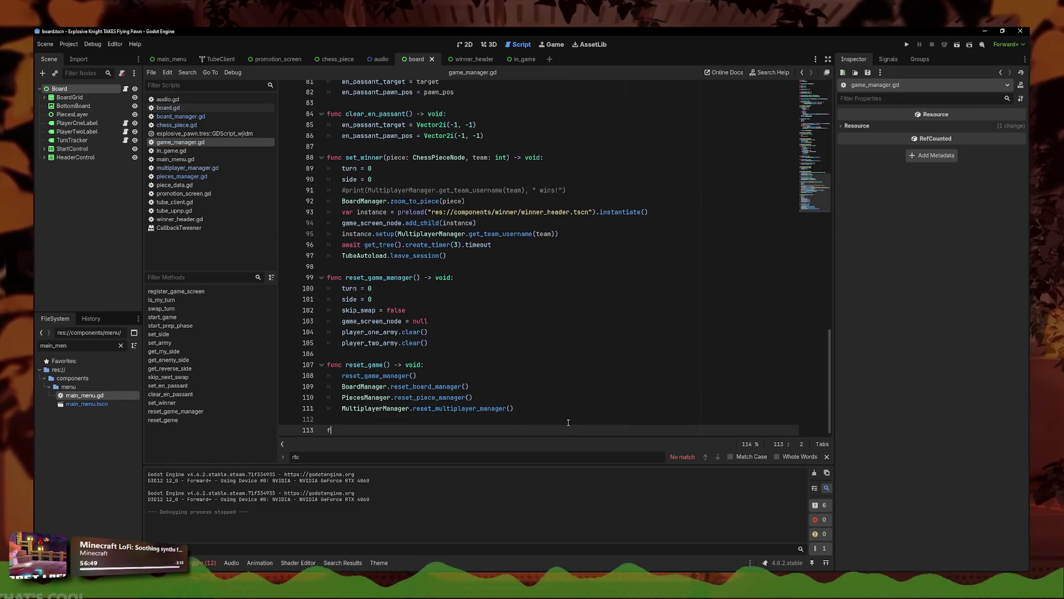
pyautogui.write('nner() -> vo')
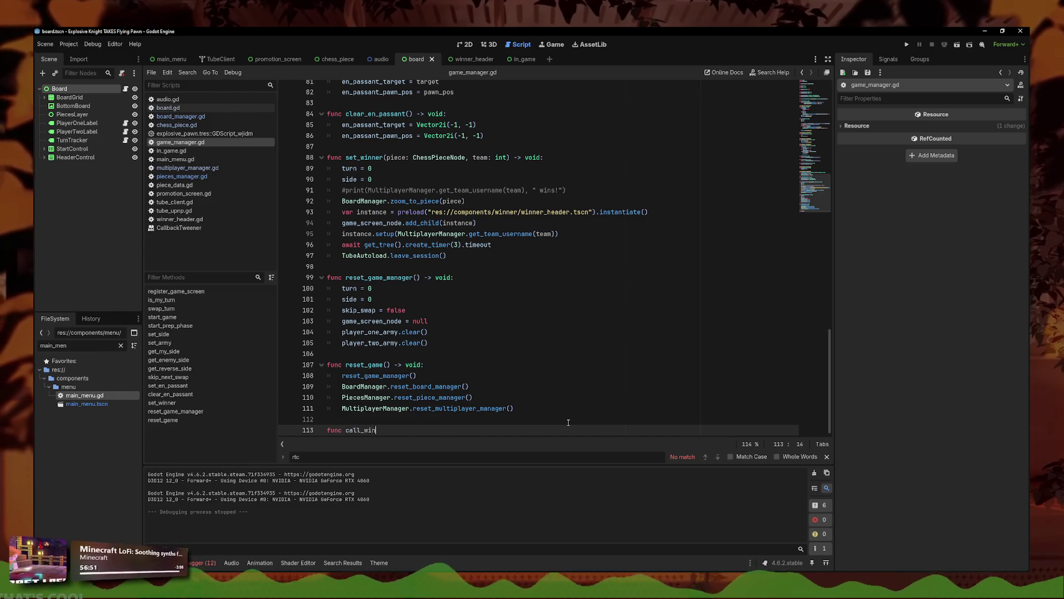
pyautogui.write('id:')
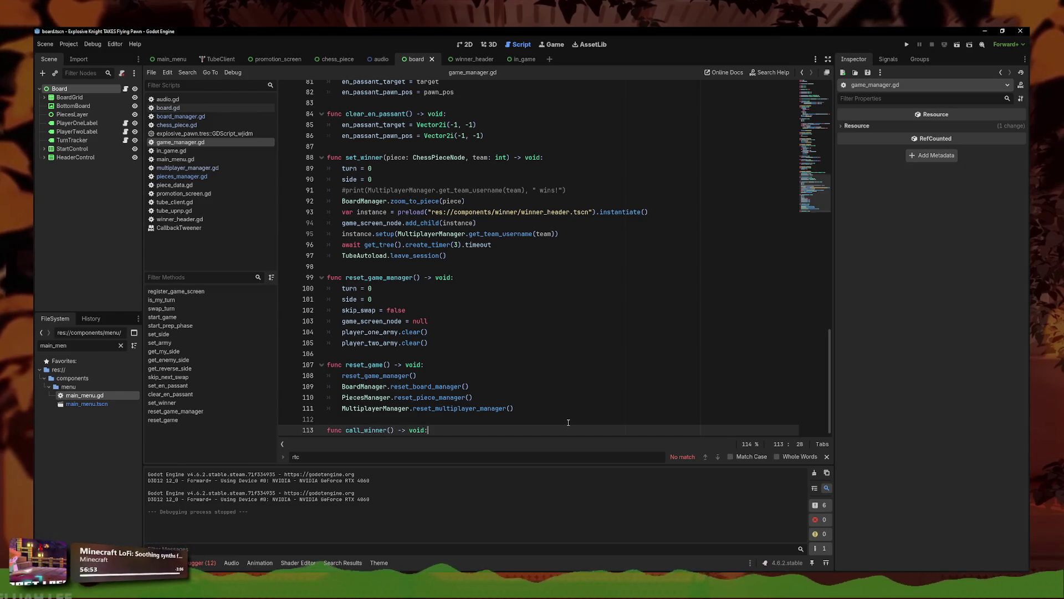
pyautogui.press('Return')
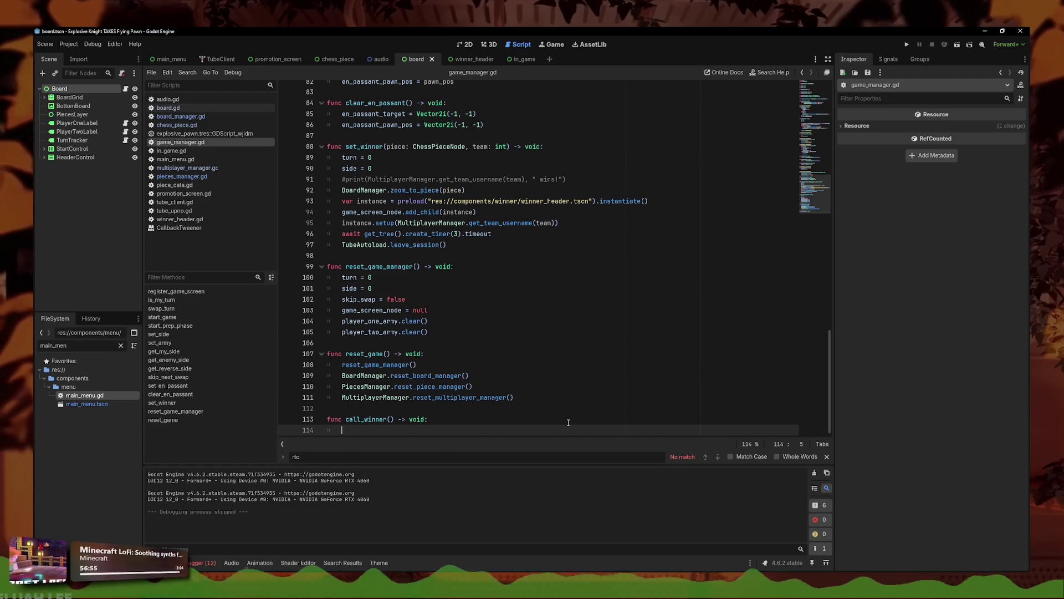
pyautogui.write('winner =')
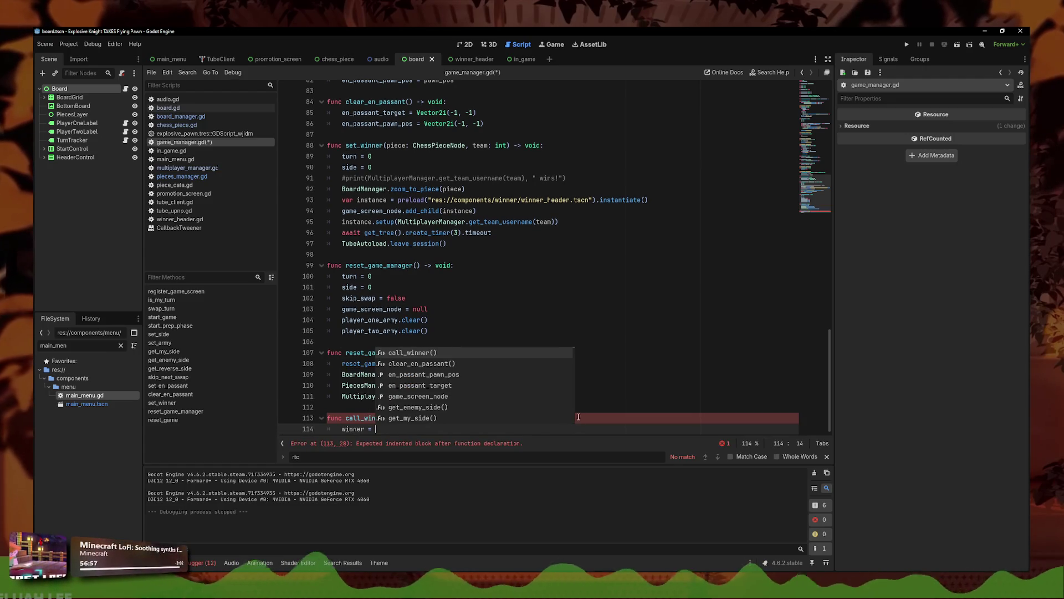
pyautogui.click(388, 418)
pyautogui.press('Right')
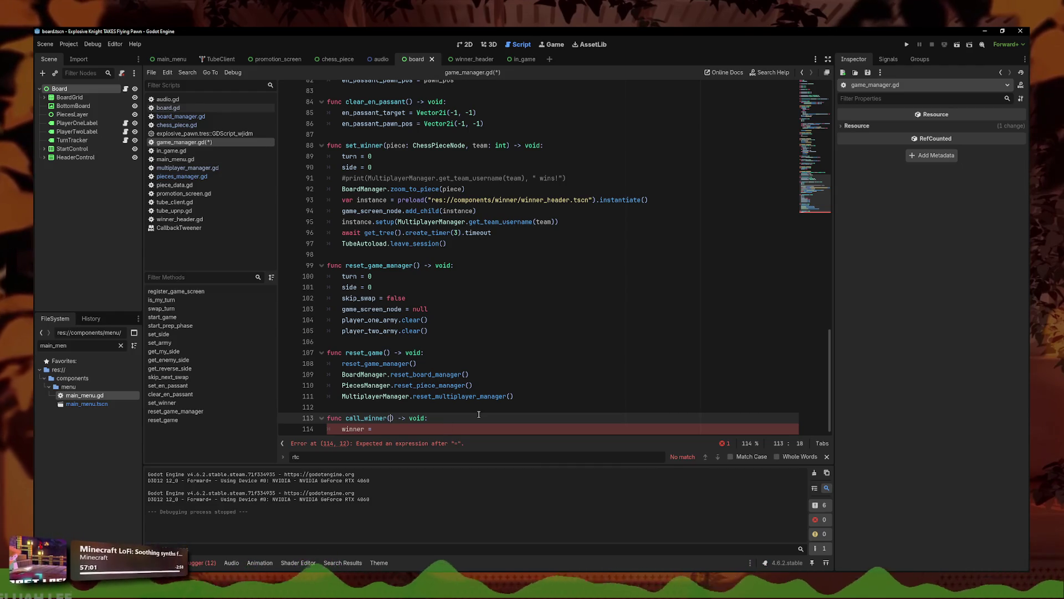
pyautogui.press('Down')
pyautogui.write('team')
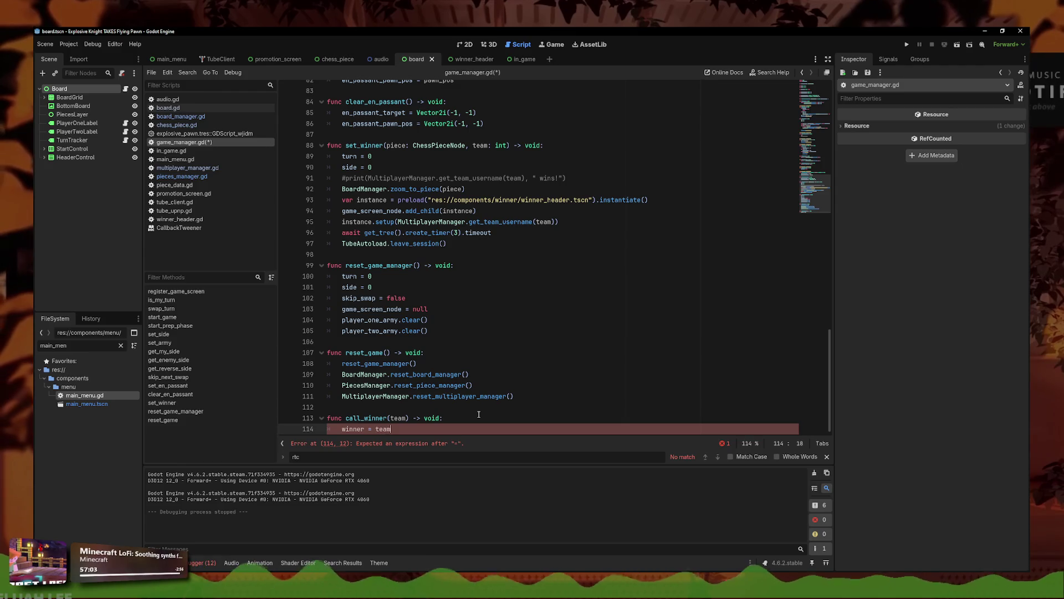
pyautogui.press('Escape')
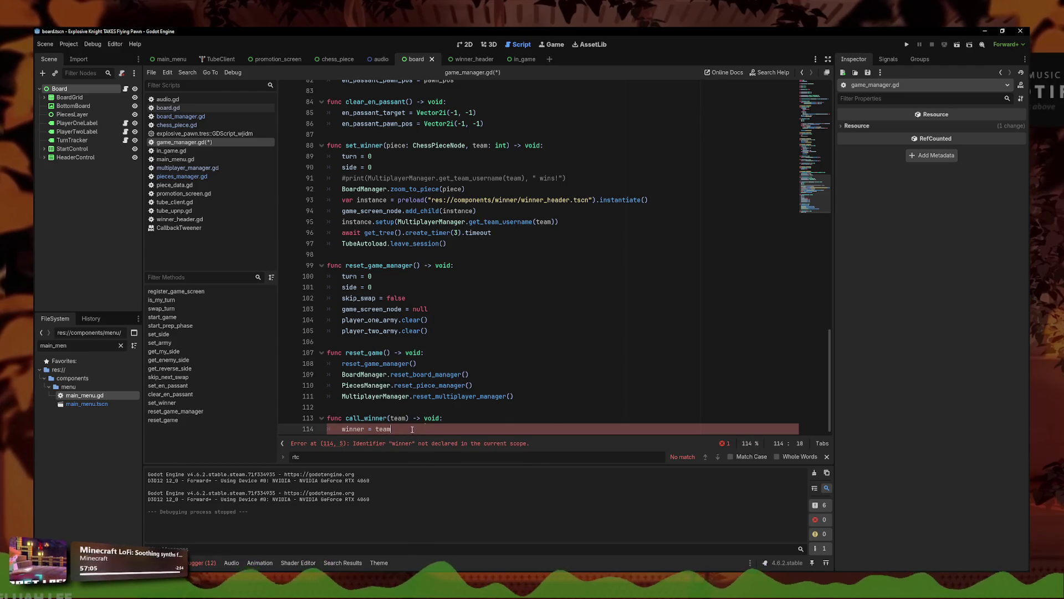
# Step: Declare var winner: int = 0 below the side variable and save
pyautogui.scroll(5, 793, 211)
pyautogui.scroll(15, 555, 249)
pyautogui.click(431, 160)
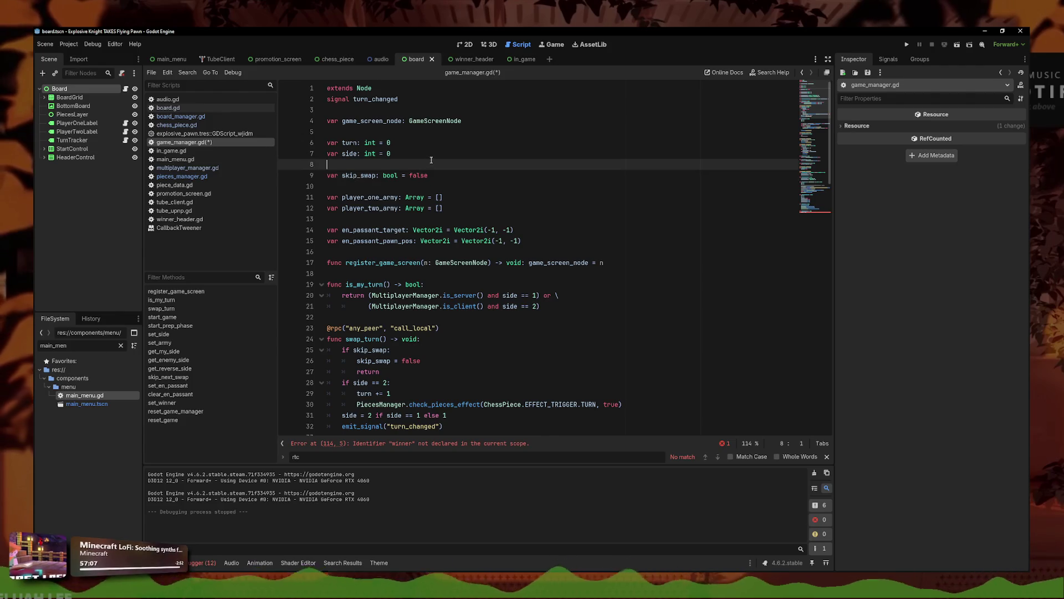
pyautogui.press('Return')
pyautogui.write('var winner: ')
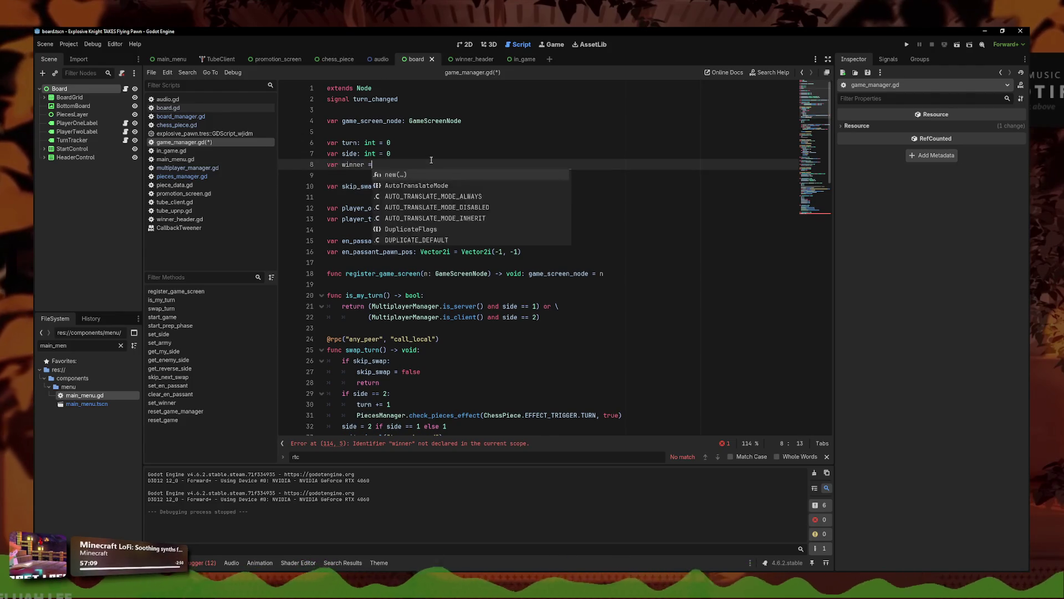
pyautogui.write('int = 0')
pyautogui.hotkey('ctrl', 's')
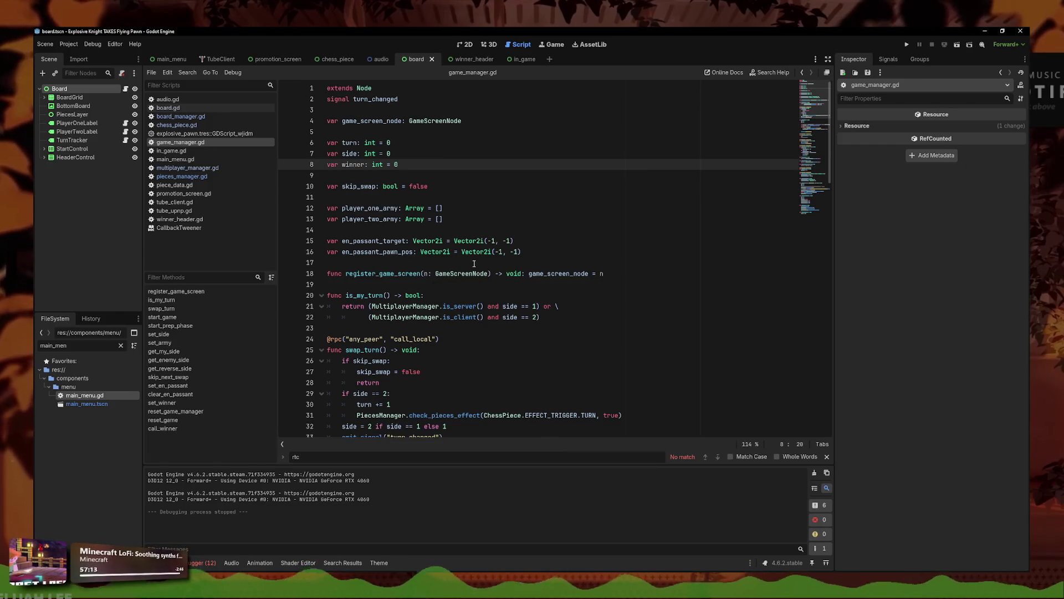
pyautogui.scroll(-1, 420, 335)
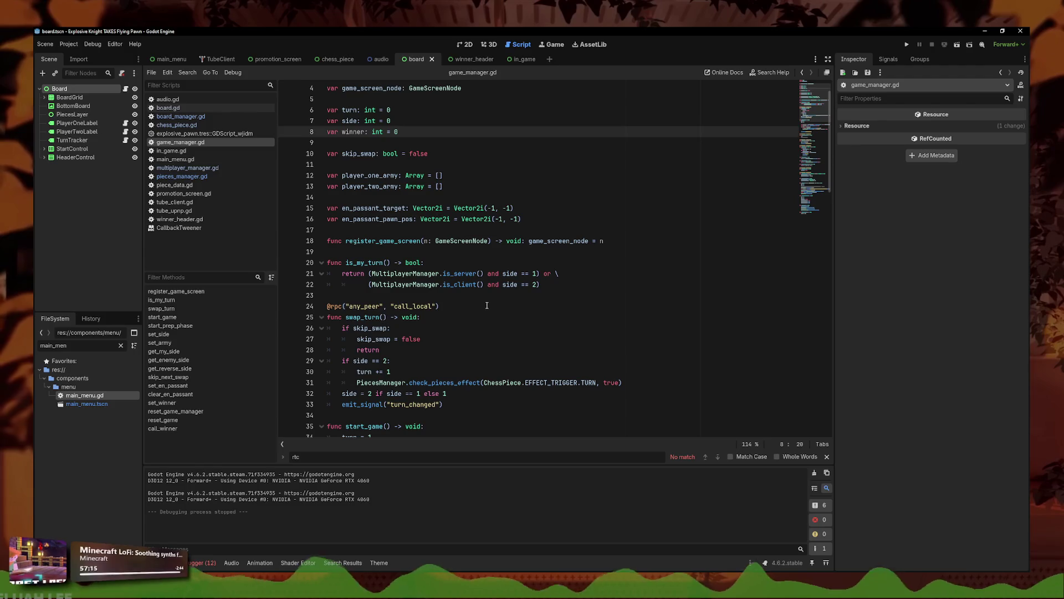
pyautogui.moveTo(487, 306); pyautogui.dragTo(326, 306)
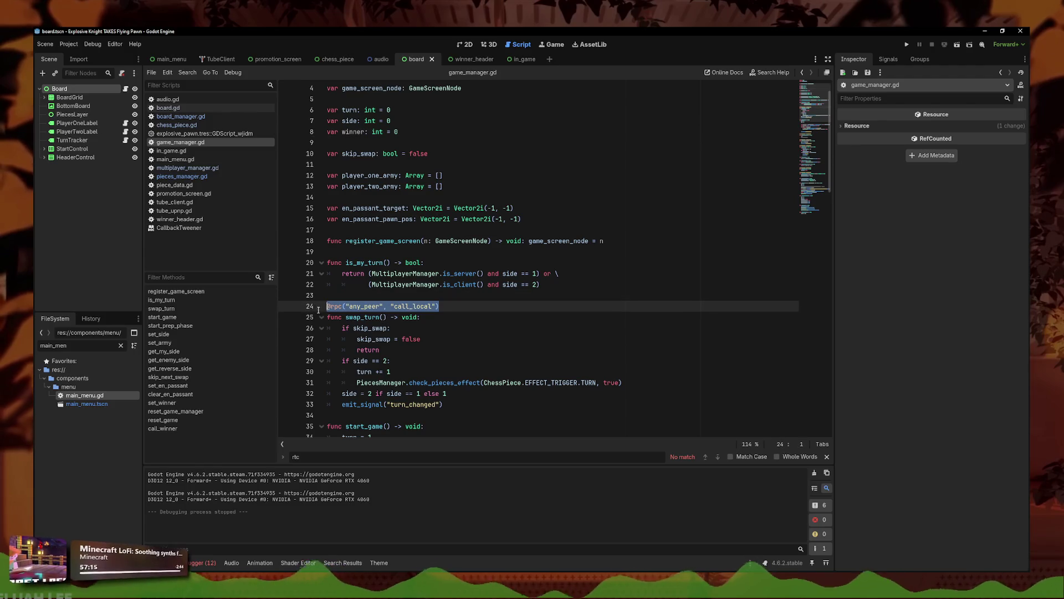
pyautogui.tripleClick(393, 303)
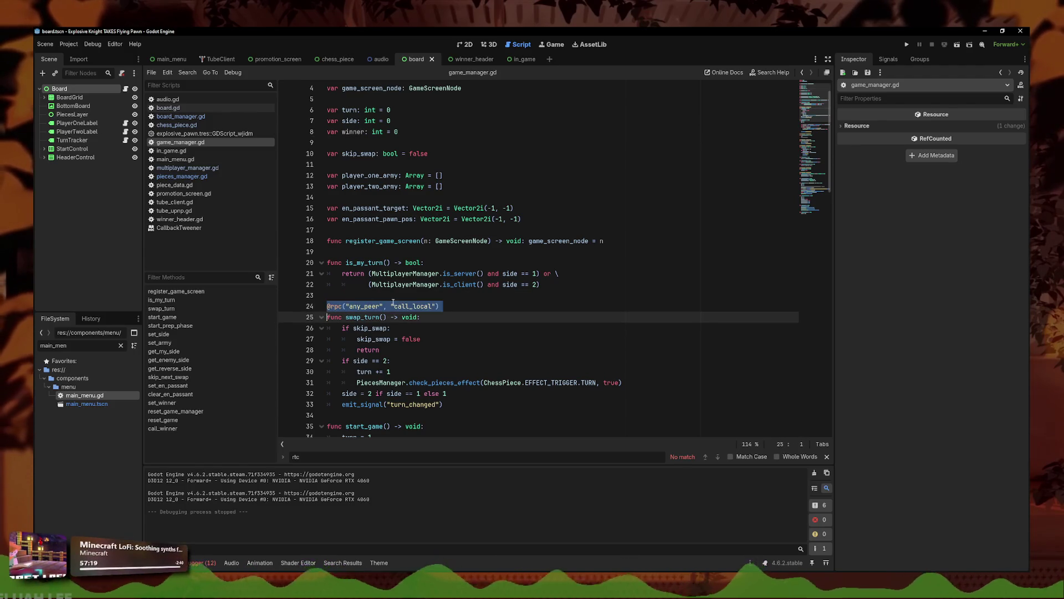
pyautogui.moveTo(440, 306); pyautogui.dragTo(265, 307)
pyautogui.click(453, 306)
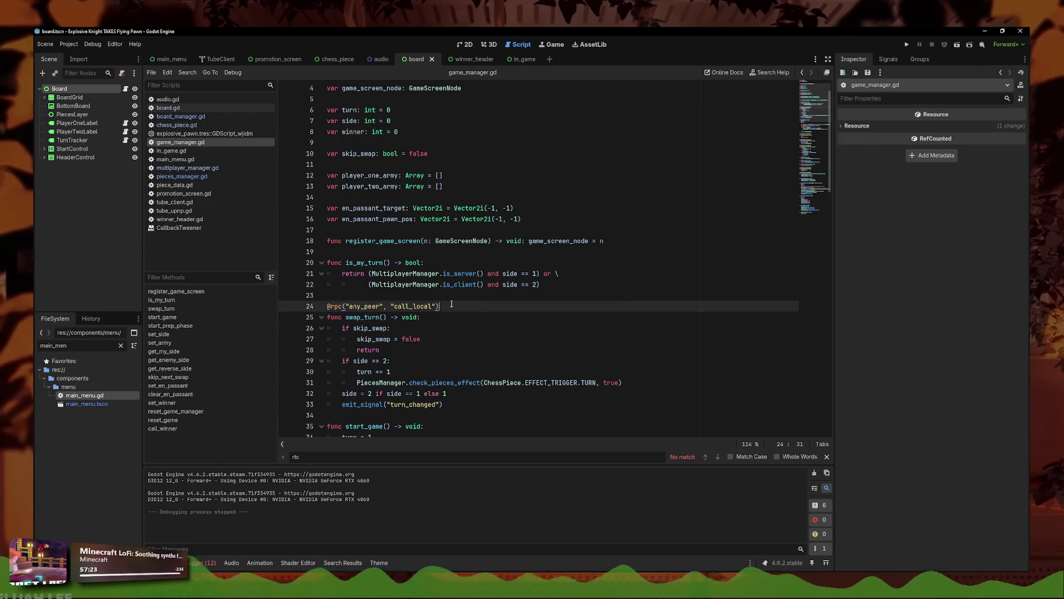
pyautogui.moveTo(469, 301); pyautogui.dragTo(301, 303)
pyautogui.moveTo(486, 308)
pyautogui.mouseDown()
pyautogui.moveTo(272, 301)
pyautogui.moveTo(326, 306)
pyautogui.mouseUp()
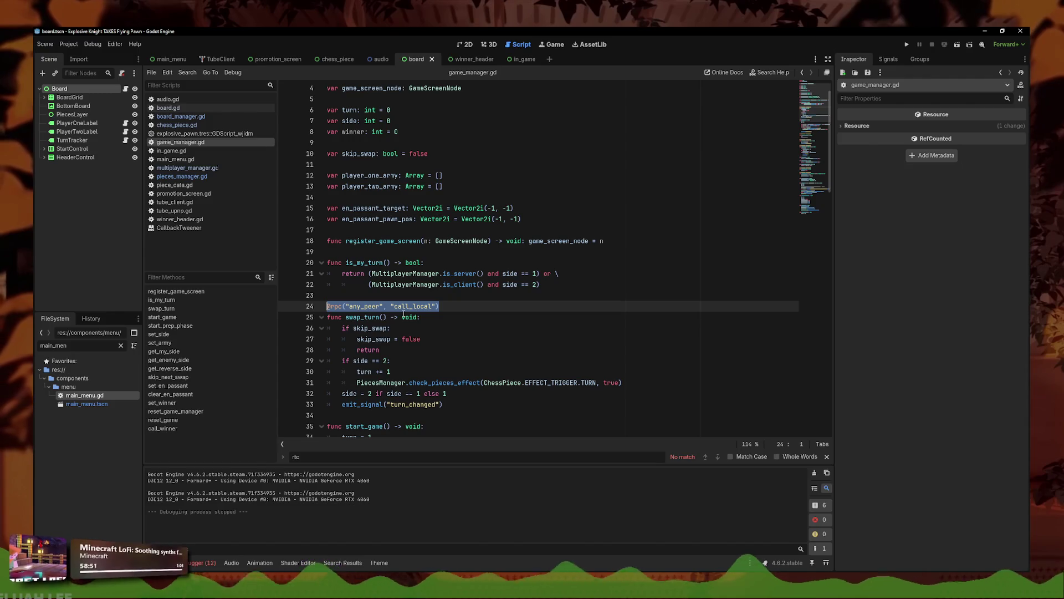
pyautogui.click(425, 319)
pyautogui.scroll(-8, 445, 337)
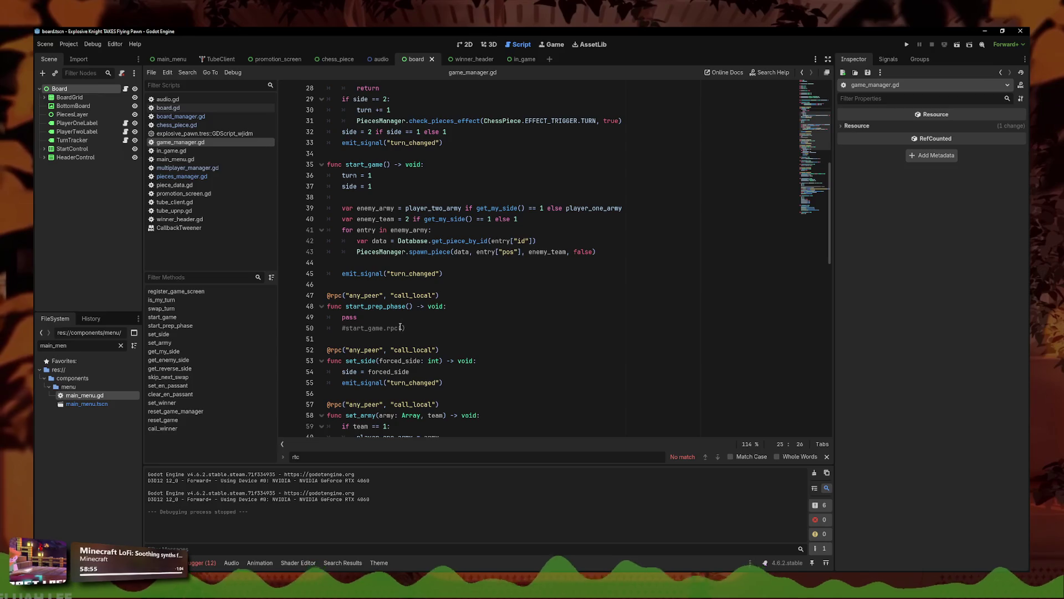
pyautogui.scroll(-9, 421, 318)
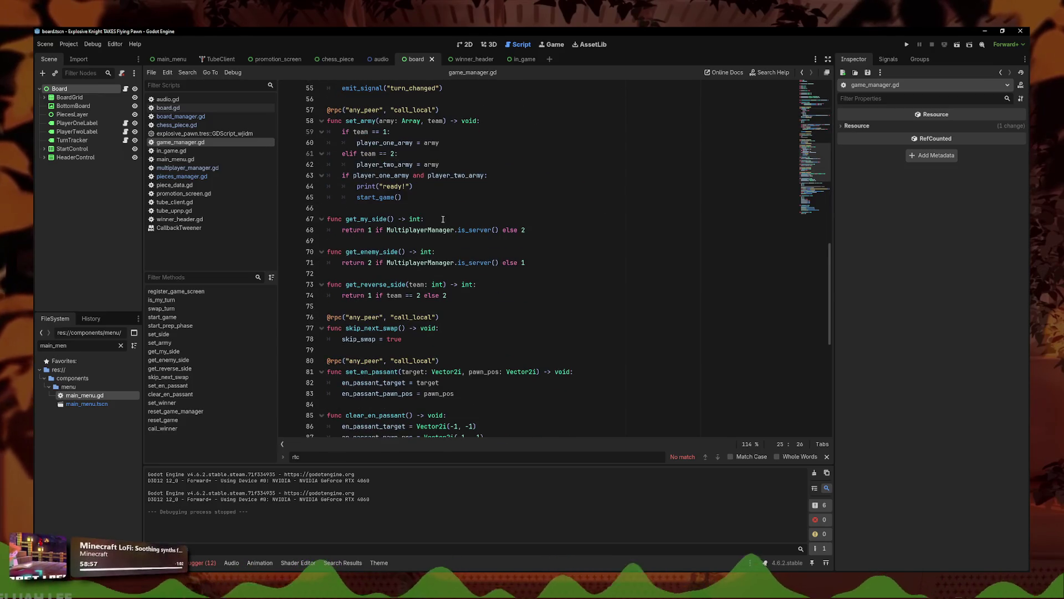
pyautogui.scroll(-4, 415, 286)
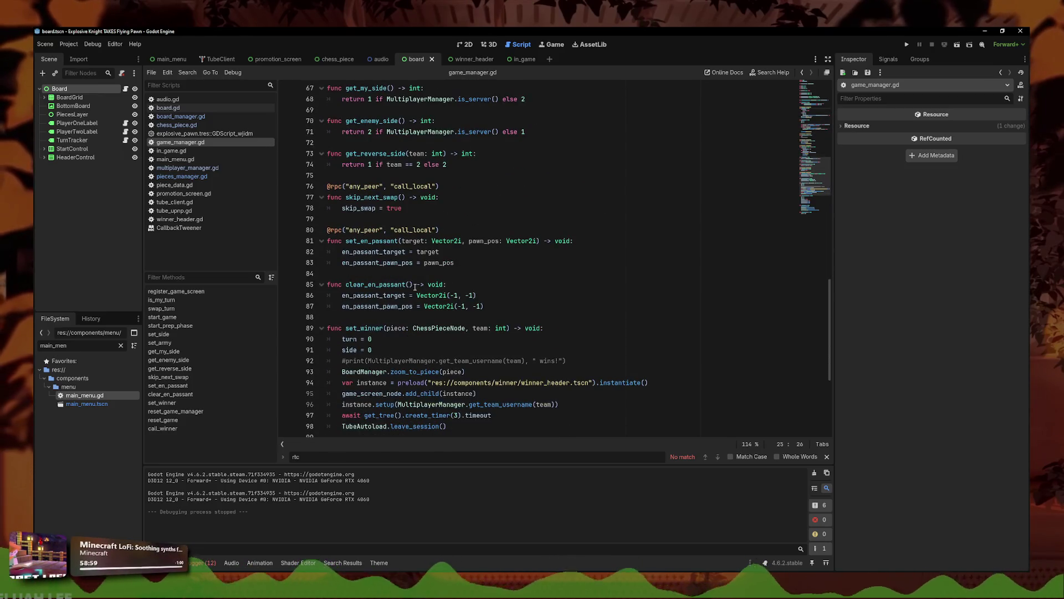
pyautogui.scroll(3, 413, 409)
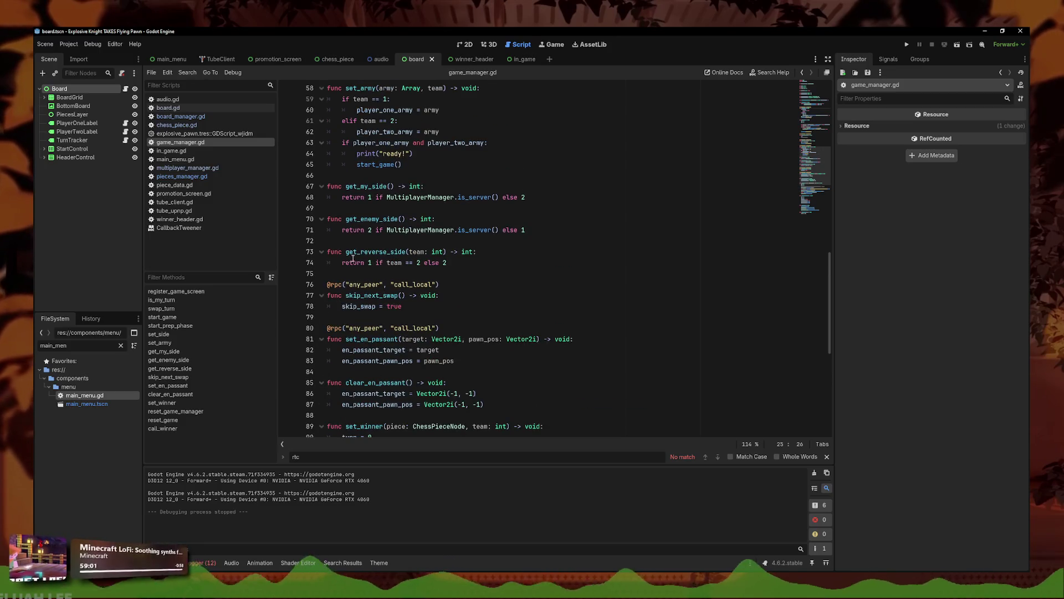
pyautogui.scroll(7, 353, 258)
pyautogui.click(458, 275)
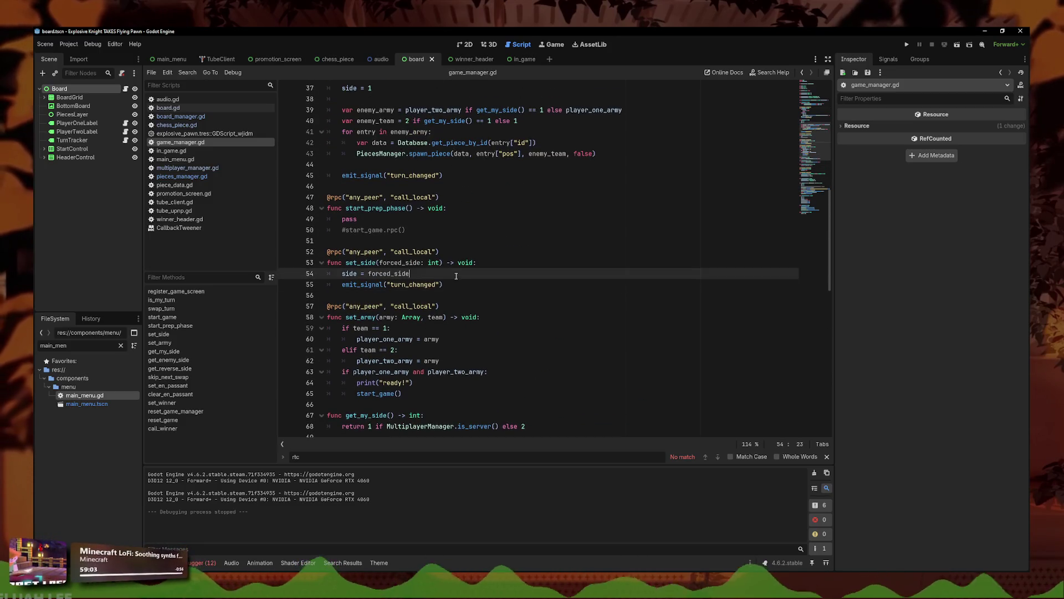
pyautogui.click(456, 234)
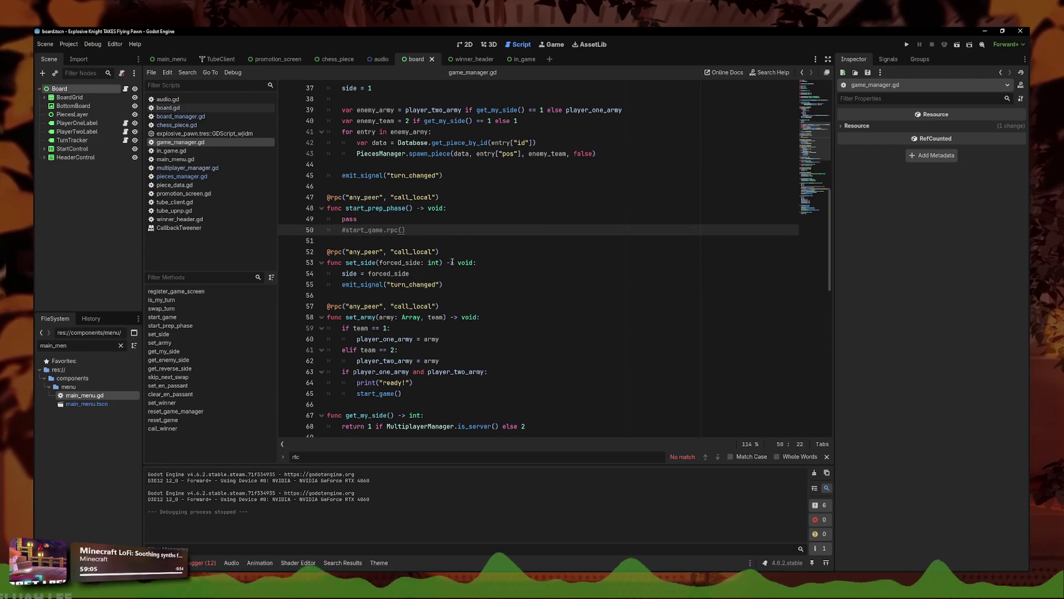
pyautogui.scroll(6, 452, 262)
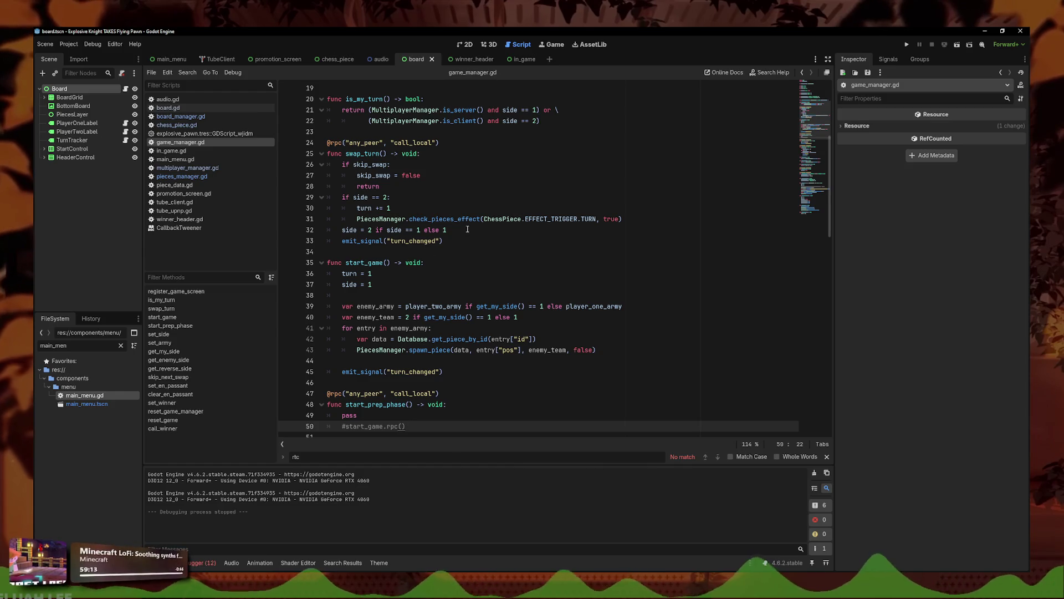
pyautogui.scroll(6, 467, 229)
pyautogui.scroll(-20, 371, 178)
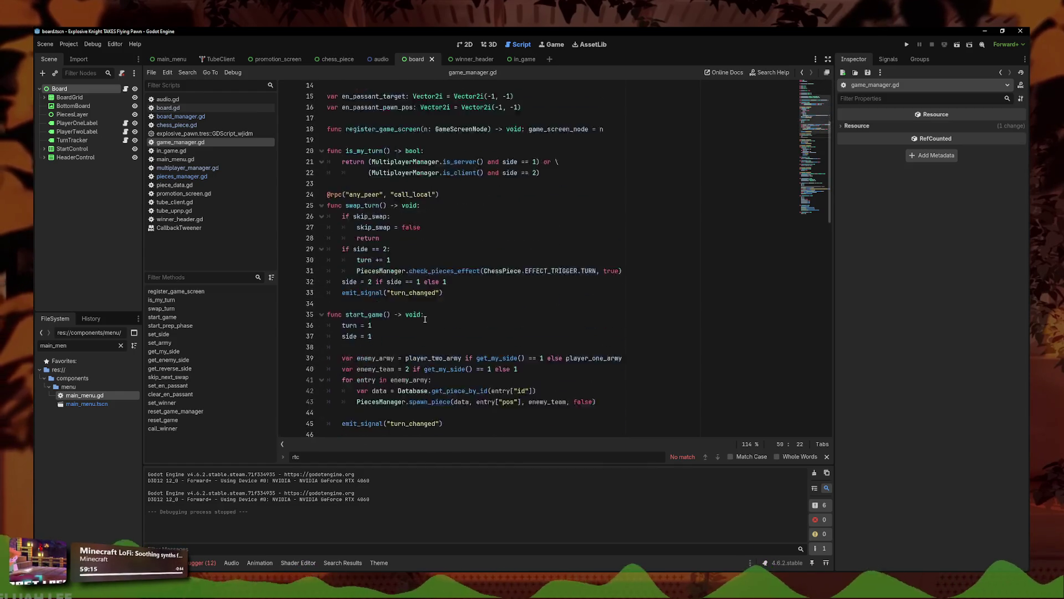
pyautogui.click(425, 285)
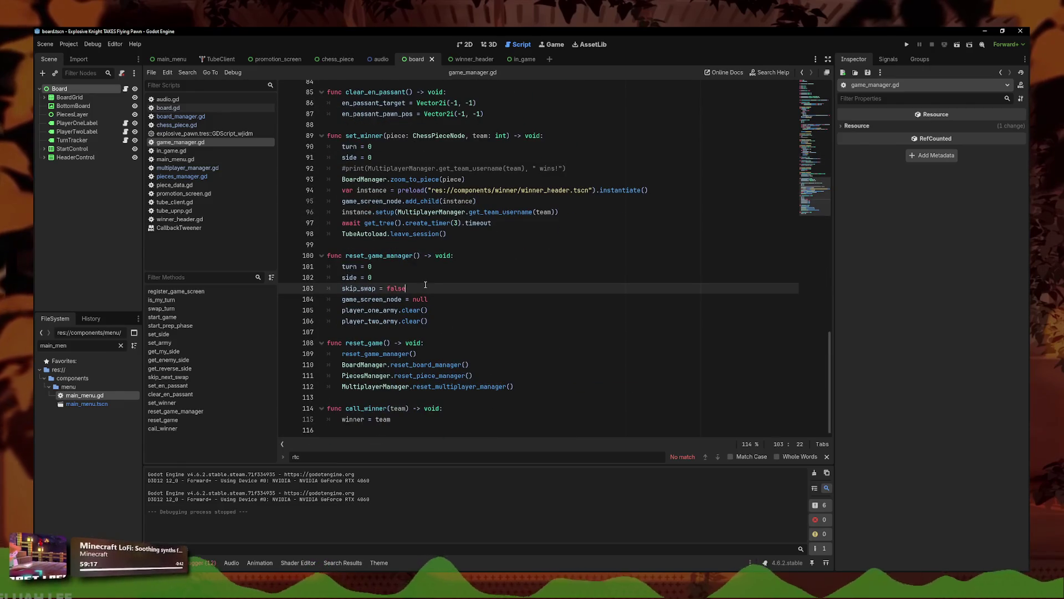
# Step: Add winner = 0 to reset_game_manager above the skip_swap line
pyautogui.press('Up')
pyautogui.press('End')
pyautogui.press('Return')
pyautogui.write('winner = ')
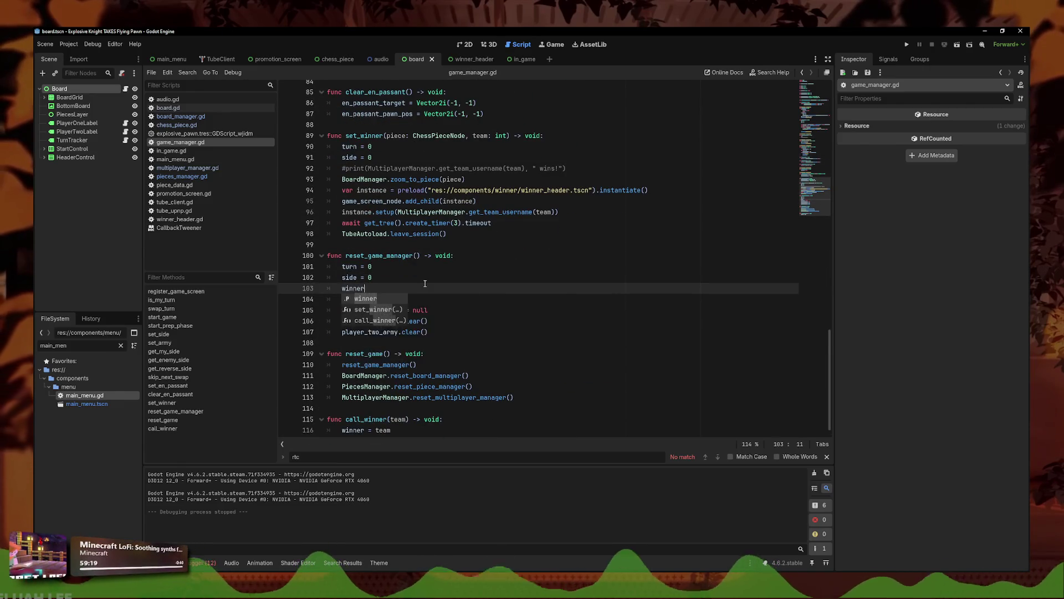
pyautogui.write('0')
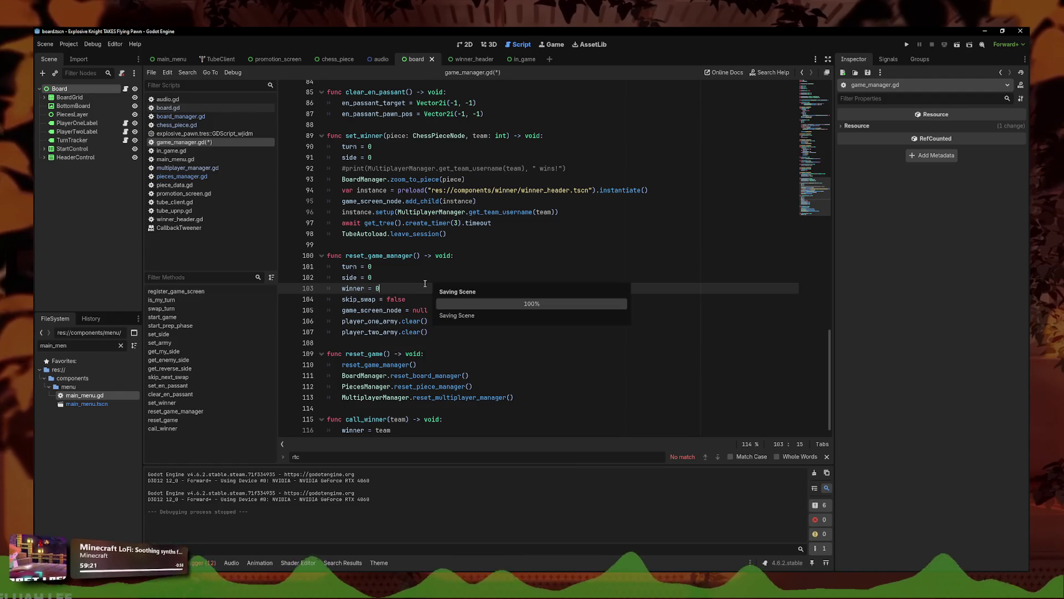
# Step: Insert a blank line above call_winner for an annotation
pyautogui.scroll(2, 451, 339)
pyautogui.scroll(2, 451, 339)
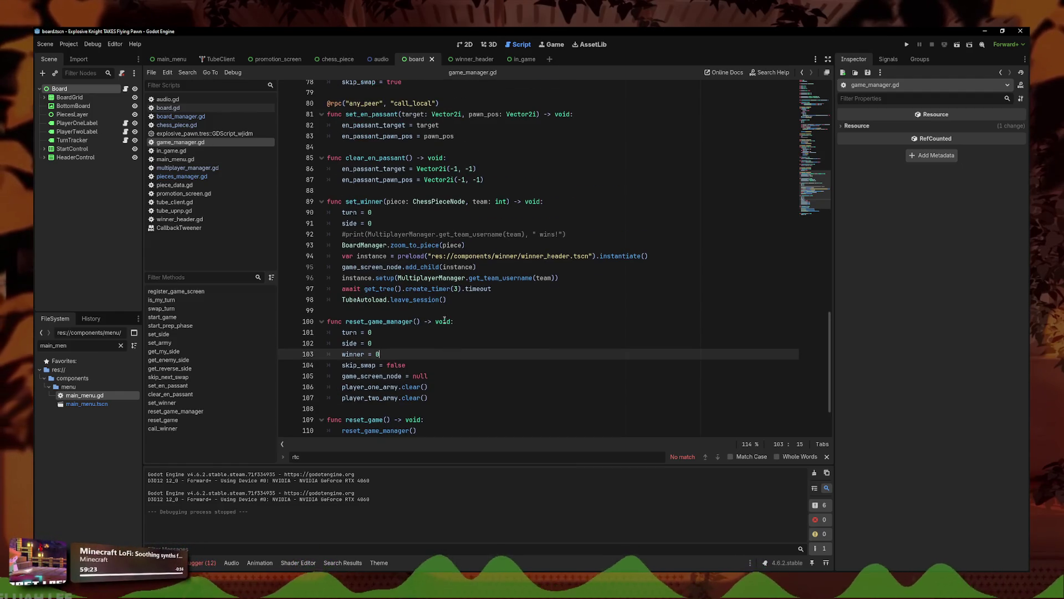
pyautogui.scroll(2, 408, 224)
pyautogui.click(363, 225)
pyautogui.press('Return')
pyautogui.write('@')
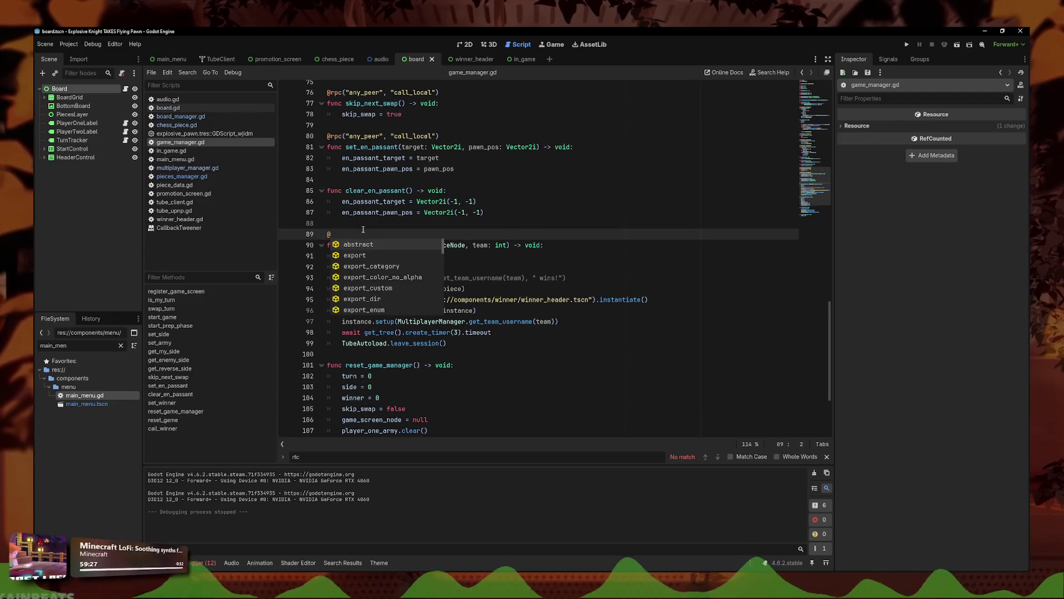
pyautogui.press('BackSpace')
pyautogui.press('BackSpace')
pyautogui.scroll(-4, 363, 228)
pyautogui.click(363, 397)
pyautogui.press('Return')
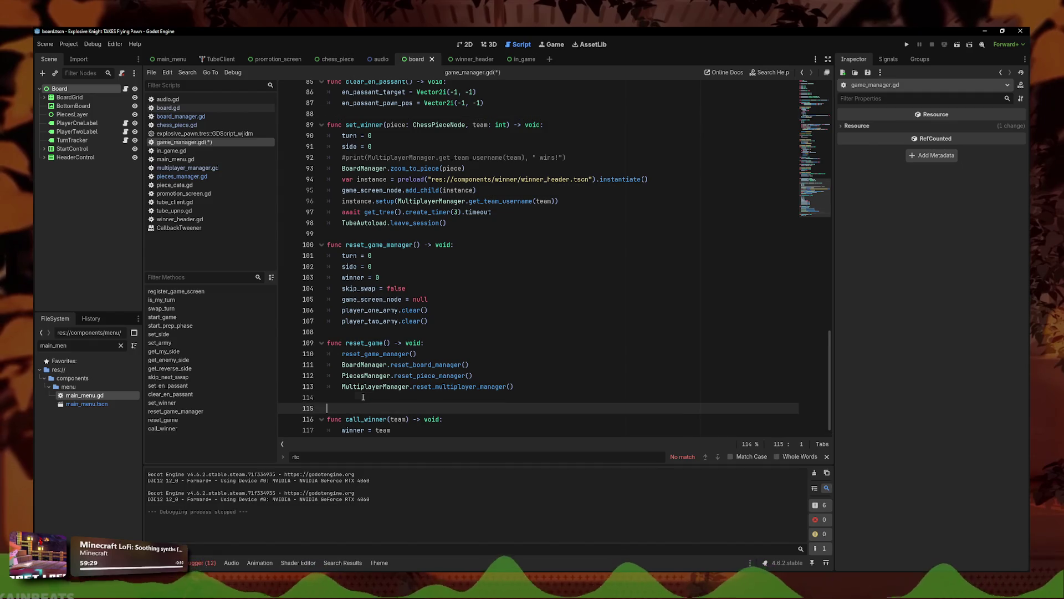
pyautogui.scroll(5, 363, 397)
pyautogui.tripleClick(382, 148)
pyautogui.scroll(-2, 363, 394)
pyautogui.hotkey('ctrl', 'c')
pyautogui.scroll(-3, 363, 394)
pyautogui.click(362, 393)
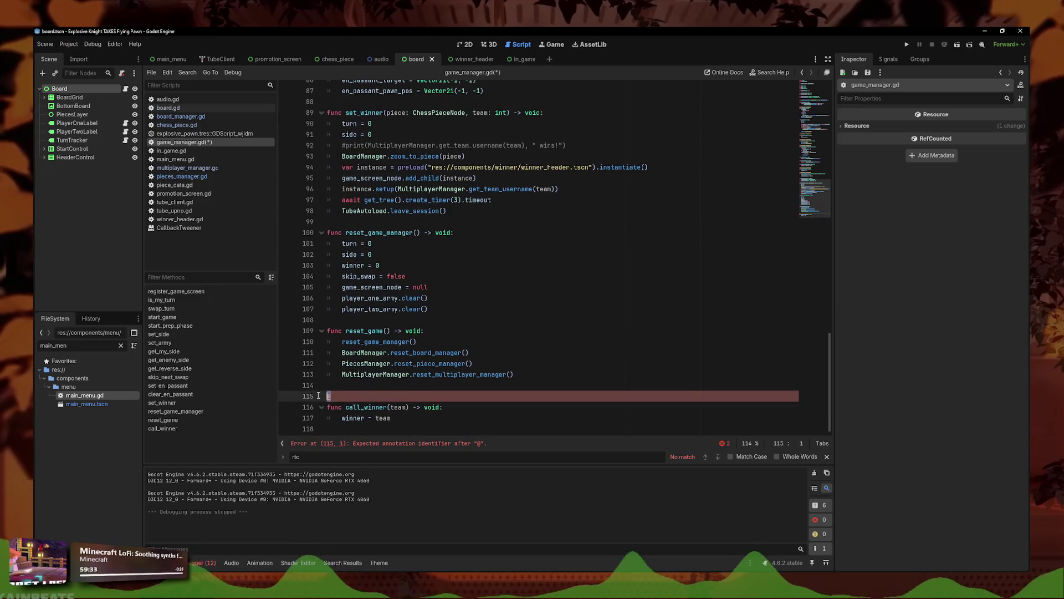
pyautogui.press('BackSpace')
pyautogui.hotkey('ctrl', 'v')
pyautogui.press('Return')
pyautogui.press('BackSpace')
pyautogui.press('BackSpace')
pyautogui.hotkey('ctrl', 's')
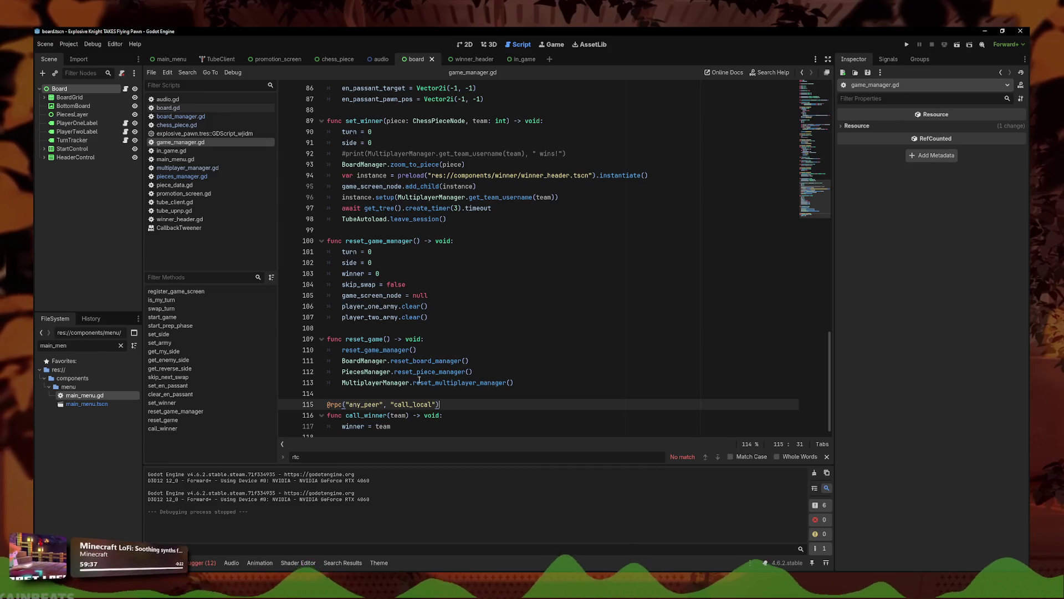
pyautogui.scroll(5, 457, 355)
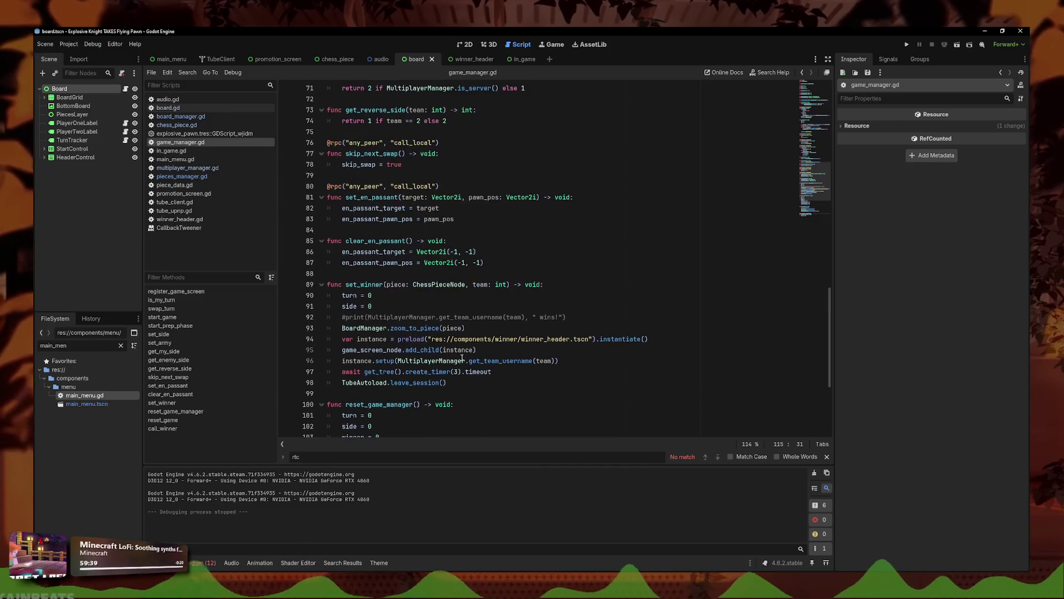
pyautogui.scroll(-5, 436, 427)
pyautogui.moveTo(467, 399); pyautogui.dragTo(327, 397)
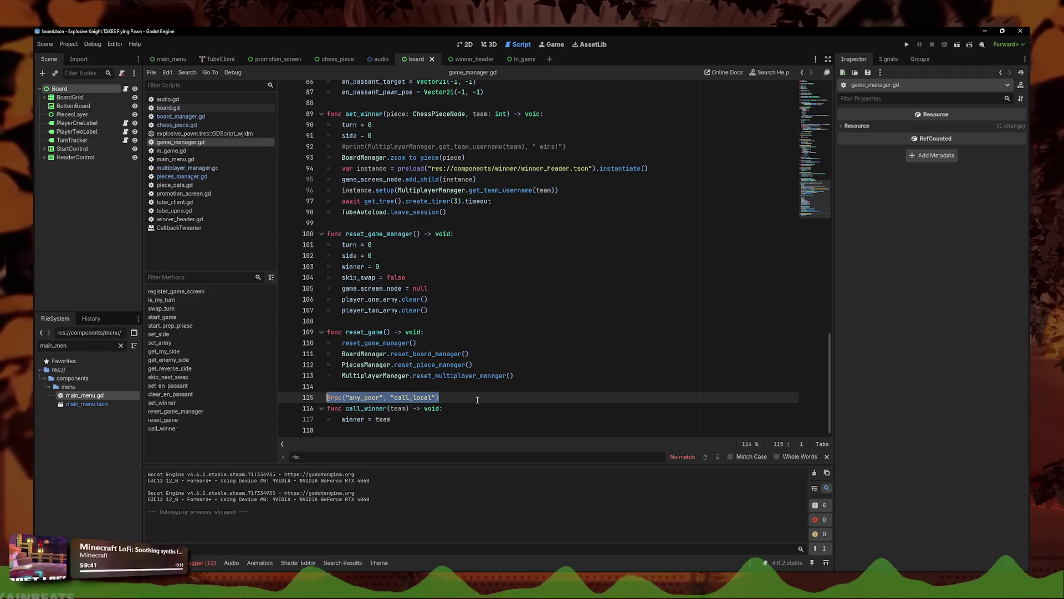
pyautogui.click(476, 399)
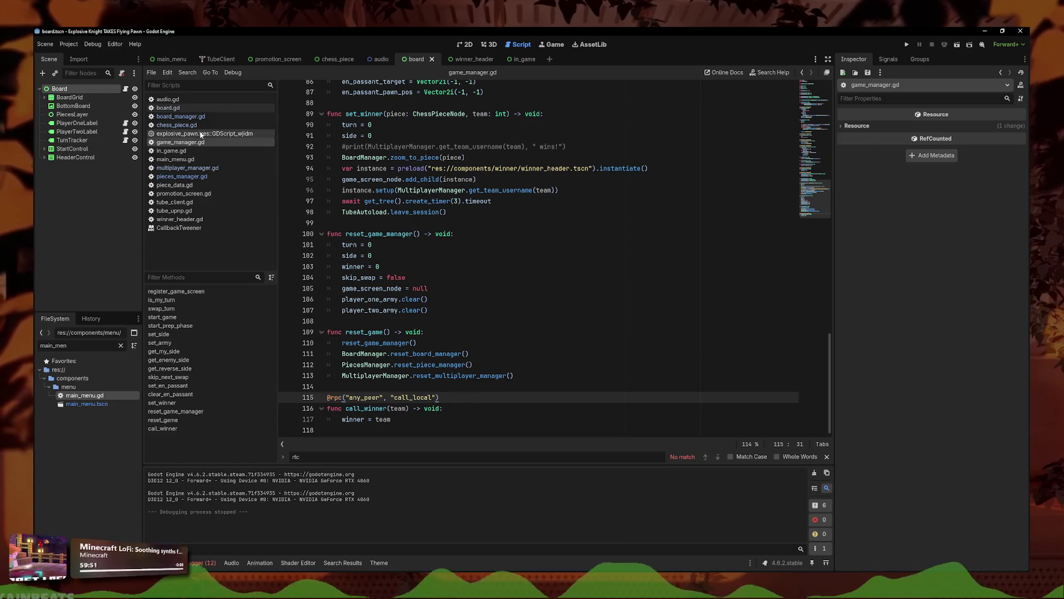
# Step: Open board_manager.gd, run a project-wide Find in Files search, then search the script for 'destroy'
pyautogui.click(219, 116)
pyautogui.hotkey('ctrl', 'f')
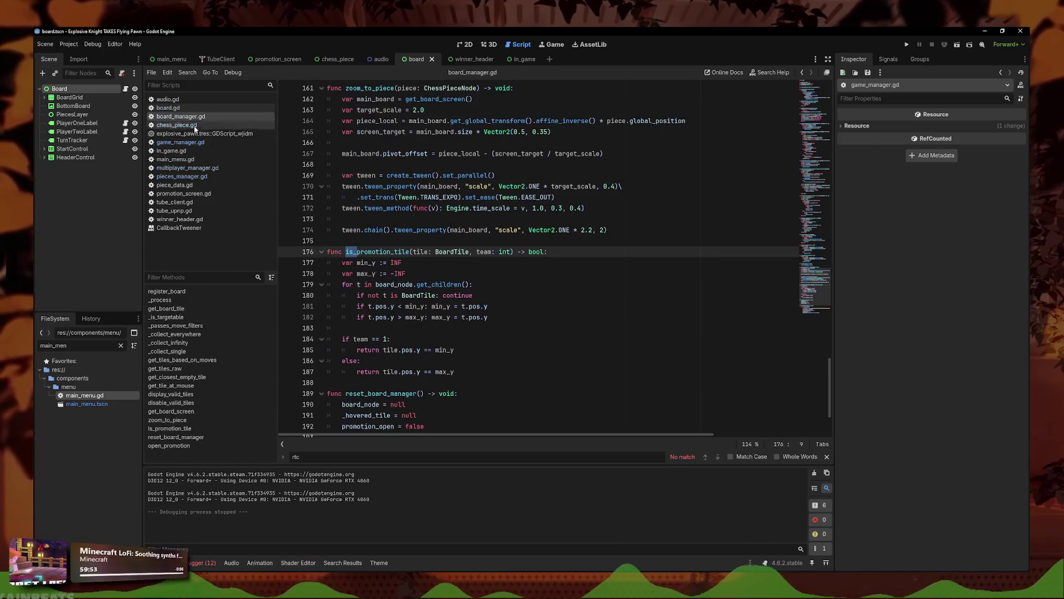
pyautogui.write('call_w')
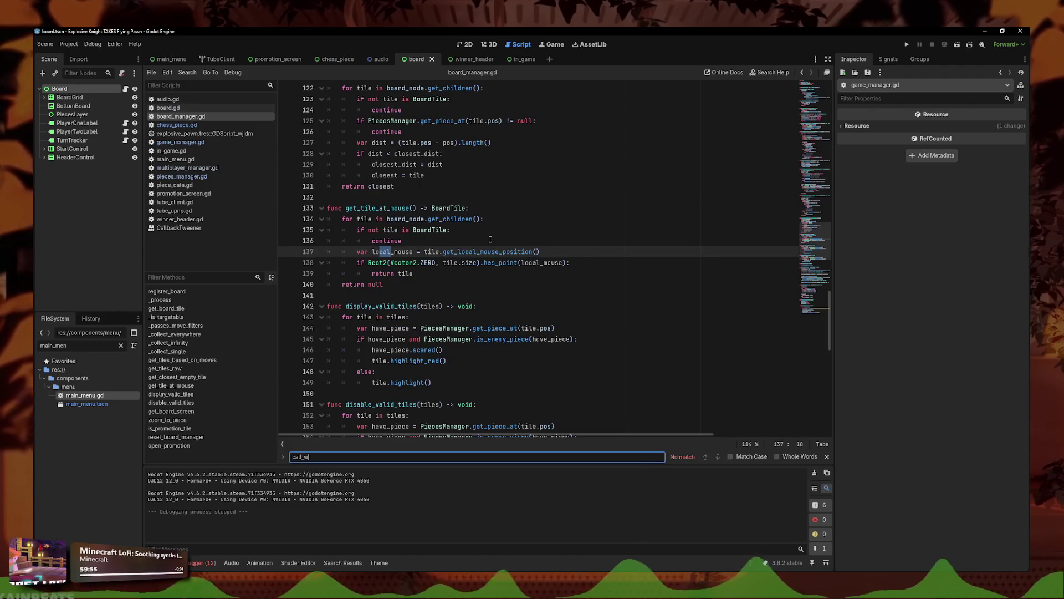
pyautogui.write('inner')
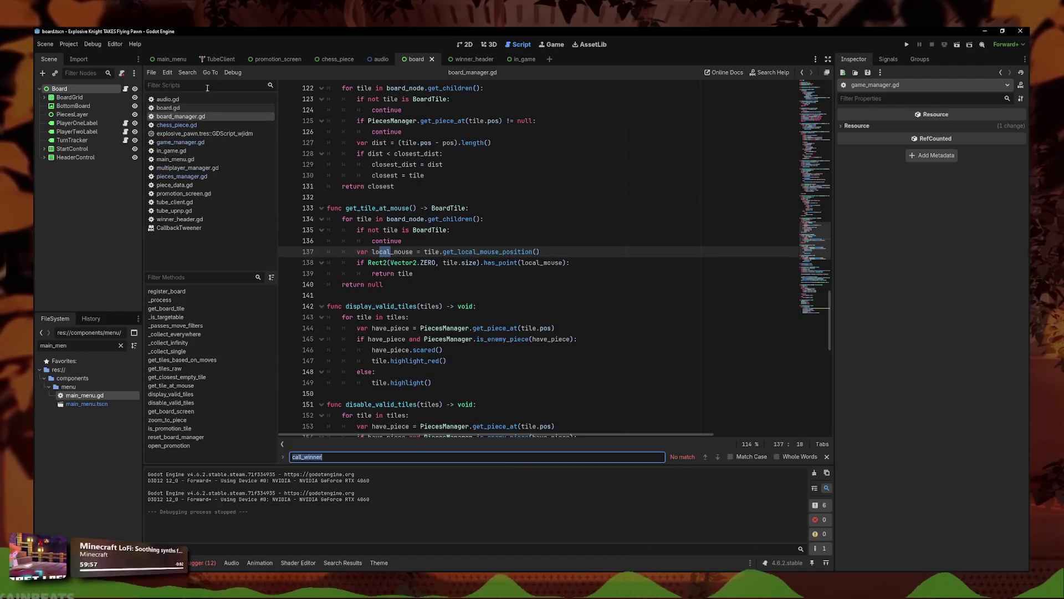
pyautogui.click(187, 72)
pyautogui.click(205, 130)
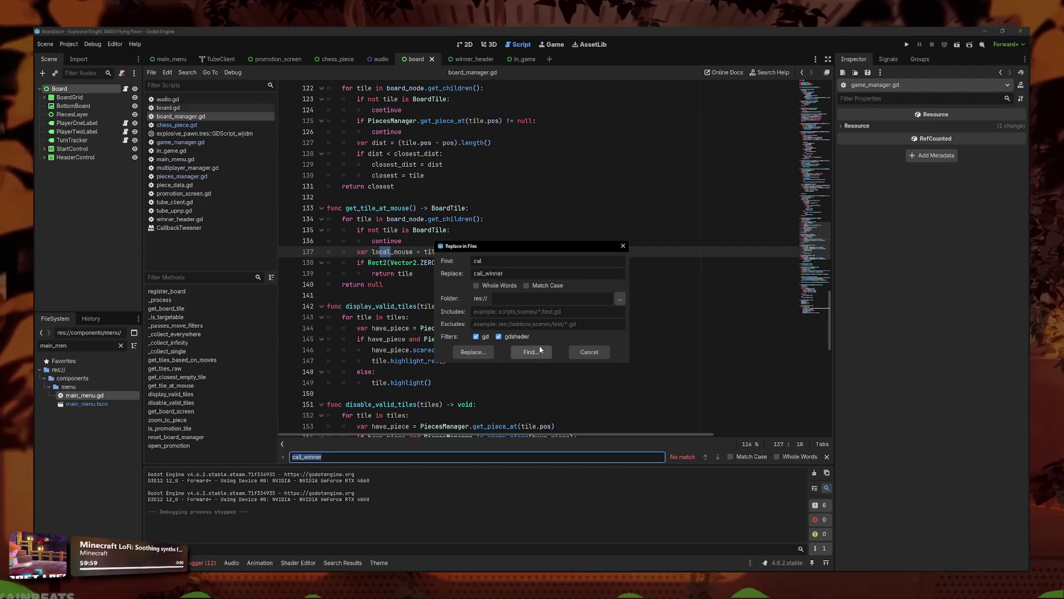
pyautogui.click(530, 351)
pyautogui.press('BackSpace')
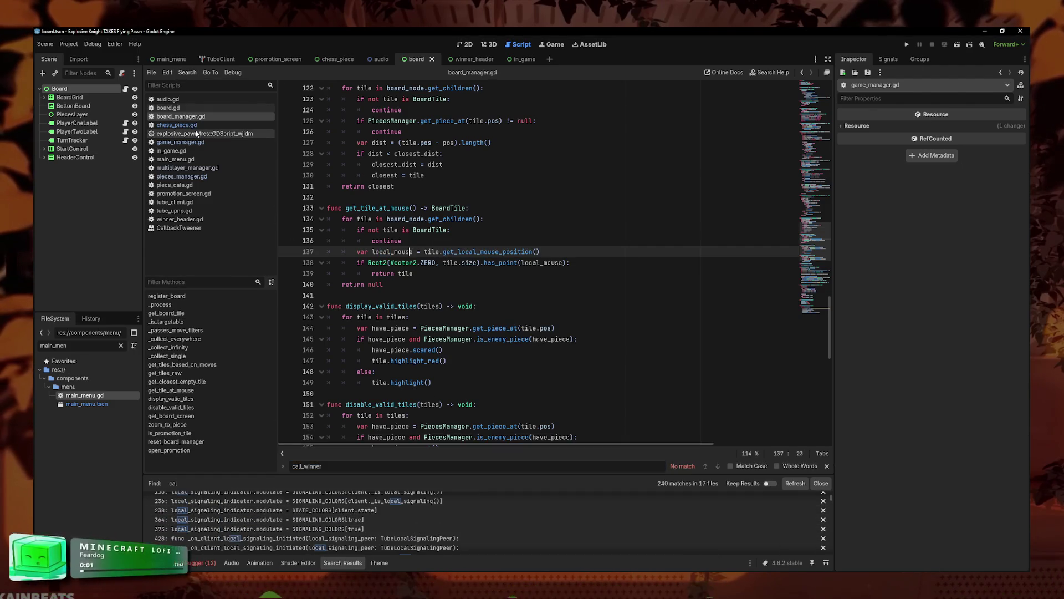
pyautogui.write('destroy')
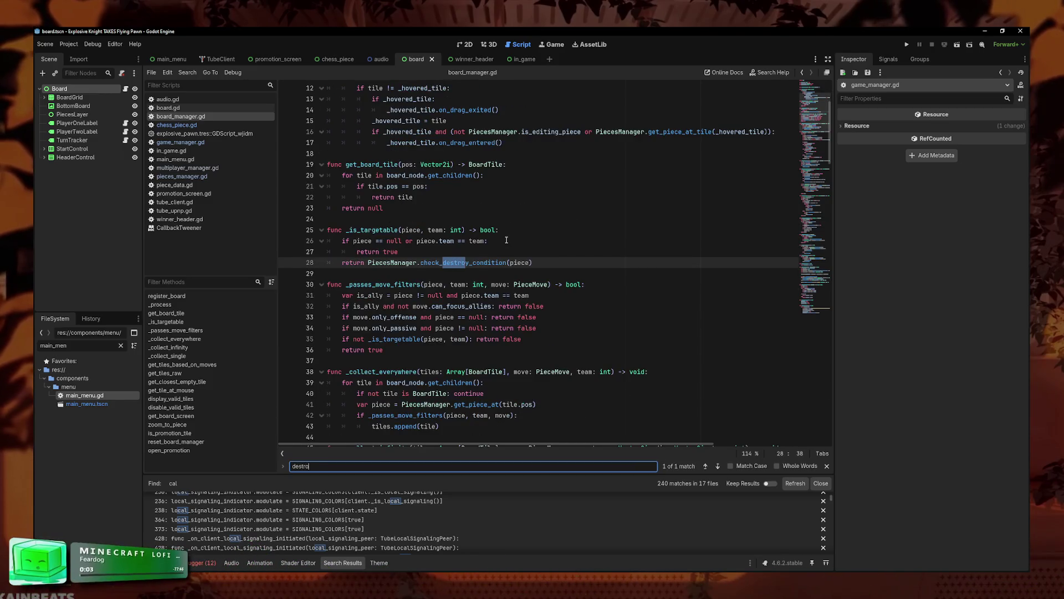
# Step: Open pieces_manager.gd at line 76 and compare against the old set_winner arguments
pyautogui.click(208, 177)
pyautogui.click(475, 252)
pyautogui.press('Left')
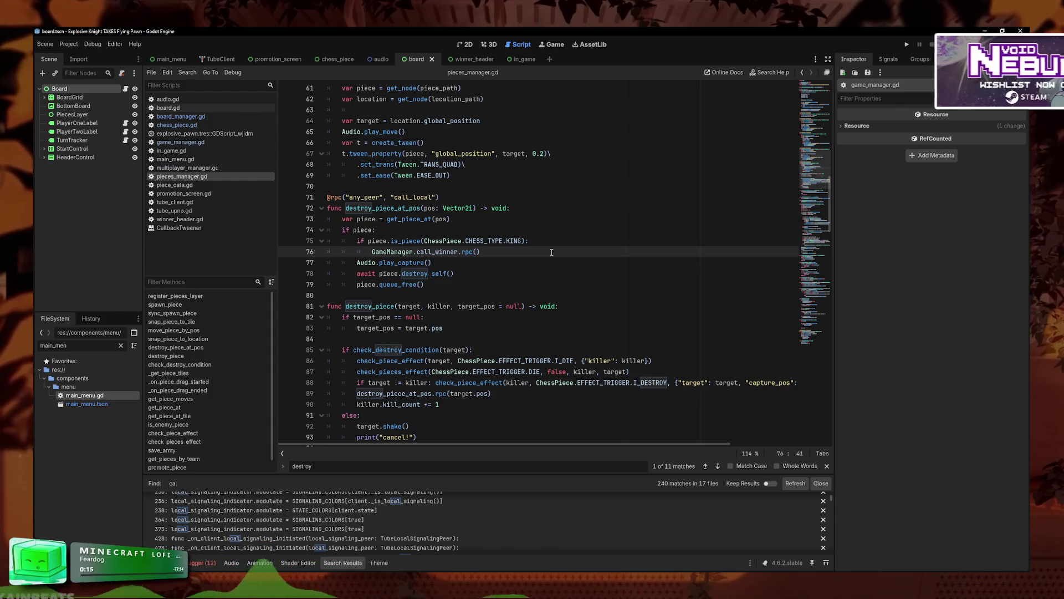
pyautogui.hotkey('ctrl', 'z')
pyautogui.hotkey('ctrl', 'z')
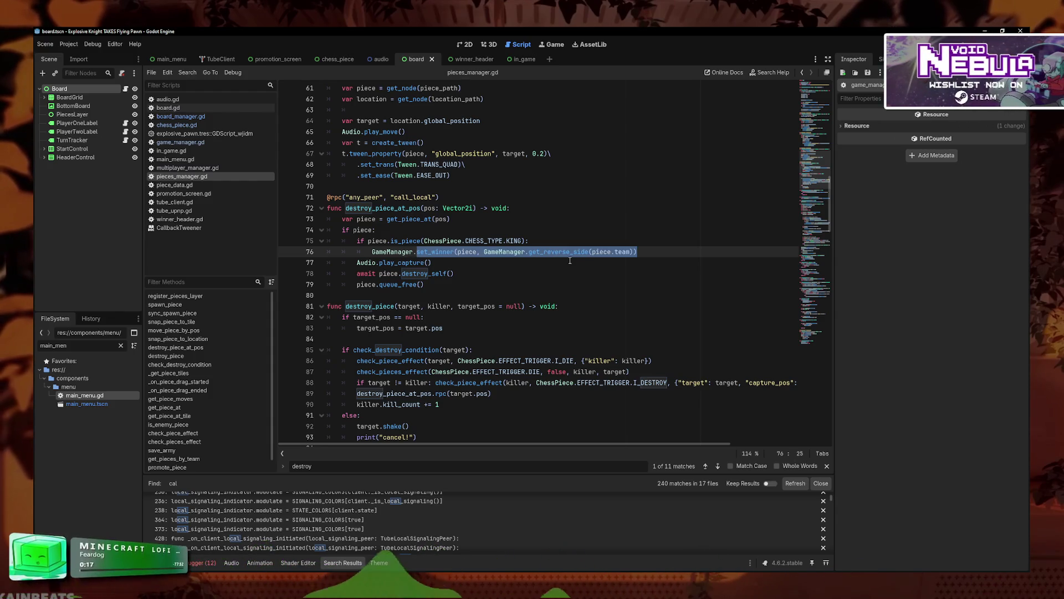
pyautogui.hotkey('ctrl', 'shift', 'z')
pyautogui.hotkey('ctrl', 'shift', 'z')
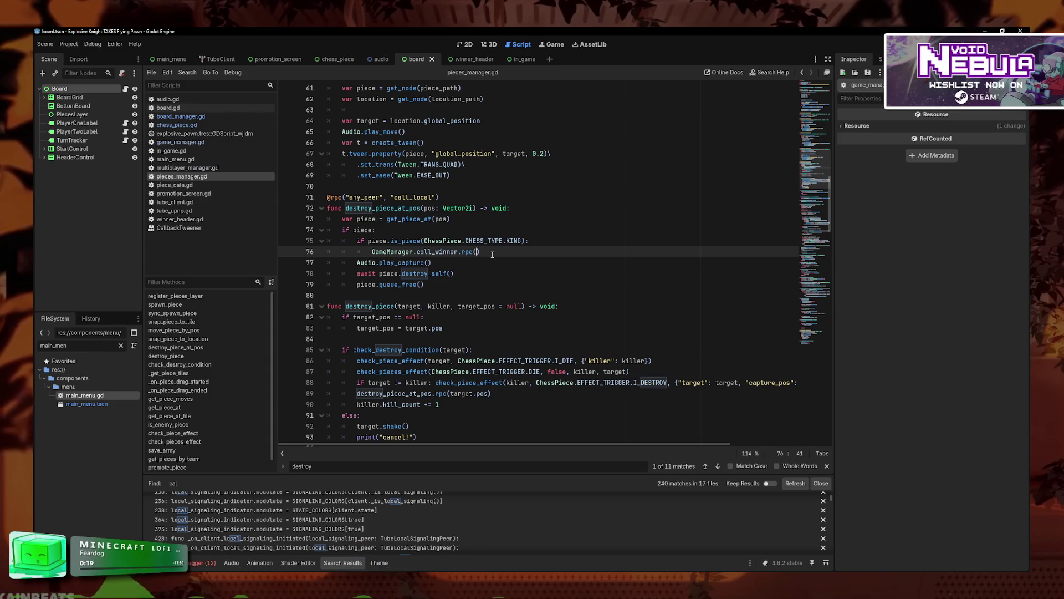
# Step: Pass GameManager.get_reverse_side(piece.team) into call_winner.rpc() using autocomplete
pyautogui.write('gaManager.get')
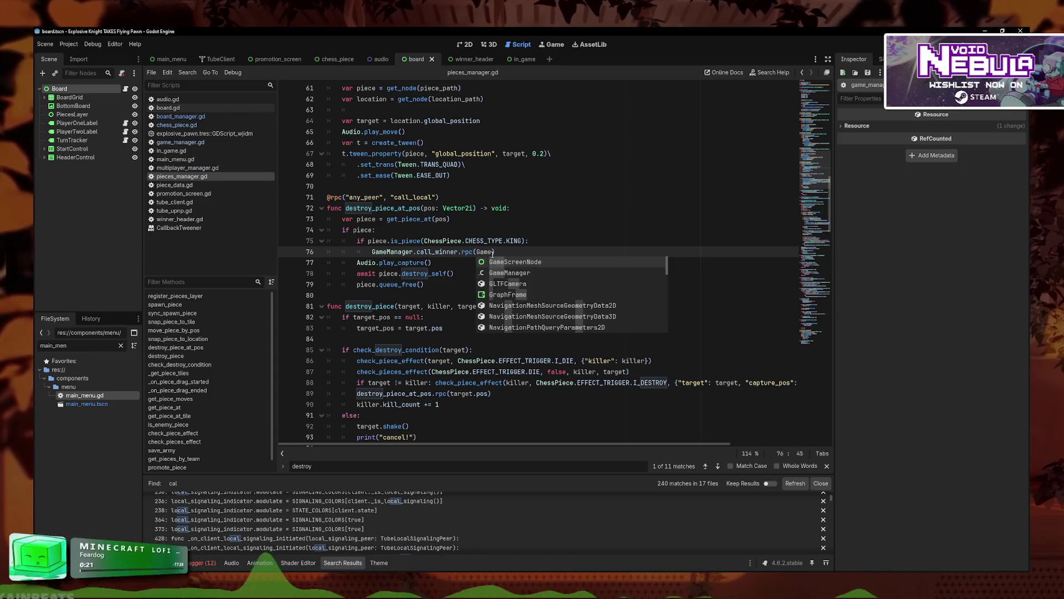
pyautogui.press('Down')
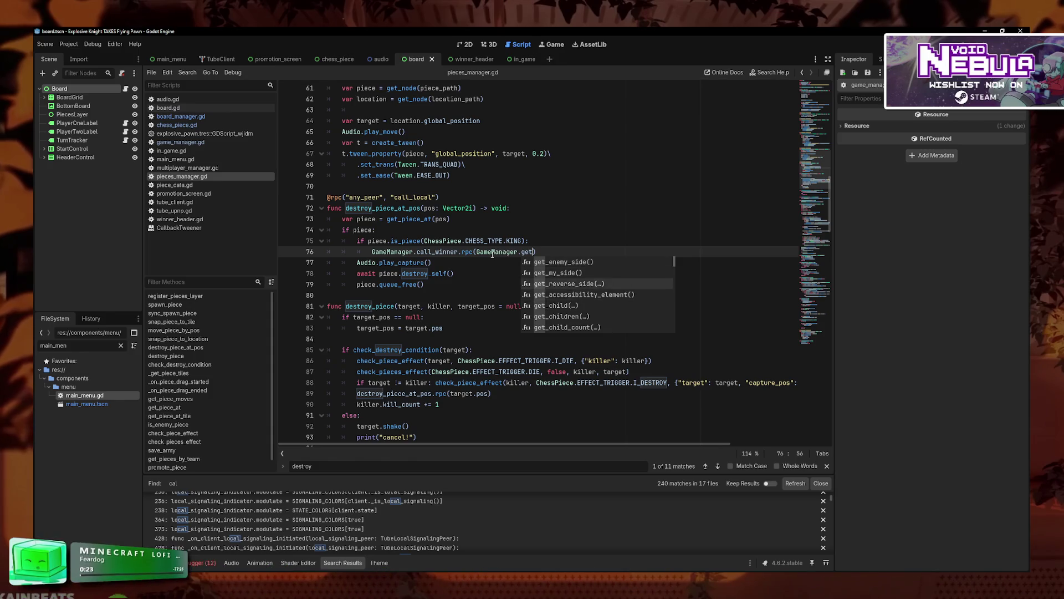
pyautogui.press('Return')
pyautogui.write('.team')
pyautogui.click(644, 252)
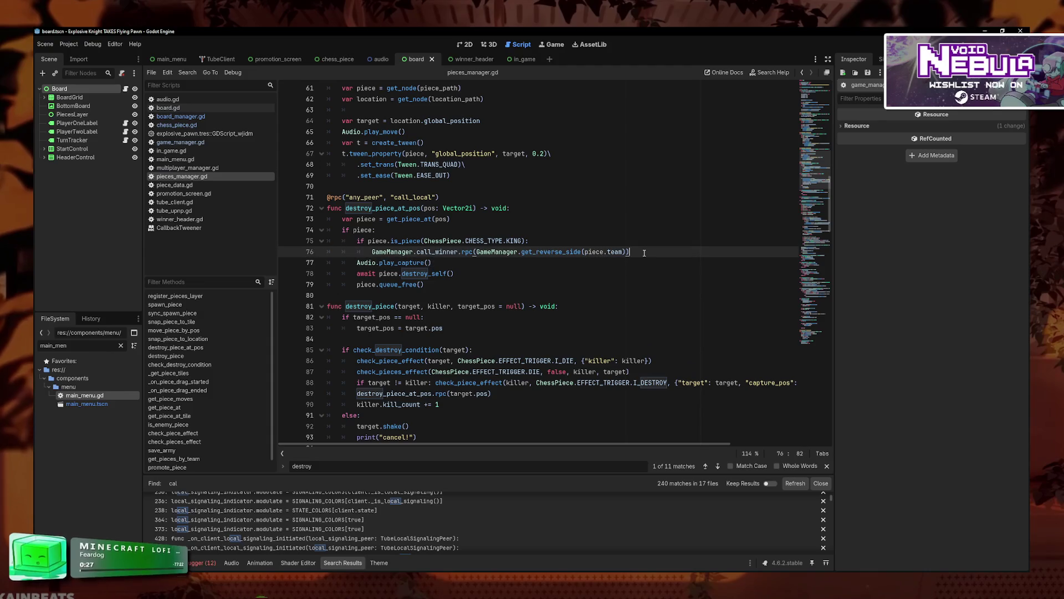
pyautogui.click(539, 263)
pyautogui.scroll(3, 538, 263)
pyautogui.click(538, 349)
pyautogui.scroll(-2, 466, 273)
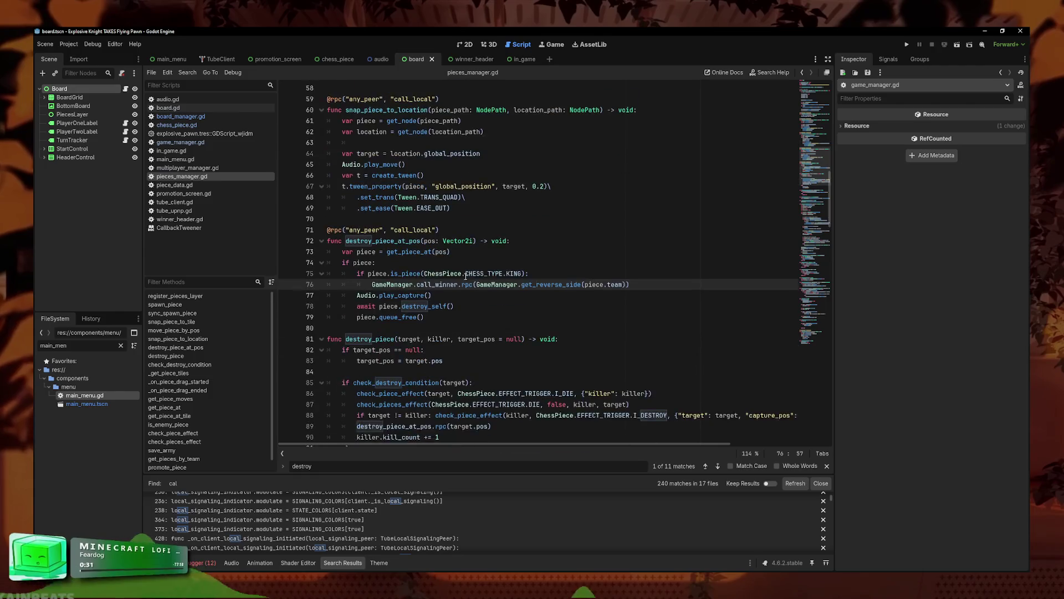
pyautogui.scroll(-1, 466, 275)
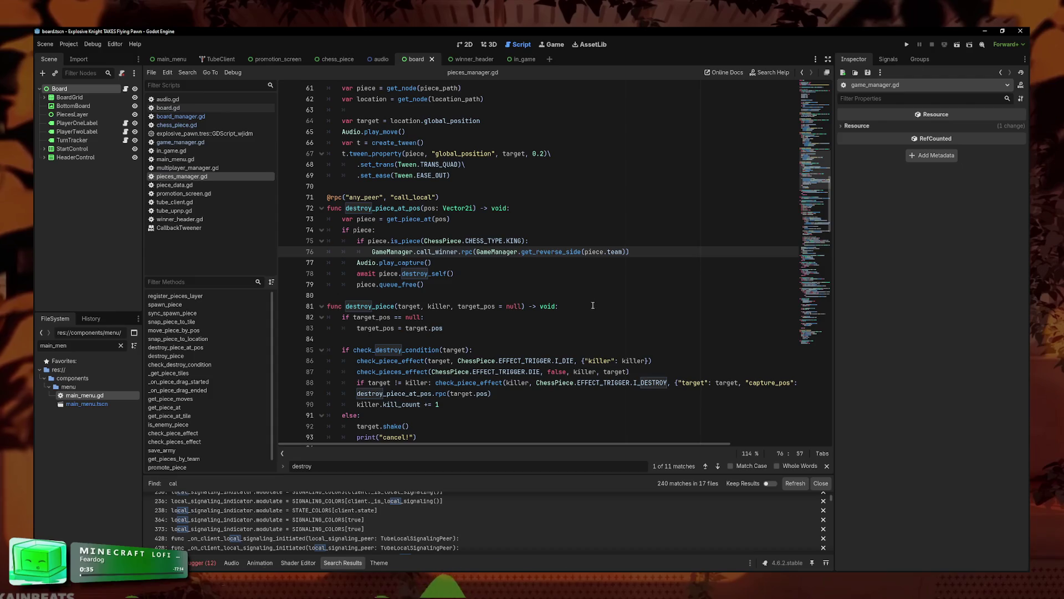
pyautogui.press('Up')
pyautogui.press('Down')
pyautogui.press('Down')
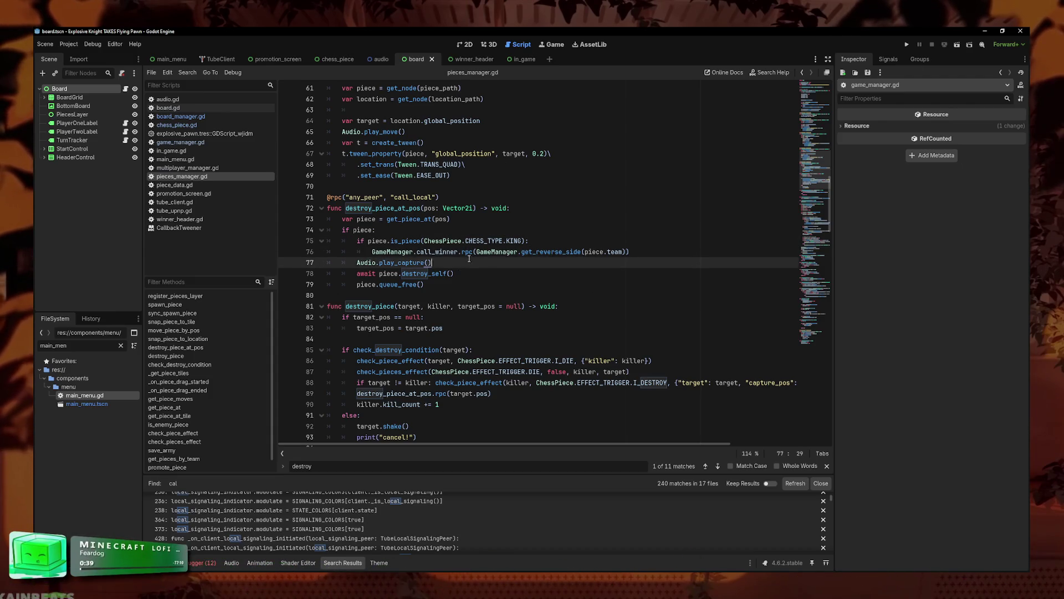
# Step: Browse chess_piece.gd, multiplayer_manager.gd and board_manager.gd, then return to game_manager.gd
pyautogui.click(502, 275)
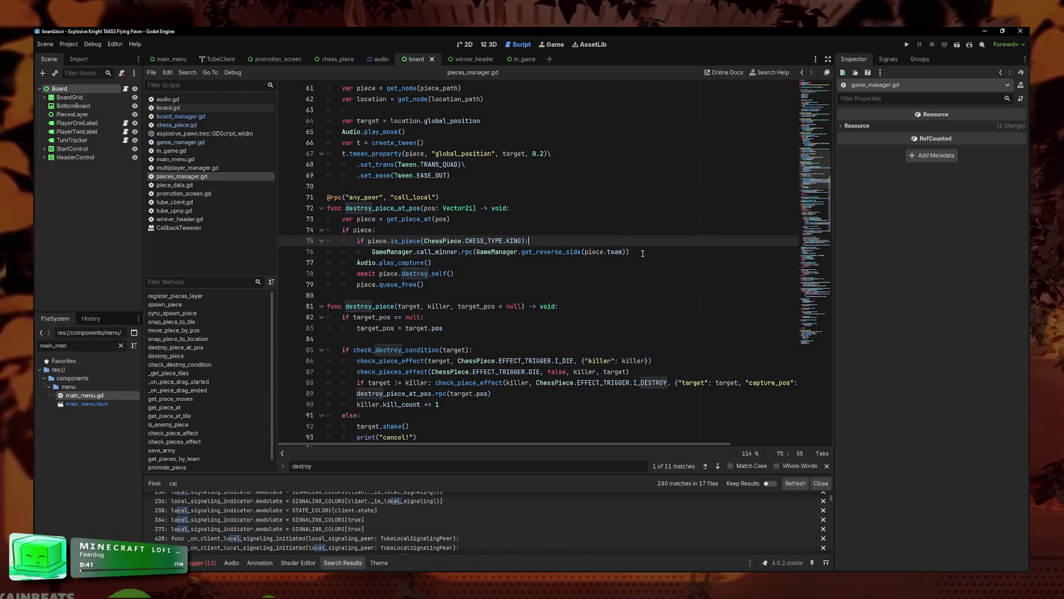
pyautogui.click(178, 141)
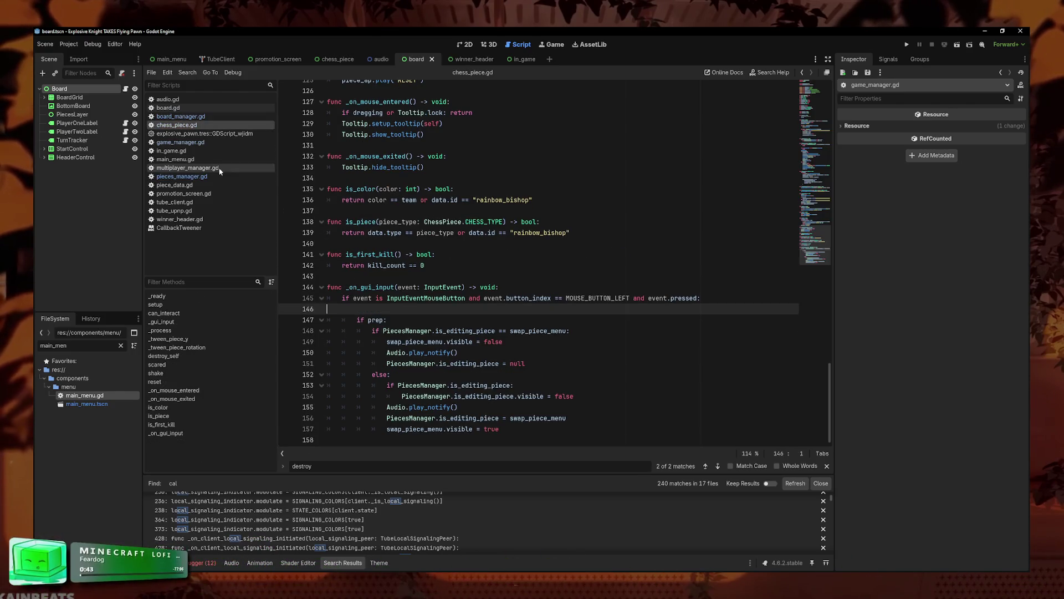
pyautogui.click(187, 167)
pyautogui.click(183, 116)
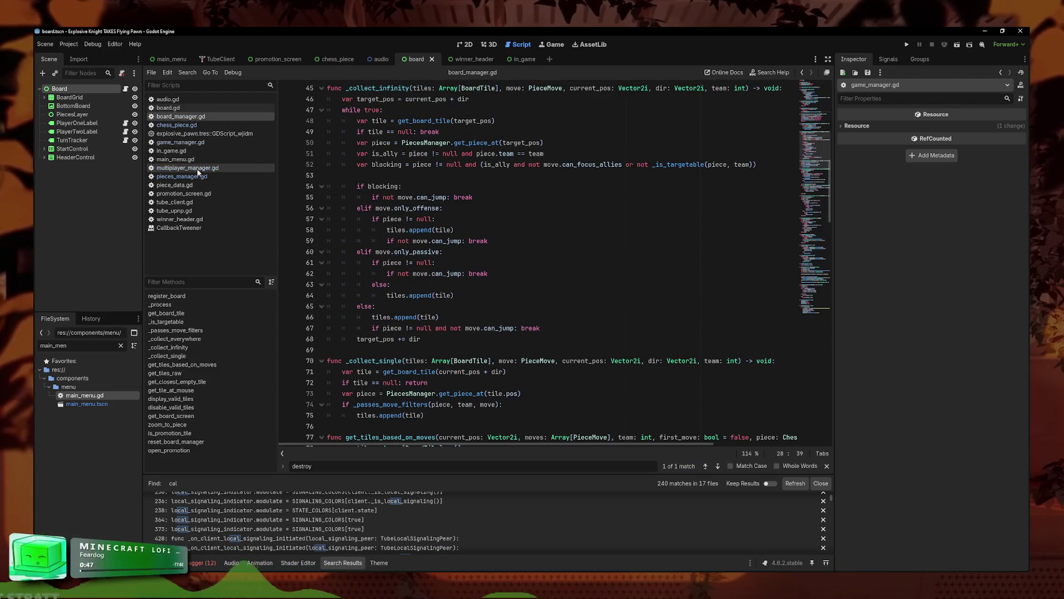
pyautogui.moveTo(831, 164); pyautogui.dragTo(832, 383)
pyautogui.scroll(10, 659, 356)
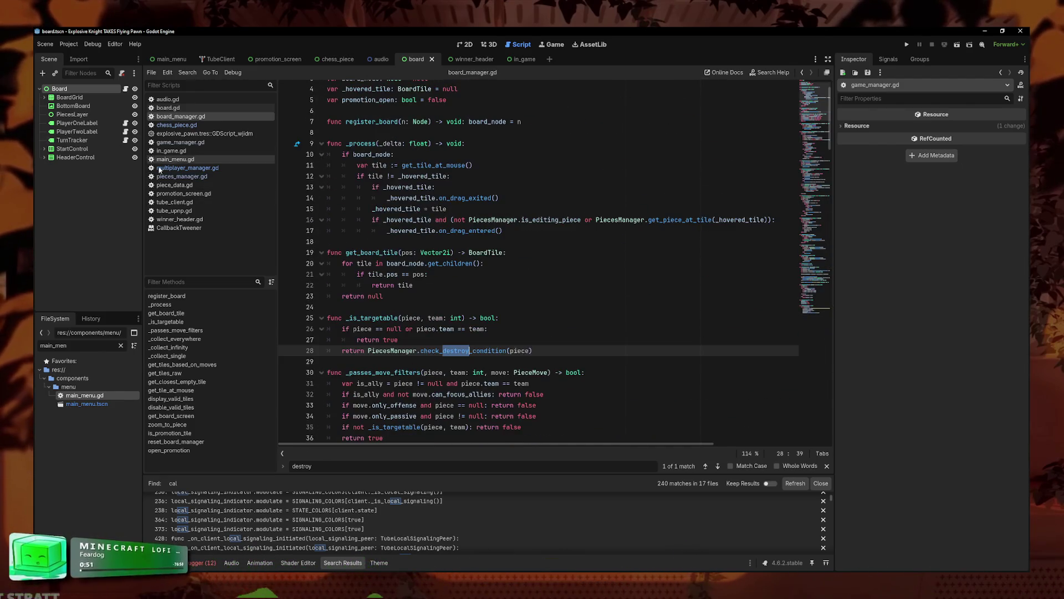
pyautogui.click(209, 168)
pyautogui.click(189, 142)
pyautogui.scroll(15, 823, 90)
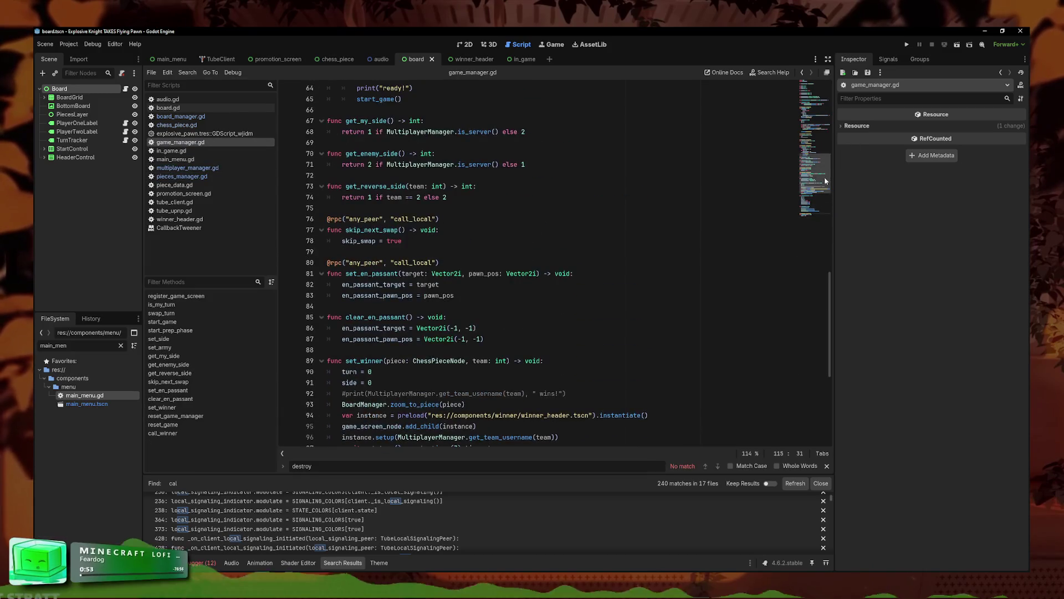
# Step: Tidy the blank lines below the turn_changed signal declaration
pyautogui.click(554, 120)
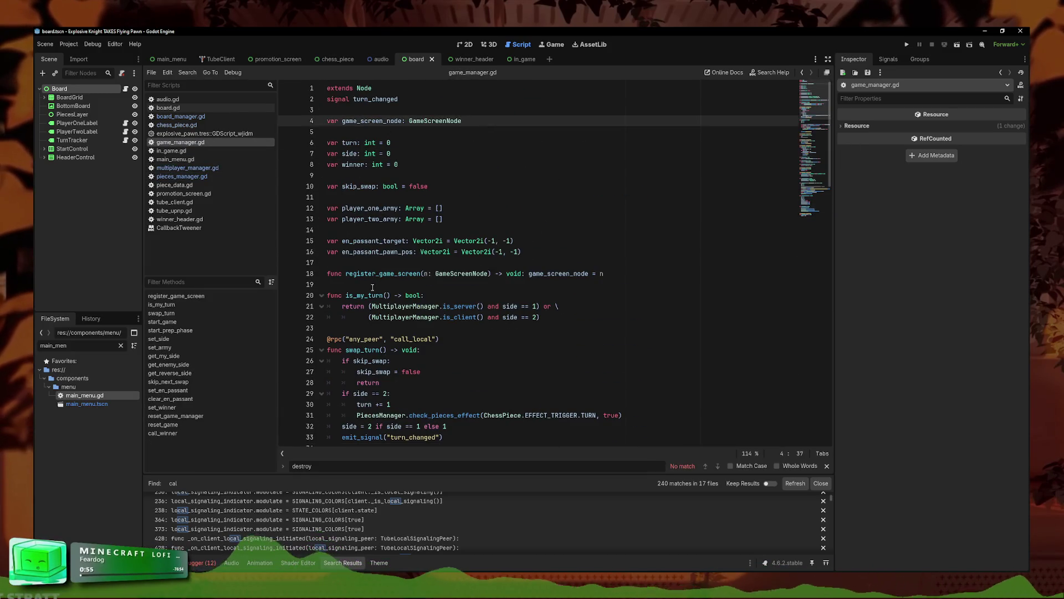
pyautogui.click(380, 109)
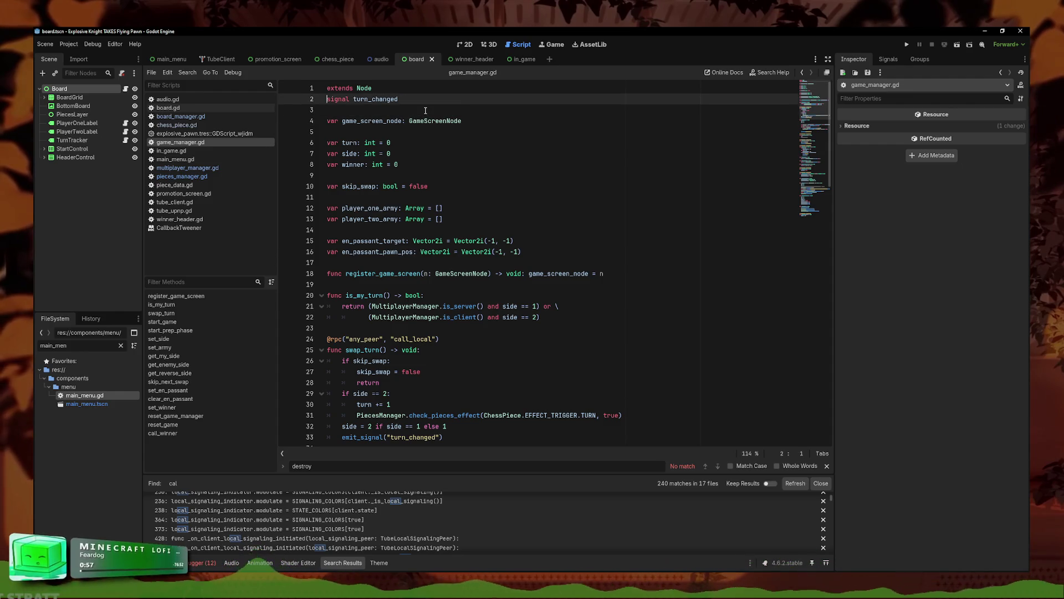
pyautogui.press('Return')
pyautogui.press('Return')
pyautogui.press('Up')
pyautogui.press('Up')
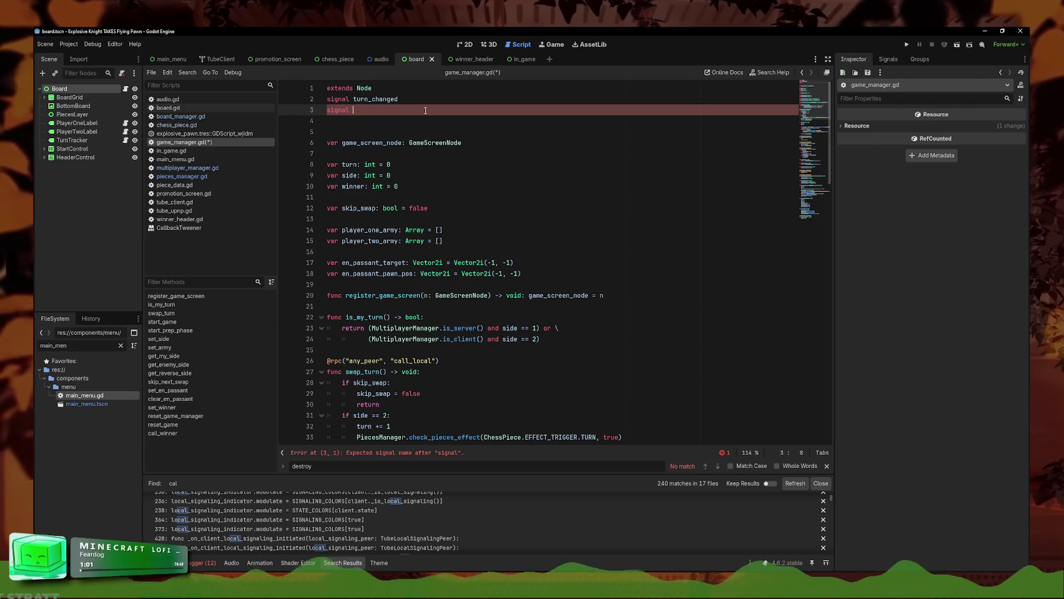
pyautogui.press('Delete')
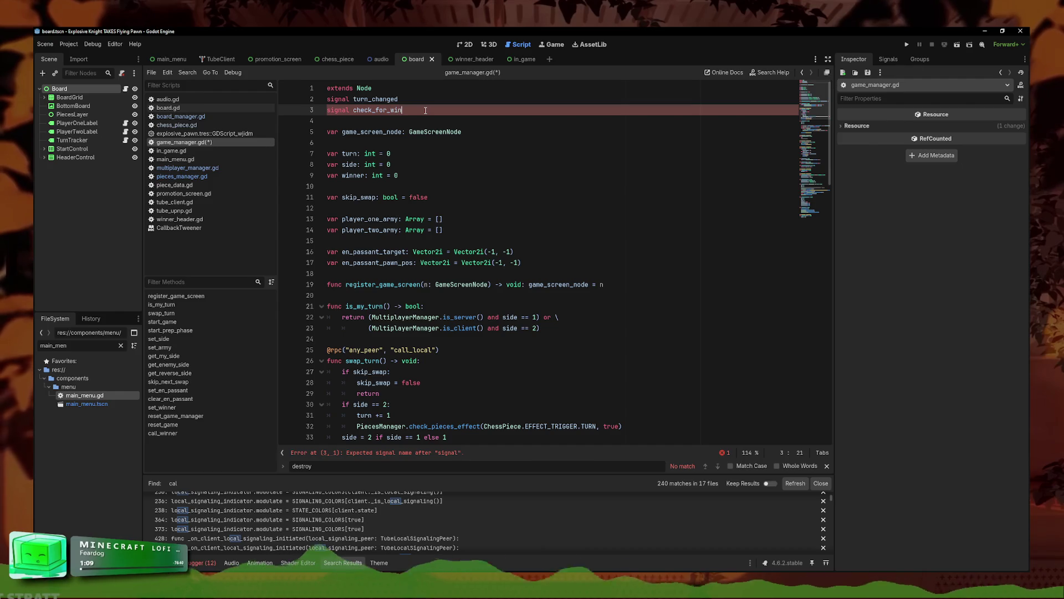
# Step: Add a _ready function after register_game_screen using autocomplete
pyautogui.click(577, 315)
pyautogui.click(533, 284)
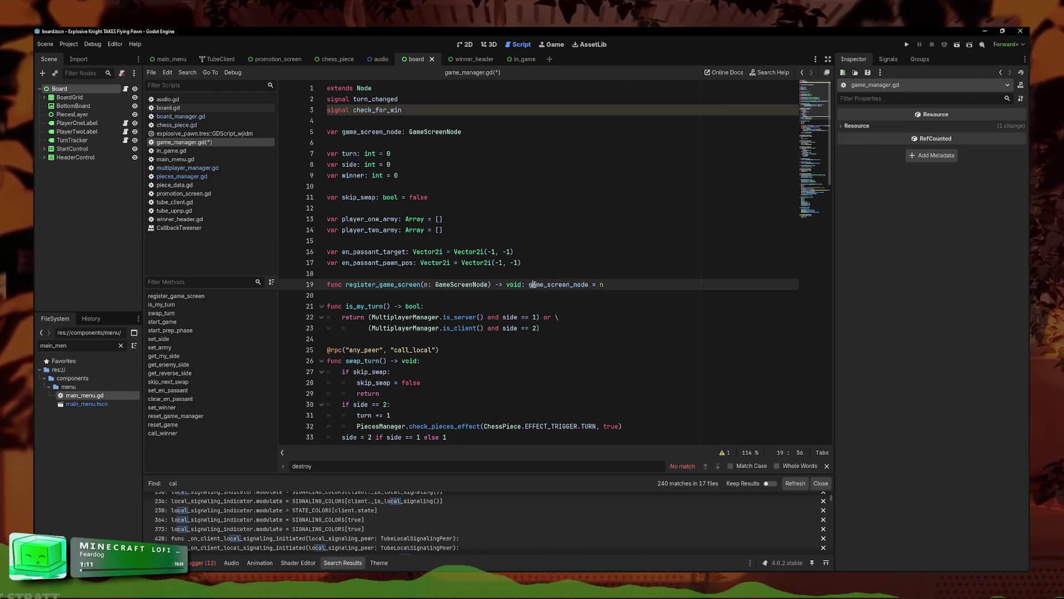
pyautogui.press('End')
pyautogui.press('Return')
pyautogui.press('Return')
pyautogui.write('fuin,c')
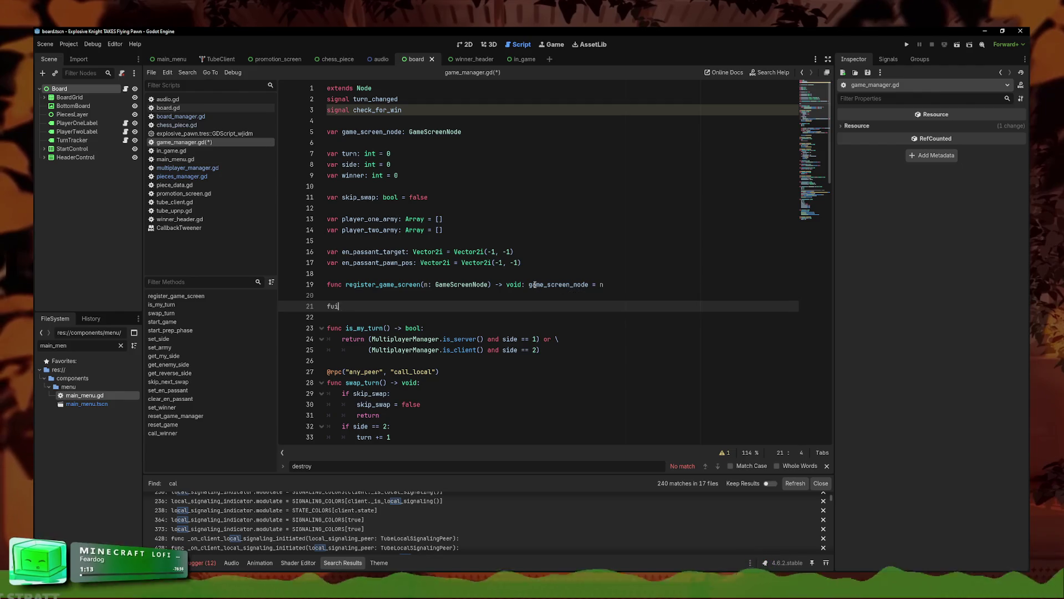
pyautogui.write('c read')
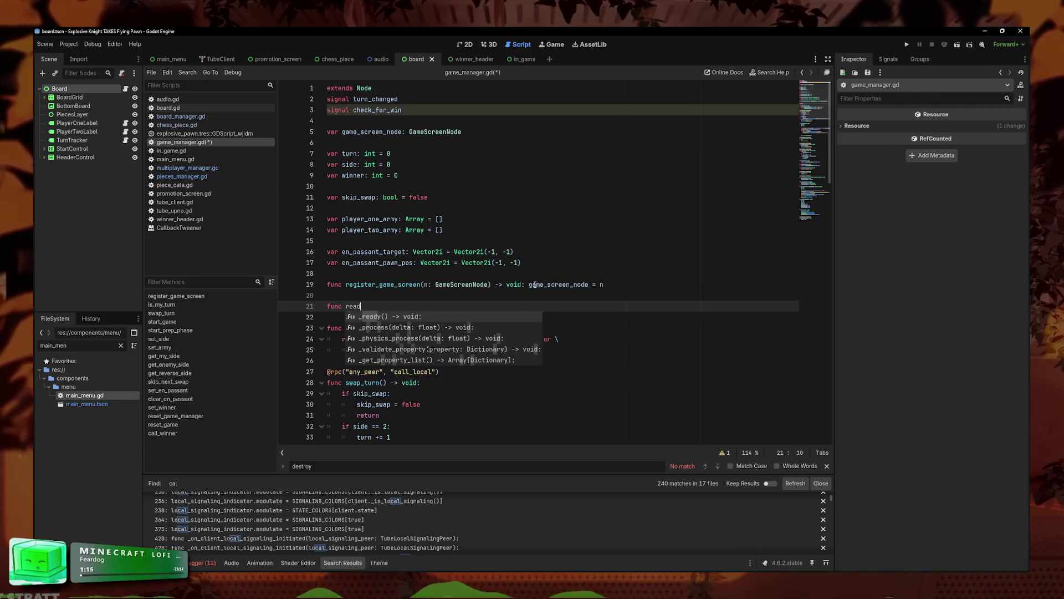
pyautogui.press('Return')
pyautogui.press('Return')
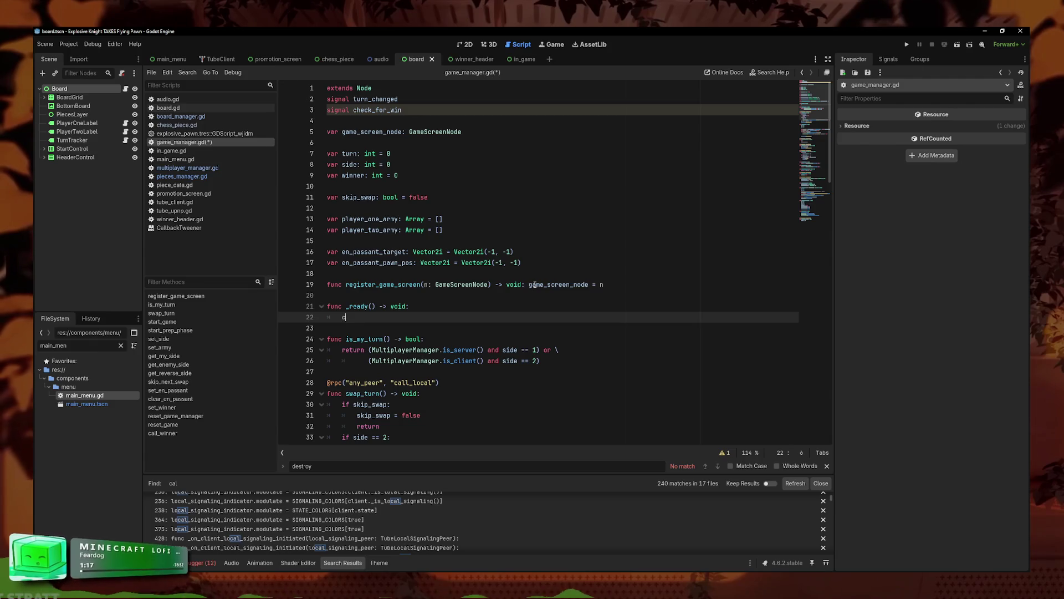
pyautogui.press('Return')
# Step: In _ready, connect check_for_win to set_winner and save the script
pyautogui.write('.connect(')
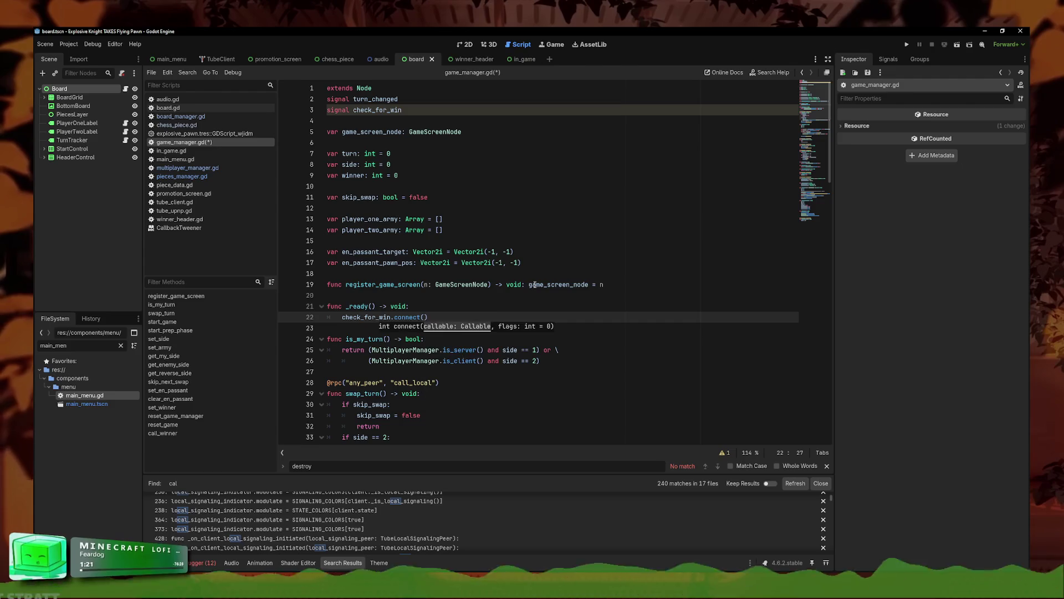
pyautogui.write('is_')
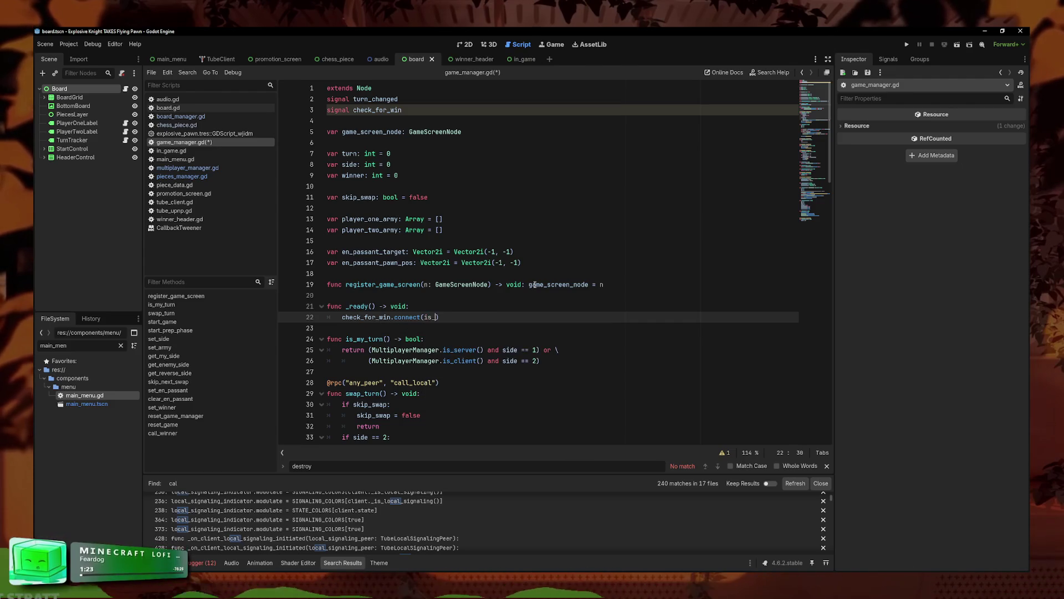
pyautogui.press('BackSpace')
pyautogui.press('BackSpace')
pyautogui.press('BackSpace')
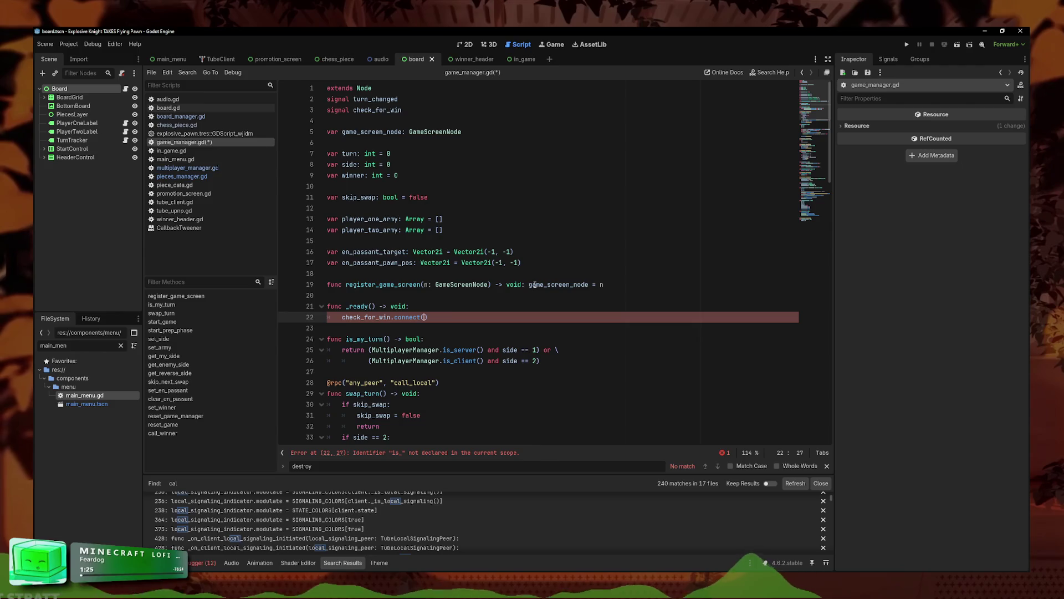
pyautogui.hotkey('ctrl', 'space')
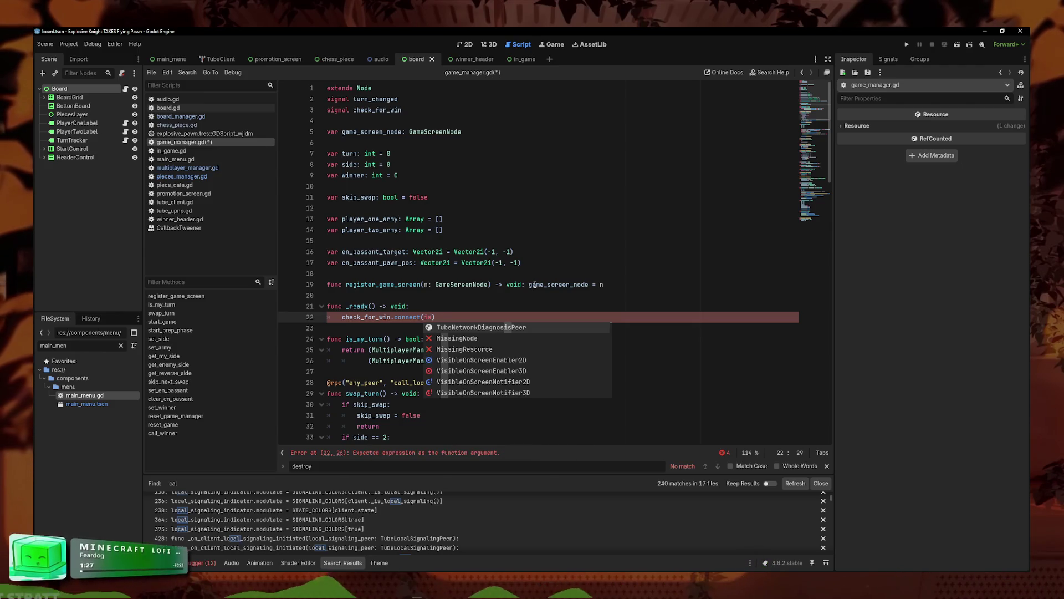
pyautogui.scroll(-15, 553, 257)
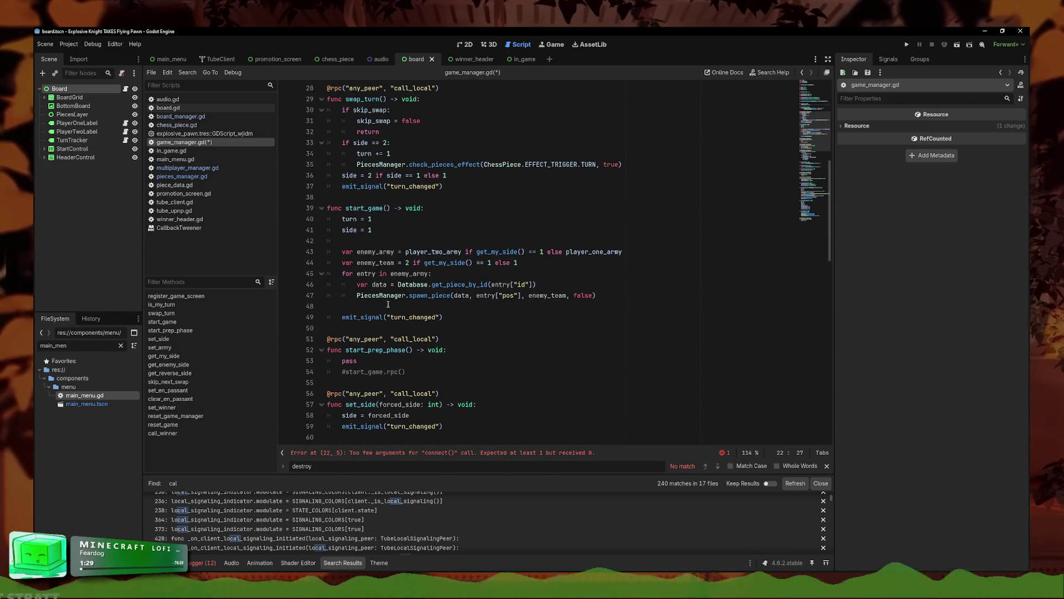
pyautogui.scroll(-8, 387, 274)
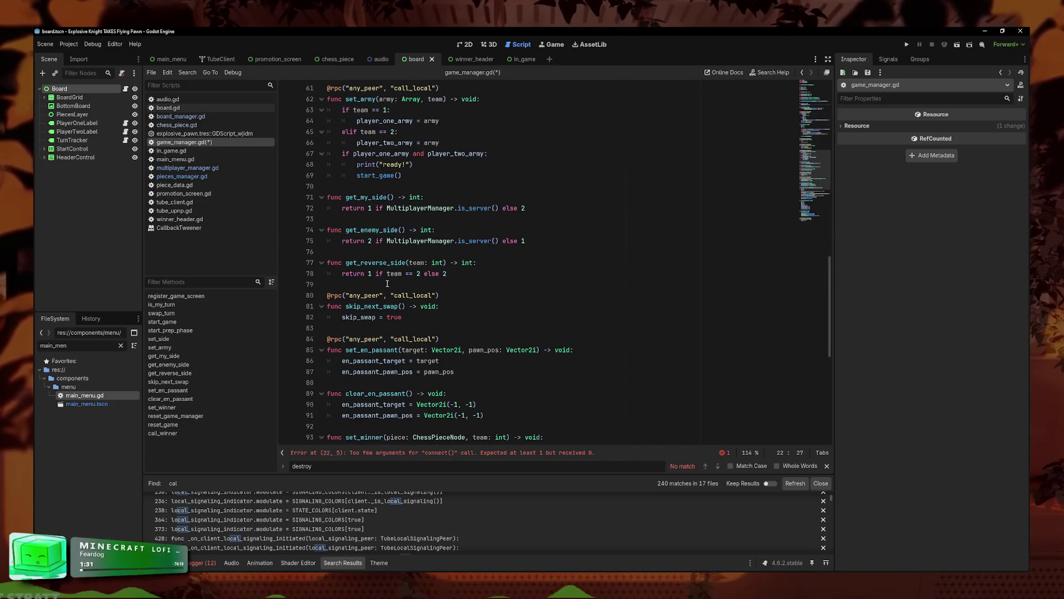
pyautogui.scroll(20, 381, 261)
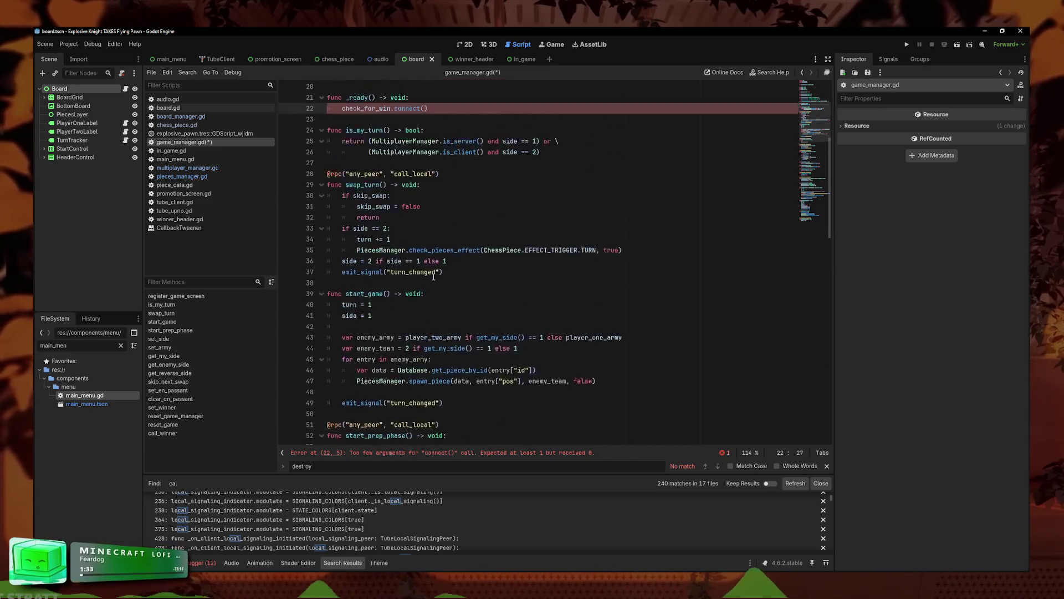
pyautogui.write('set_winn')
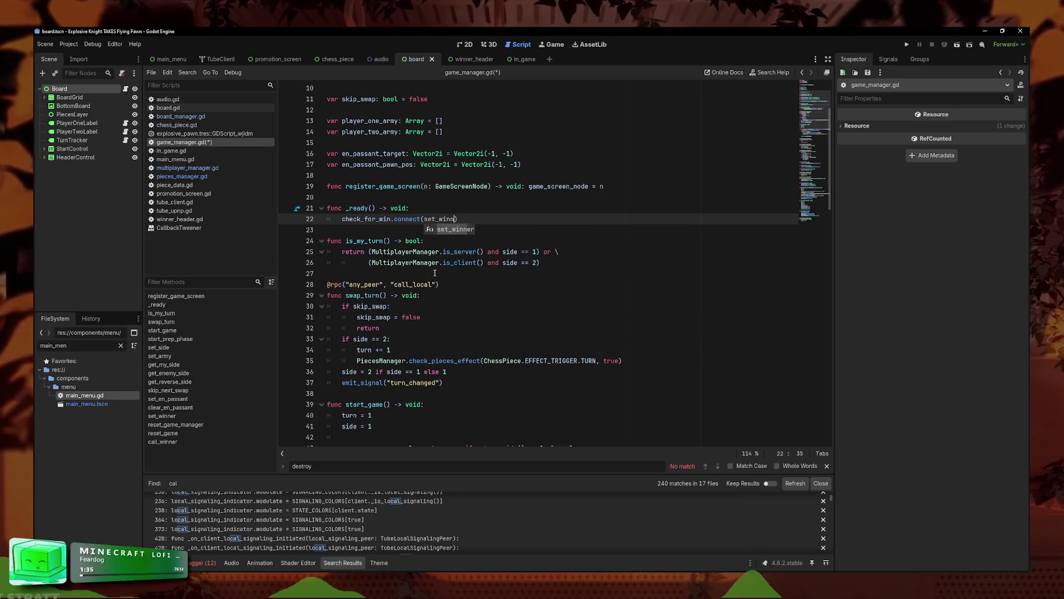
pyautogui.press('Return')
pyautogui.hotkey('ctrl', 's')
# Step: Start an if winner != check on a new first line of set_winner
pyautogui.press('Down')
pyautogui.scroll(-14, 435, 272)
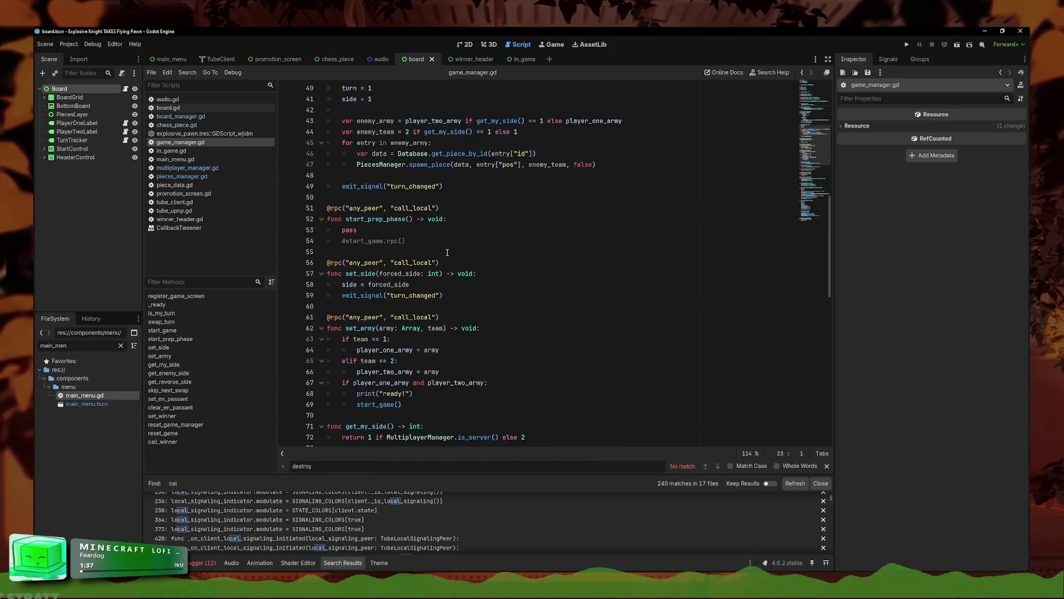
pyautogui.scroll(-6, 412, 335)
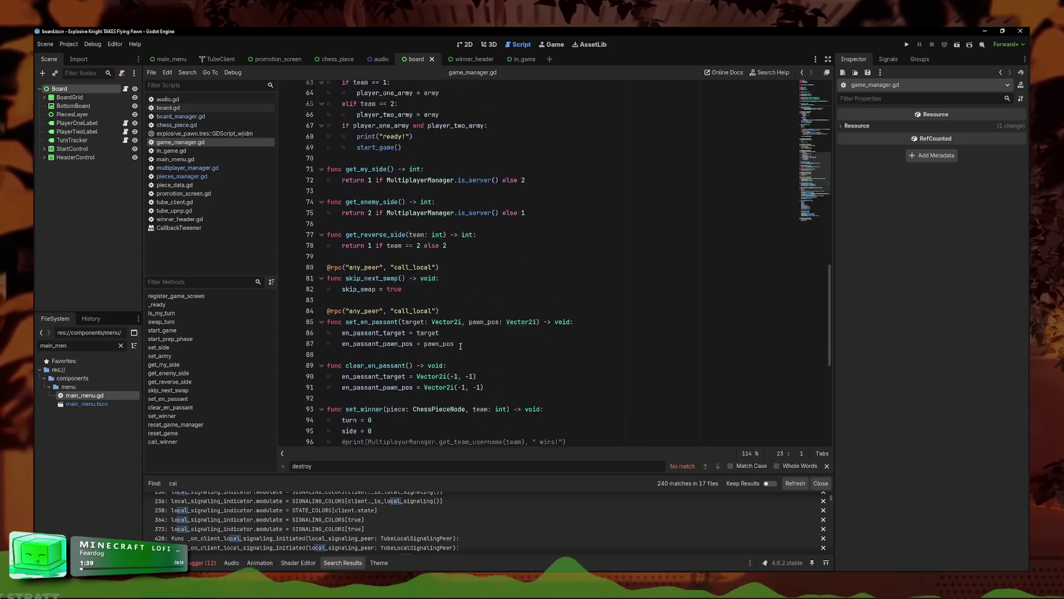
pyautogui.click(581, 338)
pyautogui.press('Return')
pyautogui.write('(')
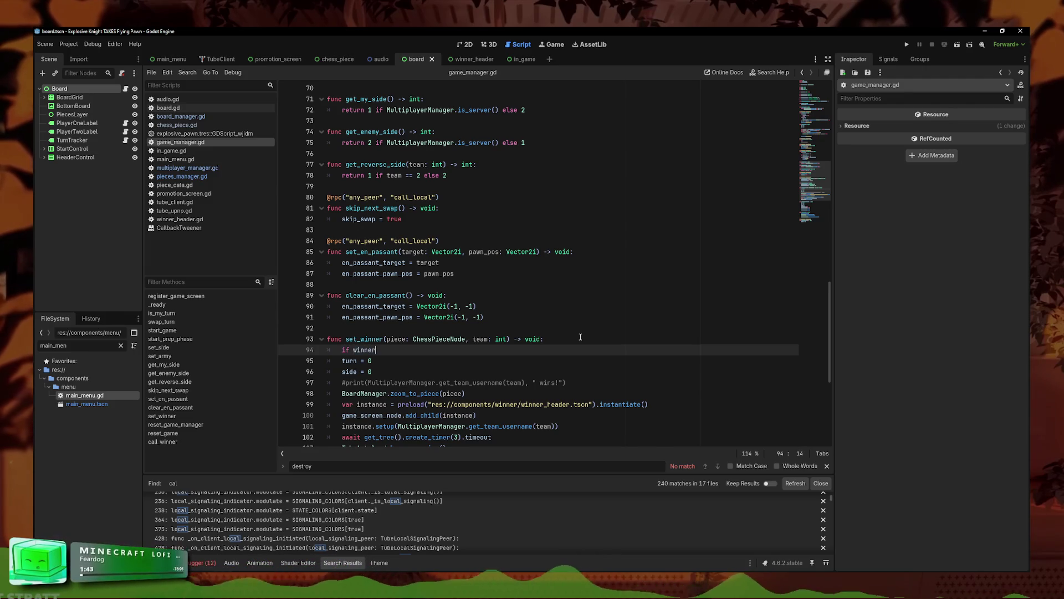
pyautogui.write('!= 0:')
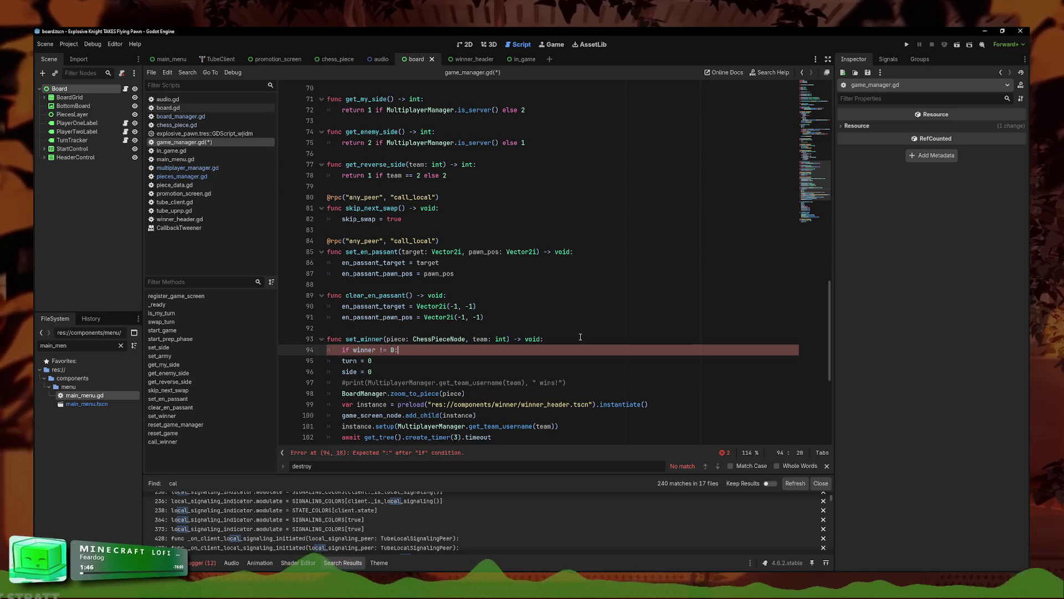
# Step: Indent set_winner's existing body lines under the new if winner != 0: check
pyautogui.scroll(-4, 434, 349)
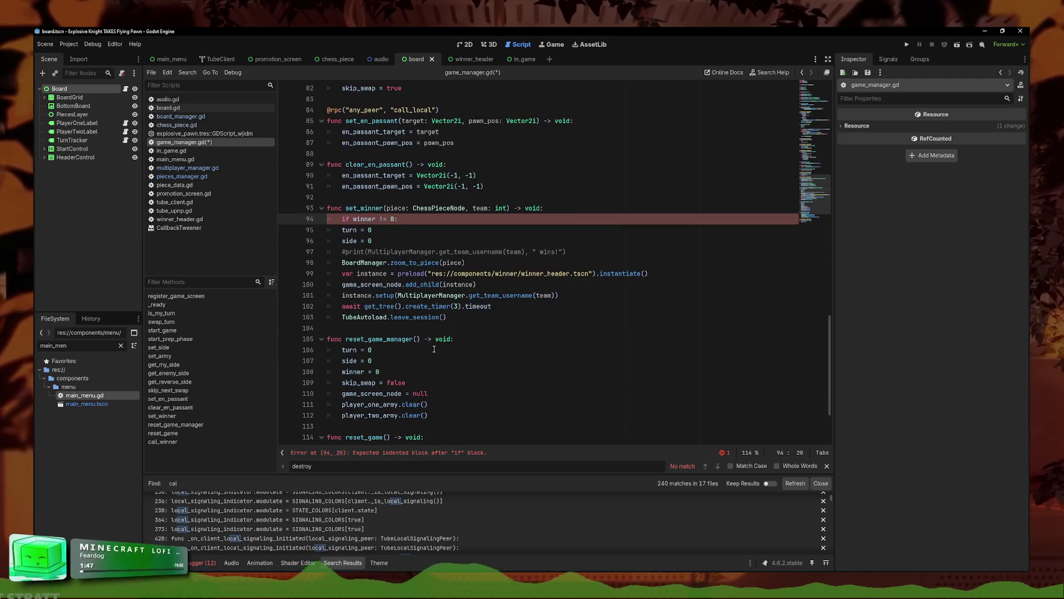
pyautogui.moveTo(472, 332)
pyautogui.mouseDown()
pyautogui.moveTo(388, 244)
pyautogui.moveTo(333, 230)
pyautogui.mouseUp()
pyautogui.press('Tab')
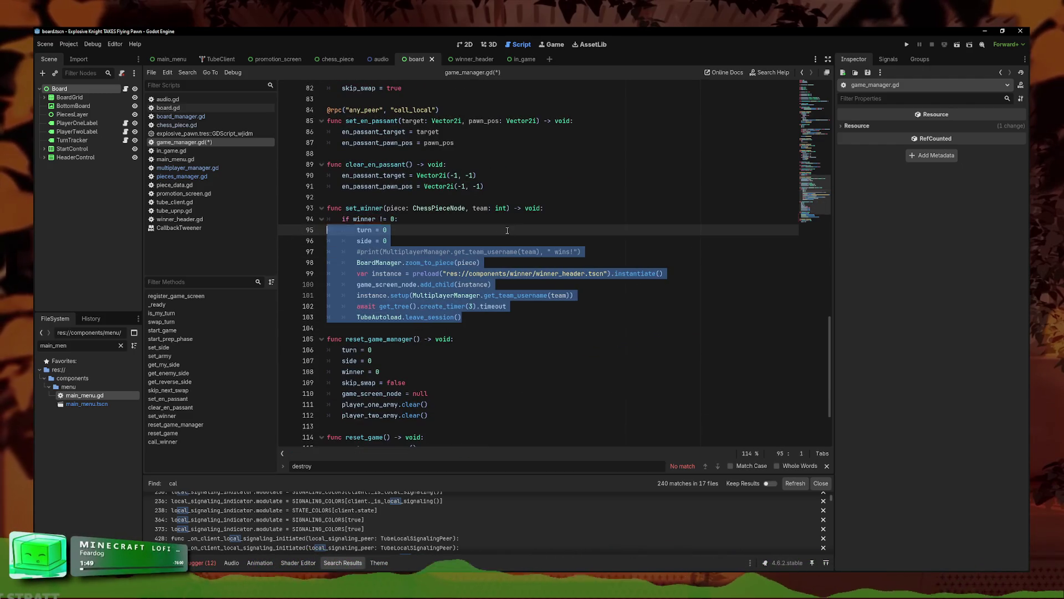
pyautogui.click(437, 234)
pyautogui.press('Up')
pyautogui.press('End')
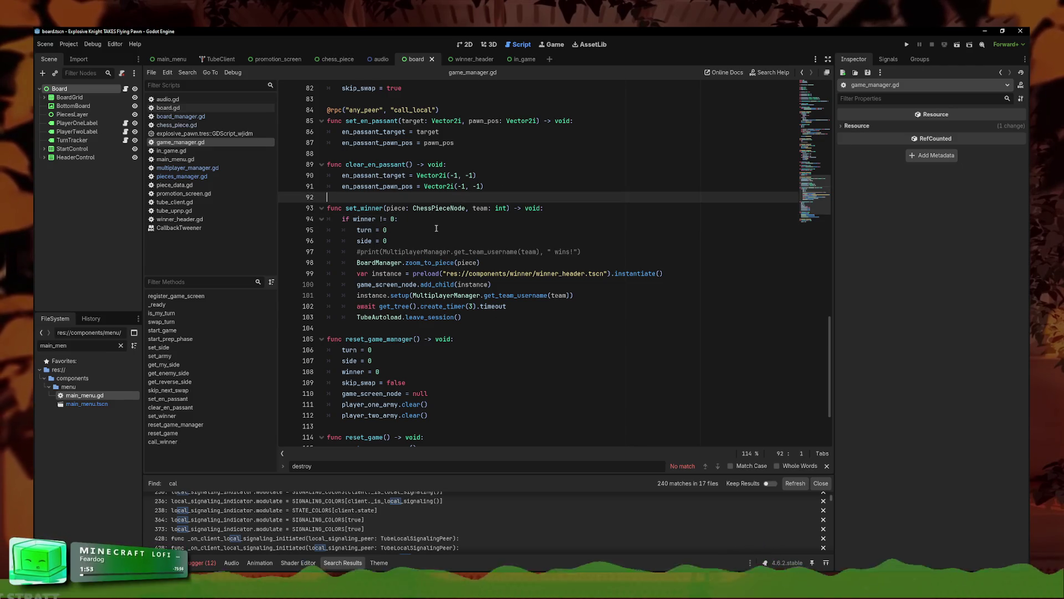
# Step: Inspect the zoom_to_piece call and call_winner's header, then return to set_winner's signature
pyautogui.click(602, 251)
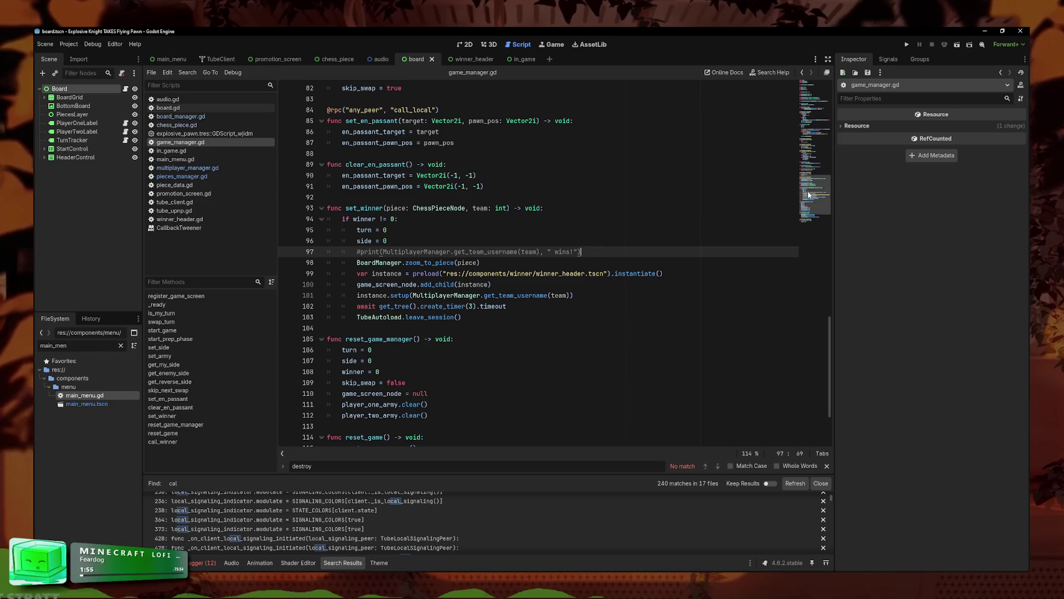
pyautogui.scroll(-2, 810, 204)
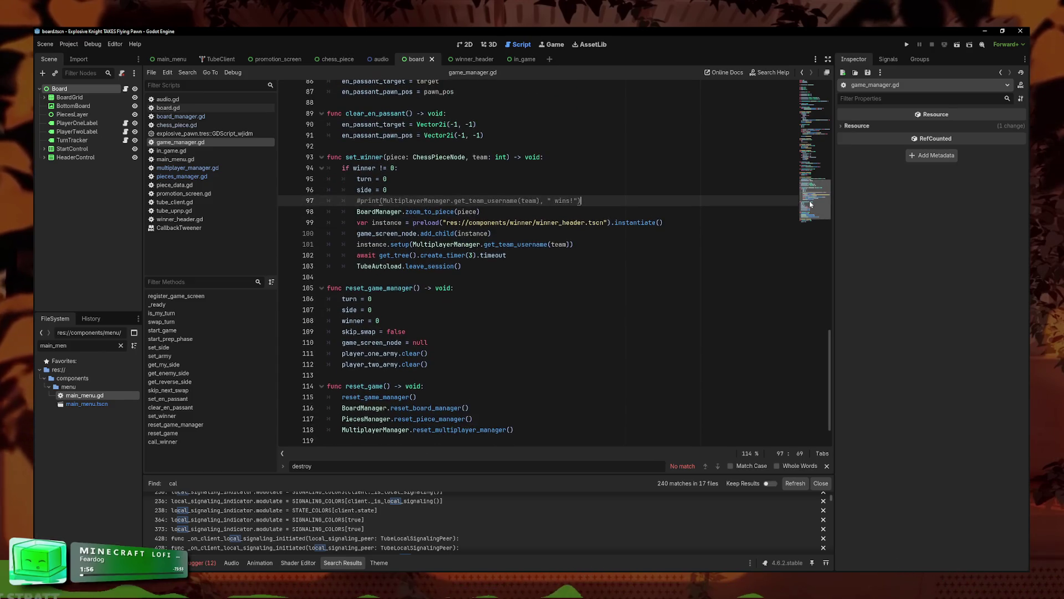
pyautogui.scroll(1, 499, 252)
pyautogui.click(496, 245)
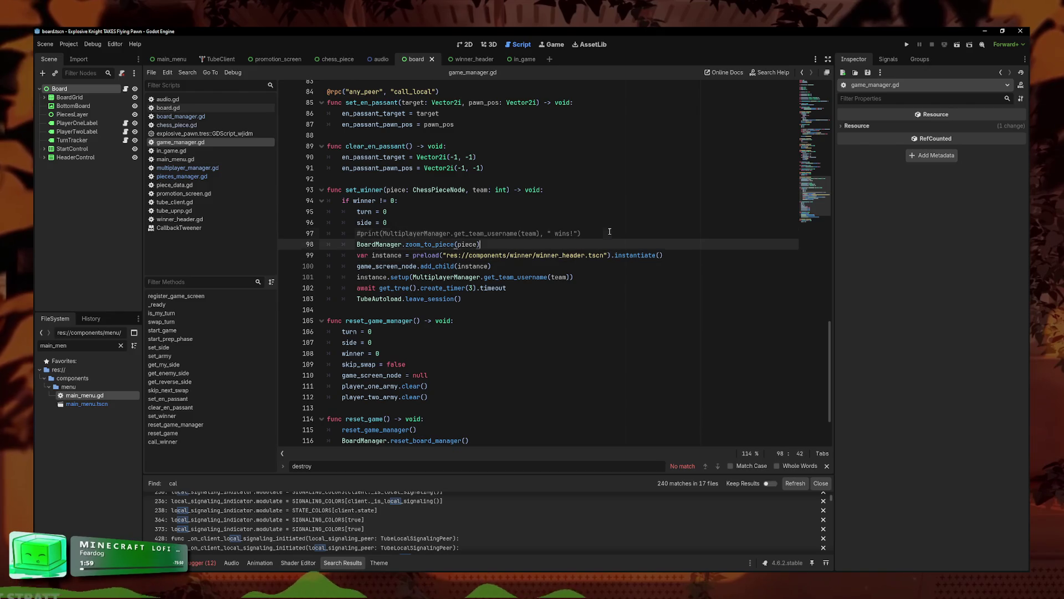
pyautogui.scroll(2, 369, 225)
pyautogui.scroll(1, 368, 225)
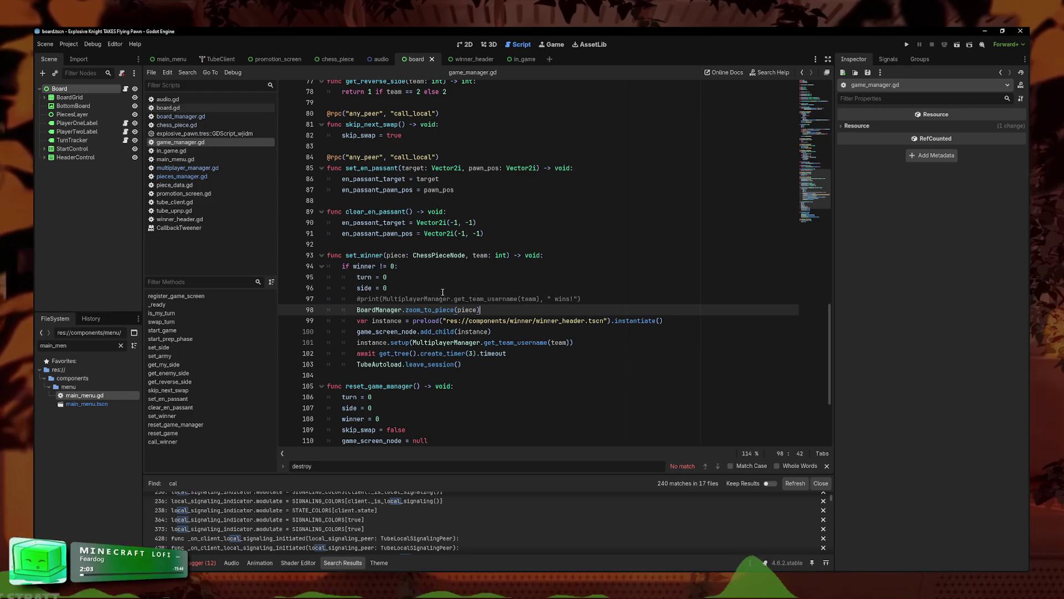
pyautogui.scroll(-4, 442, 297)
pyautogui.click(411, 418)
pyautogui.click(463, 415)
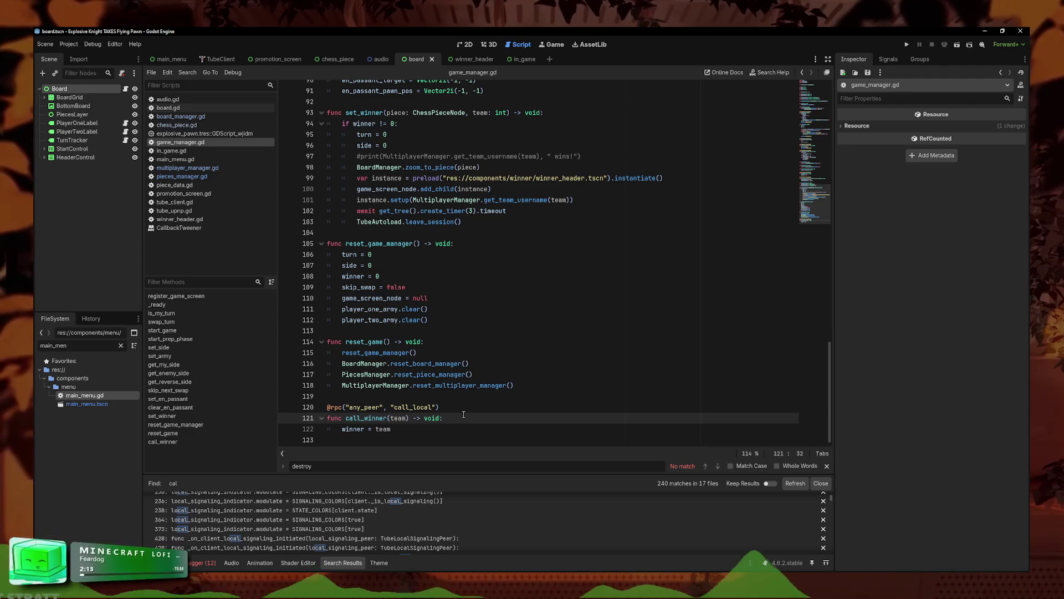
pyautogui.click(466, 113)
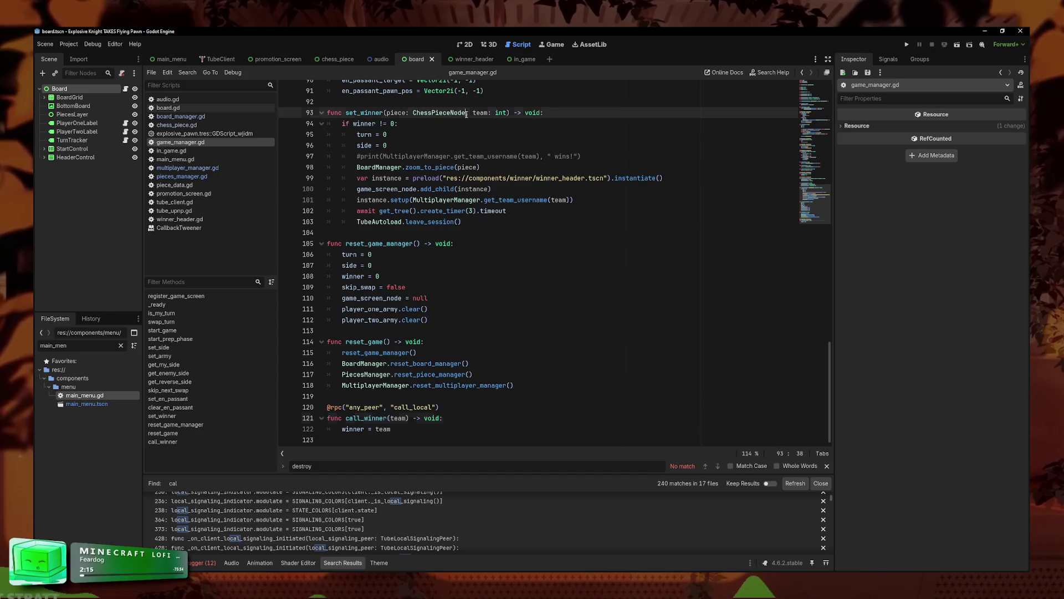
# Step: Delete set_winner's piece and team parameters
pyautogui.scroll(1, 472, 151)
pyautogui.click(473, 174)
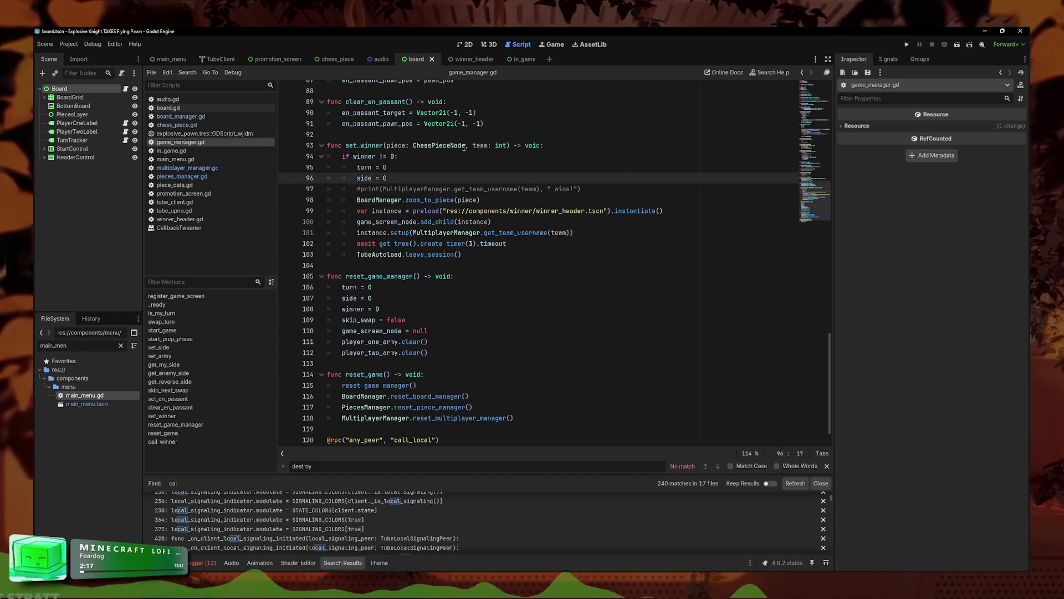
pyautogui.click(508, 149)
pyautogui.press('Down')
pyautogui.moveTo(508, 146); pyautogui.dragTo(413, 146)
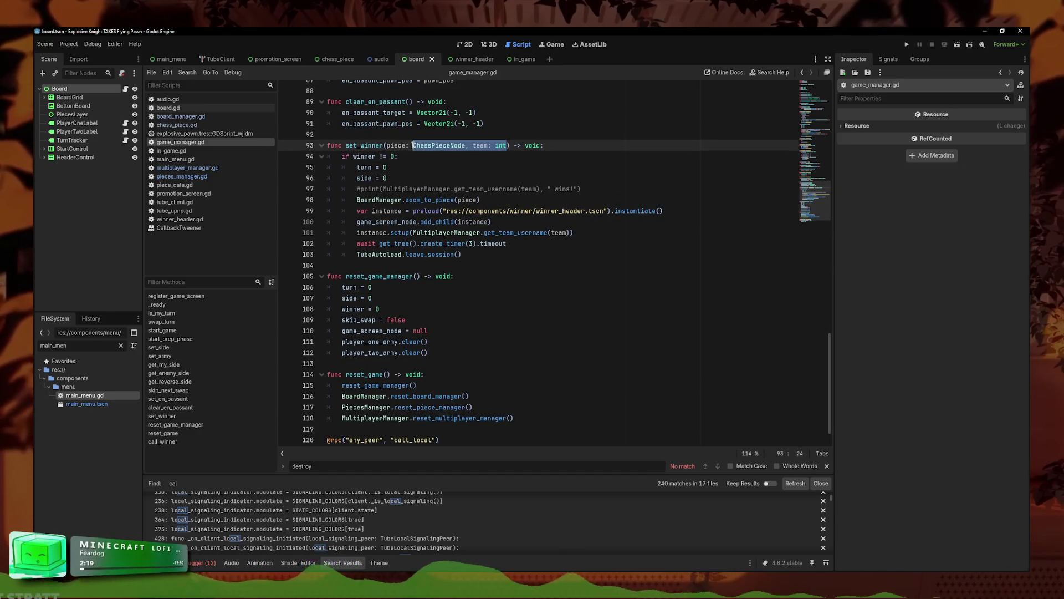
pyautogui.press('BackSpace')
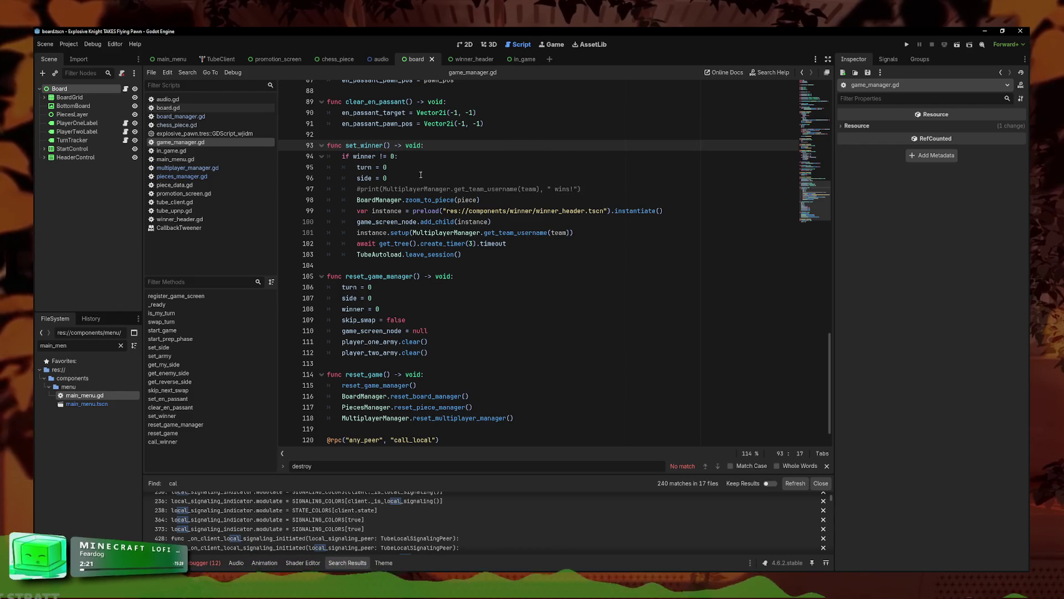
# Step: Change get_team_username(team) to get_team_username(winner) in set_winner
pyautogui.scroll(1, 421, 175)
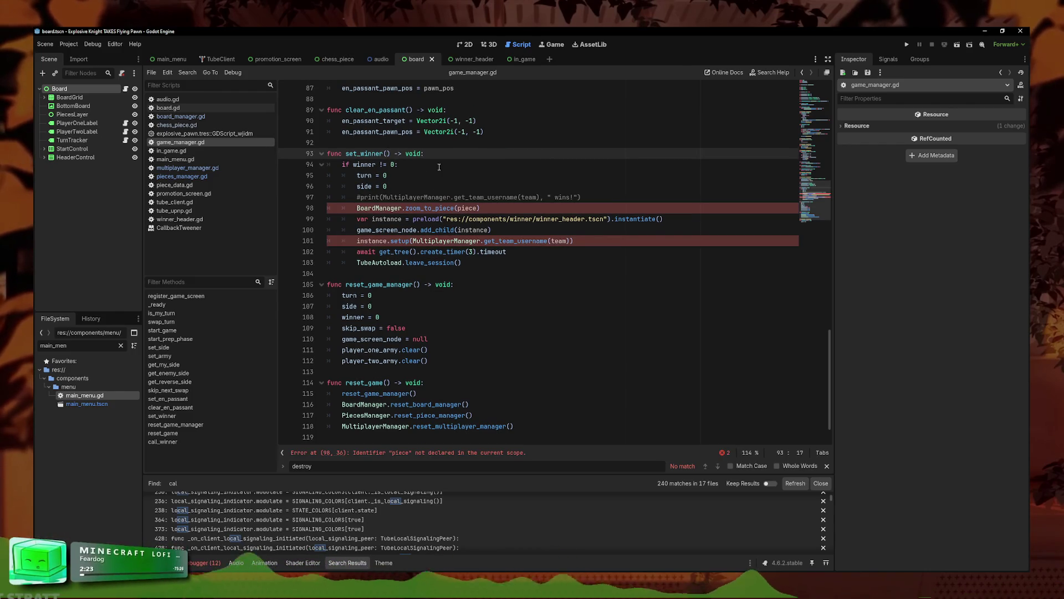
pyautogui.click(455, 164)
pyautogui.moveTo(565, 241); pyautogui.dragTo(555, 240)
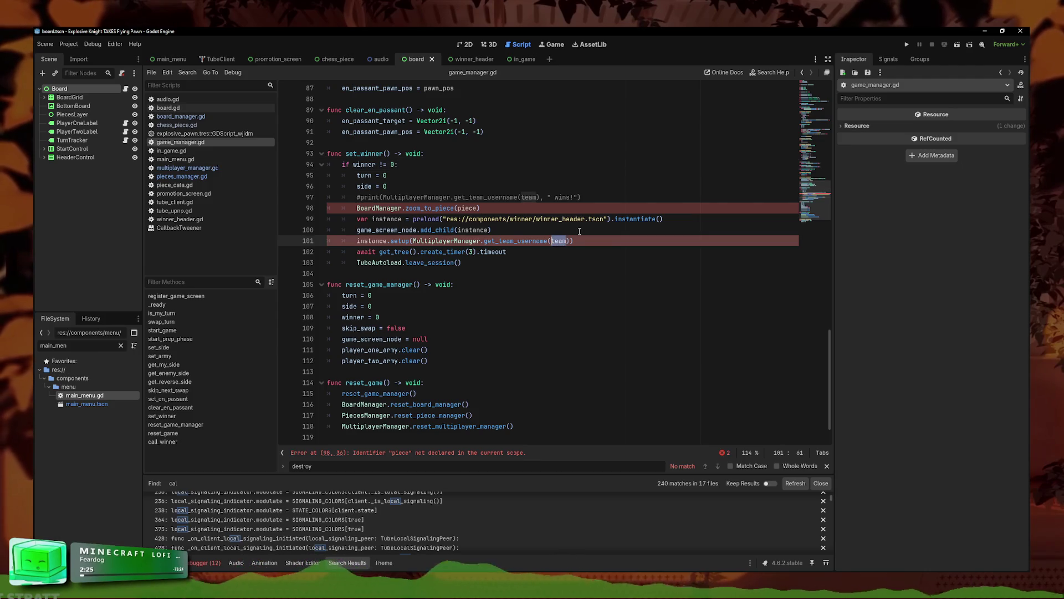
pyautogui.write('ner')
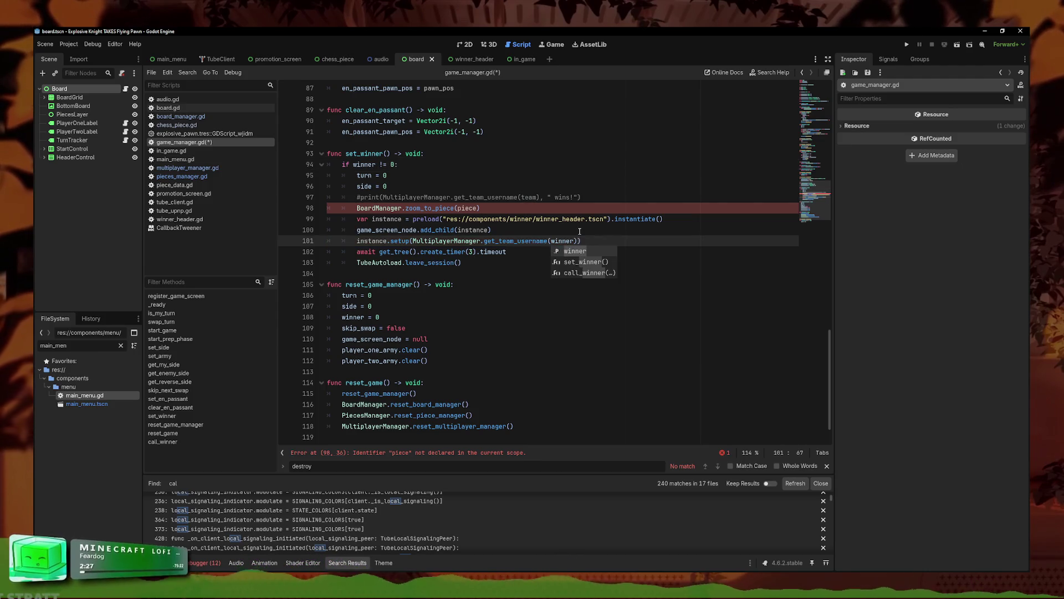
pyautogui.click(505, 234)
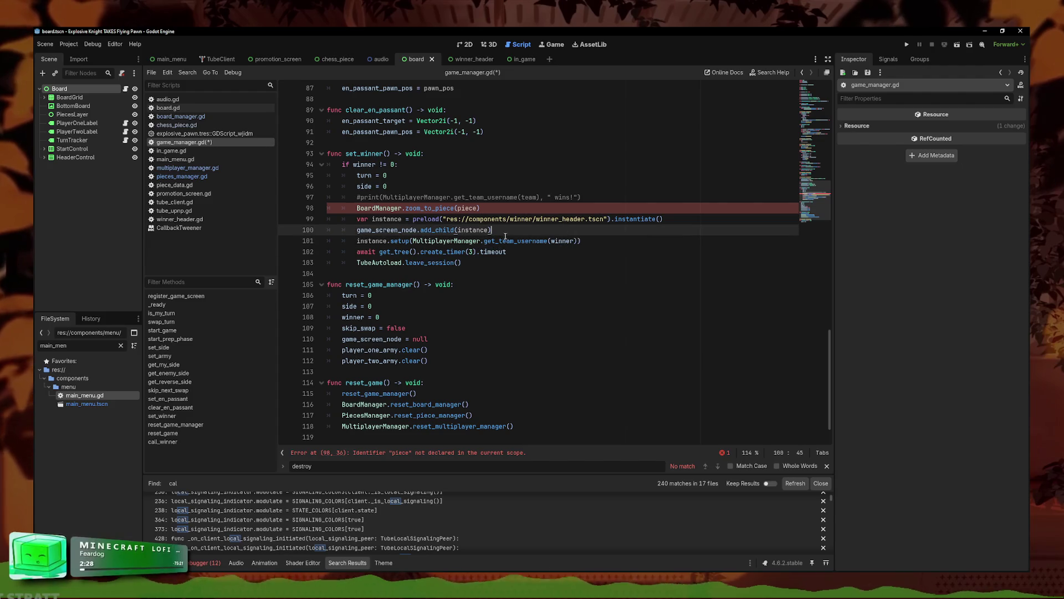
# Step: Move to the winner assignment inside call_winner to edit it
pyautogui.click(475, 209)
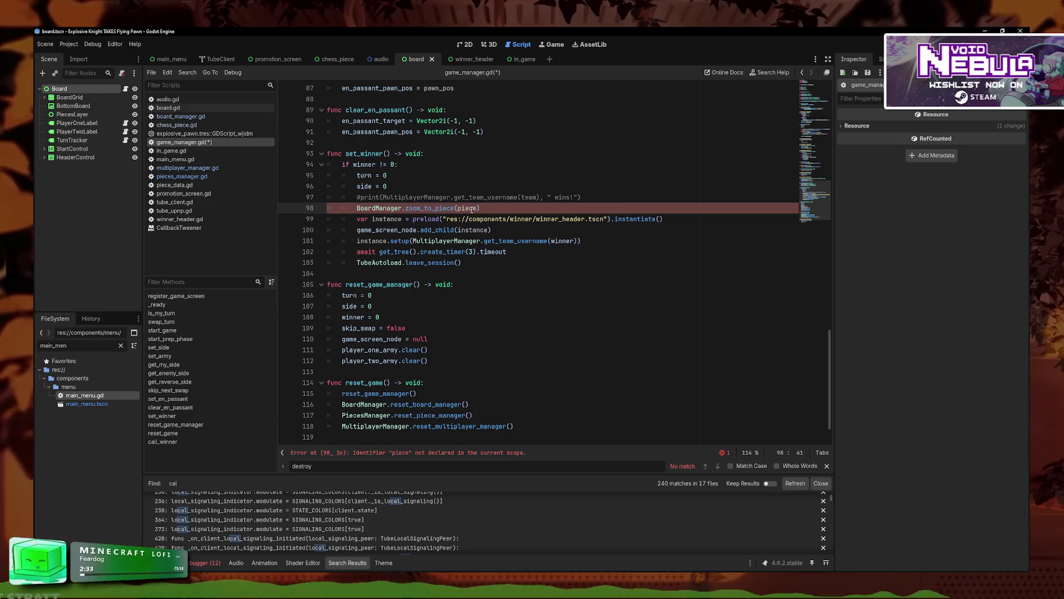
pyautogui.scroll(-2, 404, 310)
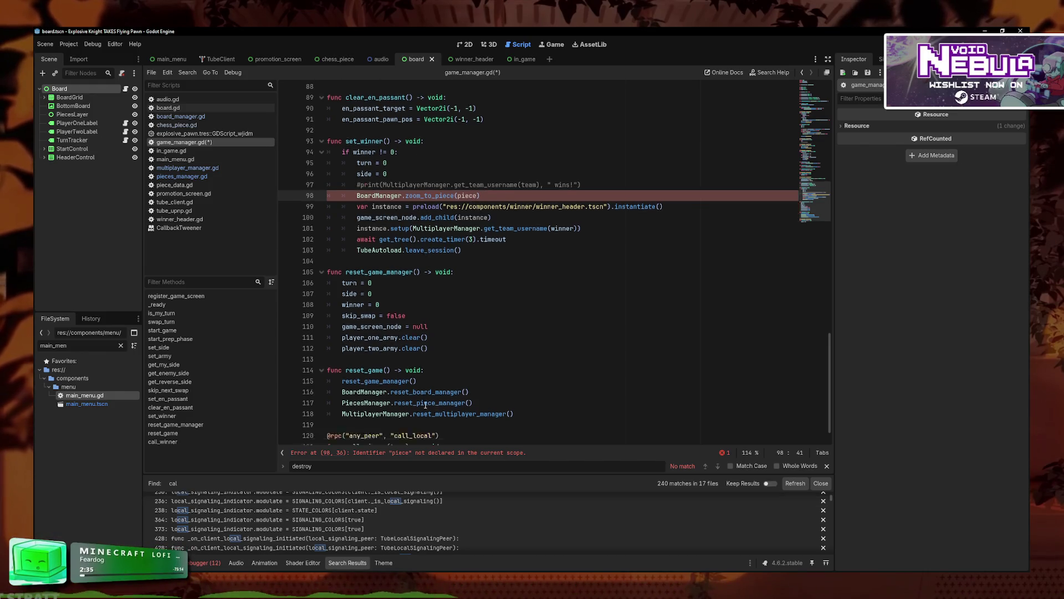
pyautogui.click(401, 428)
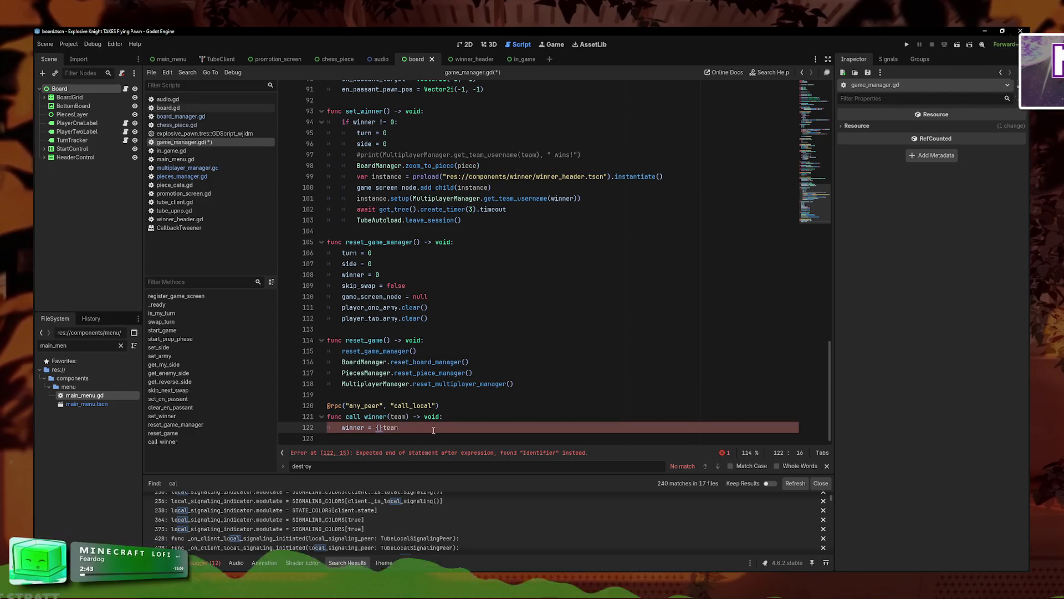
# Step: Write winner as a multi-line dictionary {"team": team, "piece_path": path}
pyautogui.write('"team":')
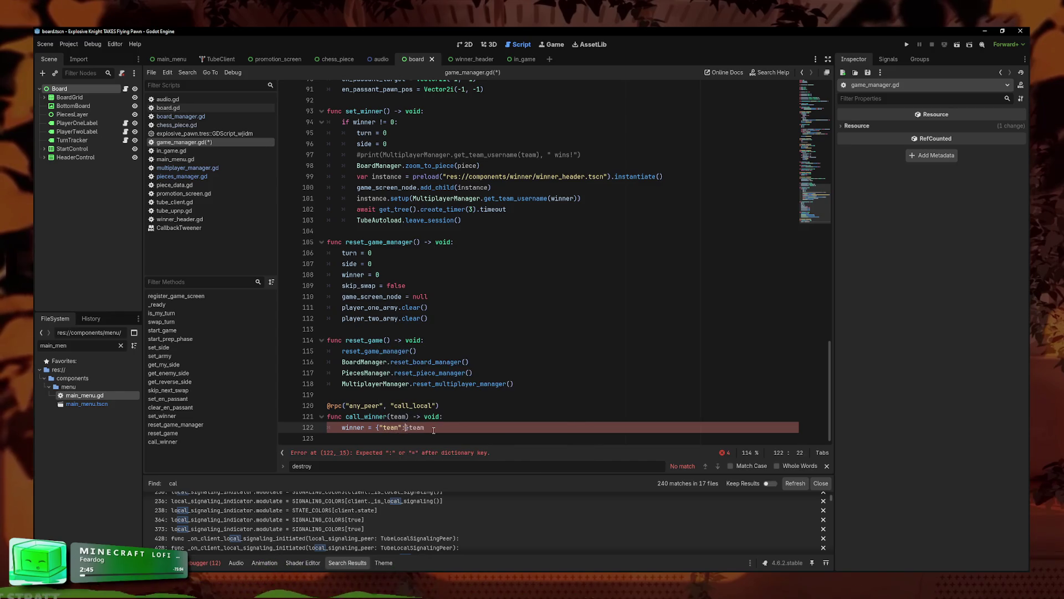
pyautogui.click(414, 427)
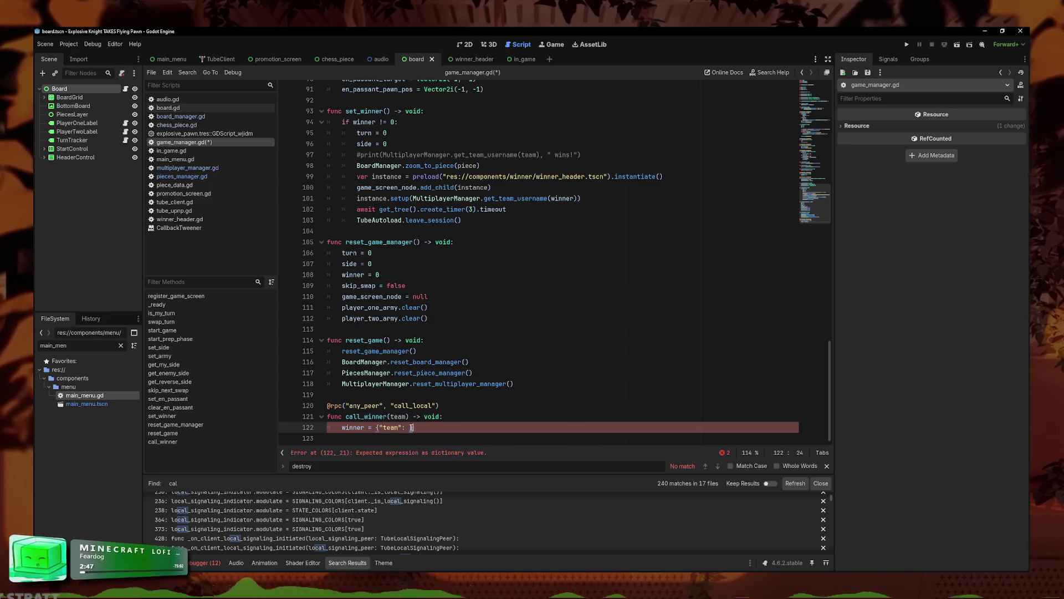
pyautogui.press('BackSpace')
pyautogui.press('End')
pyautogui.write('}')
pyautogui.press('Left')
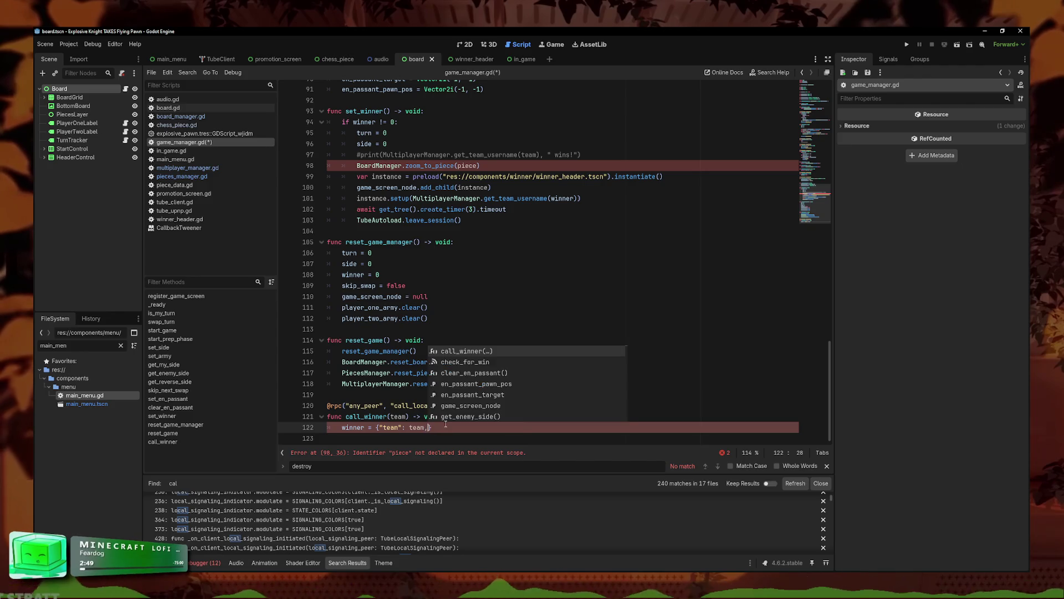
pyautogui.write(',')
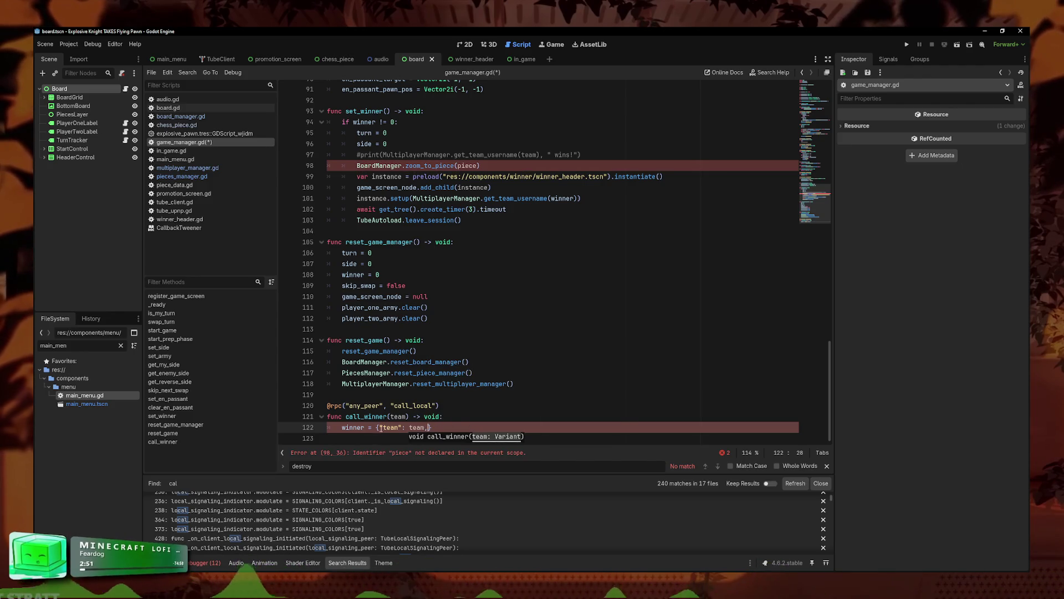
pyautogui.press('Return')
pyautogui.click(381, 427)
pyautogui.press('Return')
pyautogui.press('Down')
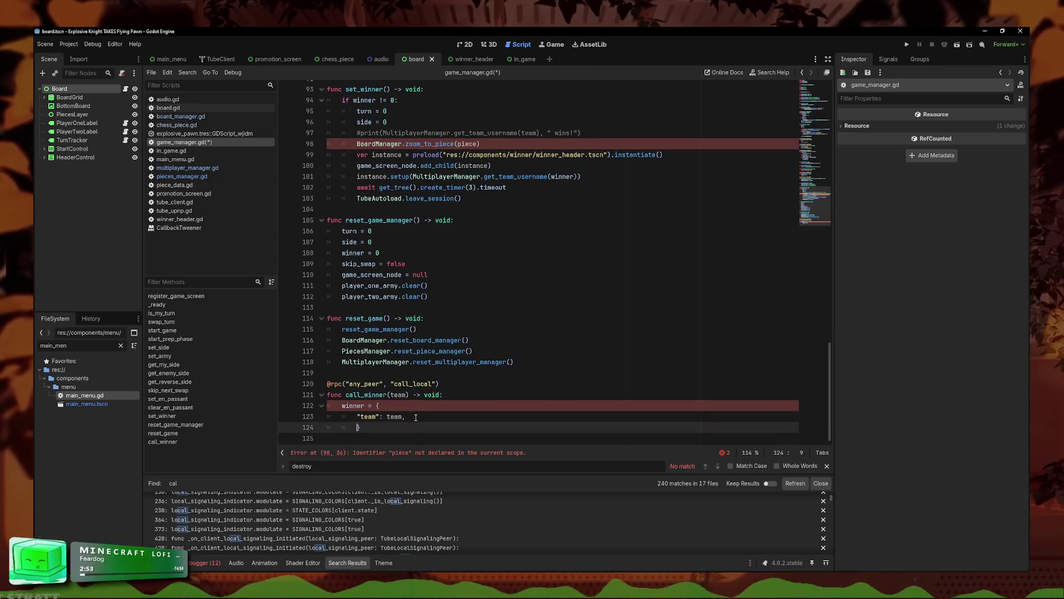
pyautogui.press('Return')
pyautogui.write('piece_')
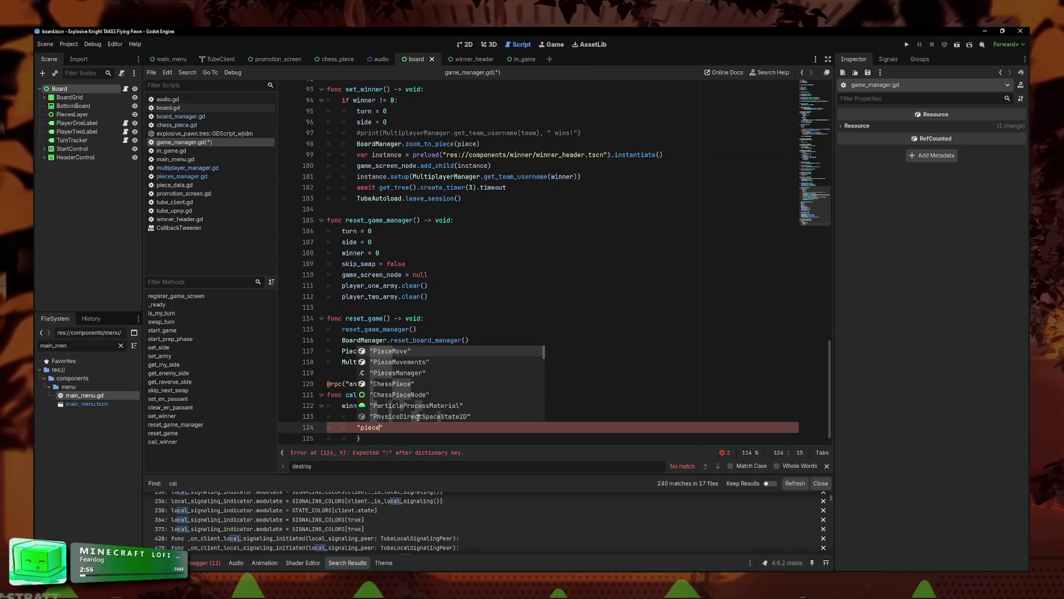
pyautogui.write('path": pa')
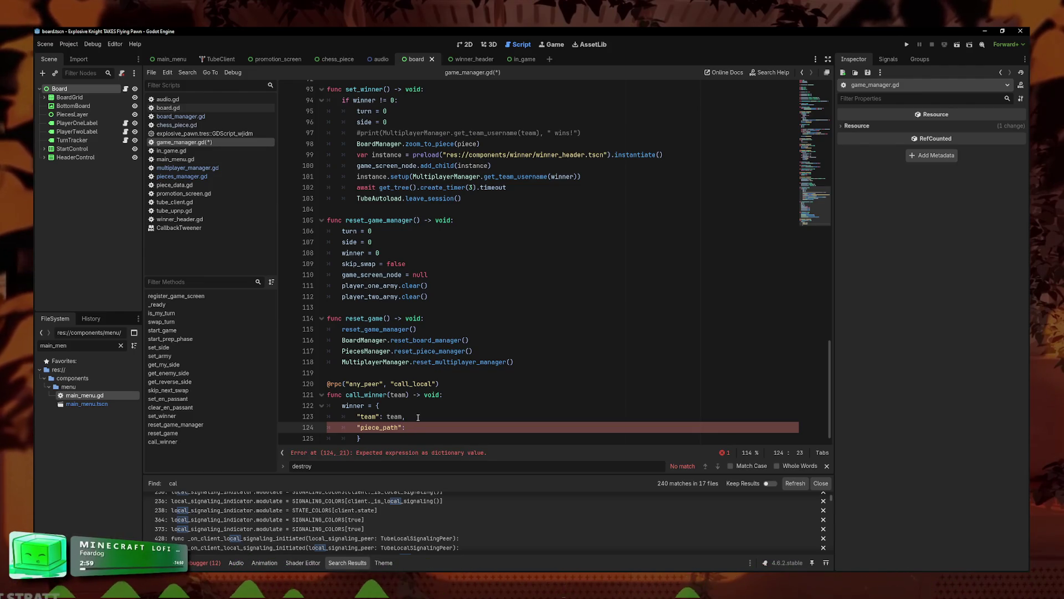
pyautogui.write('th')
# Step: Type call_winner's parameters as path: NodePath and team: int, and save
pyautogui.click(389, 394)
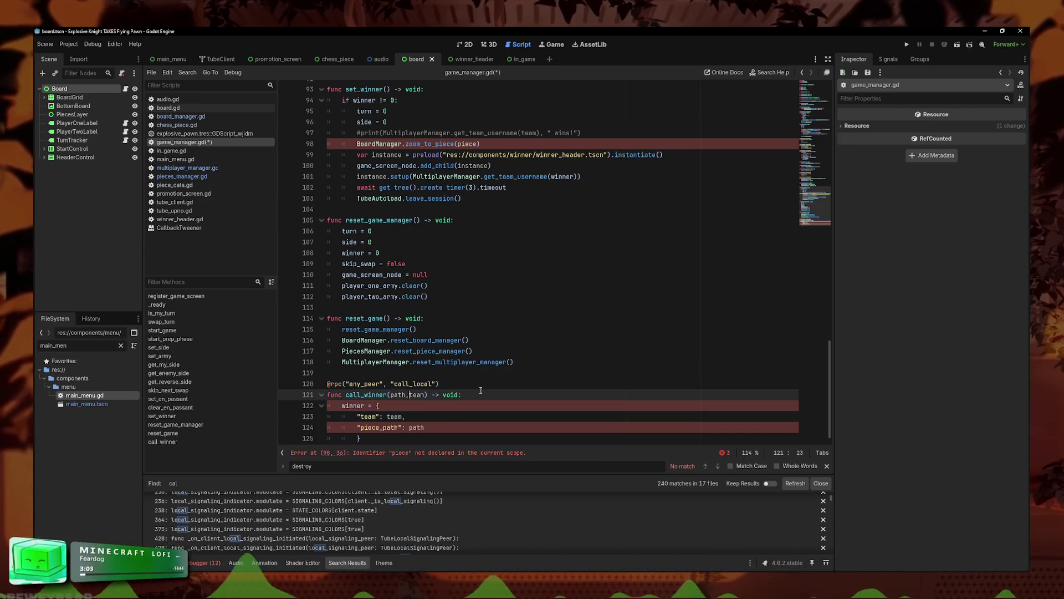
pyautogui.hotkey('ctrl', 's')
pyautogui.click(405, 394)
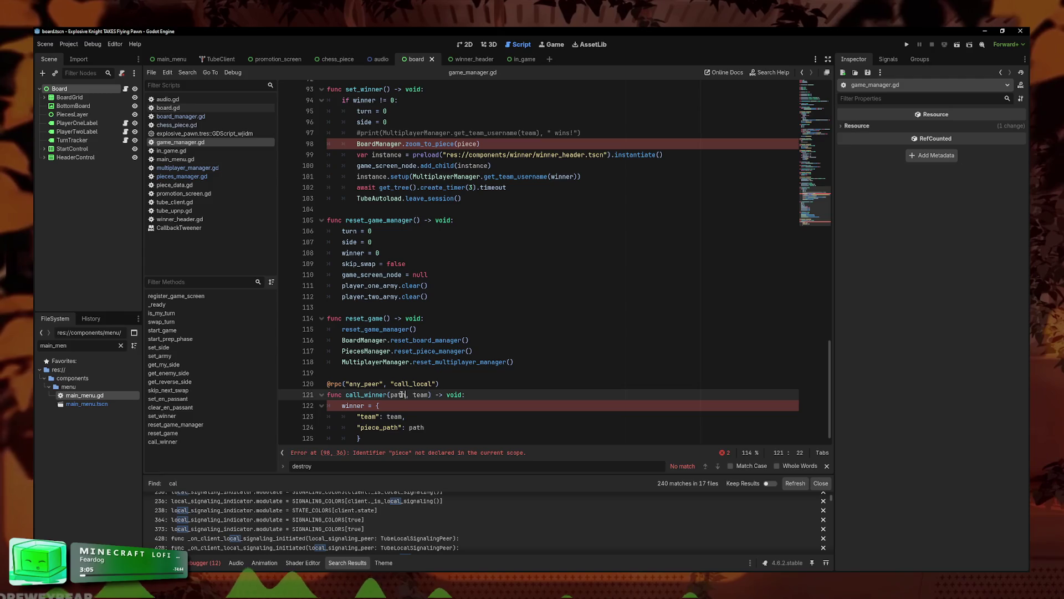
pyautogui.click(466, 394)
pyautogui.hotkey('ctrl', 's')
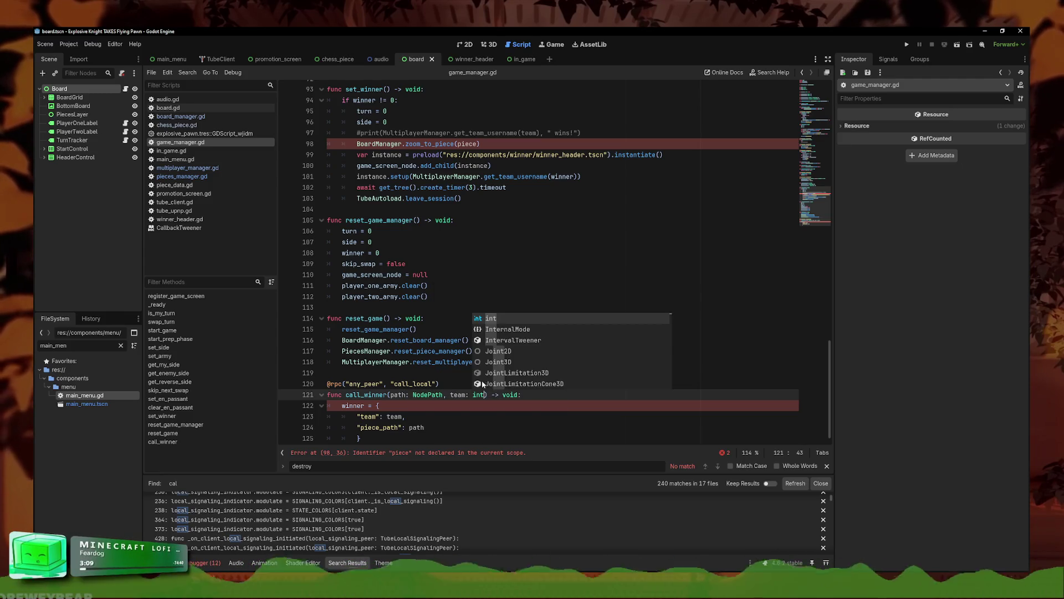
# Step: Select the winner variable's int type and default value for replacement
pyautogui.click(387, 406)
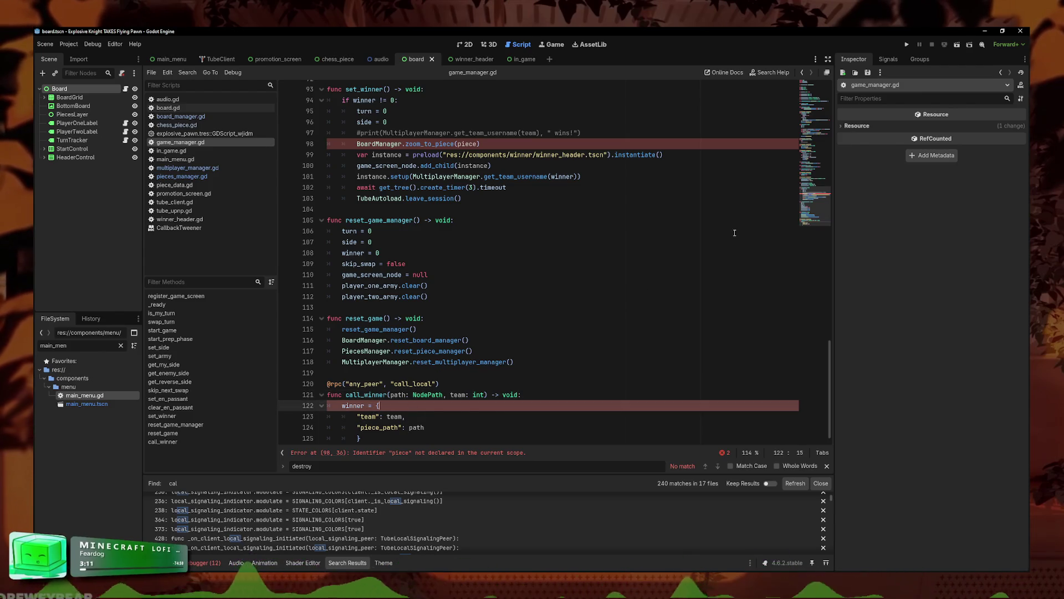
pyautogui.scroll(20, 735, 233)
pyautogui.moveTo(398, 175); pyautogui.dragTo(372, 175)
# Step: Declare the winner variable as a Dictionary and save
pyautogui.write('Duic')
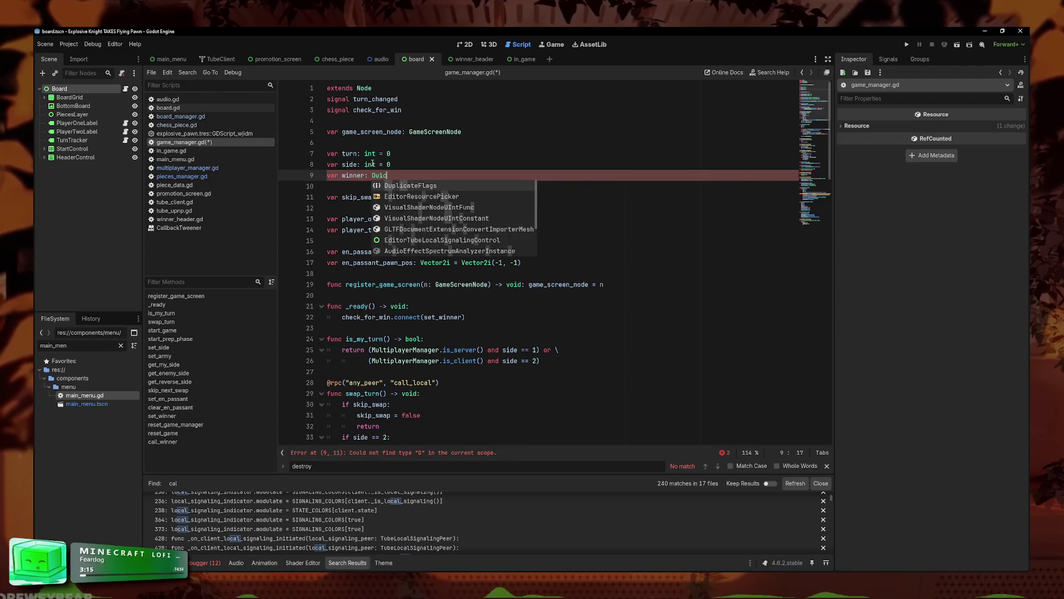
pyautogui.write('t')
pyautogui.press('Return')
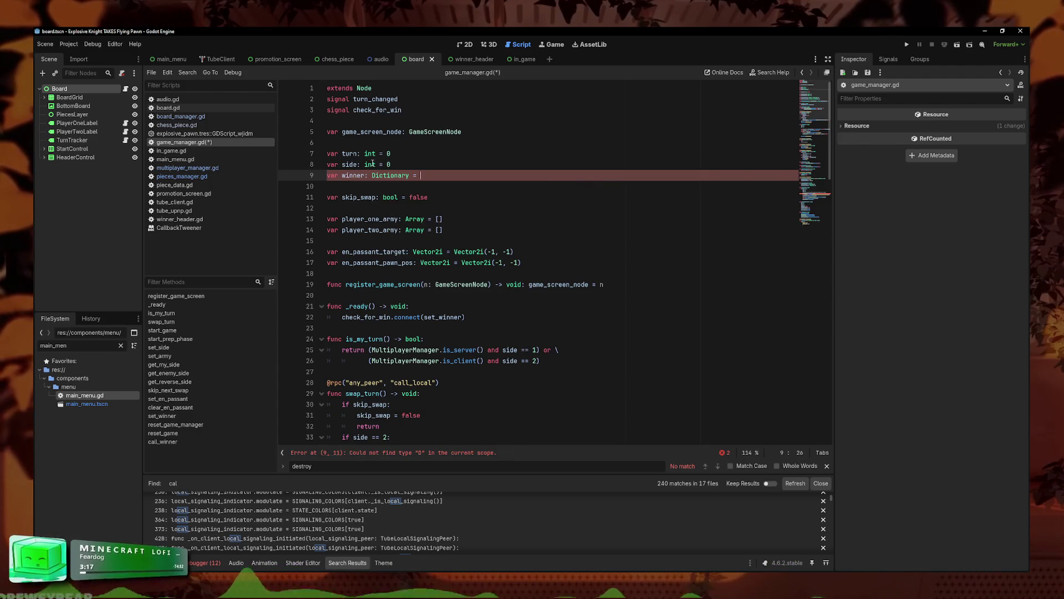
pyautogui.hotkey('ctrl', 's')
# Step: In the reset code, replace winner's zero reset with winner.clear() below the other resets
pyautogui.scroll(-15, 437, 303)
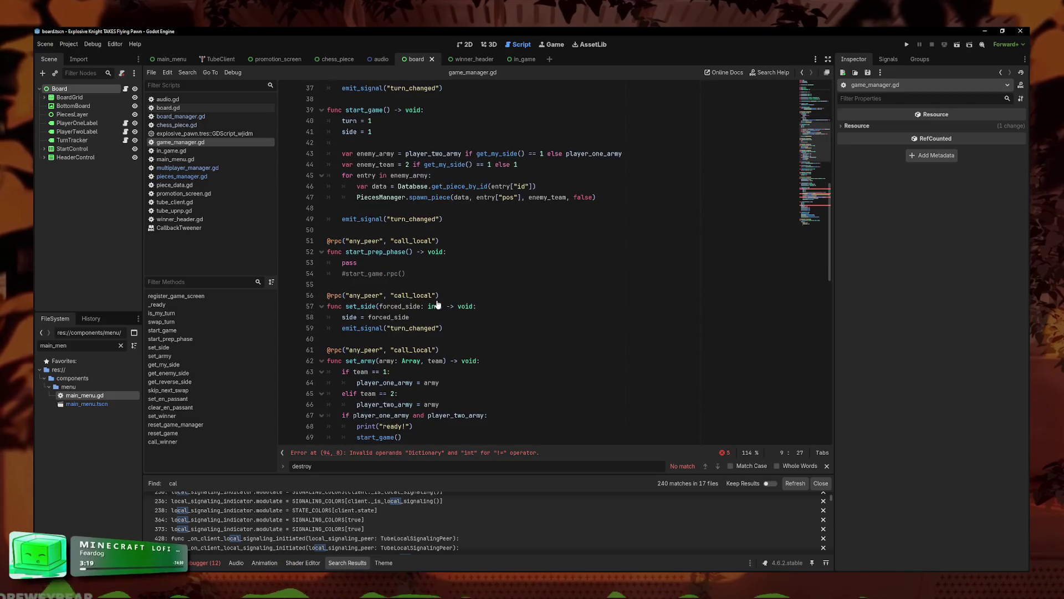
pyautogui.hotkey('ctrl', 'f')
pyautogui.write('reset')
pyautogui.click(410, 293)
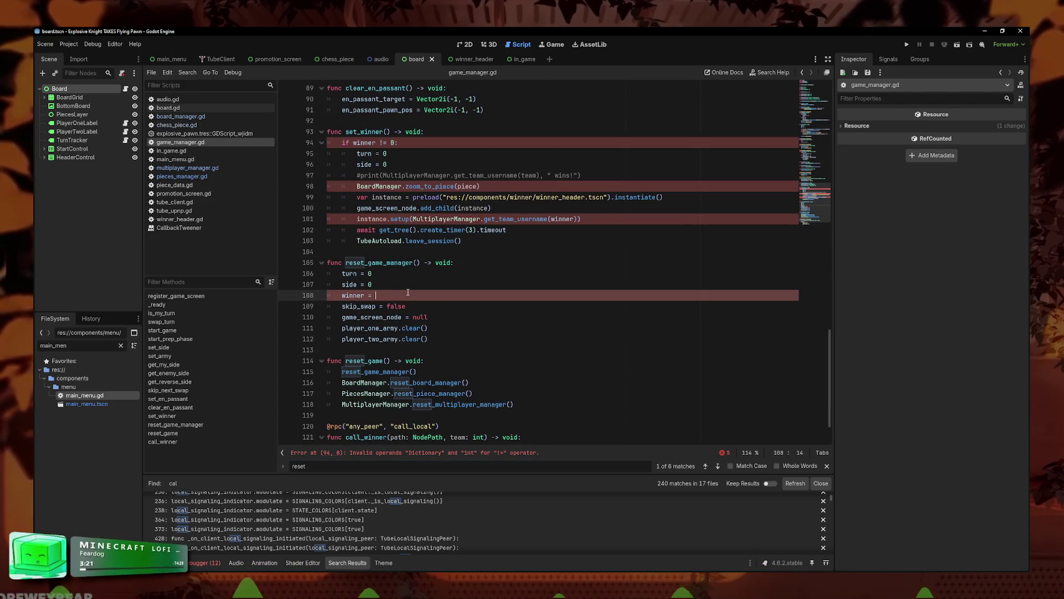
pyautogui.press('BackSpace')
pyautogui.write('.cleatr')
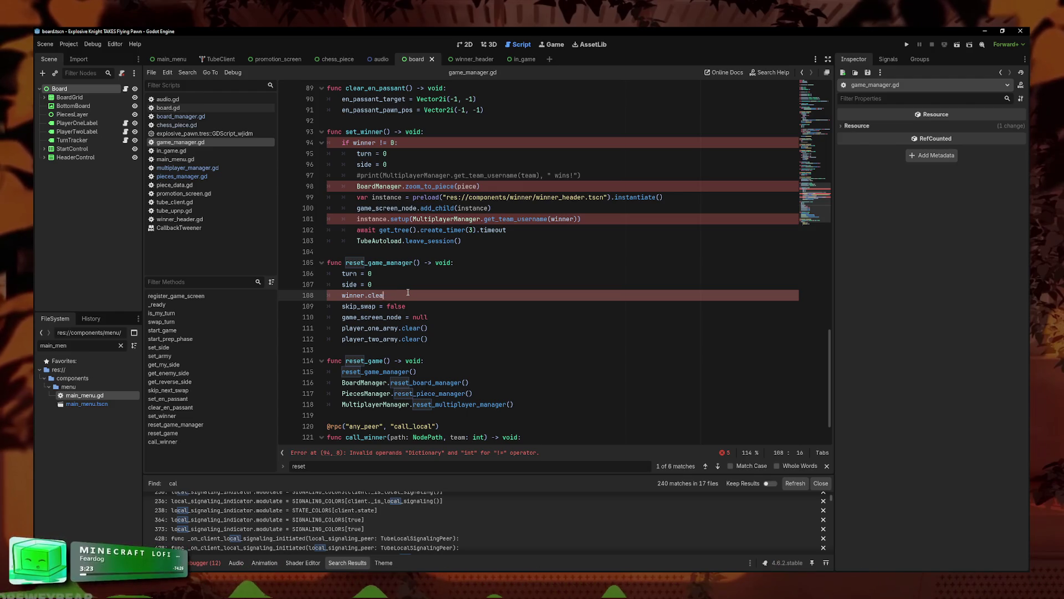
pyautogui.write('r')
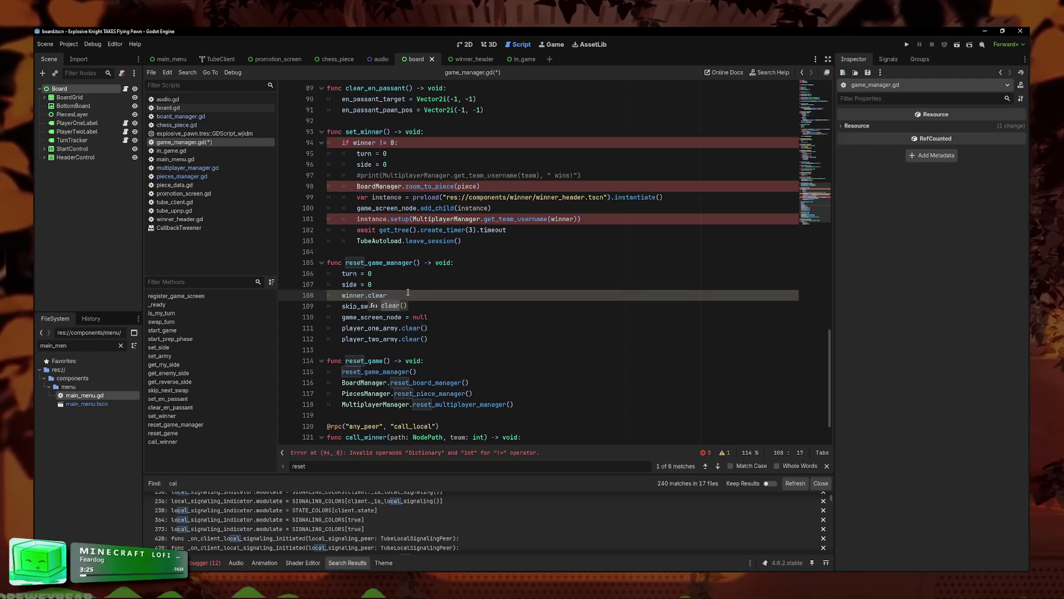
pyautogui.press('Return')
pyautogui.hotkey('alt', 'Down')
pyautogui.hotkey('alt', 'Down')
pyautogui.hotkey('ctrl', 's')
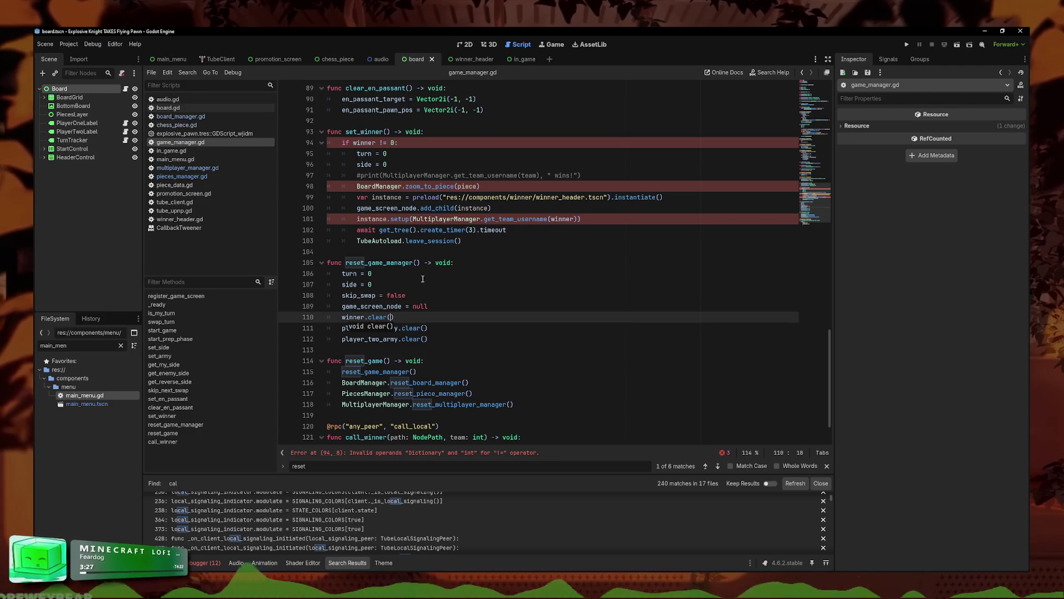
# Step: Make set_winner's if check test winner["team"] != 0 and save
pyautogui.scroll(2, 422, 279)
pyautogui.click(394, 208)
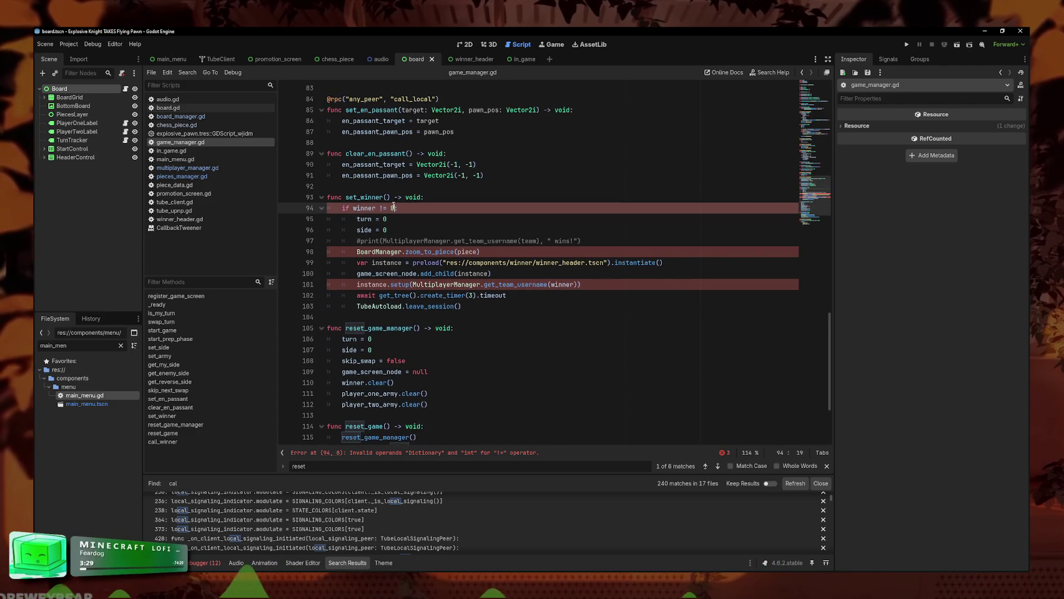
pyautogui.write('[')
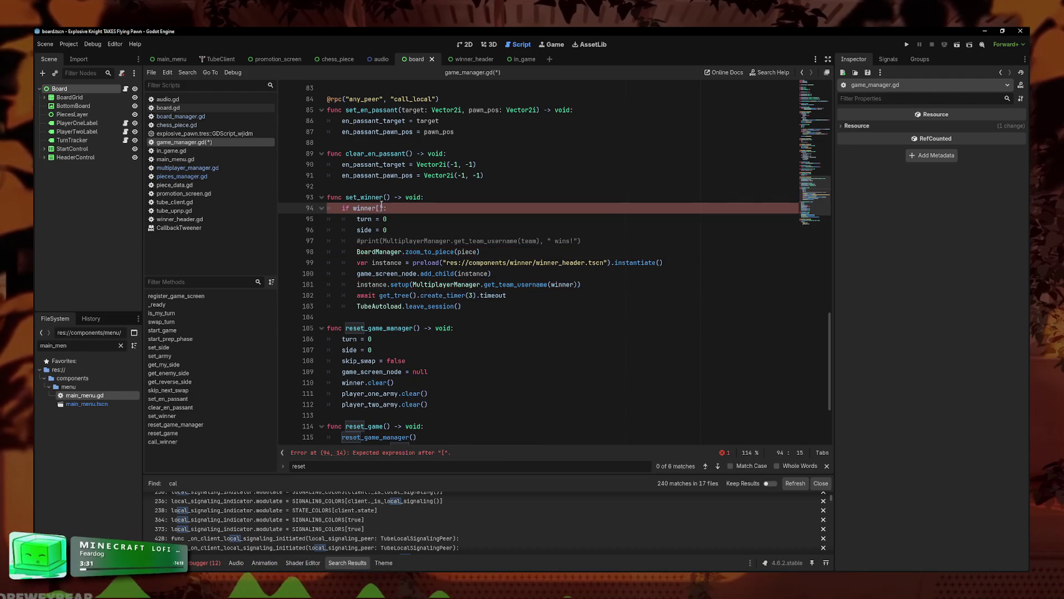
pyautogui.write('"team')
pyautogui.press('End')
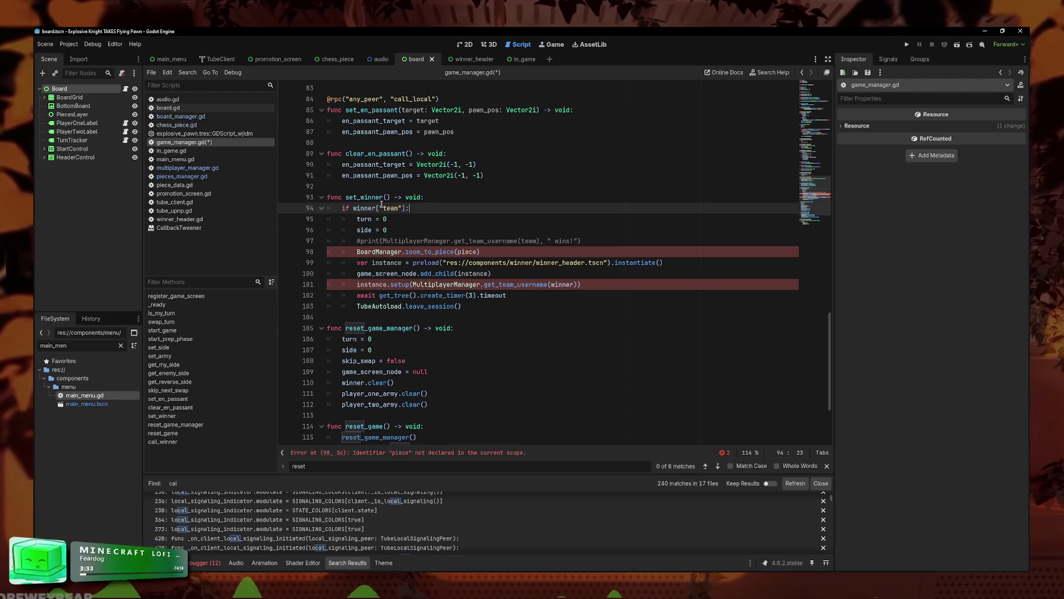
pyautogui.write('!= 0')
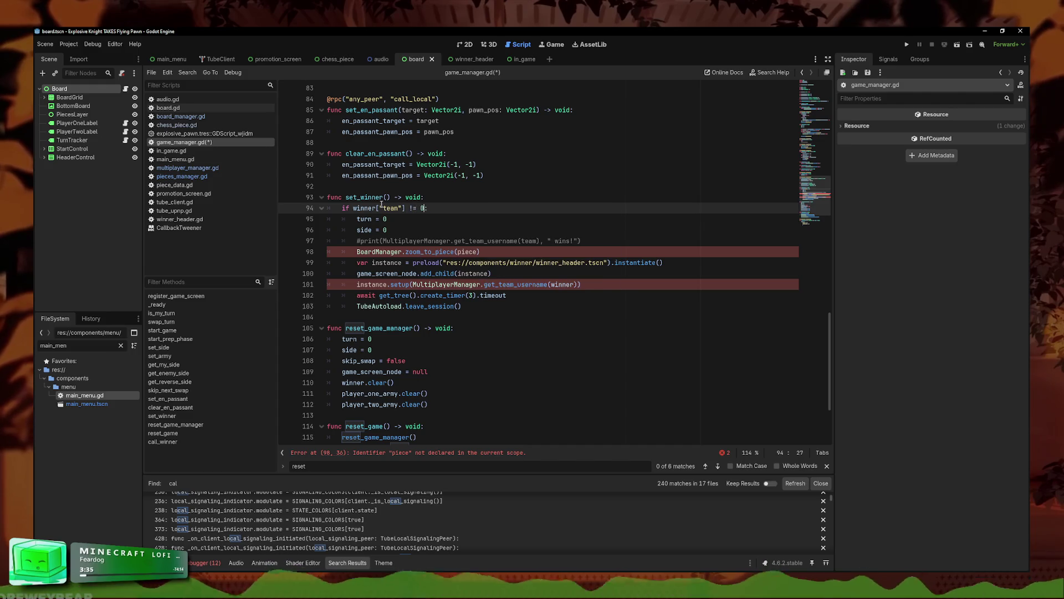
pyautogui.hotkey('ctrl', 's')
# Step: Pass winner["team"] to get_team_username instead of winner
pyautogui.press('Down')
pyautogui.press('Down')
pyautogui.press('Down')
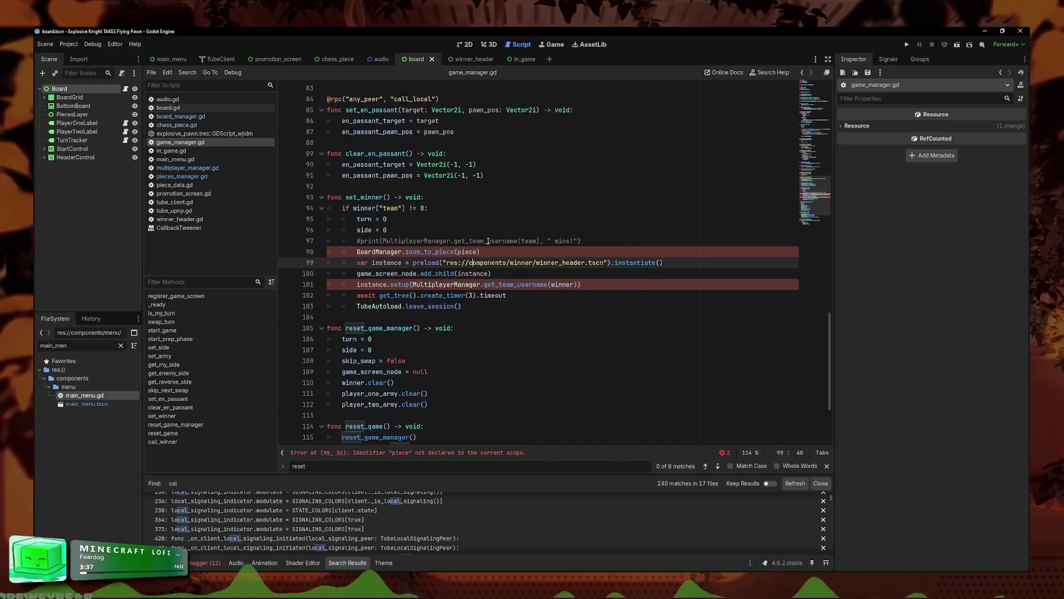
pyautogui.press('End')
pyautogui.press('Up')
pyautogui.press('Up')
pyautogui.press('Up')
pyautogui.hotkey('ctrl', 'Left')
pyautogui.hotkey('ctrl', 'Left')
pyautogui.hotkey('ctrl', 'shift', 'Left')
pyautogui.hotkey('ctrl', 'shift', 'Left')
pyautogui.hotkey('ctrl', 'shift', 'Left')
pyautogui.hotkey('ctrl', 'c')
pyautogui.doubleClick(563, 284)
pyautogui.hotkey('ctrl', 'v')
# Step: Make zoom_to_piece use get_node(winner["path"]) and save game_manager.gd
pyautogui.click(477, 252)
pyautogui.hotkey('ctrl', 'shift', 'Left')
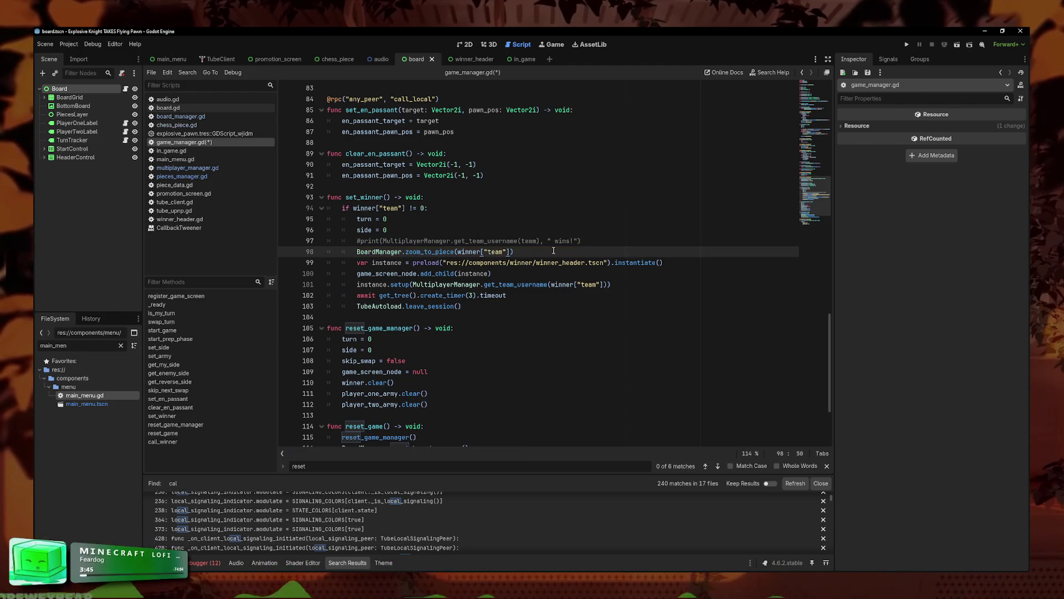
pyautogui.write('Piece')
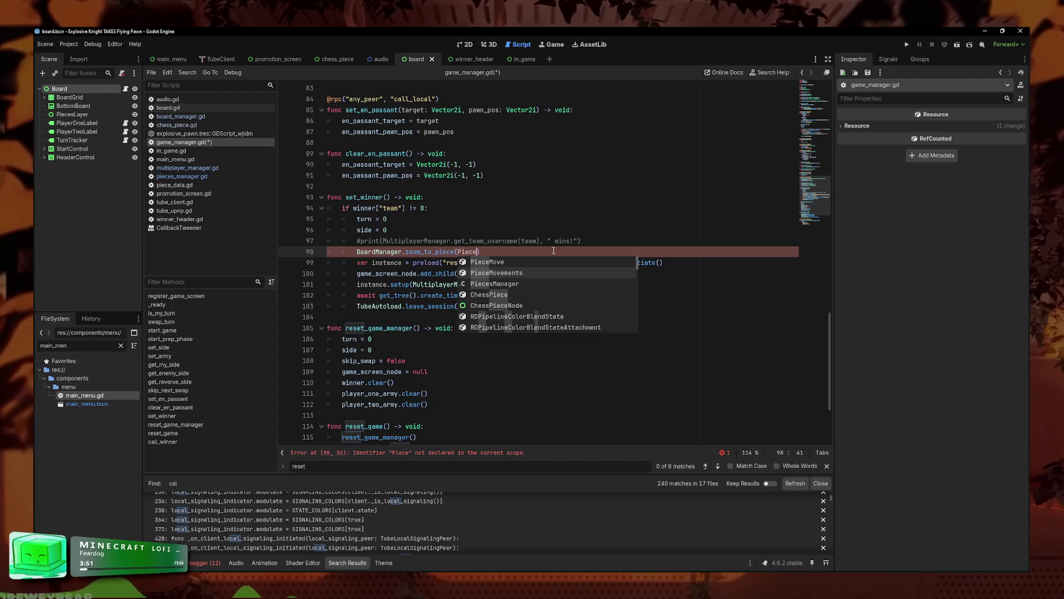
pyautogui.press('BackSpace')
pyautogui.press('BackSpace')
pyautogui.press('BackSpace')
pyautogui.write('get_path')
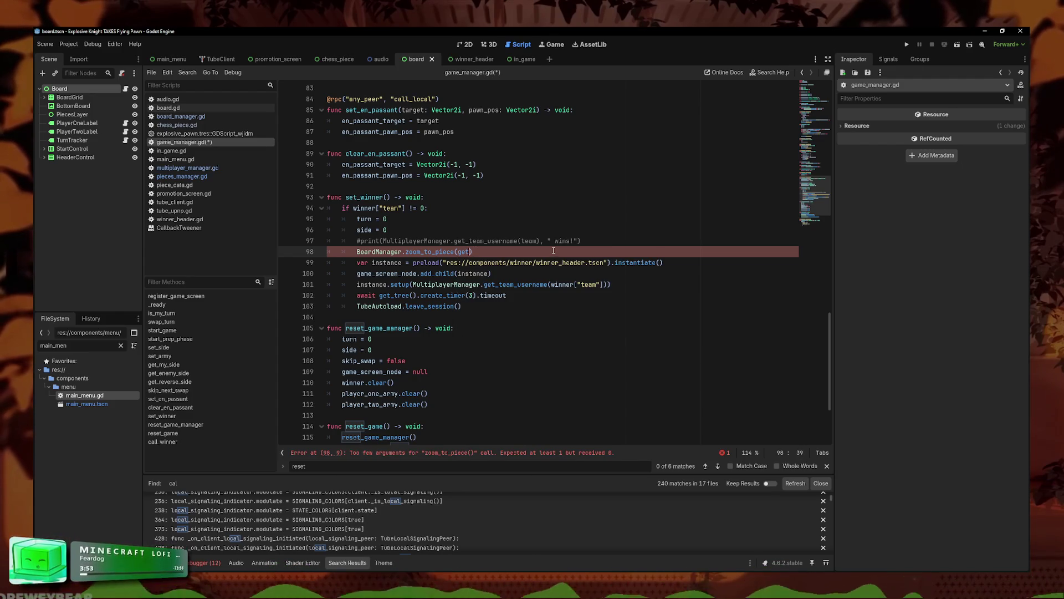
pyautogui.press('BackSpace')
pyautogui.press('BackSpace')
pyautogui.press('BackSpace')
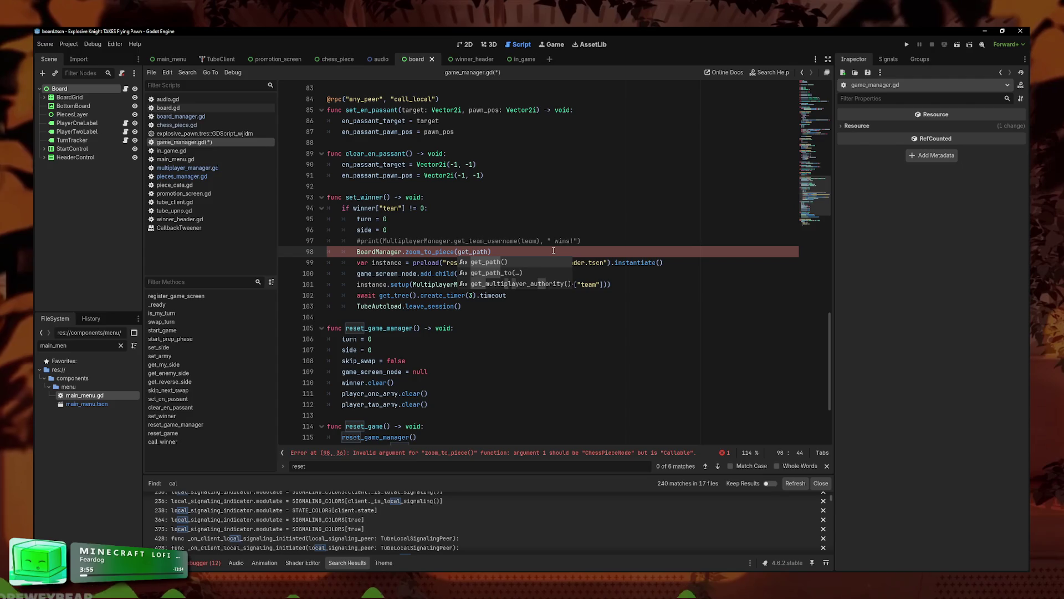
pyautogui.write('node')
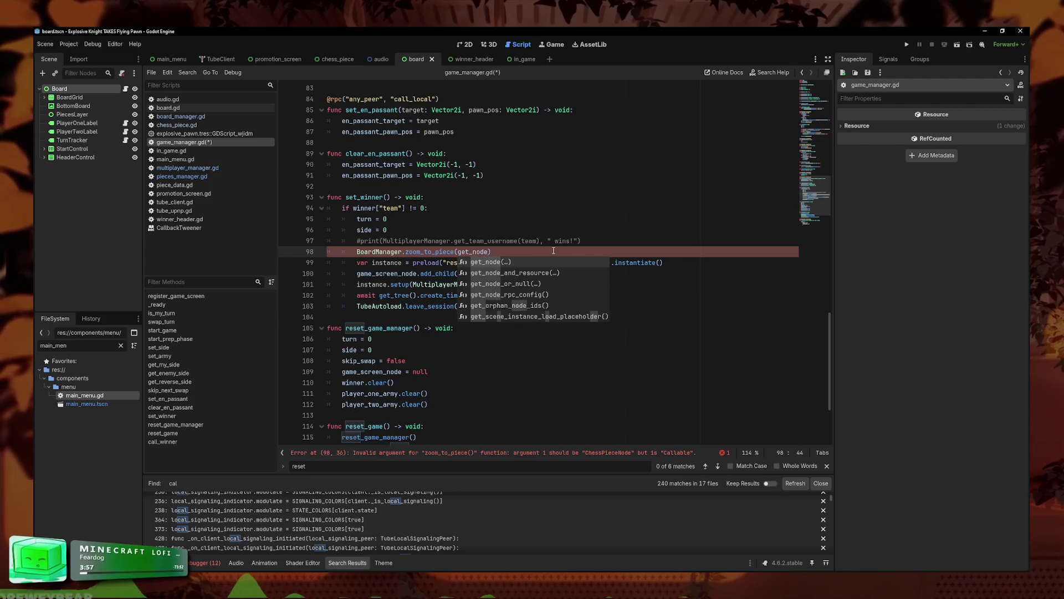
pyautogui.write('(')
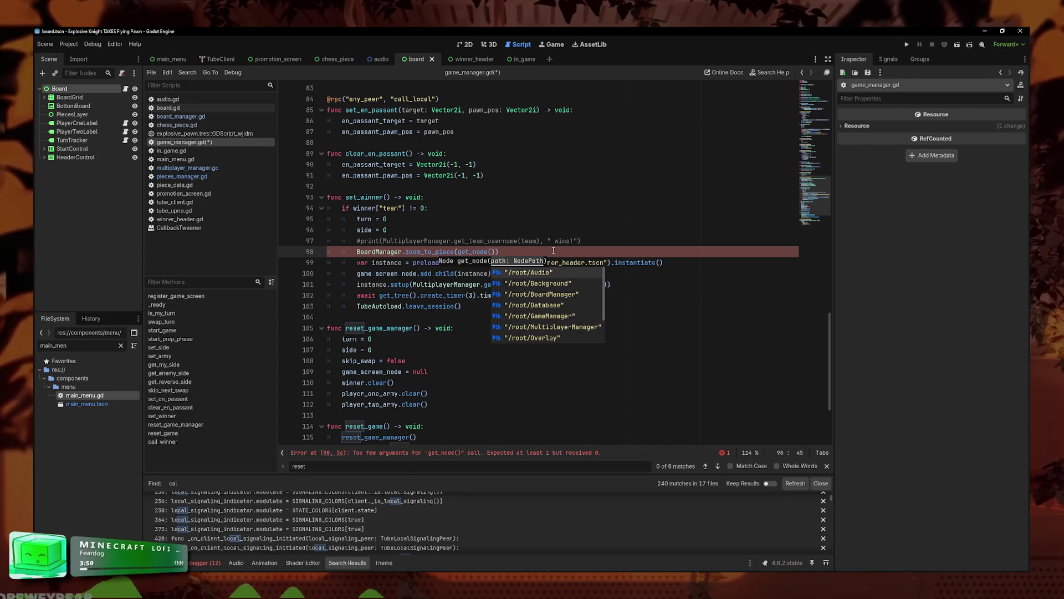
pyautogui.write('winner["team')
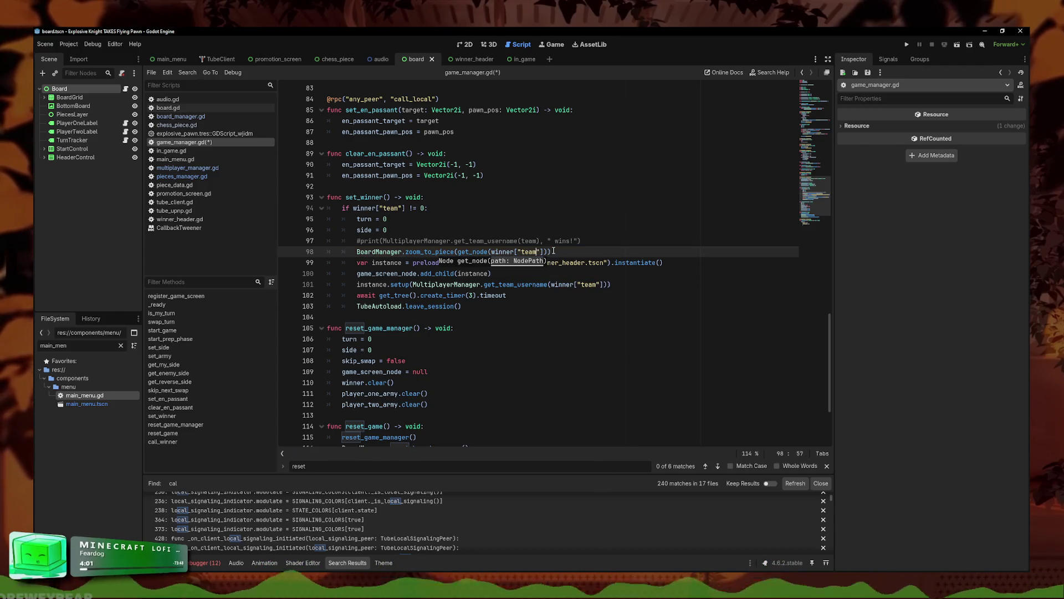
pyautogui.press('BackSpace')
pyautogui.press('BackSpace')
pyautogui.press('BackSpace')
pyautogui.write('h')
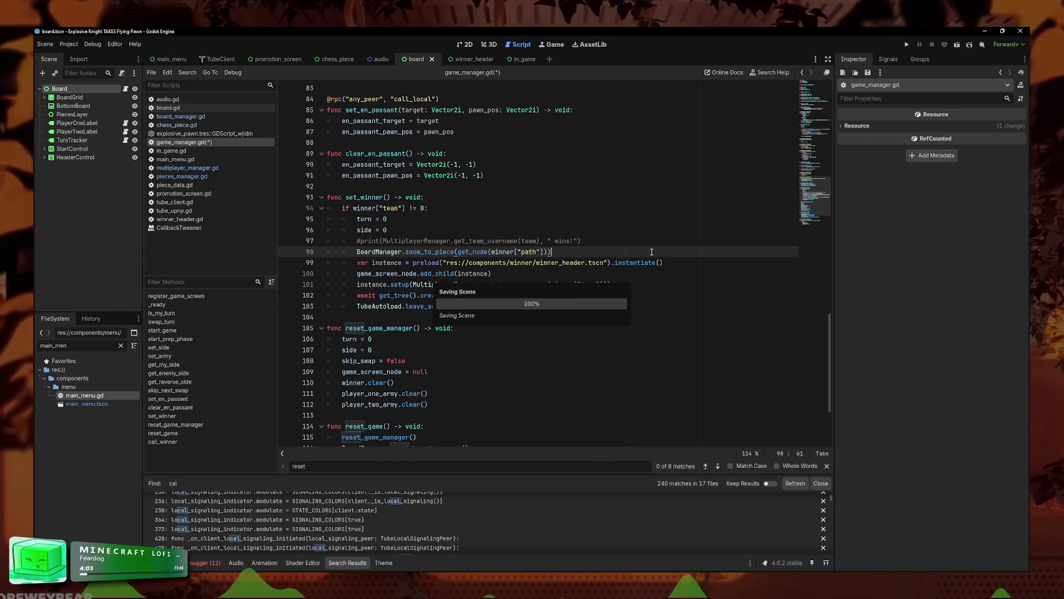
pyautogui.click(552, 251)
pyautogui.hotkey('ctrl', 's')
pyautogui.click(167, 185)
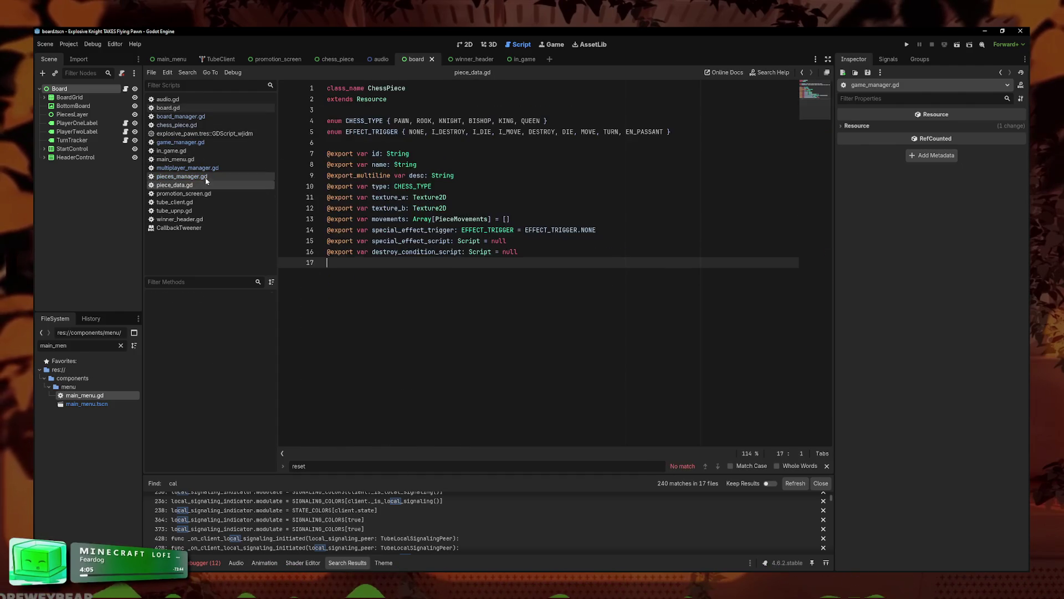
# Step: In pieces_manager.gd, add piece.get_path() as call_winner's first argument and save
pyautogui.click(172, 176)
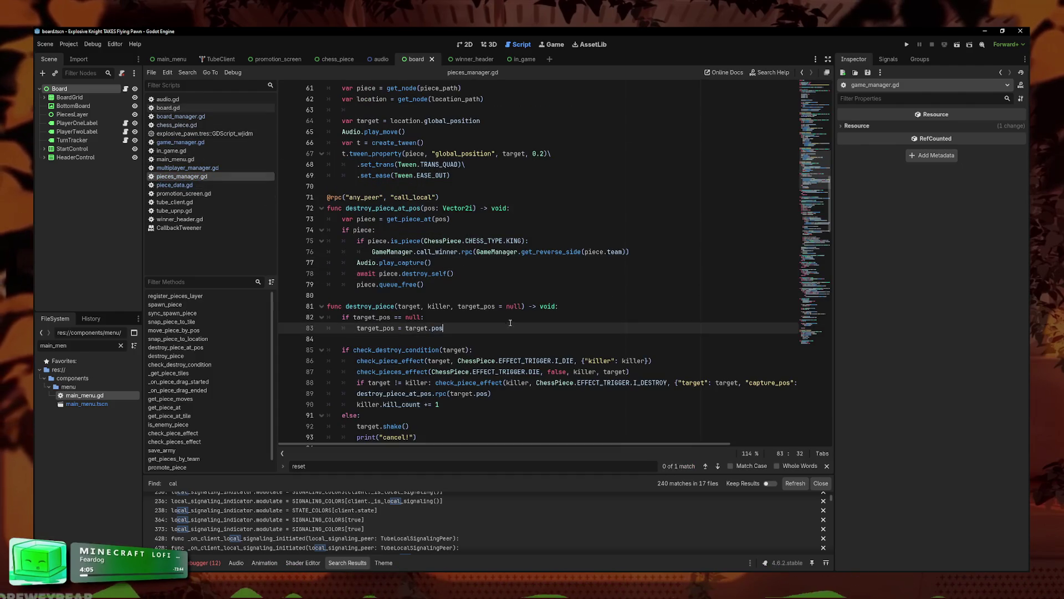
pyautogui.click(476, 251)
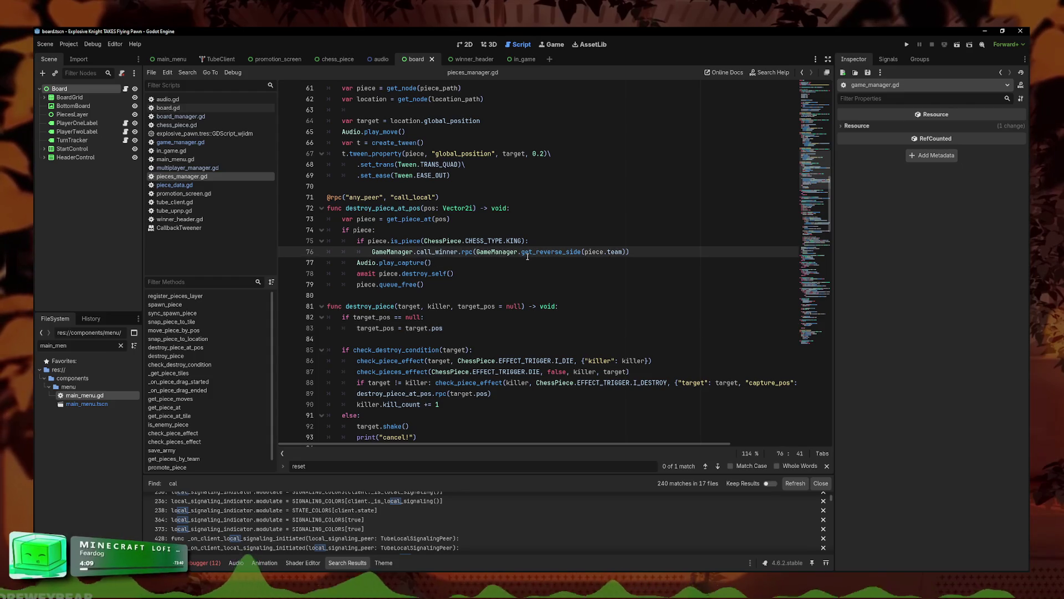
pyautogui.write('pie')
pyautogui.press('Escape')
pyautogui.write('ce.get_path(),')
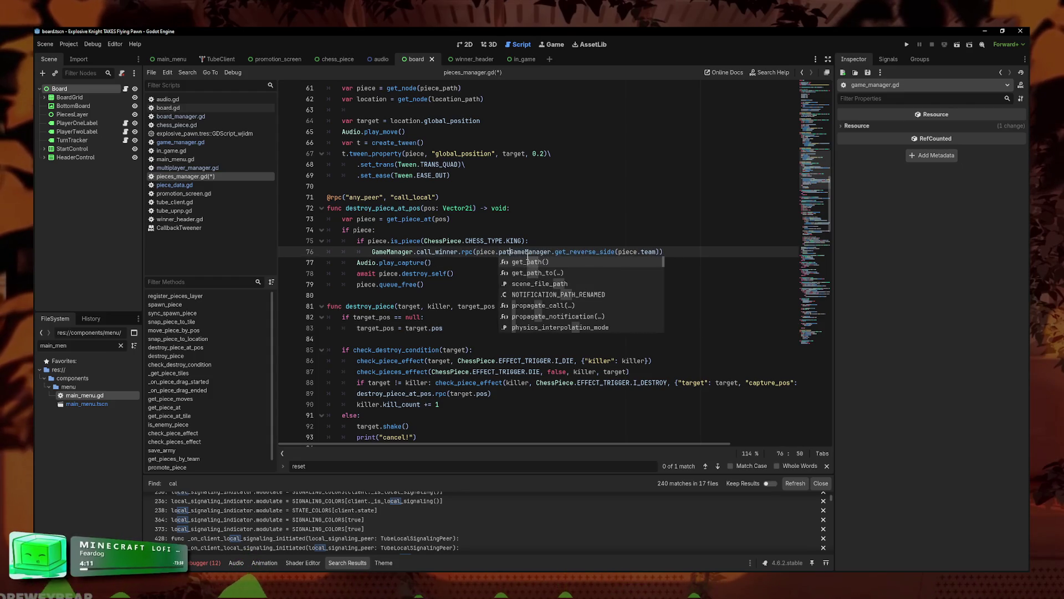
pyautogui.click(668, 252)
pyautogui.hotkey('ctrl', 's')
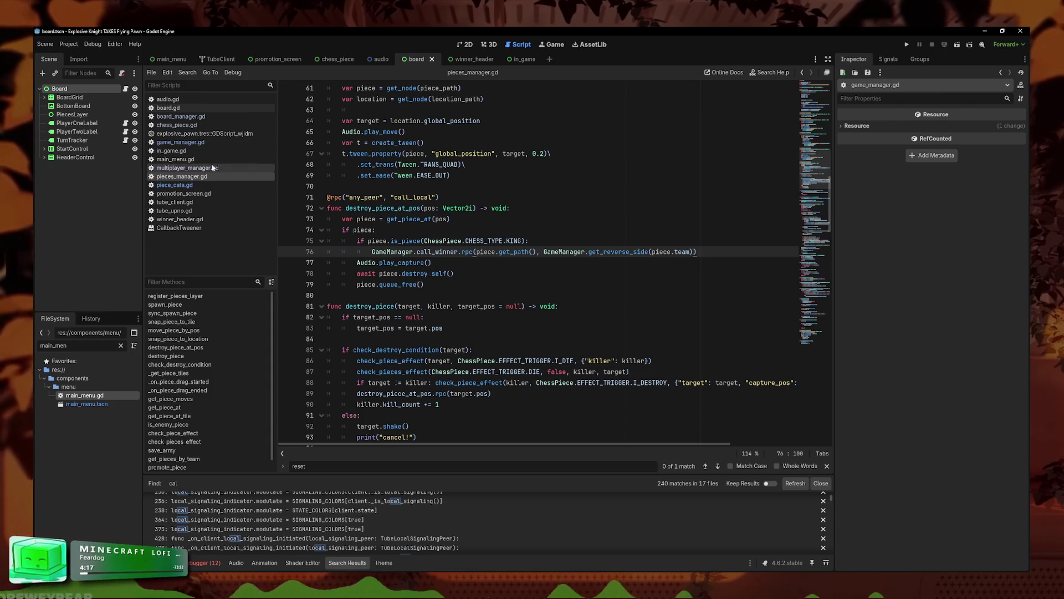
# Step: Look over promote_piece and get_pieces_by_team, then return to game_manager.gd
pyautogui.moveTo(820, 185); pyautogui.dragTo(820, 345)
pyautogui.click(451, 369)
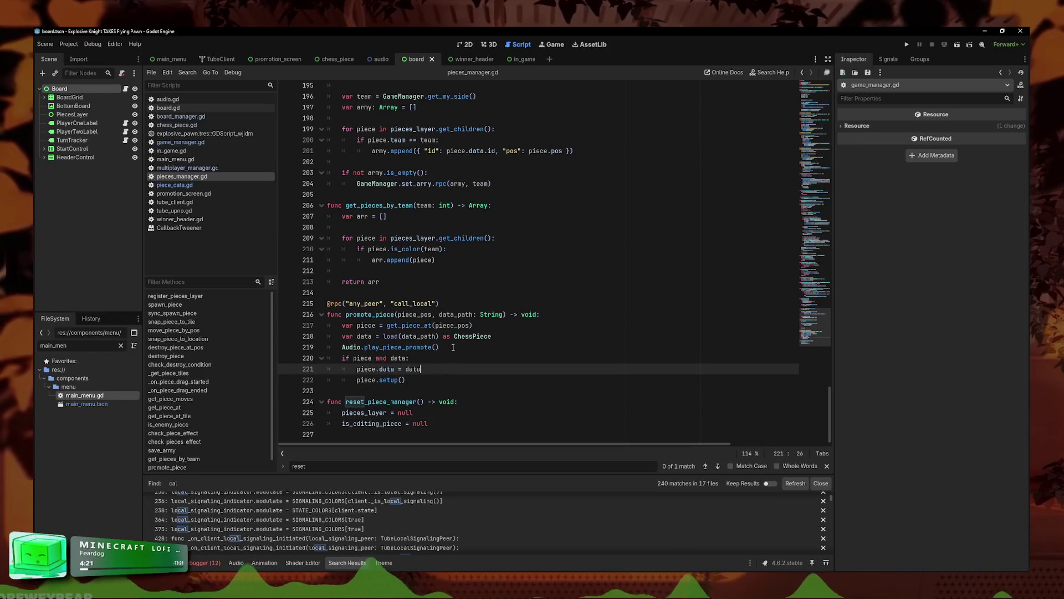
pyautogui.click(471, 271)
pyautogui.scroll(3, 469, 277)
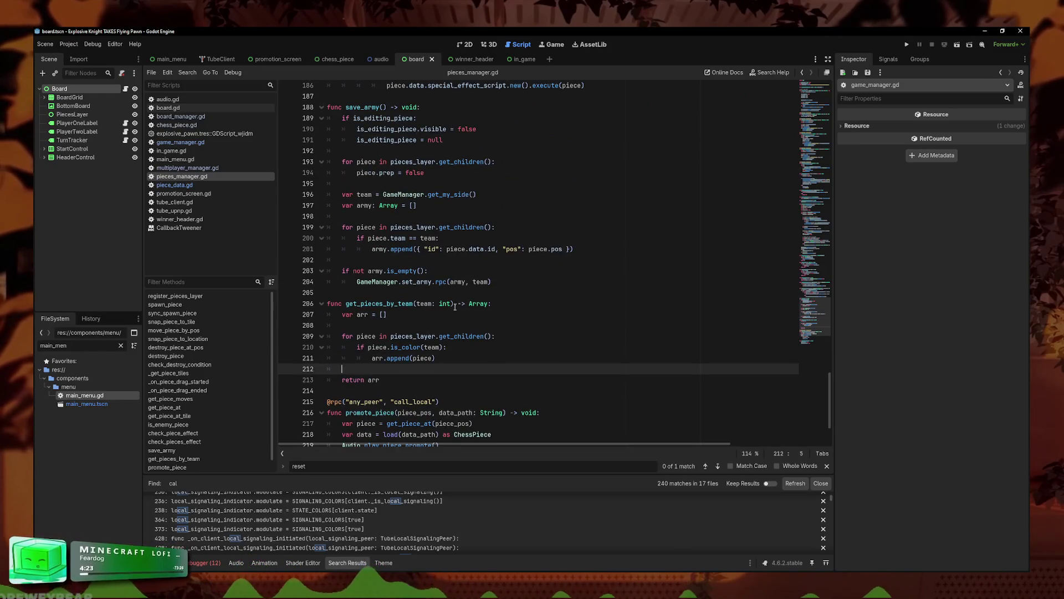
pyautogui.scroll(2, 453, 308)
pyautogui.scroll(-4, 452, 308)
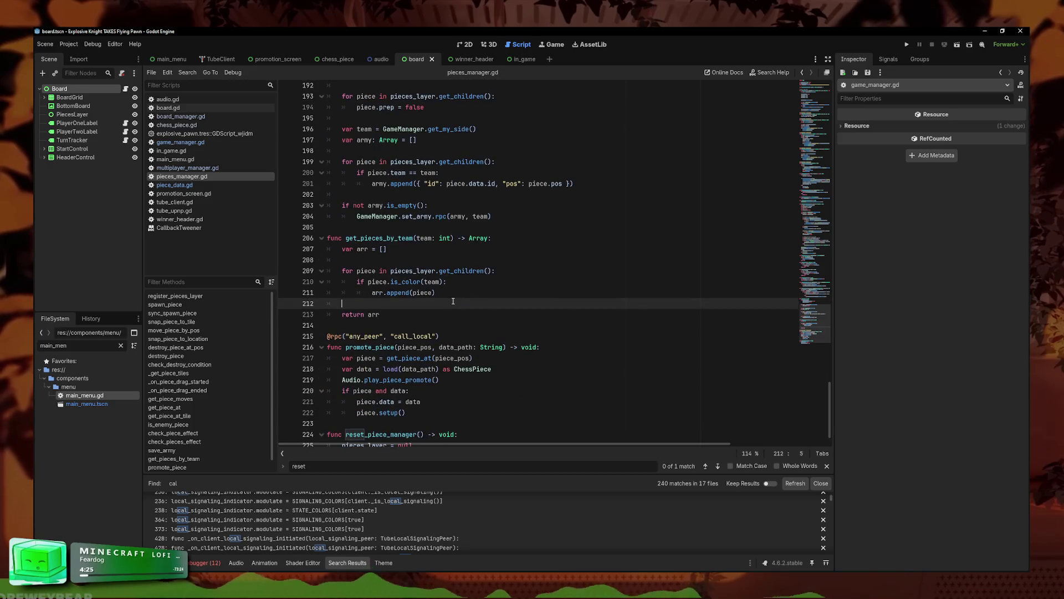
pyautogui.scroll(-1, 453, 301)
pyautogui.scroll(1, 388, 305)
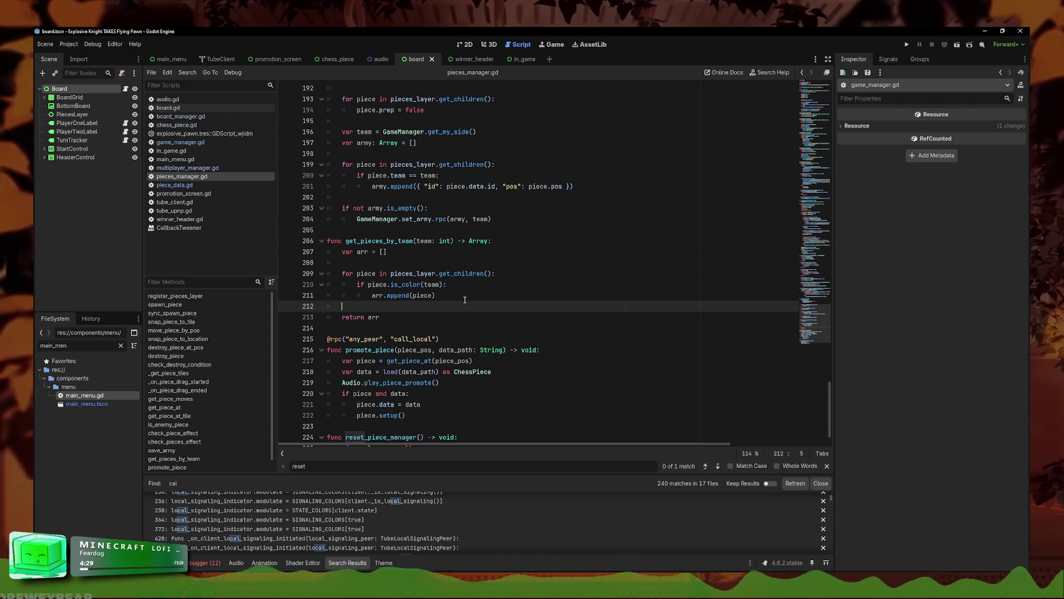
pyautogui.click(191, 142)
# Step: Search the script for 'swa' and step back to the skip_swap match in swap_turn
pyautogui.hotkey('ctrl', 'f')
pyautogui.write('swap')
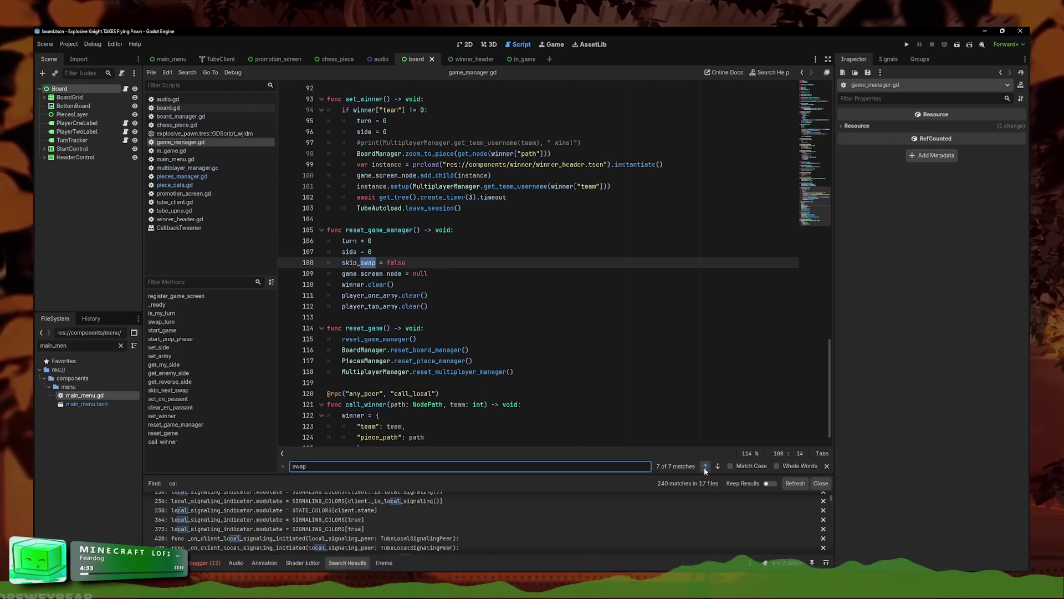
pyautogui.click(705, 467)
pyautogui.click(705, 467)
pyautogui.click(705, 467)
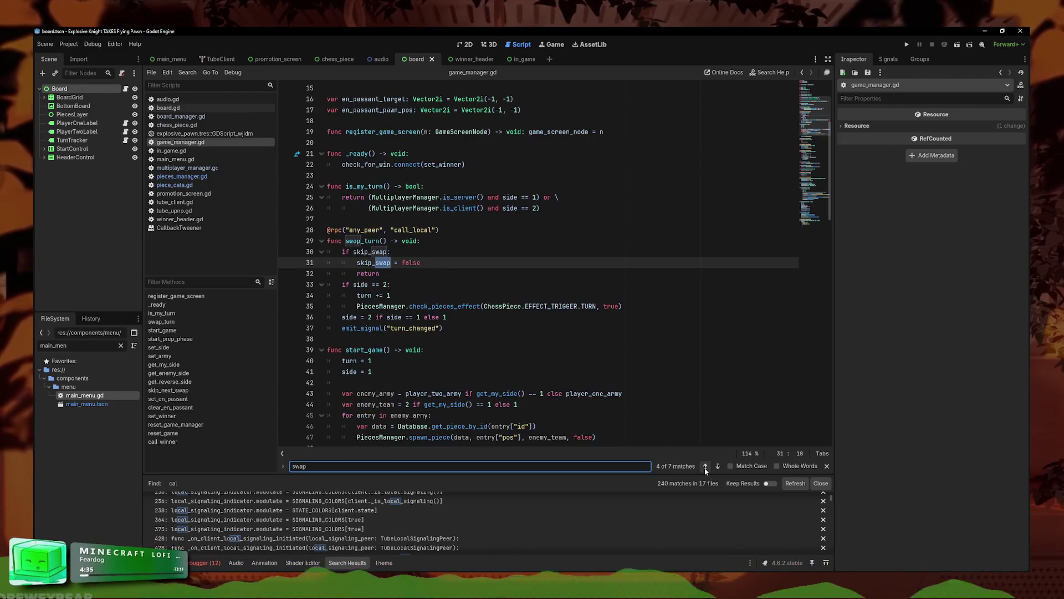
# Step: Add emit_signal("check_for_win") on a new line below the turn_changed emission
pyautogui.click(448, 327)
pyautogui.press('Return')
pyautogui.write('emit')
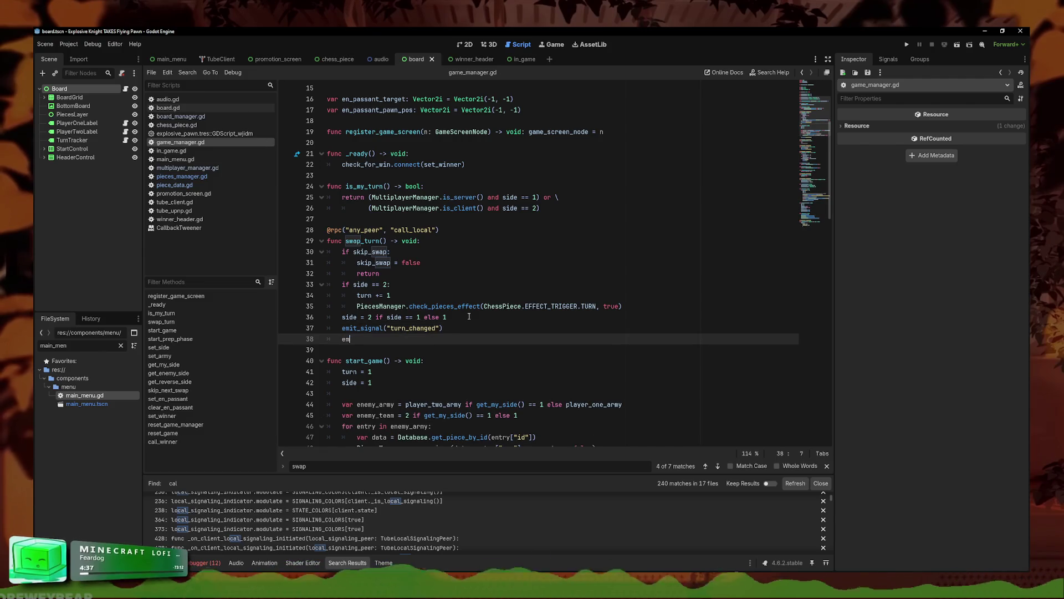
pyautogui.write('_signal(')
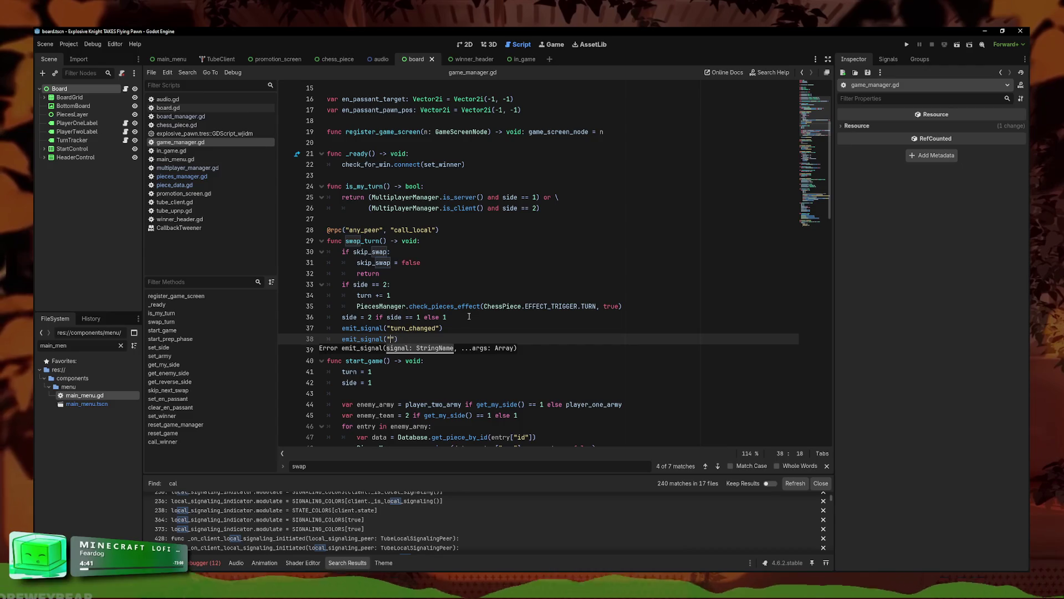
pyautogui.scroll(3, 526, 205)
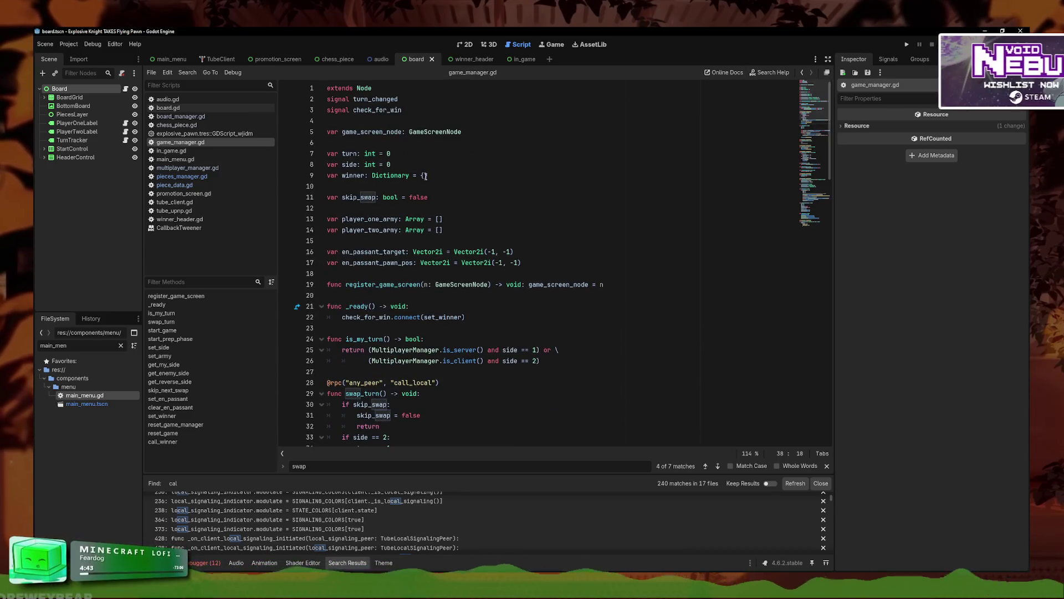
pyautogui.scroll(-2, 488, 178)
pyautogui.write('check_for_')
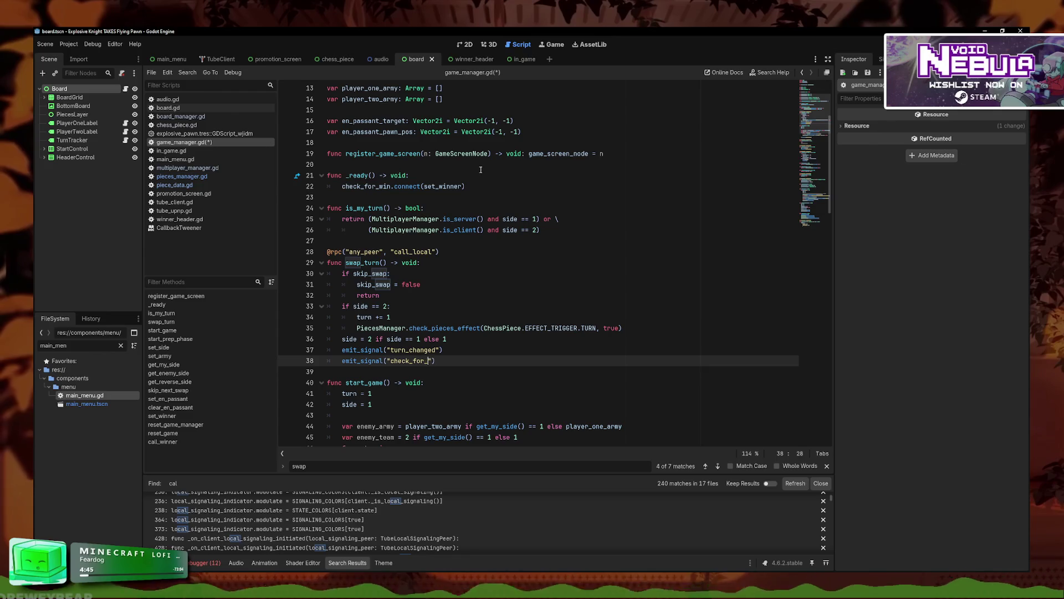
pyautogui.write('wn')
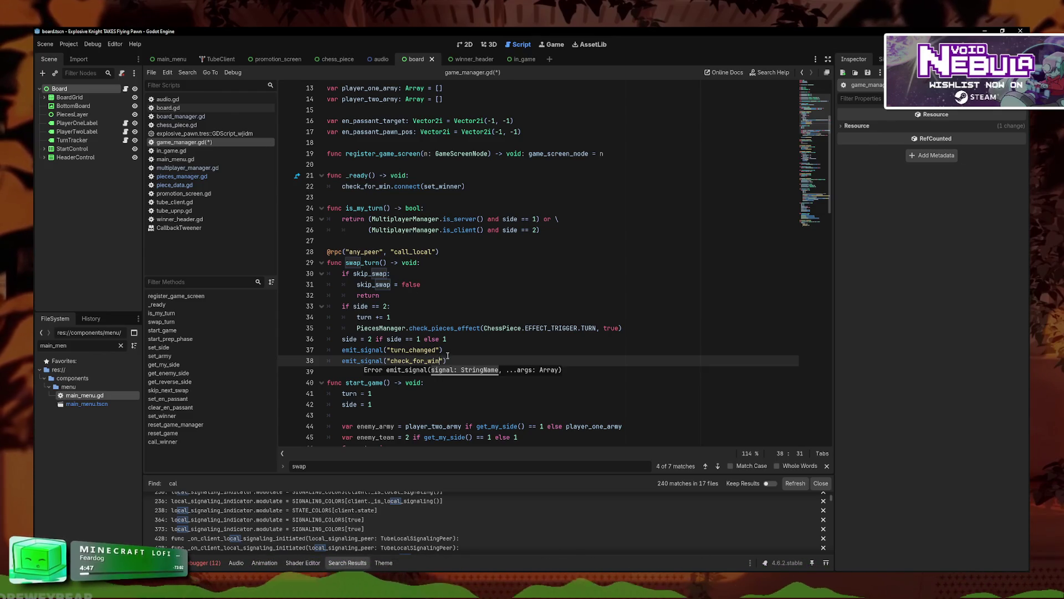
pyautogui.click(454, 359)
# Step: Save game_manager.gd and run the project with F5
pyautogui.hotkey('ctrl', 's')
pyautogui.press('Up')
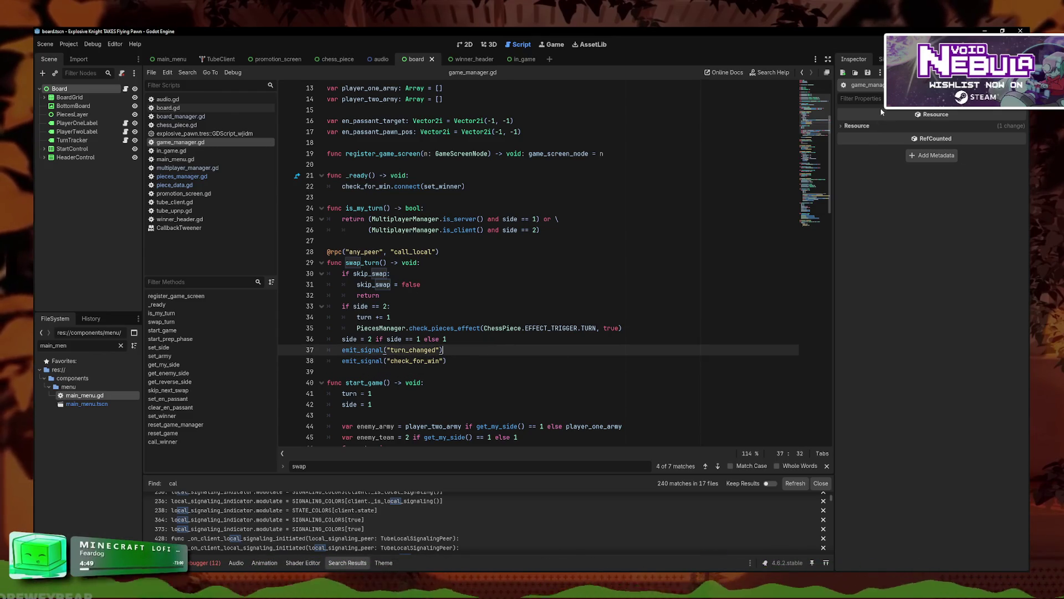
pyautogui.press('F5')
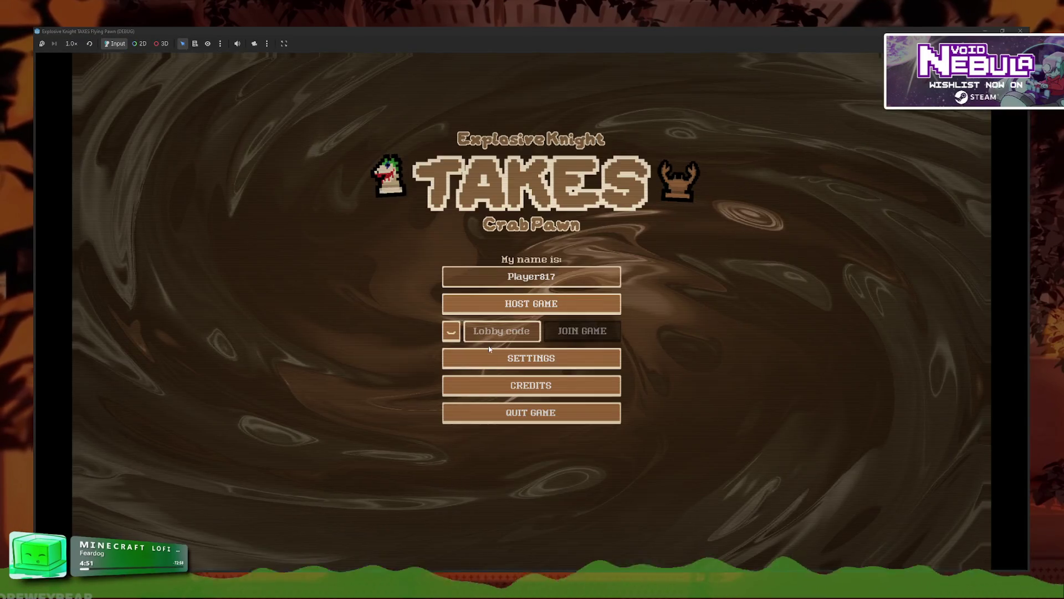
# Step: Host a game in the first window and join it from the second using the lobby code
pyautogui.click(531, 301)
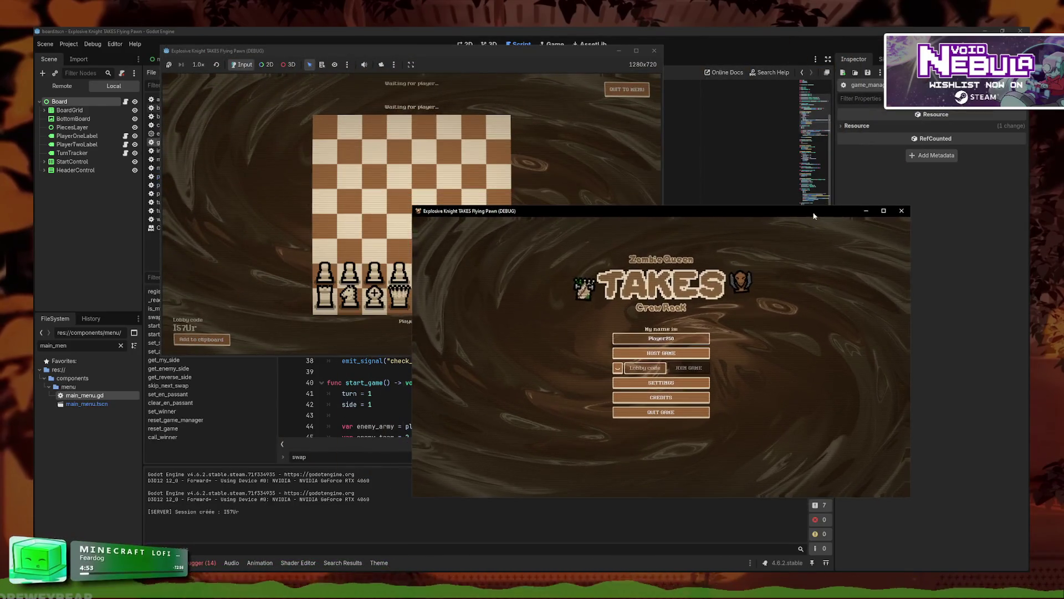
pyautogui.click(202, 338)
pyautogui.click(687, 367)
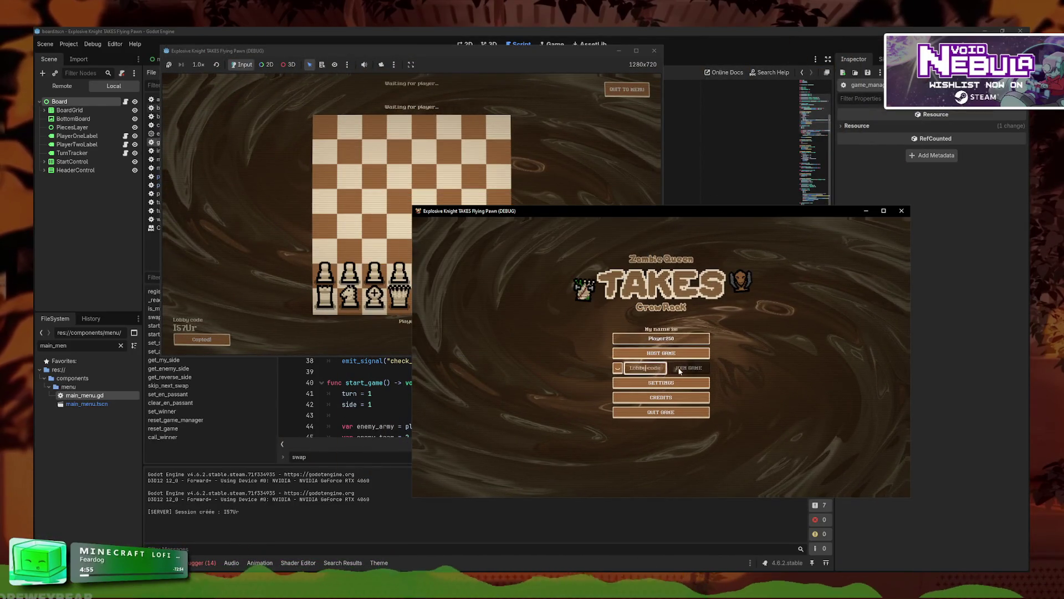
pyautogui.hotkey('ctrl', 'v')
pyautogui.click(680, 369)
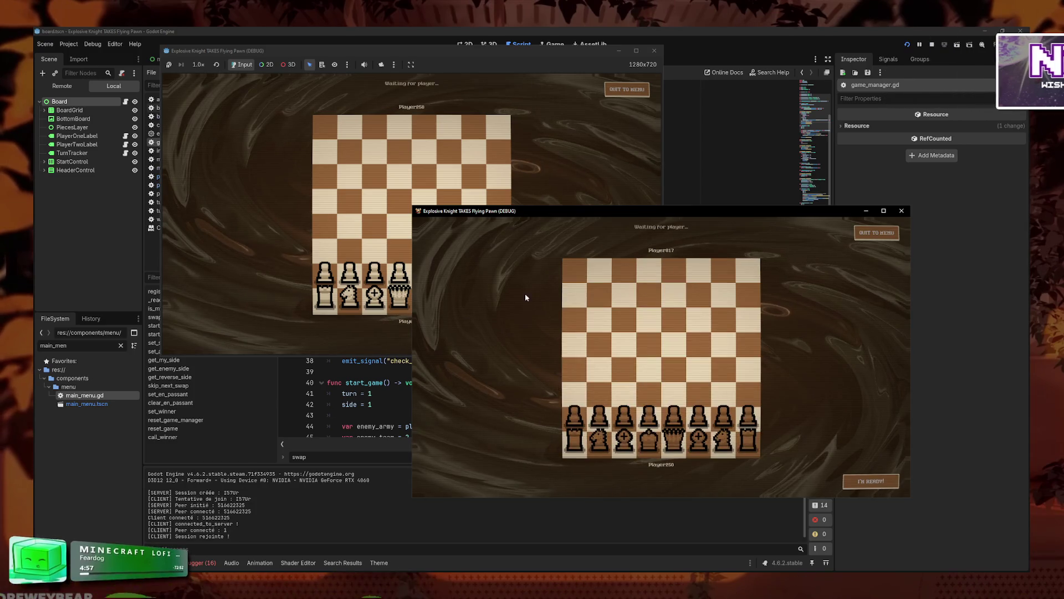
pyautogui.click(411, 300)
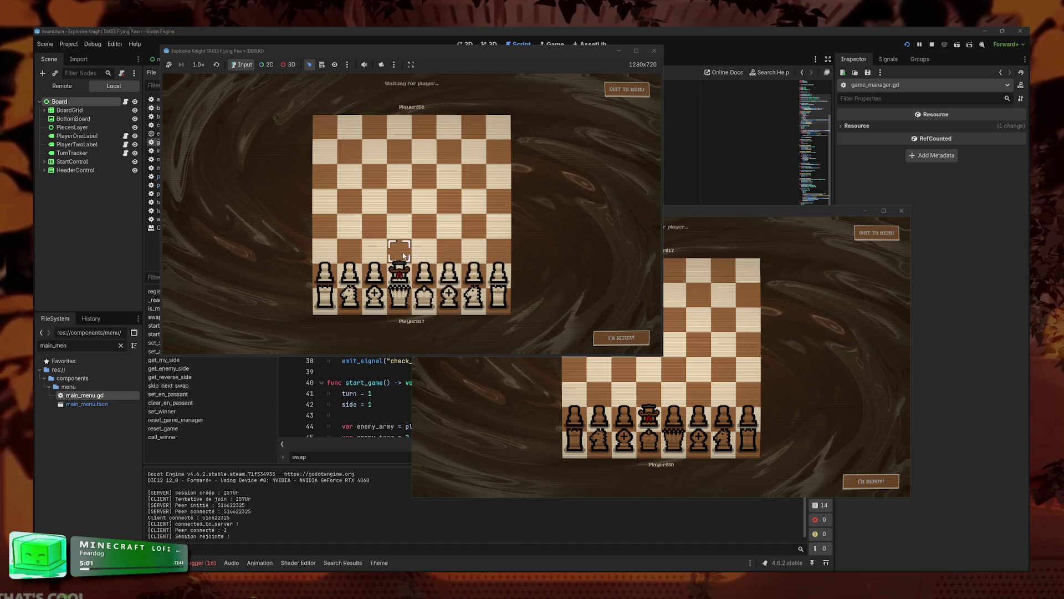
# Step: Make a pawn a Flash Pawn in each window, ready both players, and advance a Flash Pawn
pyautogui.click(643, 371)
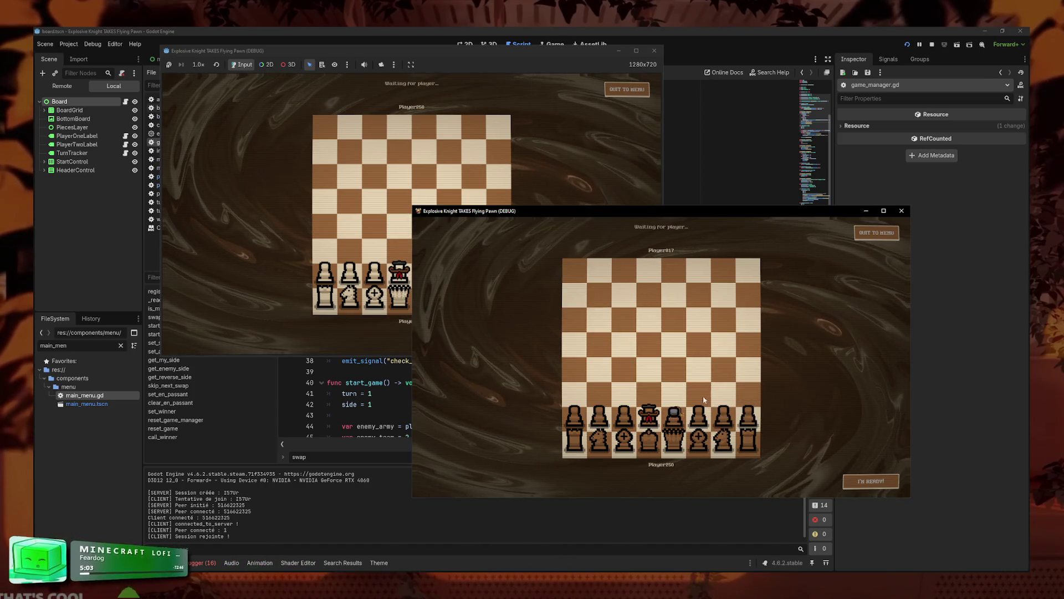
pyautogui.click(699, 415)
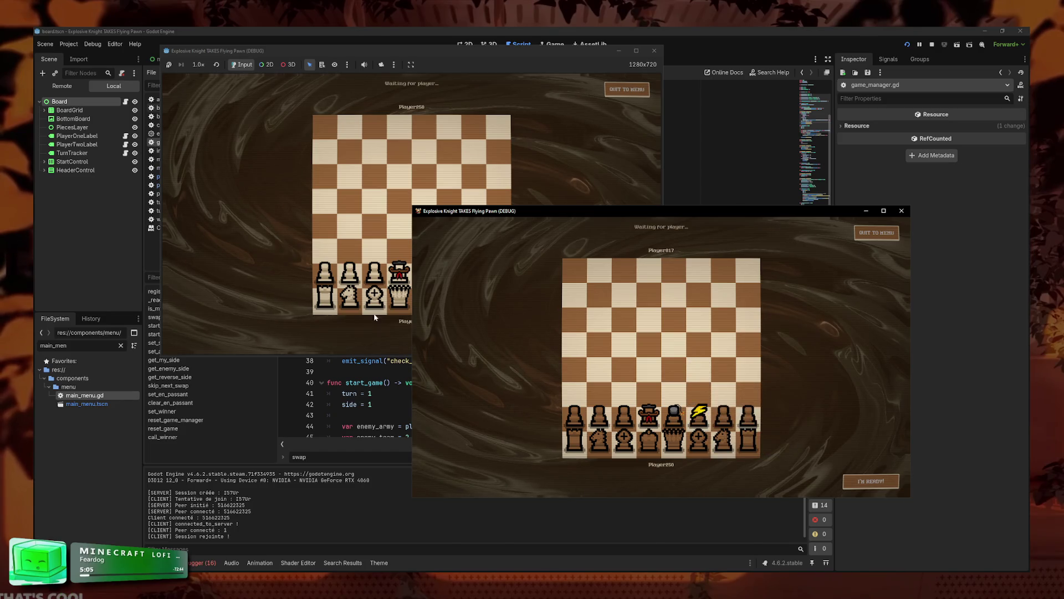
pyautogui.click(424, 273)
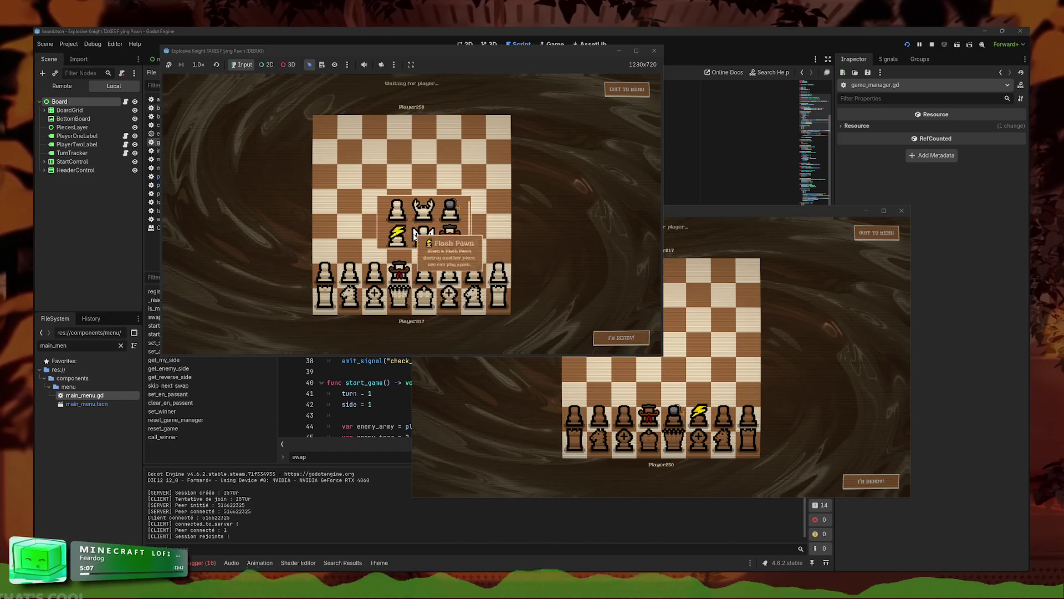
pyautogui.click(414, 236)
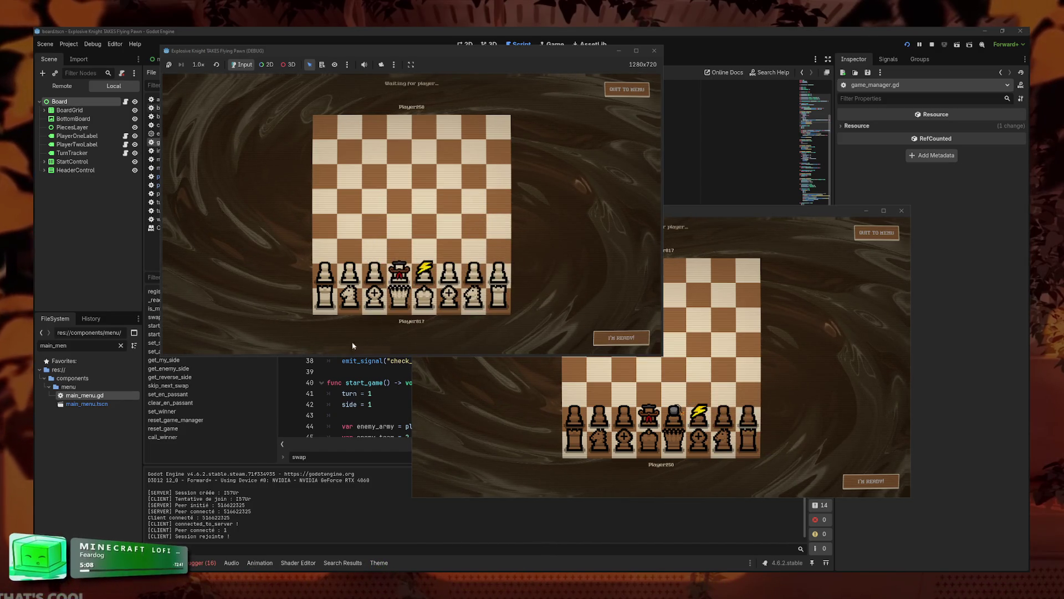
pyautogui.click(621, 338)
pyautogui.click(870, 480)
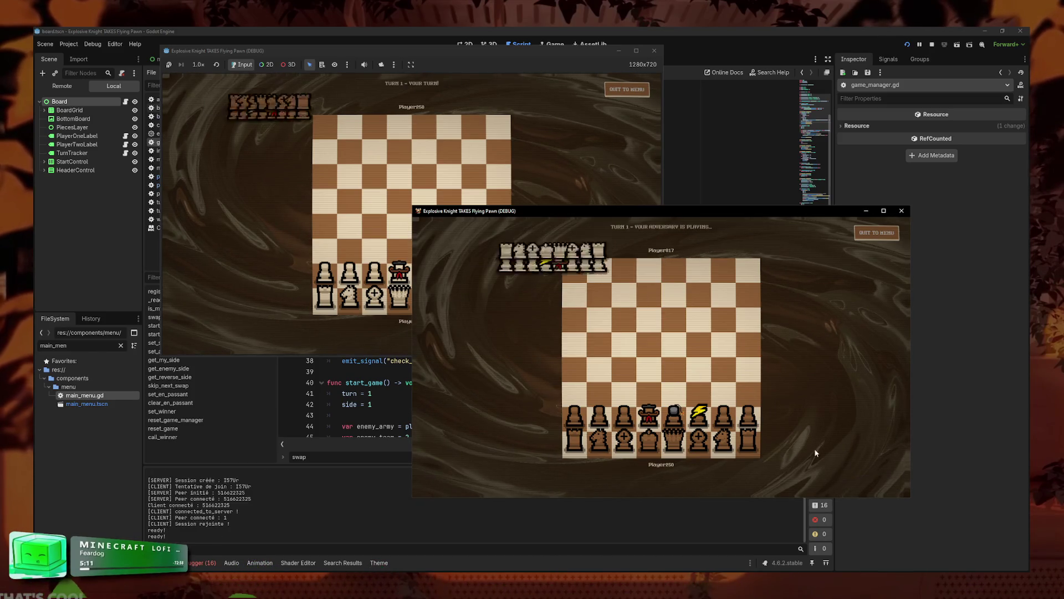
pyautogui.click(425, 274)
pyautogui.click(424, 226)
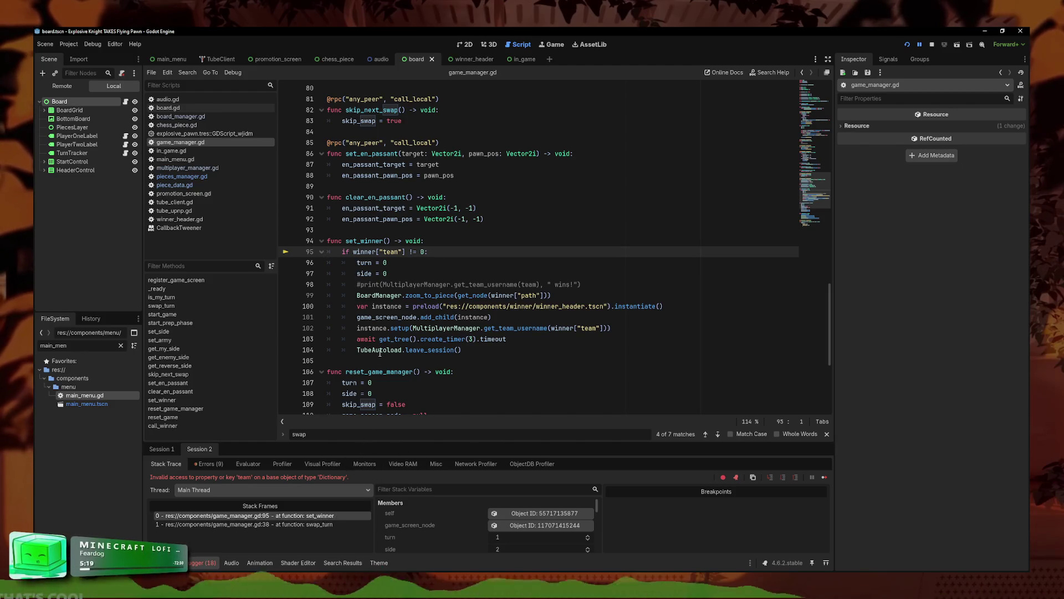
# Step: Change line 95 to check 'not winner.is_empty()' and save the script
pyautogui.click(400, 252)
pyautogui.click(353, 252)
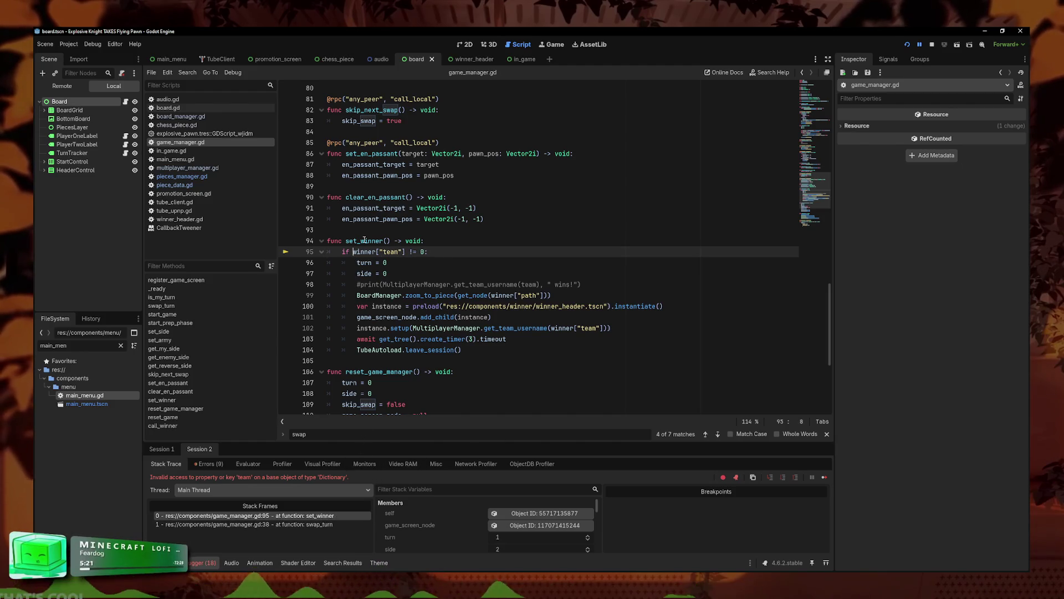
pyautogui.write('winner ')
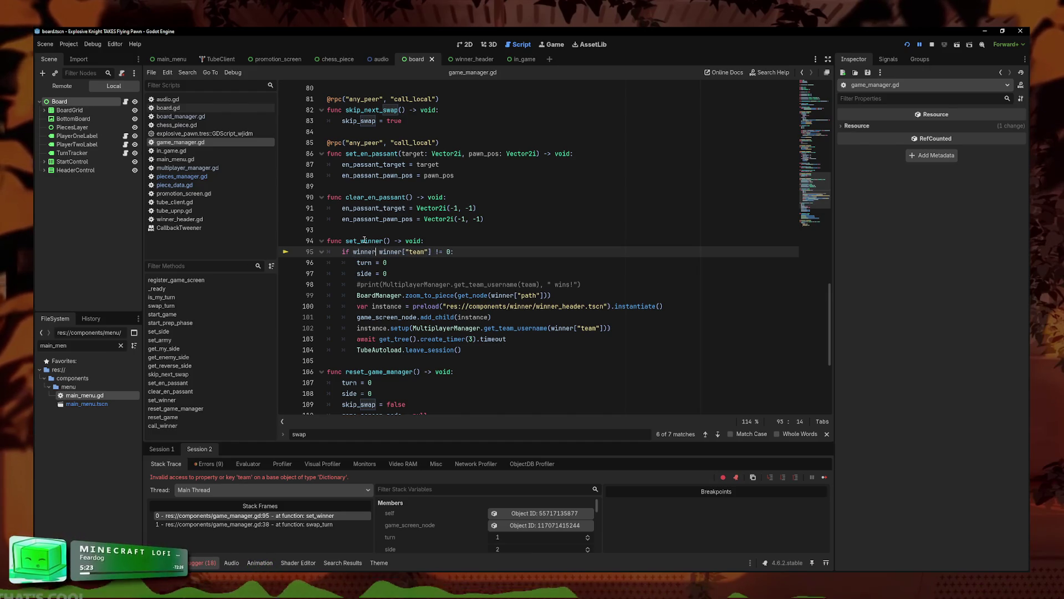
pyautogui.write('.is_empty() and')
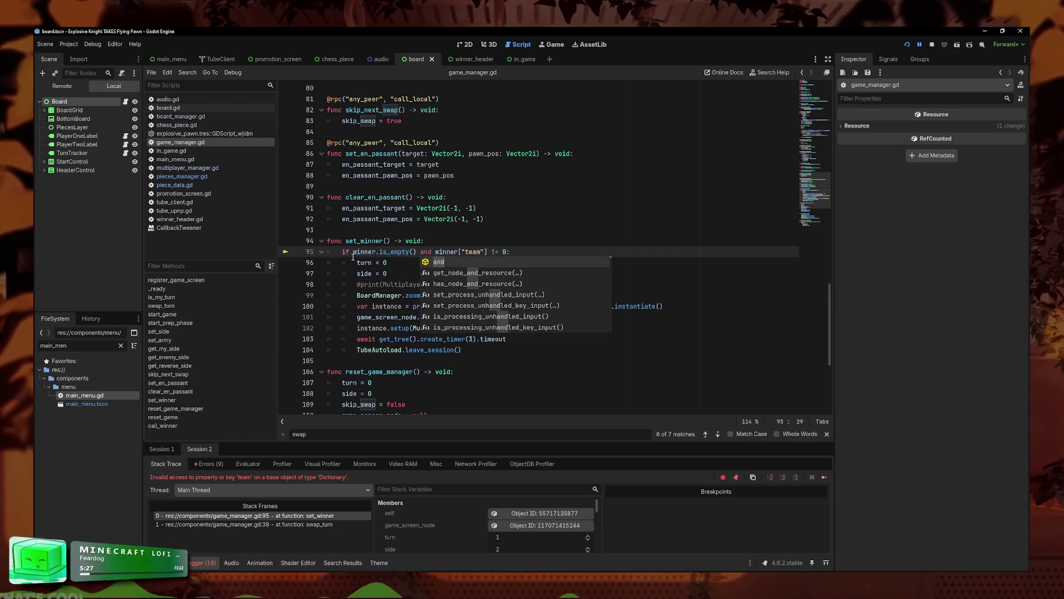
pyautogui.click(353, 252)
pyautogui.write('not')
pyautogui.hotkey('ctrl', 's')
# Step: Restart the running game so the fix takes effect
pyautogui.click(457, 246)
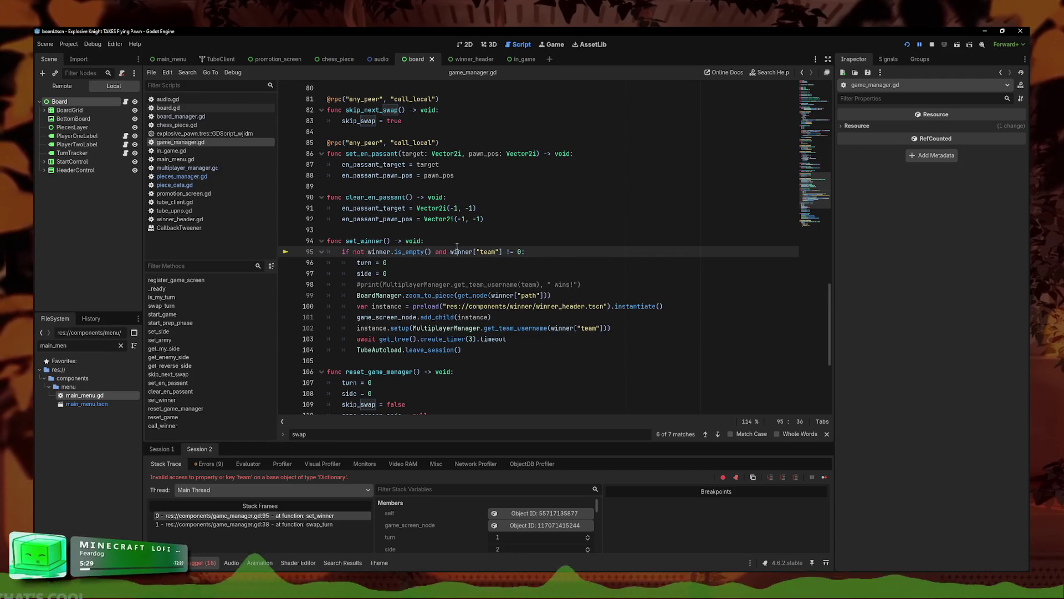
pyautogui.click(558, 241)
pyautogui.click(907, 44)
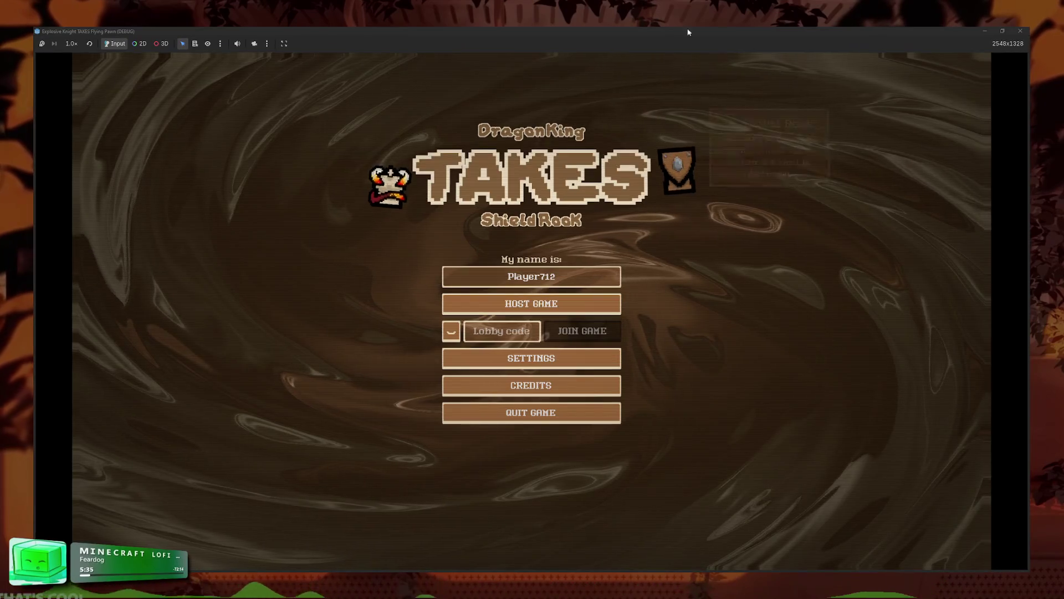
# Step: Resize the second window, host a game in the first, and join it from the second
pyautogui.moveTo(510, 39); pyautogui.dragTo(344, 47)
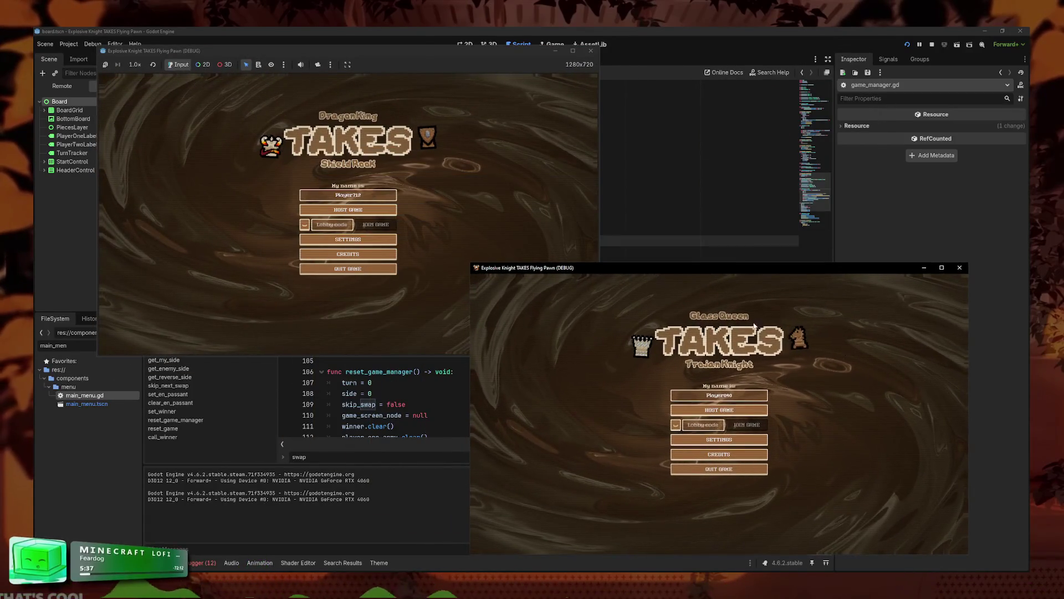
pyautogui.click(383, 210)
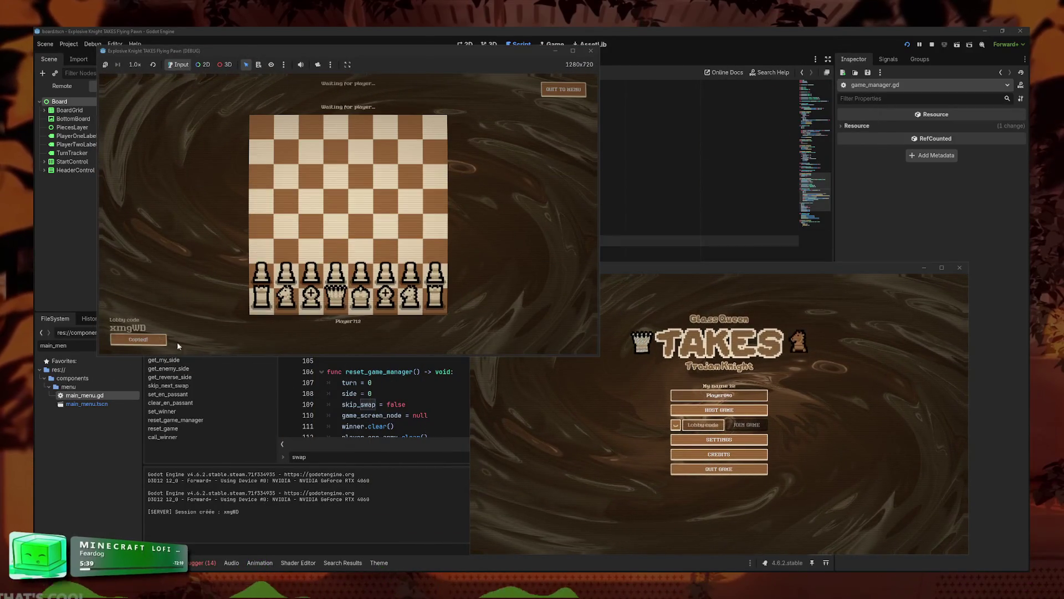
pyautogui.click(703, 424)
pyautogui.hotkey('ctrl', 'v')
pyautogui.click(743, 425)
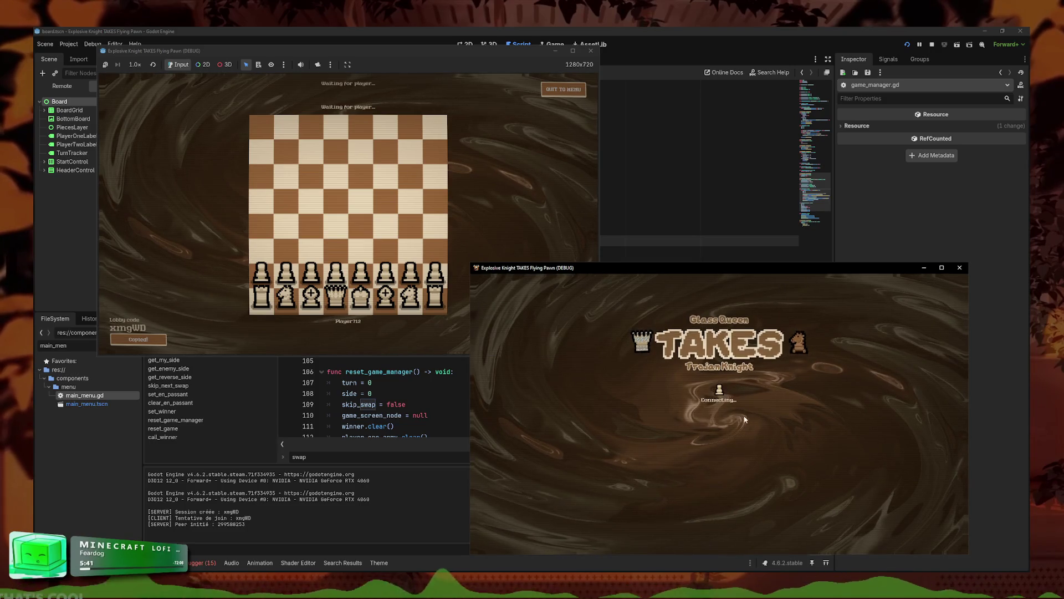
# Step: Choose French, bomb and red-caped pawn variants on the right, change the left e-pawn, ready both players
pyautogui.click(713, 477)
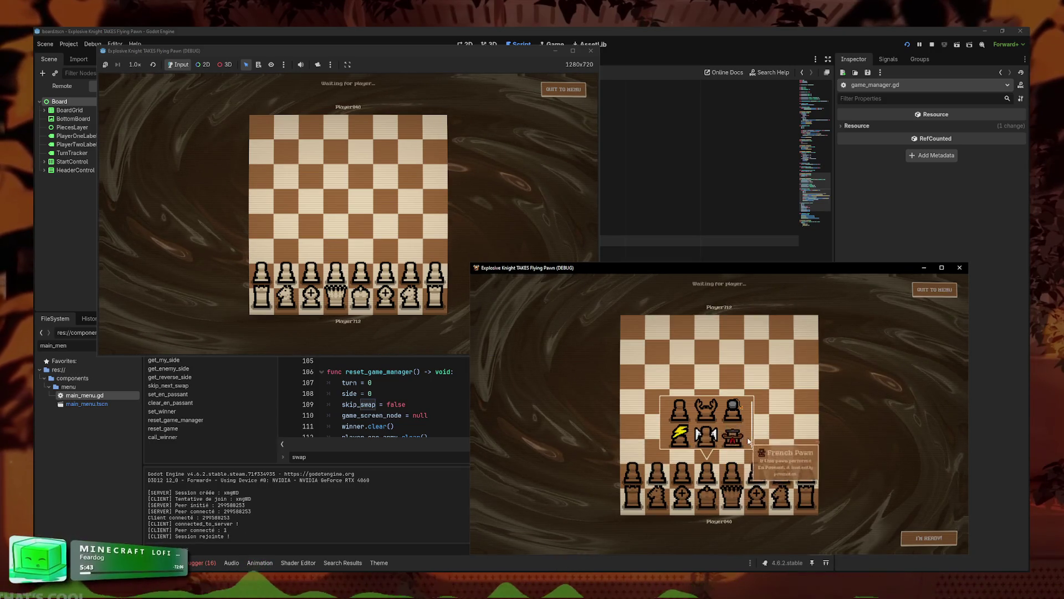
pyautogui.click(729, 437)
pyautogui.click(757, 474)
pyautogui.click(783, 411)
pyautogui.click(659, 476)
pyautogui.click(683, 435)
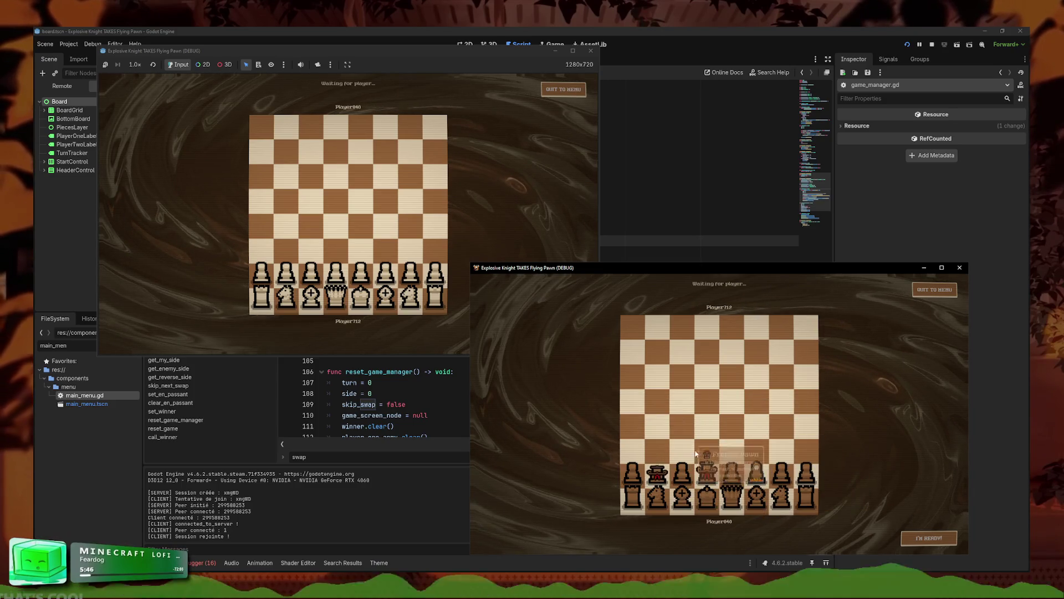
pyautogui.click(360, 274)
pyautogui.click(374, 230)
pyautogui.click(558, 338)
pyautogui.click(879, 491)
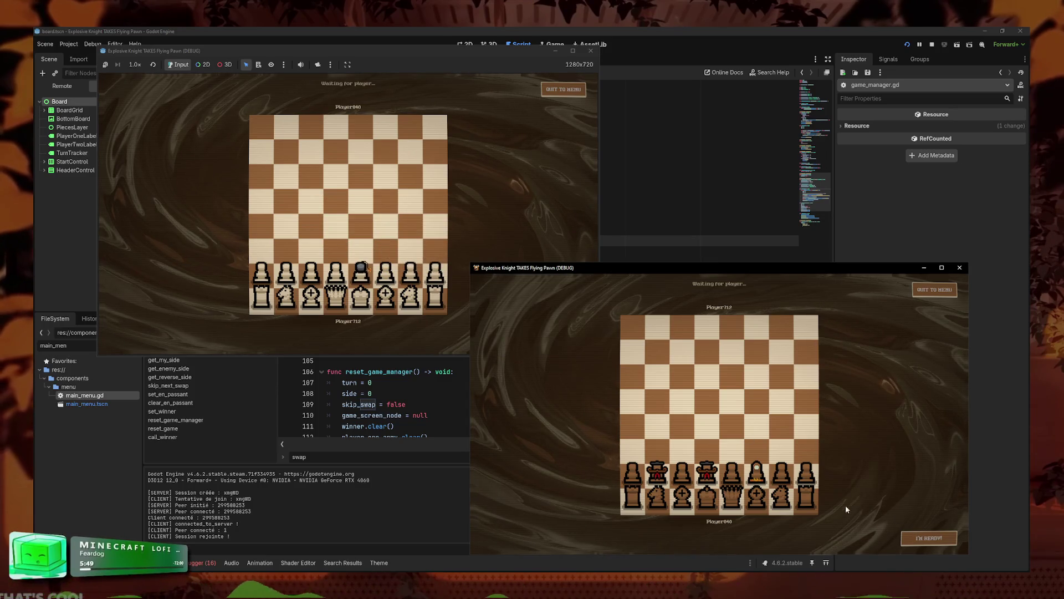
pyautogui.click(915, 537)
# Step: Play several turns: e2-e4, a bomb pawn explosion, pawn pushes, and a queen capture on d7
pyautogui.click(361, 273)
pyautogui.click(361, 223)
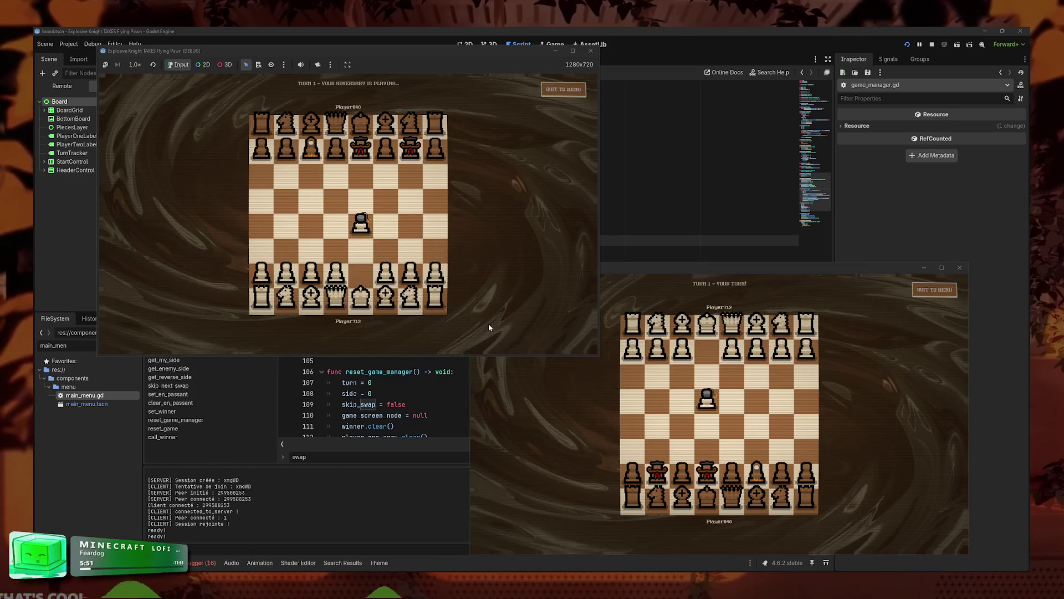
pyautogui.click(740, 472)
pyautogui.click(731, 424)
pyautogui.click(517, 256)
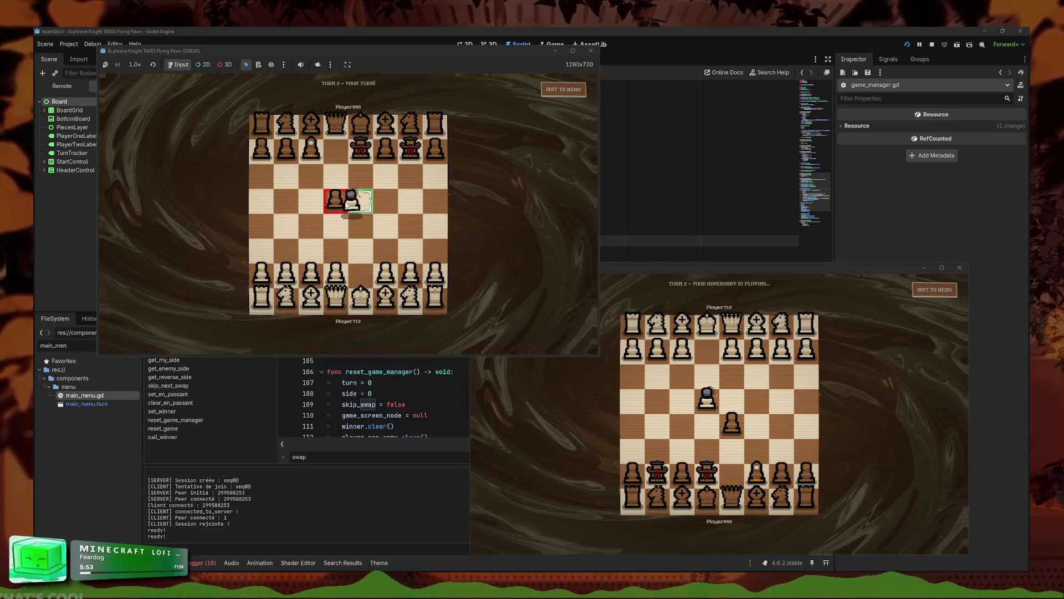
pyautogui.click(757, 472)
pyautogui.click(756, 374)
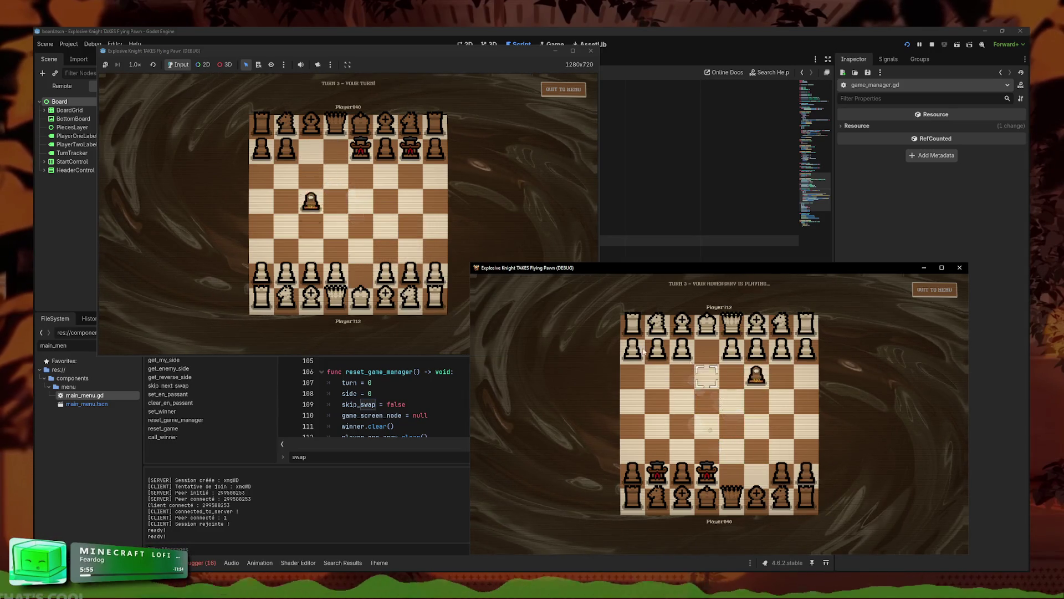
pyautogui.click(336, 247)
pyautogui.click(704, 444)
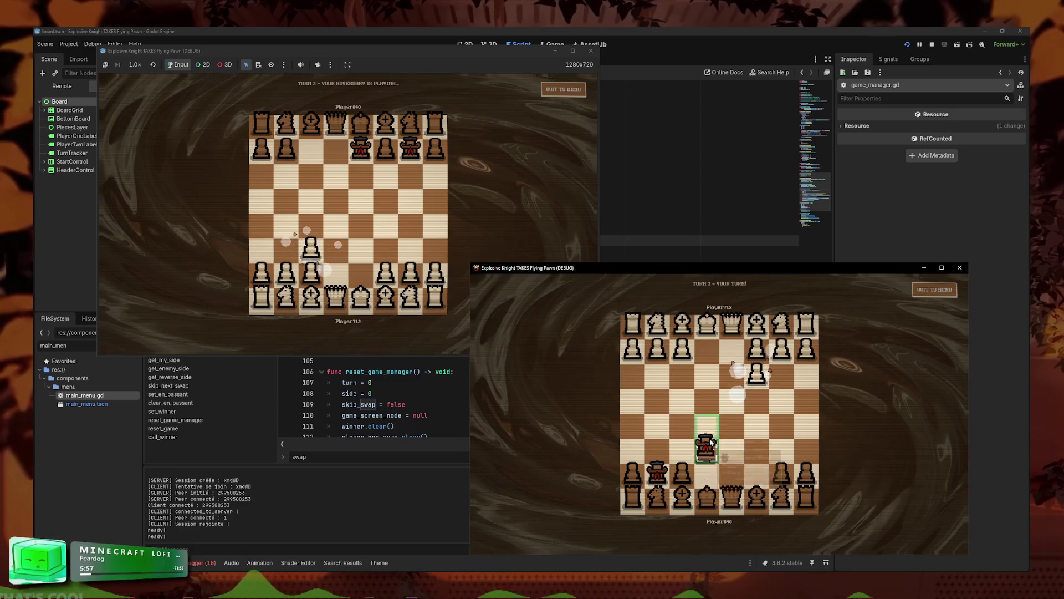
pyautogui.moveTo(336, 296); pyautogui.dragTo(335, 145)
pyautogui.moveTo(782, 472); pyautogui.dragTo(782, 446)
pyautogui.moveTo(335, 145)
pyautogui.mouseDown()
pyautogui.moveTo(344, 127)
pyautogui.moveTo(311, 125)
pyautogui.moveTo(361, 123)
pyautogui.mouseUp()
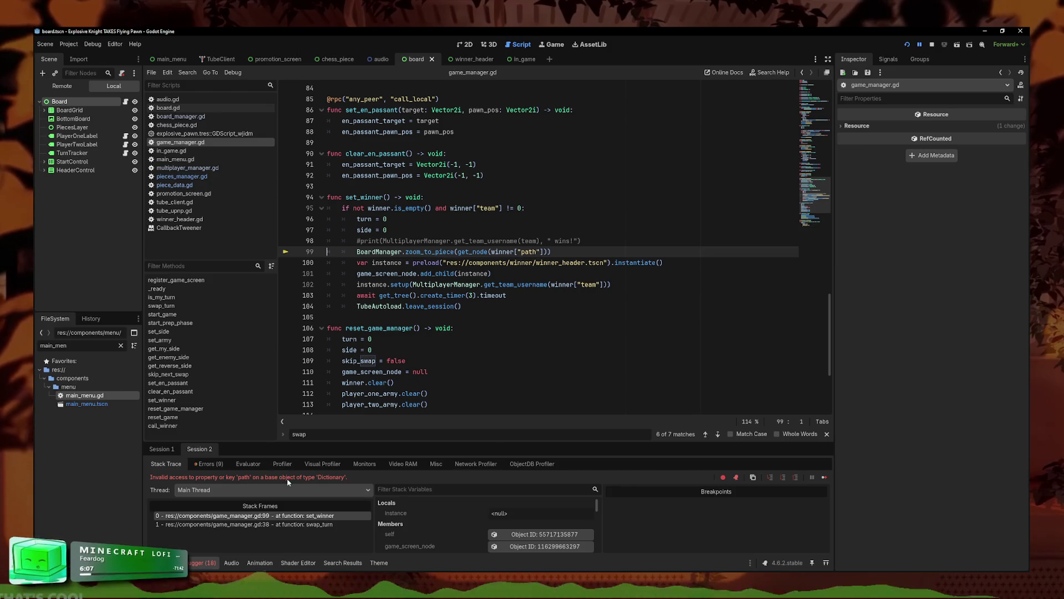
# Step: Remove 'piece_' from line 125's "piece_path" key to match winner["path"], then relaunch the game
pyautogui.scroll(-5, 417, 365)
pyautogui.moveTo(399, 386); pyautogui.dragTo(368, 386)
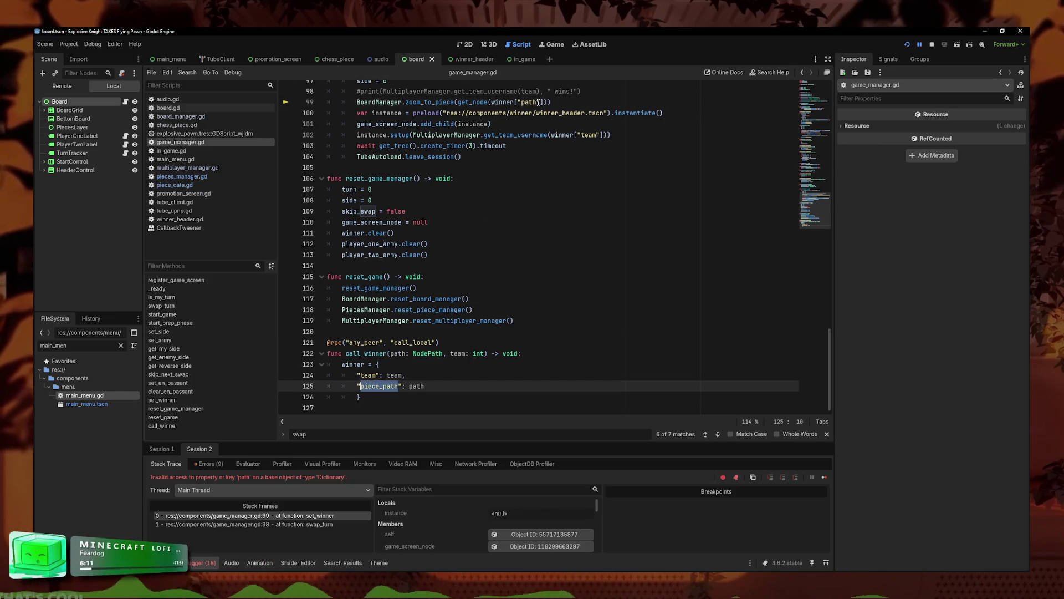
pyautogui.moveTo(539, 102); pyautogui.dragTo(526, 101)
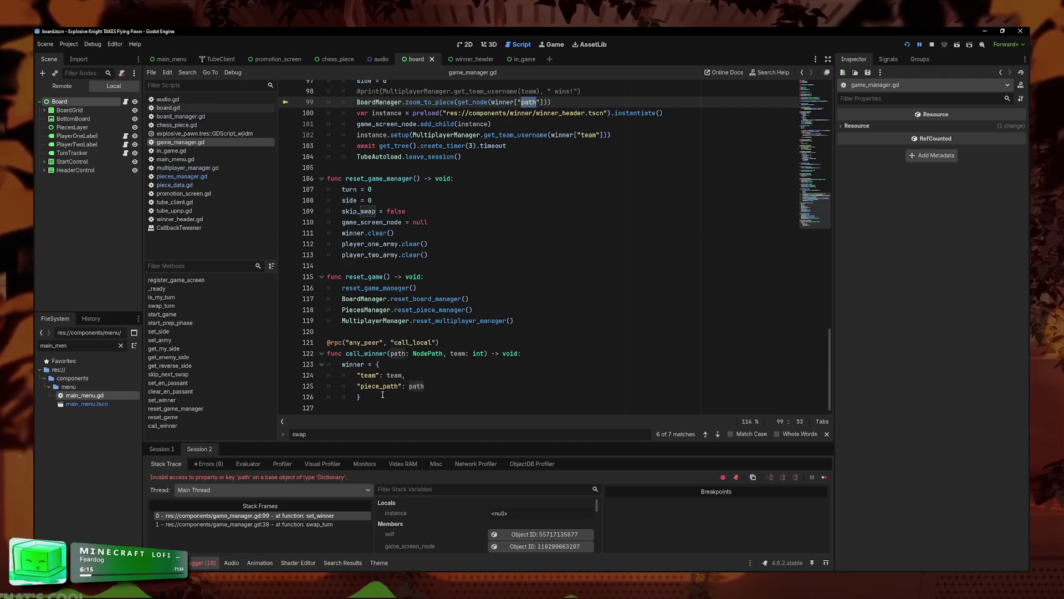
pyautogui.moveTo(383, 386); pyautogui.dragTo(368, 386)
pyautogui.click(549, 363)
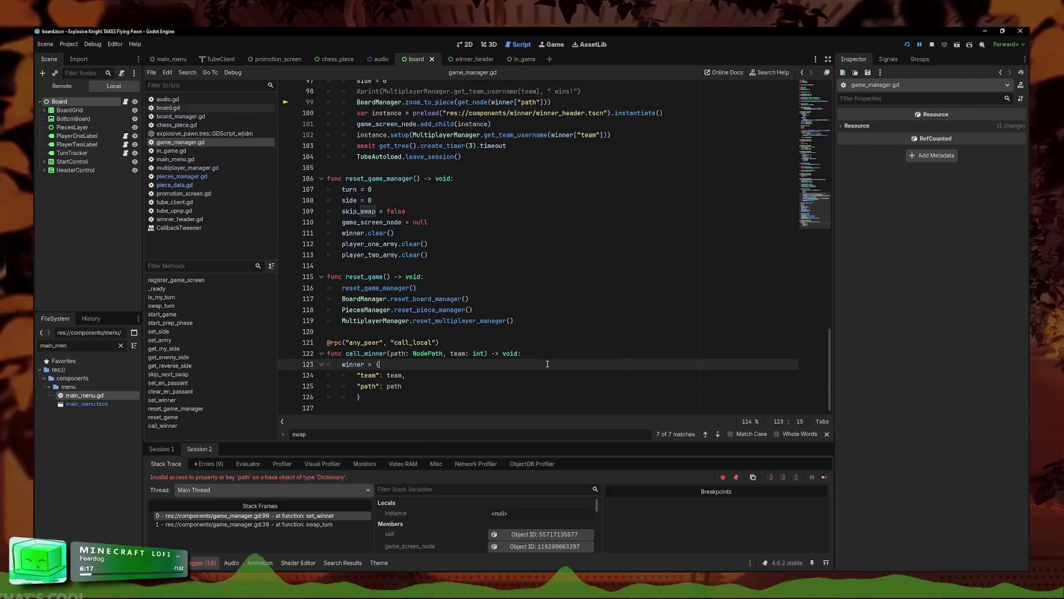
pyautogui.click(906, 44)
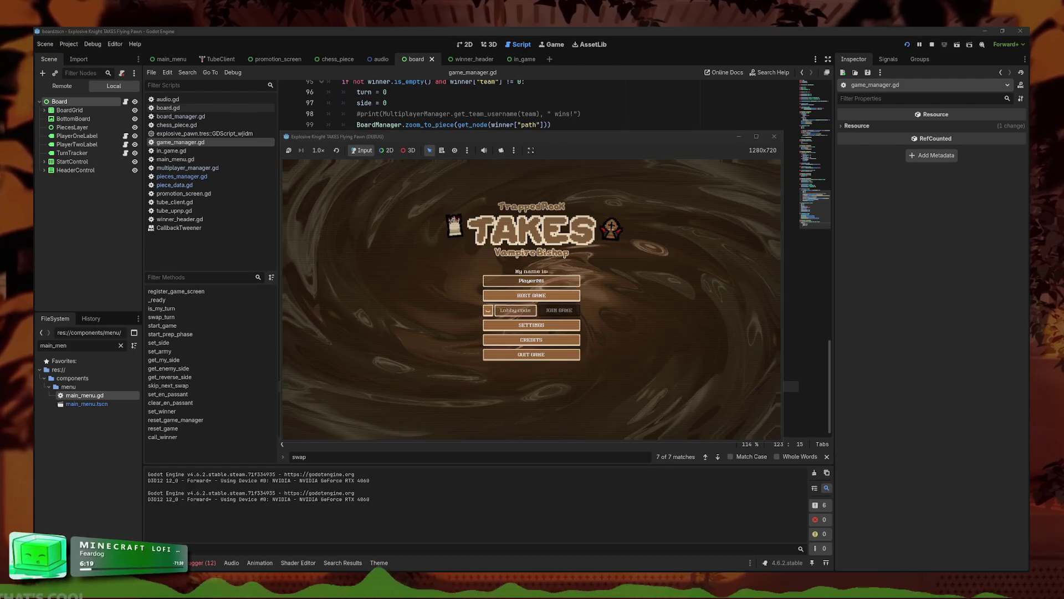
# Step: Host a game in the first window and join it from the second with the copied lobby code
pyautogui.click(543, 294)
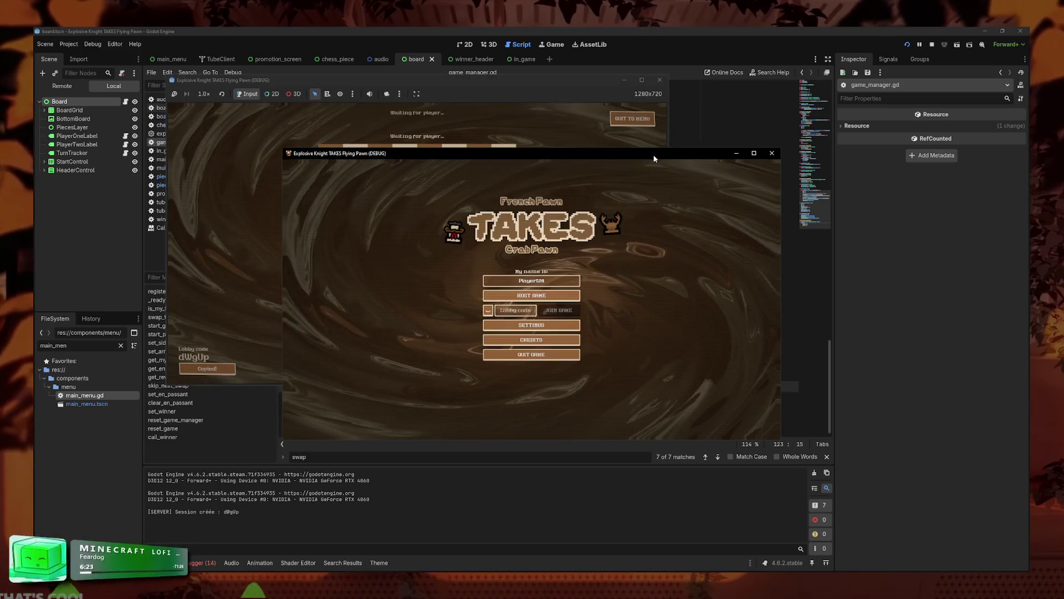
pyautogui.click(643, 369)
pyautogui.hotkey('ctrl', 'v')
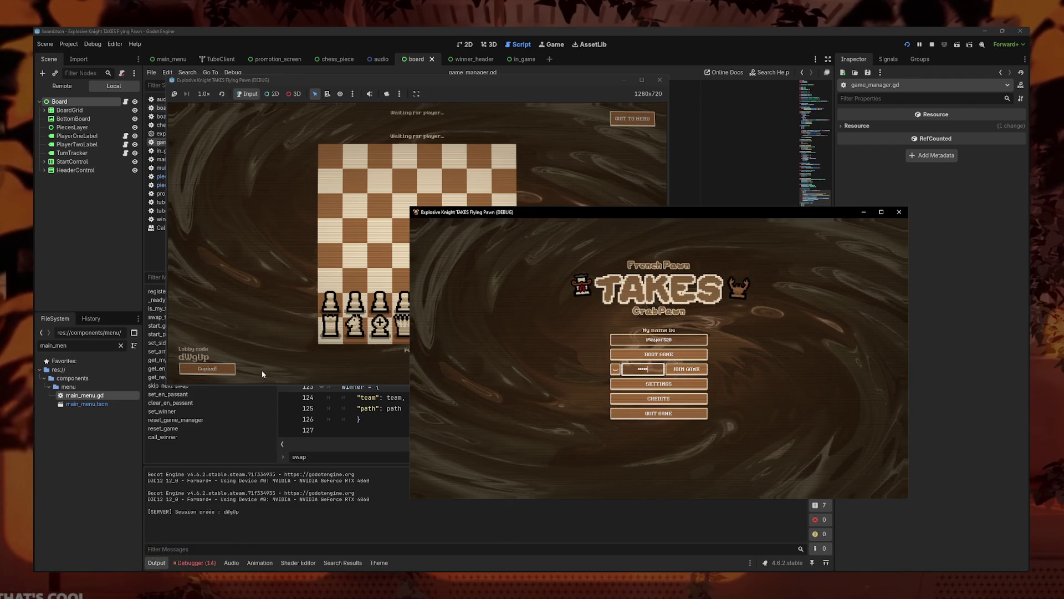
pyautogui.click(222, 371)
pyautogui.click(660, 310)
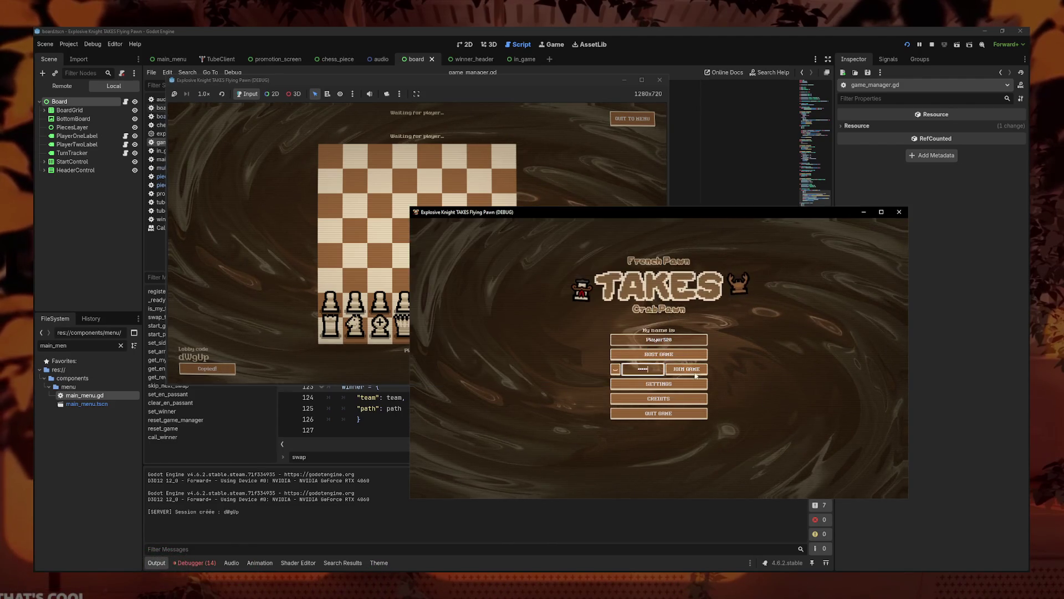
pyautogui.click(686, 368)
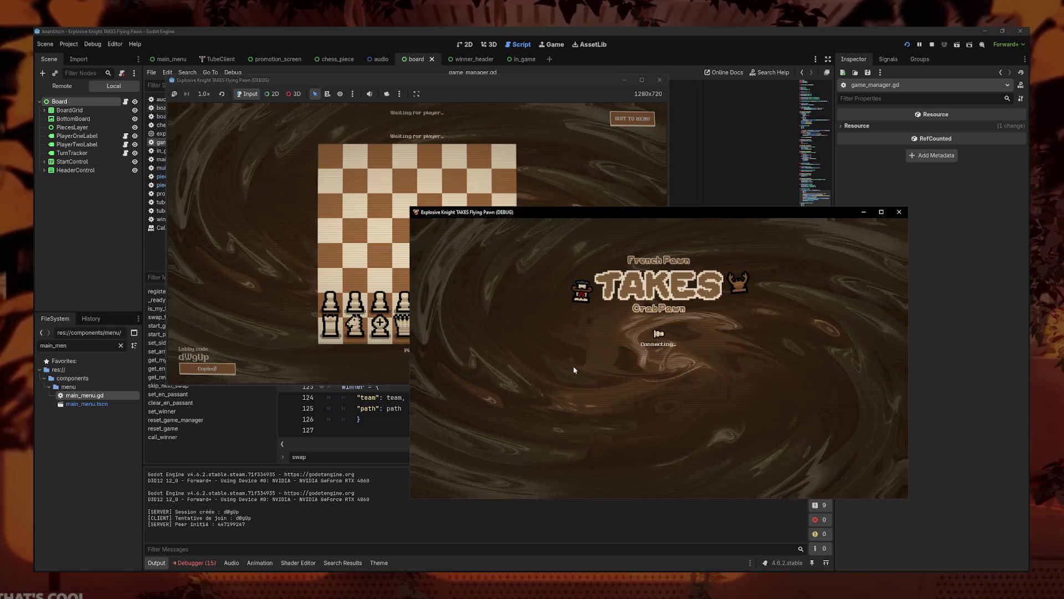
# Step: Make the queen a Zombie Queen and mark both players ready
pyautogui.click(672, 414)
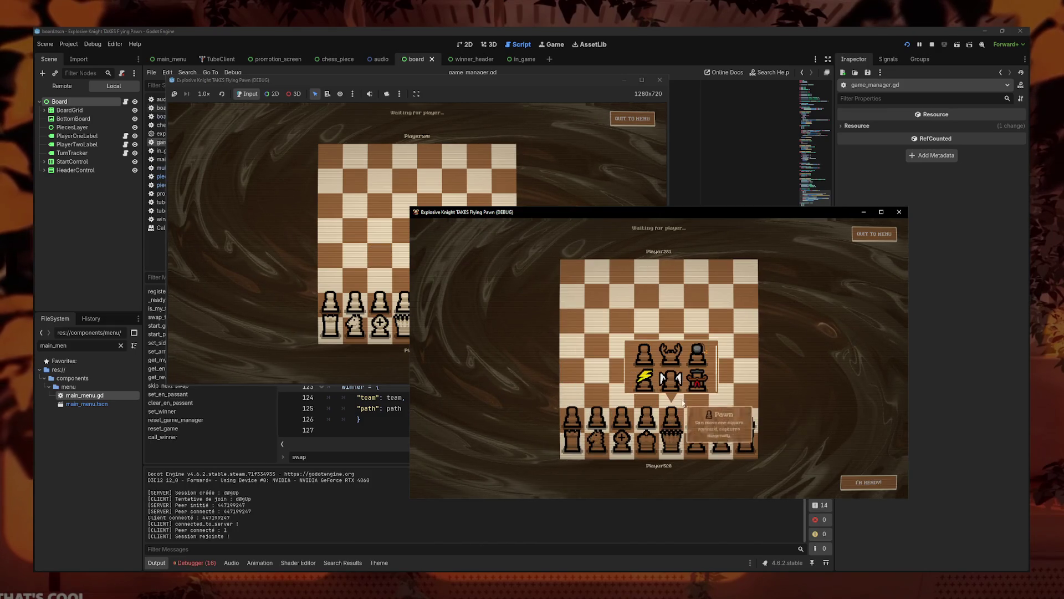
pyautogui.click(671, 440)
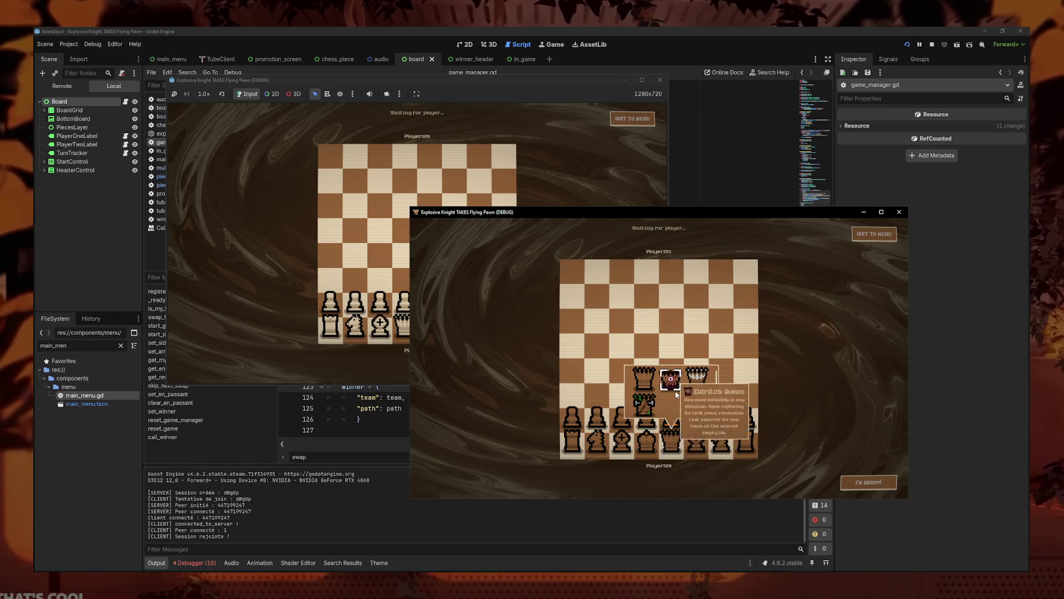
pyautogui.click(655, 410)
pyautogui.click(429, 302)
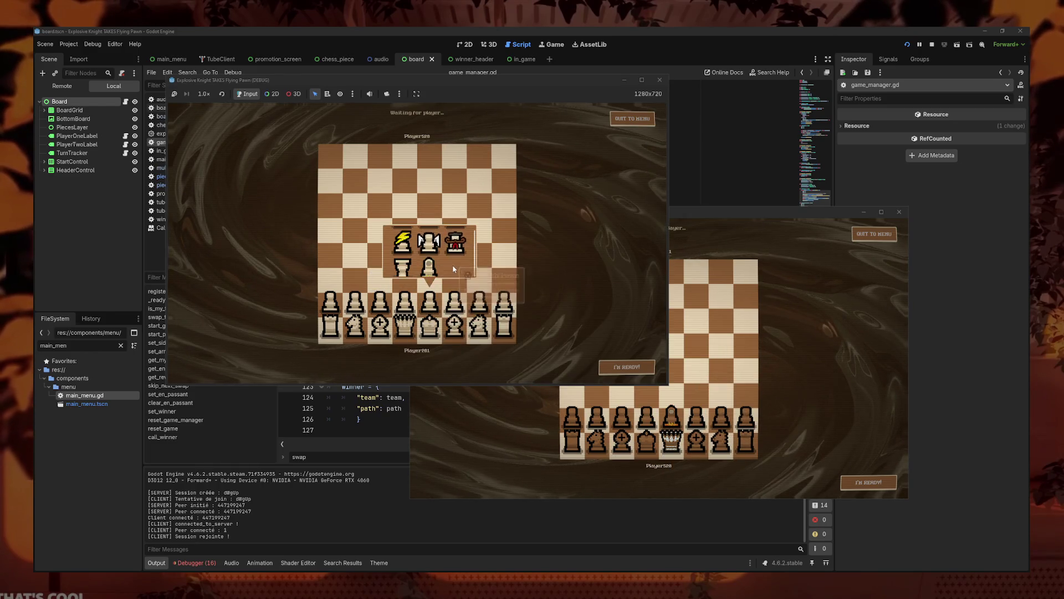
pyautogui.click(428, 267)
pyautogui.click(627, 367)
pyautogui.click(710, 424)
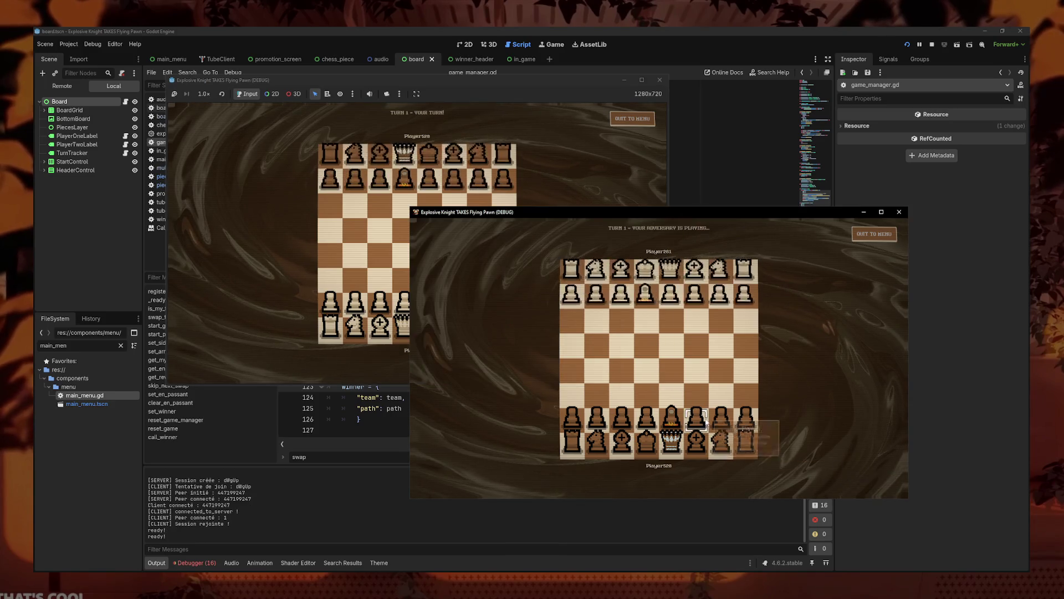
# Step: Advance the left player's king's pawn and g-file pawn, then select a piece on the right
pyautogui.click(427, 297)
pyautogui.click(430, 205)
pyautogui.click(625, 385)
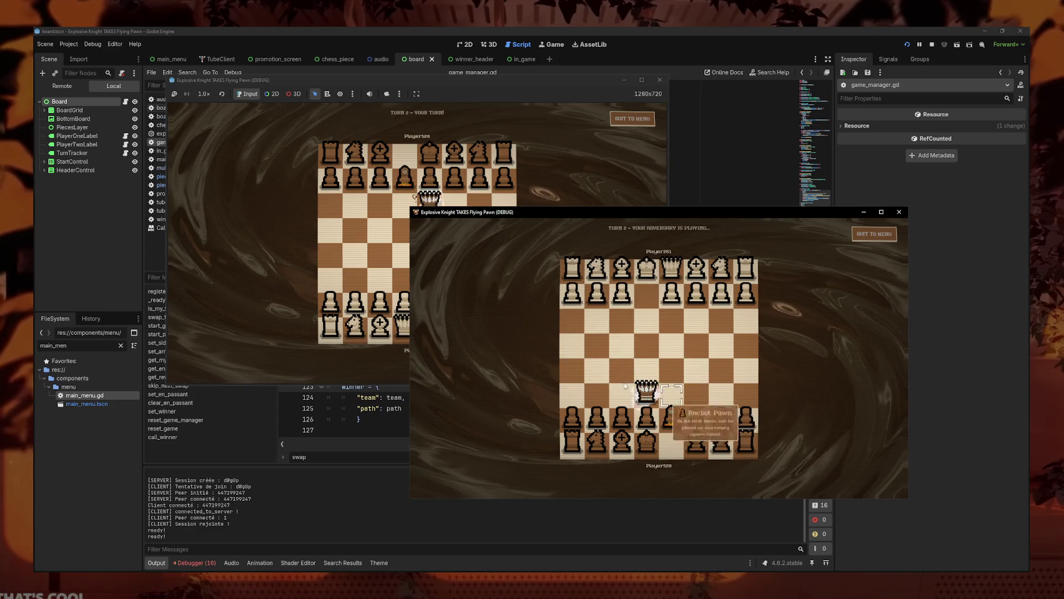
pyautogui.click(479, 302)
pyautogui.click(479, 277)
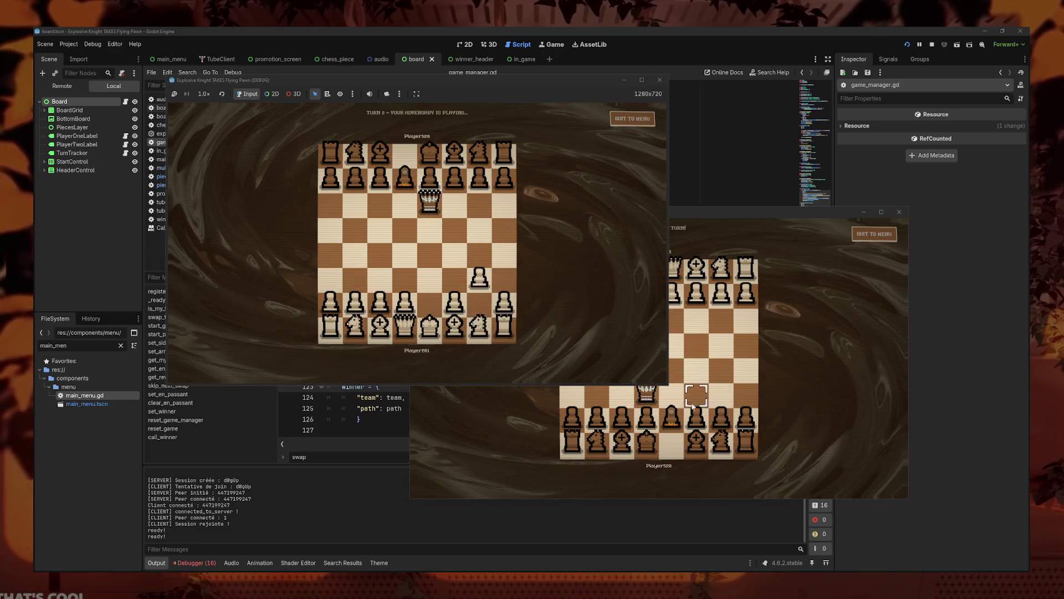
pyautogui.click(667, 341)
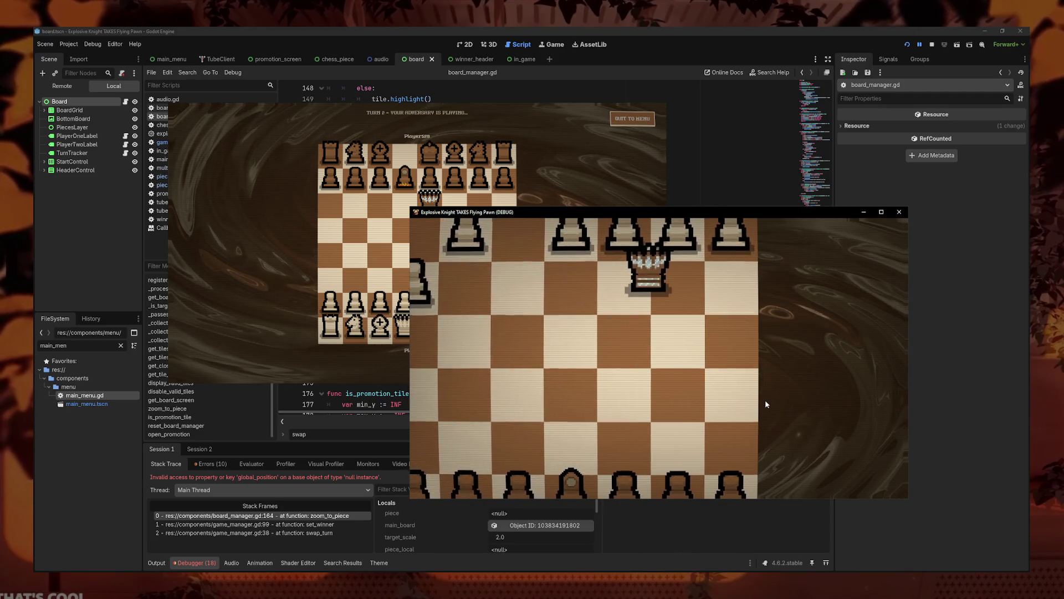
# Step: Rearrange the game windows and stop the running project with F8
pyautogui.click(621, 147)
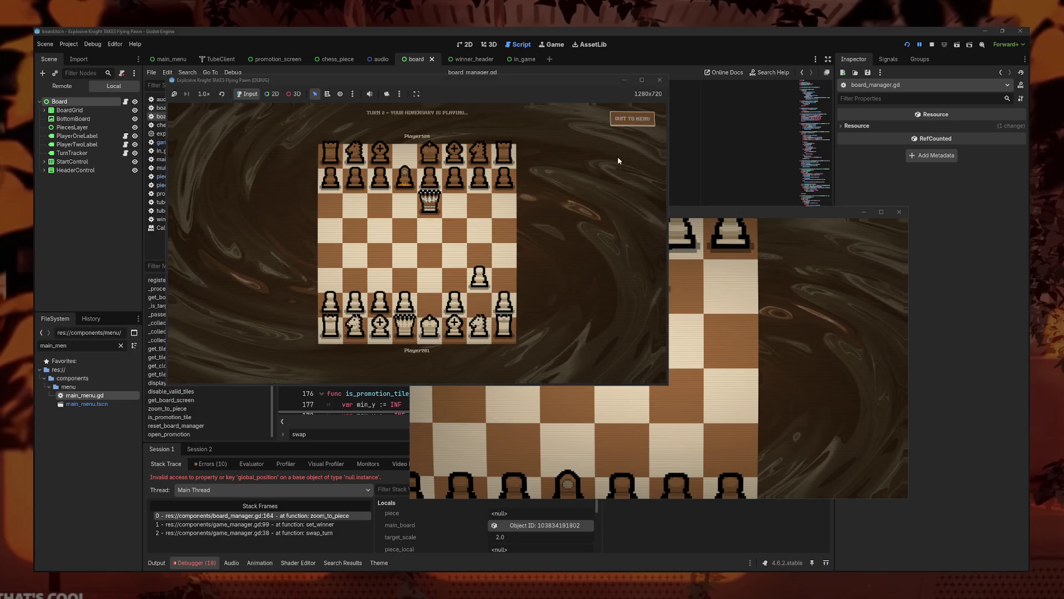
pyautogui.click(763, 264)
pyautogui.moveTo(698, 216)
pyautogui.mouseDown()
pyautogui.moveTo(753, 222)
pyautogui.moveTo(839, 266)
pyautogui.moveTo(810, 269)
pyautogui.moveTo(787, 240)
pyautogui.moveTo(780, 254)
pyautogui.moveTo(760, 246)
pyautogui.mouseUp()
pyautogui.click(580, 190)
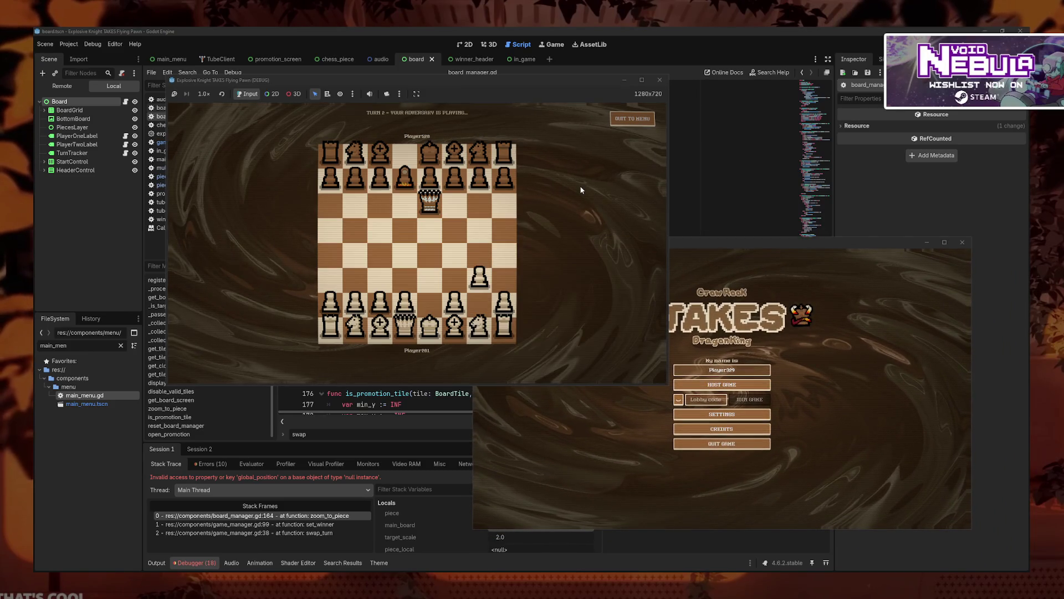
pyautogui.press('F8')
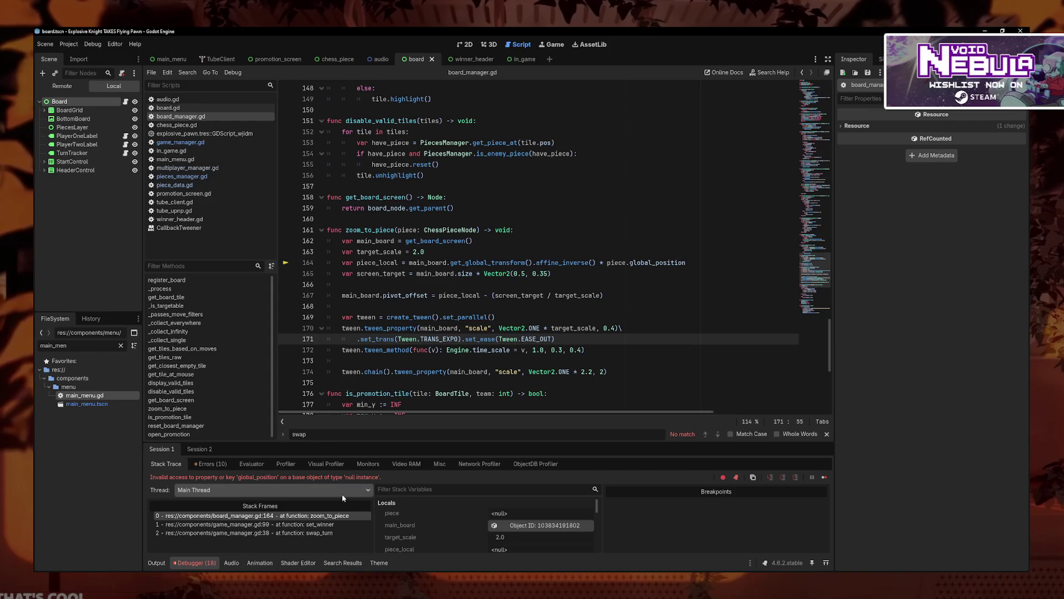
# Step: Step through the set_winner, swap_turn and zoom_to_piece frames in the Stack Trace
pyautogui.click(327, 523)
pyautogui.click(326, 532)
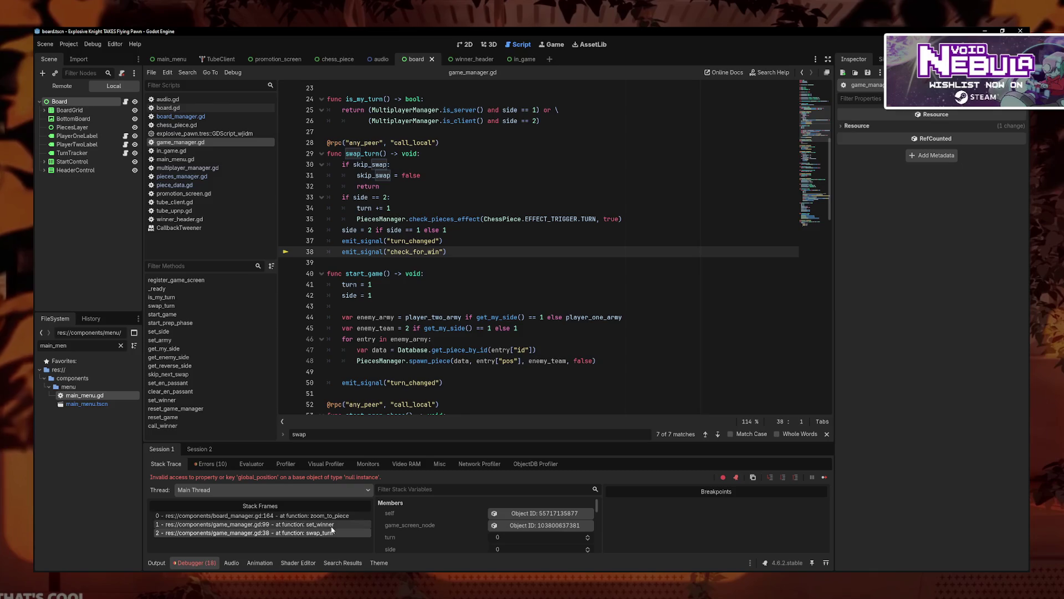
pyautogui.click(331, 526)
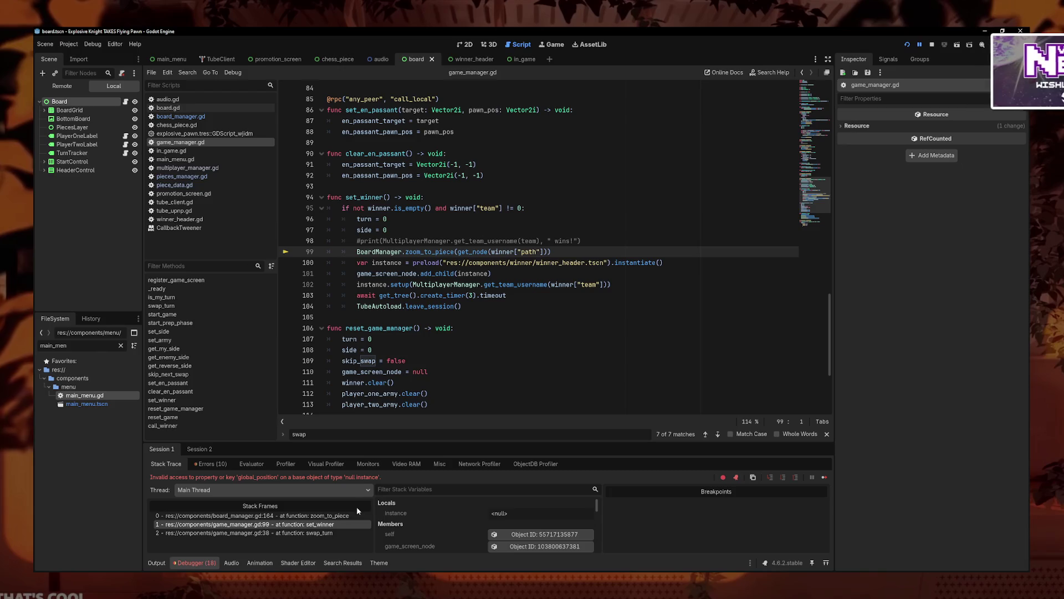
pyautogui.click(346, 515)
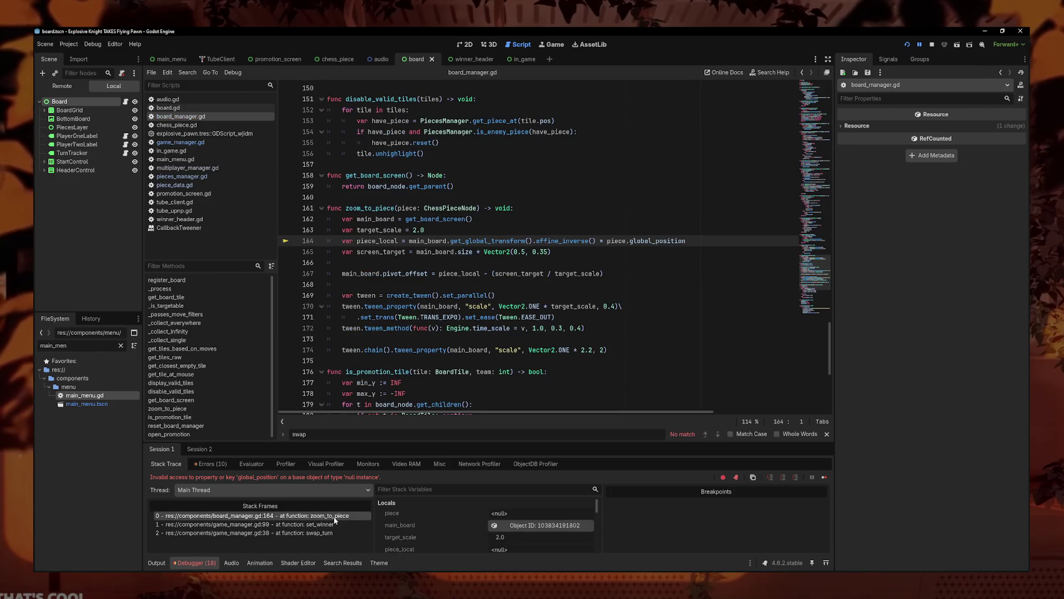
pyautogui.click(335, 524)
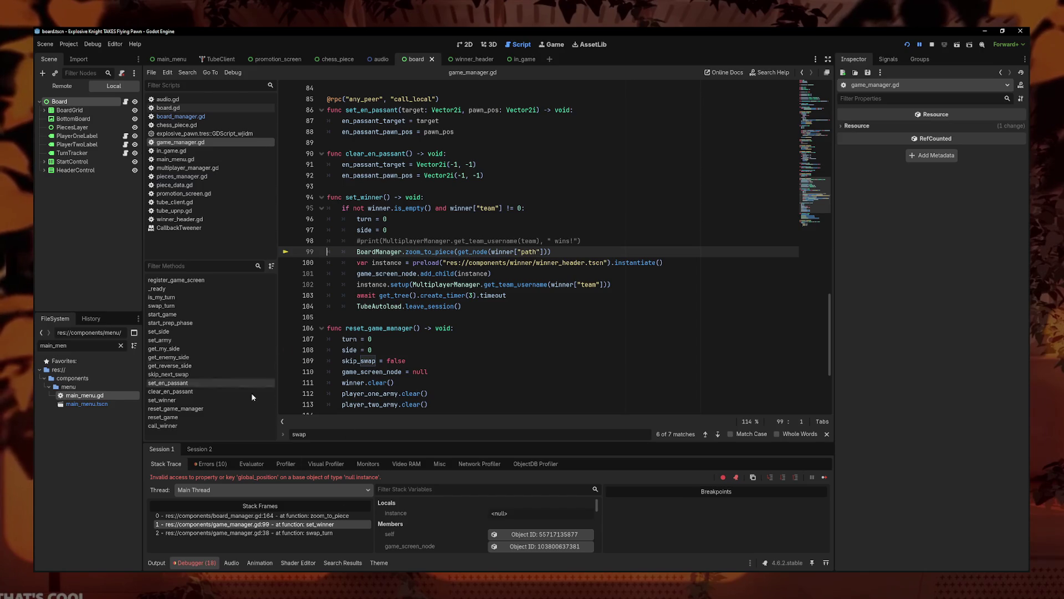
# Step: Re-inspect zoom_to_piece line 164, set_winner line 99 and swap_turn line 38 in the first session's trace
pyautogui.press('F5')
pyautogui.click(167, 449)
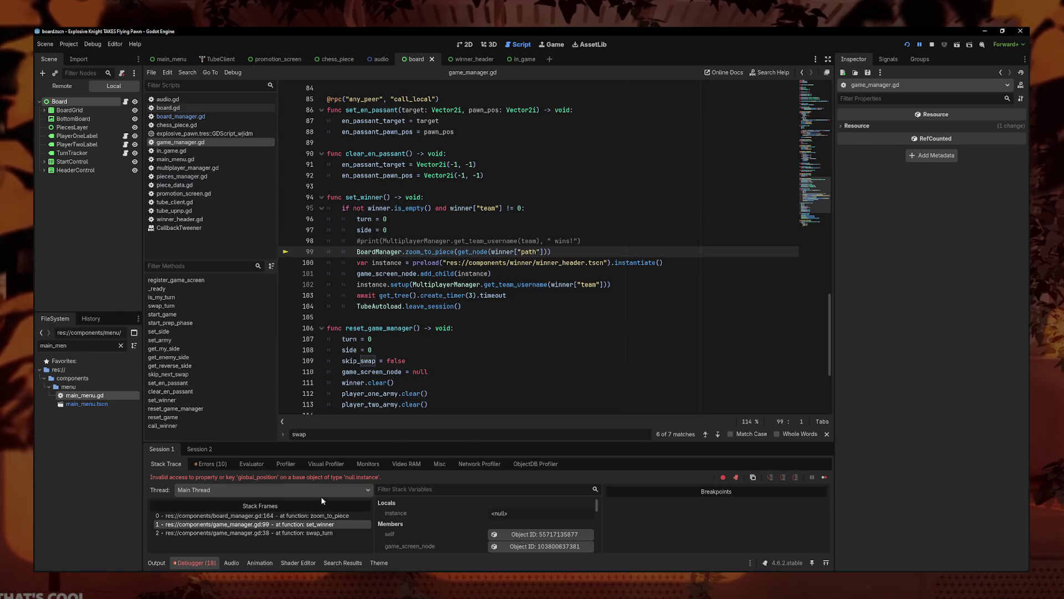
pyautogui.click(335, 532)
pyautogui.click(338, 524)
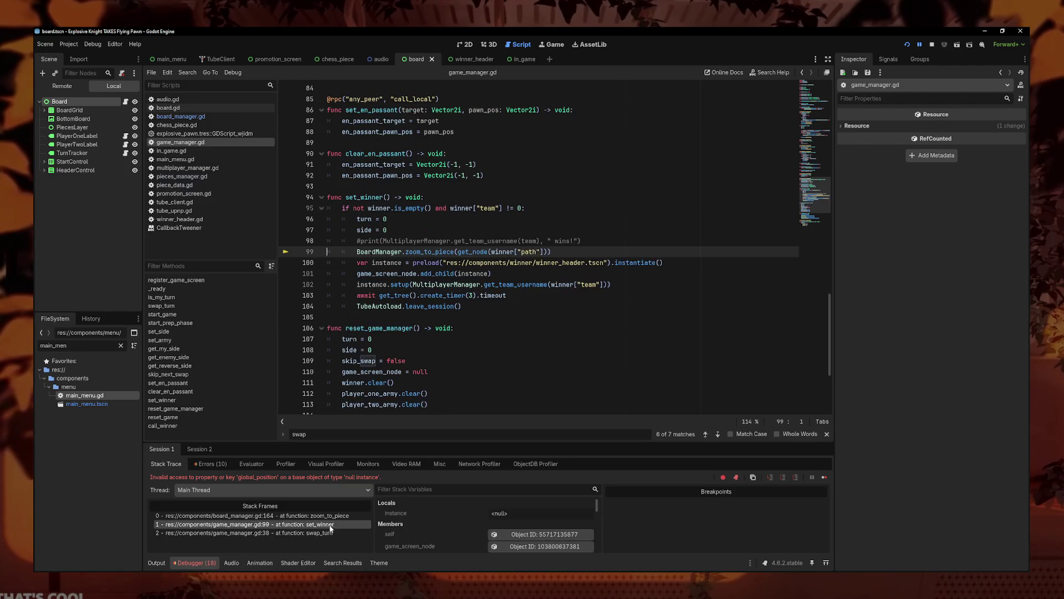
pyautogui.click(336, 516)
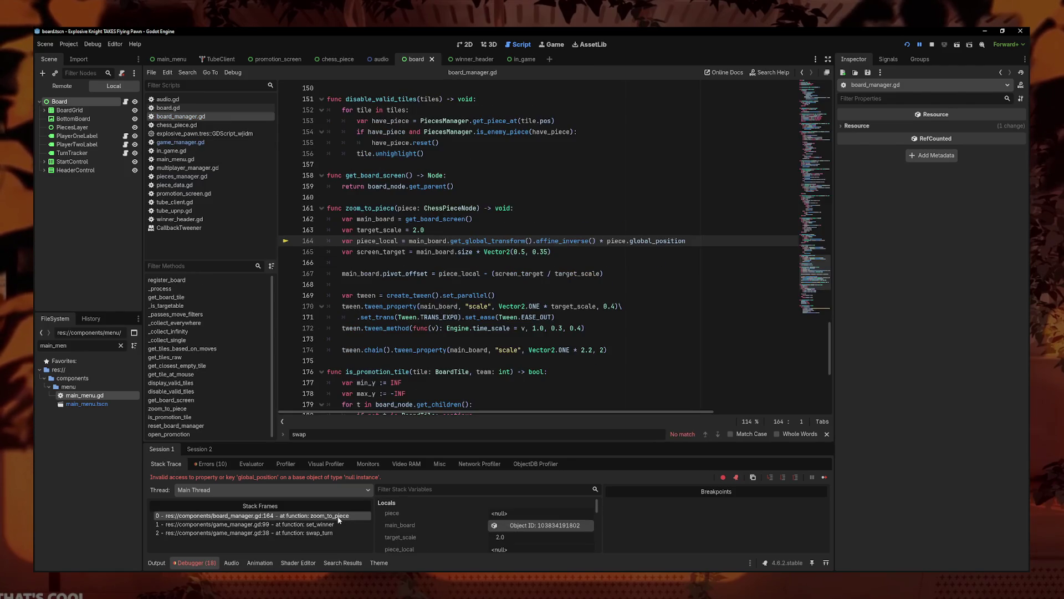
pyautogui.click(327, 525)
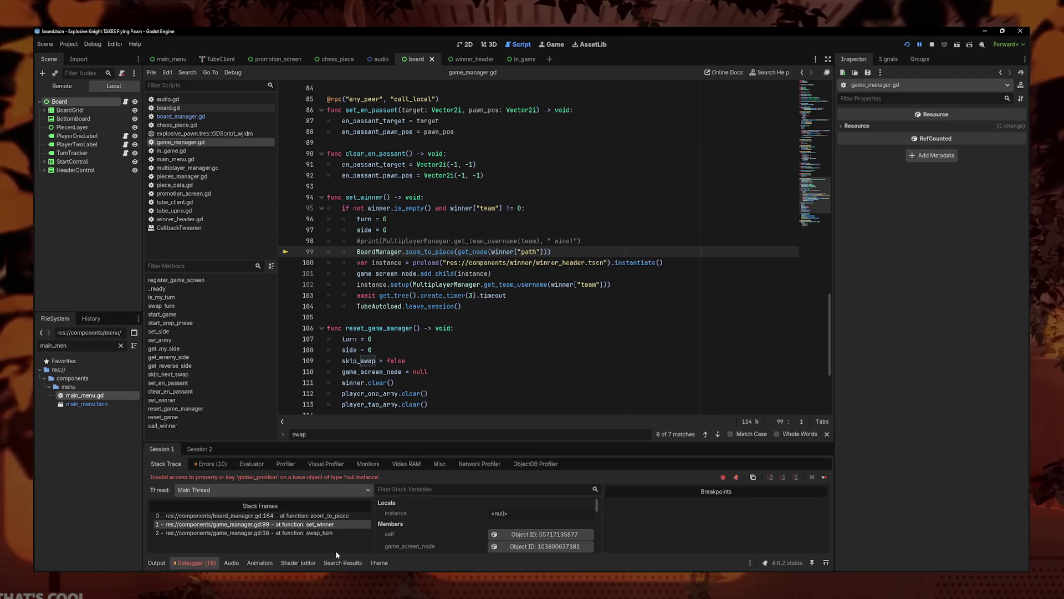
pyautogui.click(333, 532)
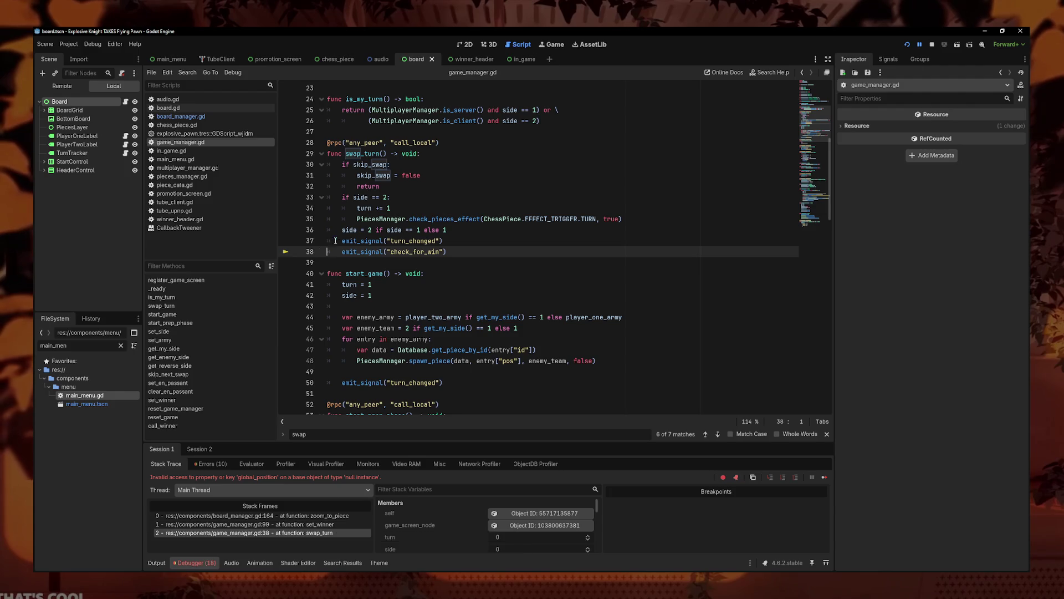
pyautogui.click(338, 524)
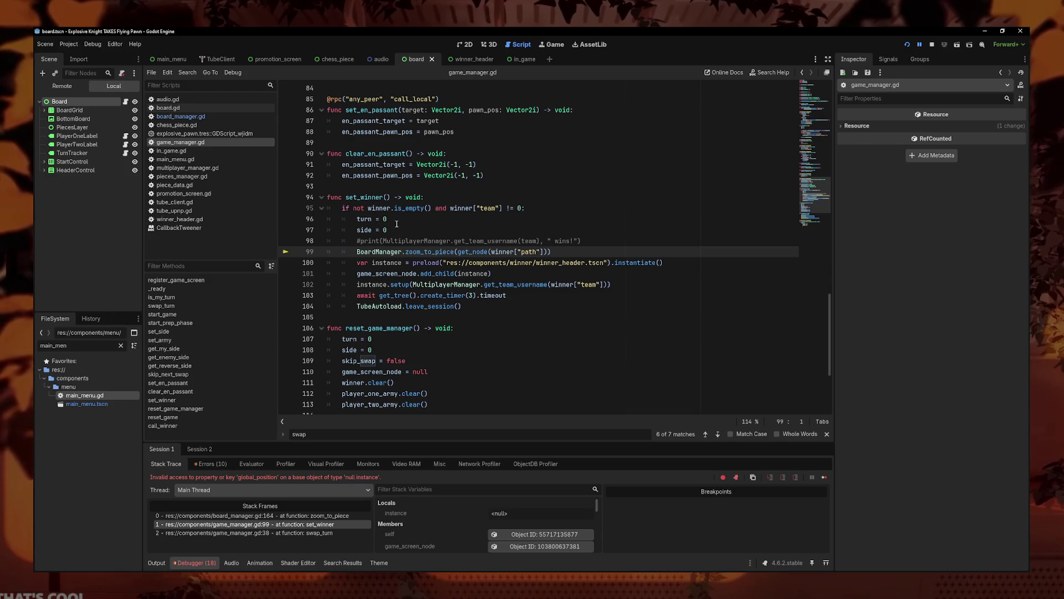
pyautogui.click(491, 301)
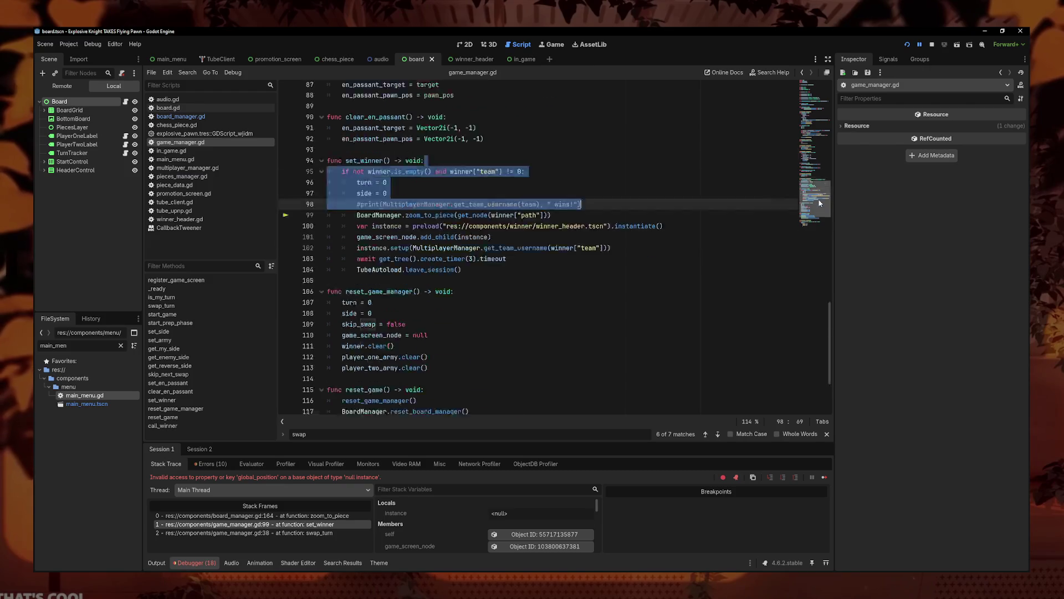
# Step: Inspect the call_winner dictionary, then open board_manager.gd at the error line
pyautogui.scroll(-5, 471, 321)
pyautogui.click(383, 375)
pyautogui.moveTo(385, 357); pyautogui.dragTo(358, 356)
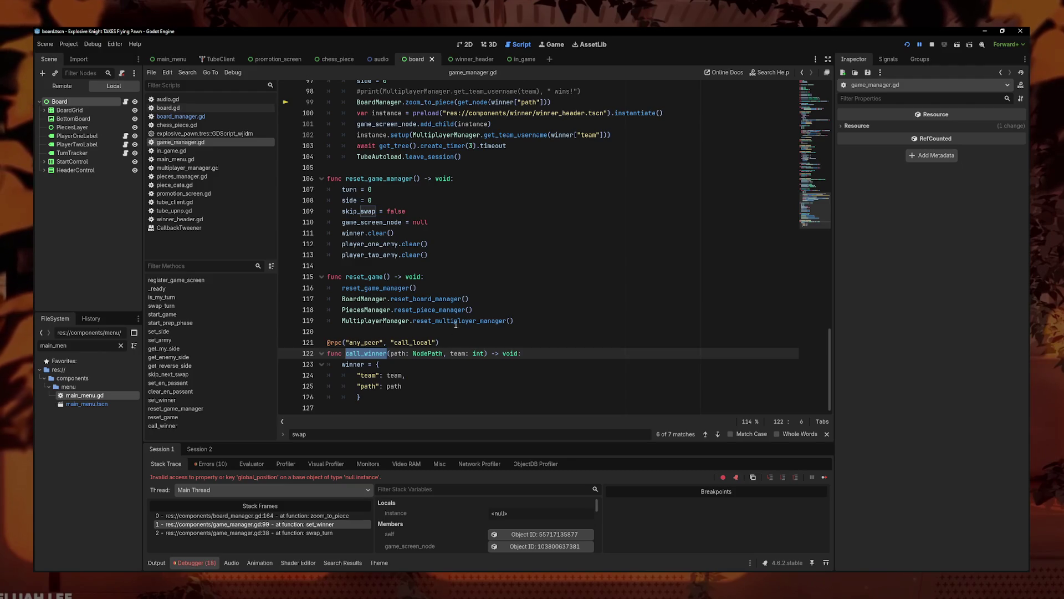
pyautogui.click(181, 117)
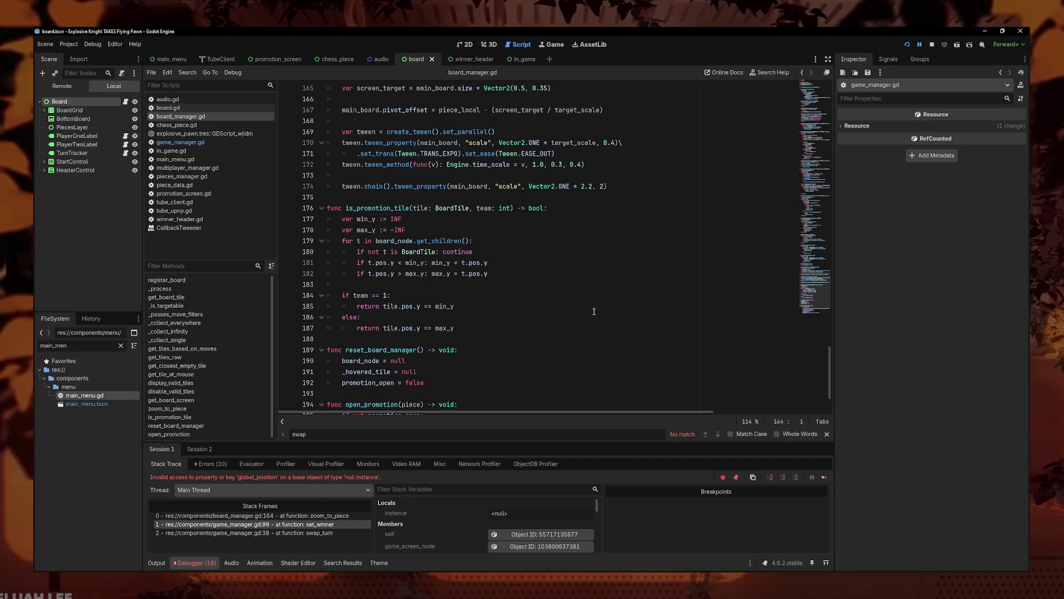
pyautogui.scroll(4, 526, 302)
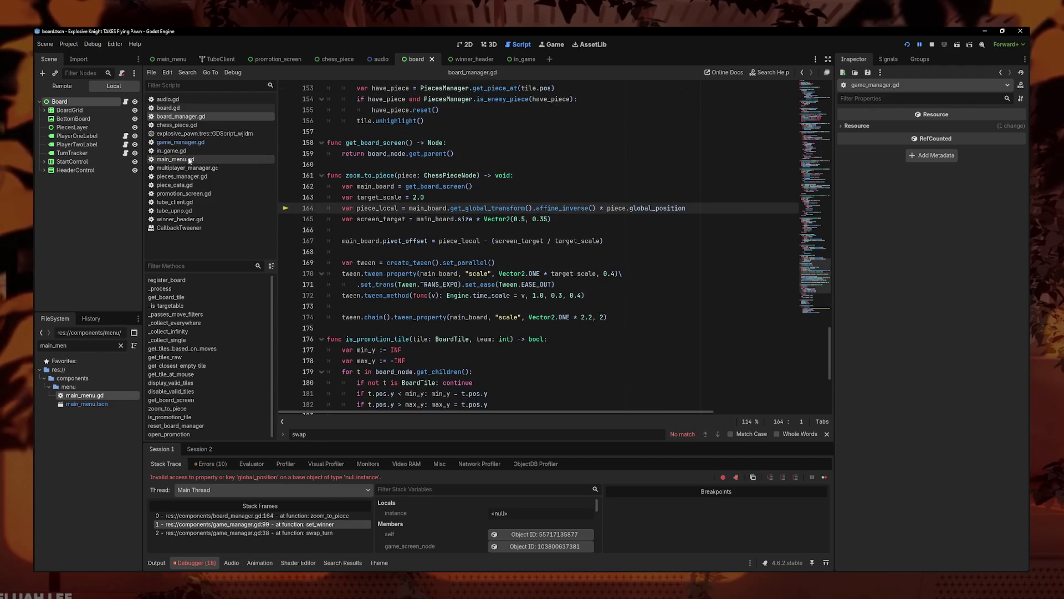
# Step: Open pieces_manager.gd and locate the en passant reset code
pyautogui.click(191, 179)
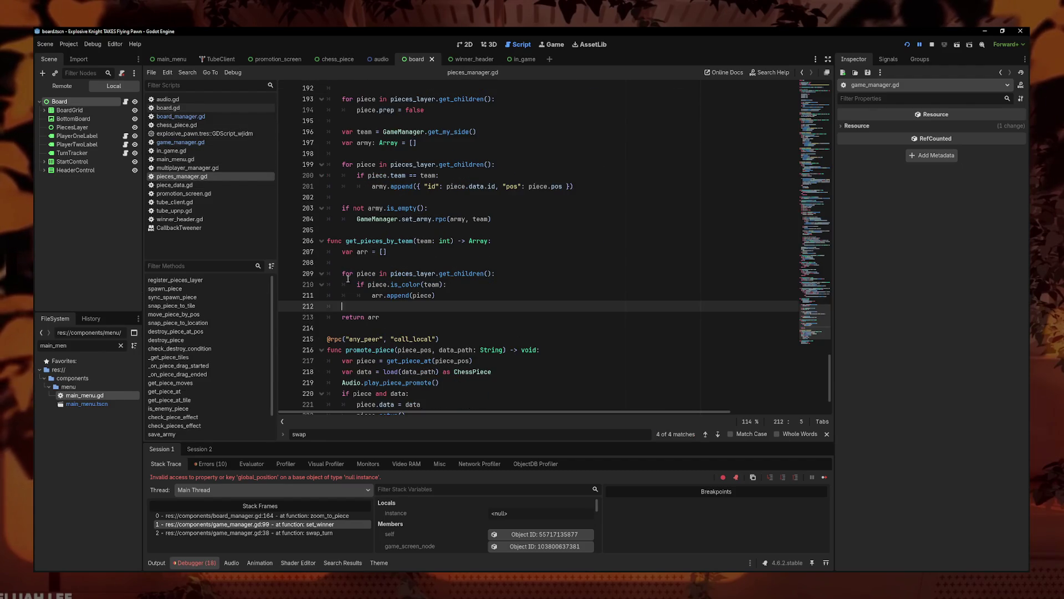
pyautogui.scroll(5, 416, 271)
pyautogui.scroll(-5, 486, 261)
pyautogui.scroll(5, 487, 260)
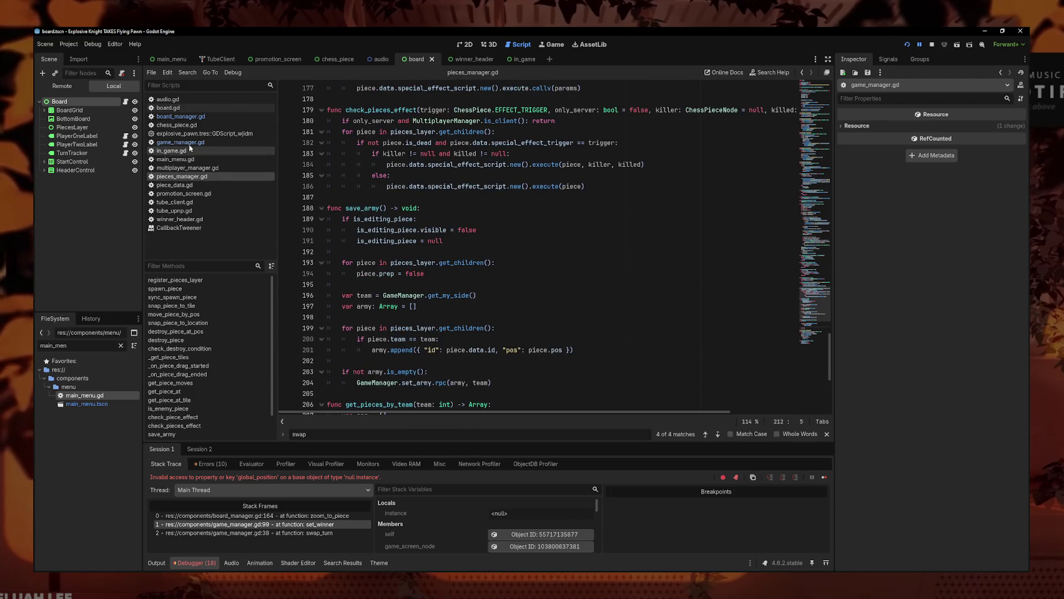
pyautogui.scroll(10, 408, 208)
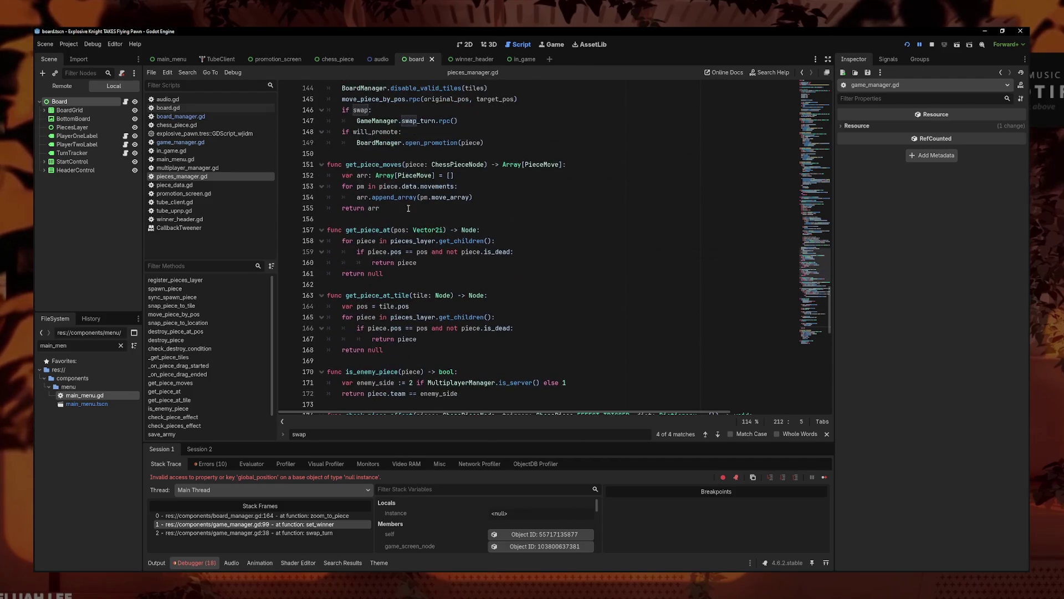
pyautogui.scroll(10, 408, 209)
pyautogui.scroll(-4, 401, 231)
pyautogui.scroll(-1, 444, 294)
# Step: Insert two blank lines after the en passant reset call on line 142
pyautogui.click(442, 229)
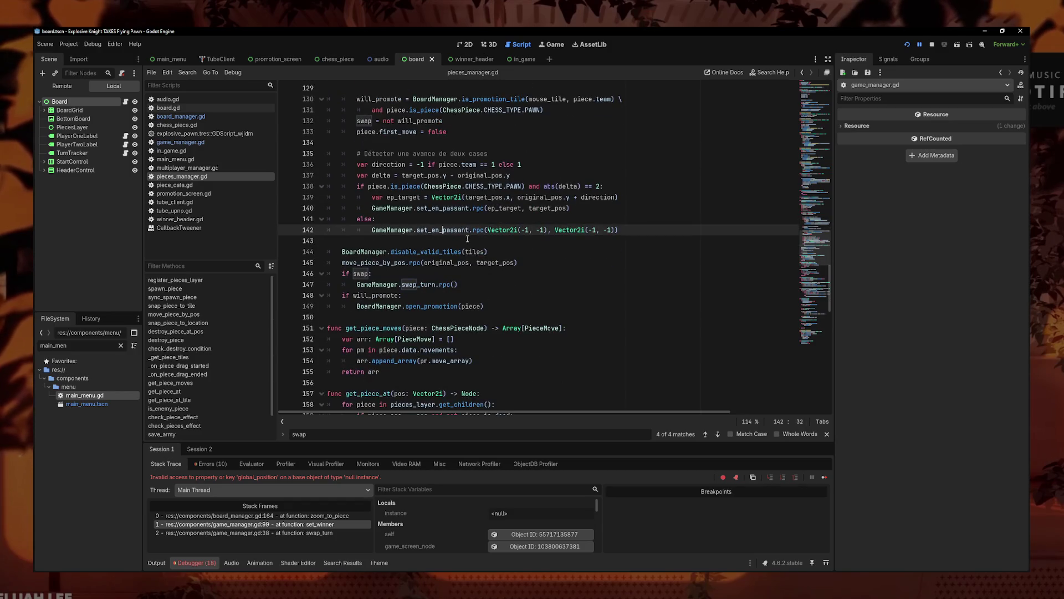
pyautogui.click(647, 233)
pyautogui.scroll(2, 671, 257)
pyautogui.press('Return')
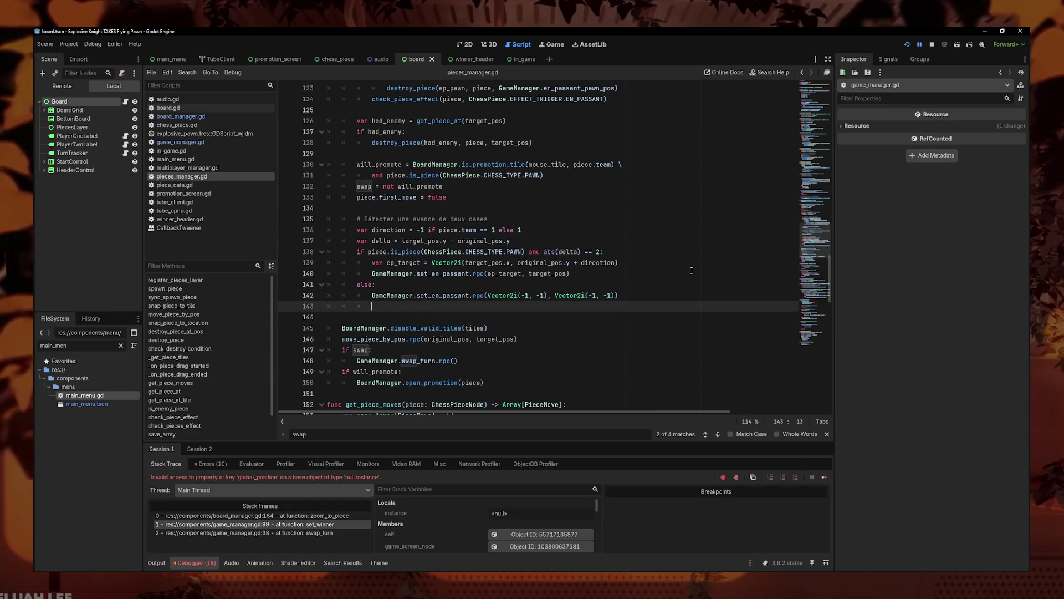
pyautogui.press('Return')
pyautogui.scroll(2, 493, 177)
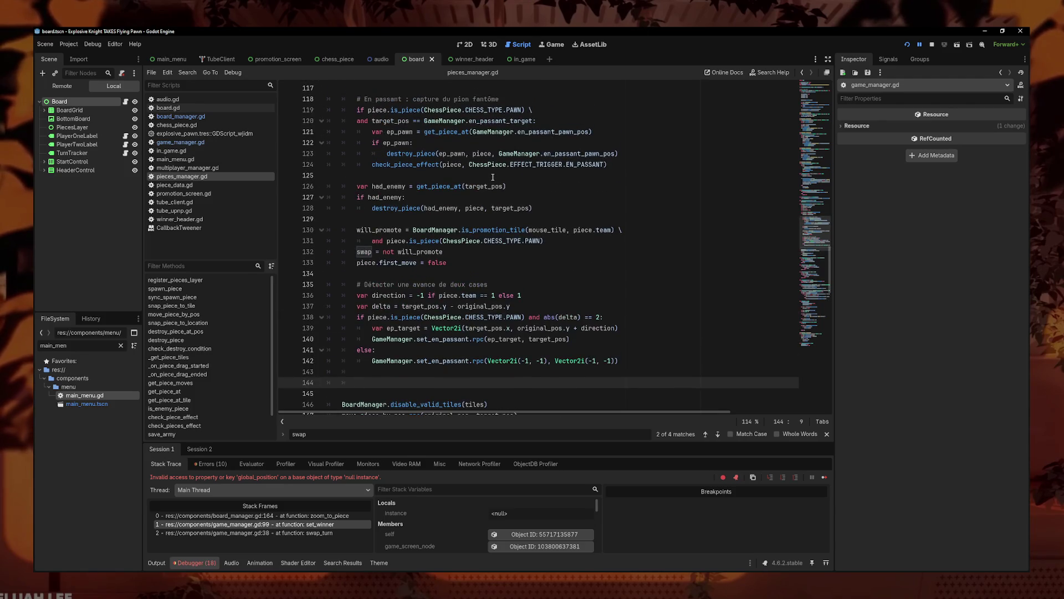
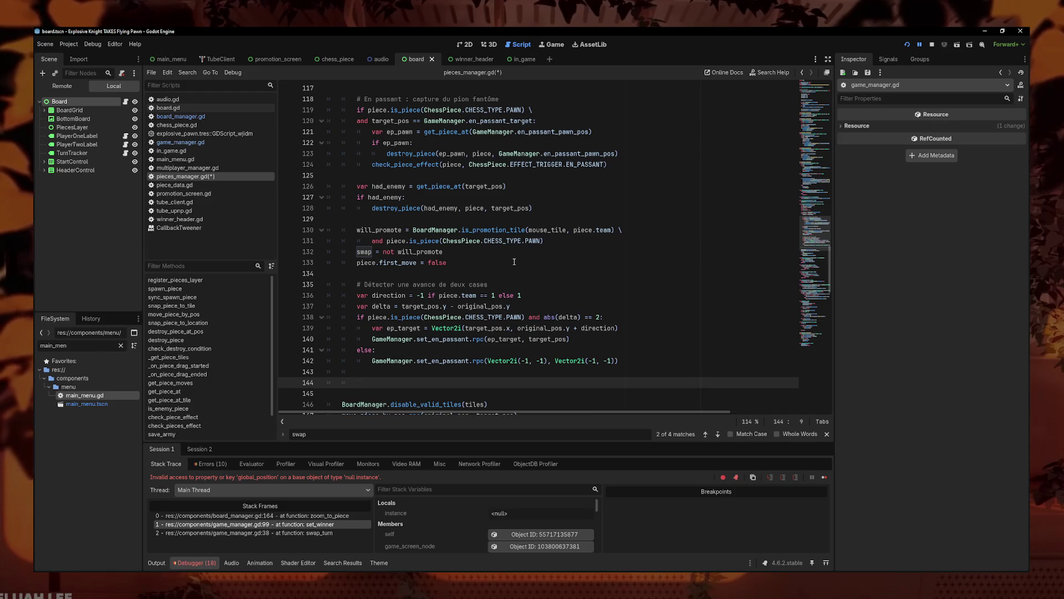
# Step: After the en passant block, add 'if had_enemy and had_enemy.is_piece(ChessPiece.CHESS_TYPE.KING):' using autocomplete
pyautogui.hotkey('ctrl', 'z')
pyautogui.hotkey('ctrl', 'y')
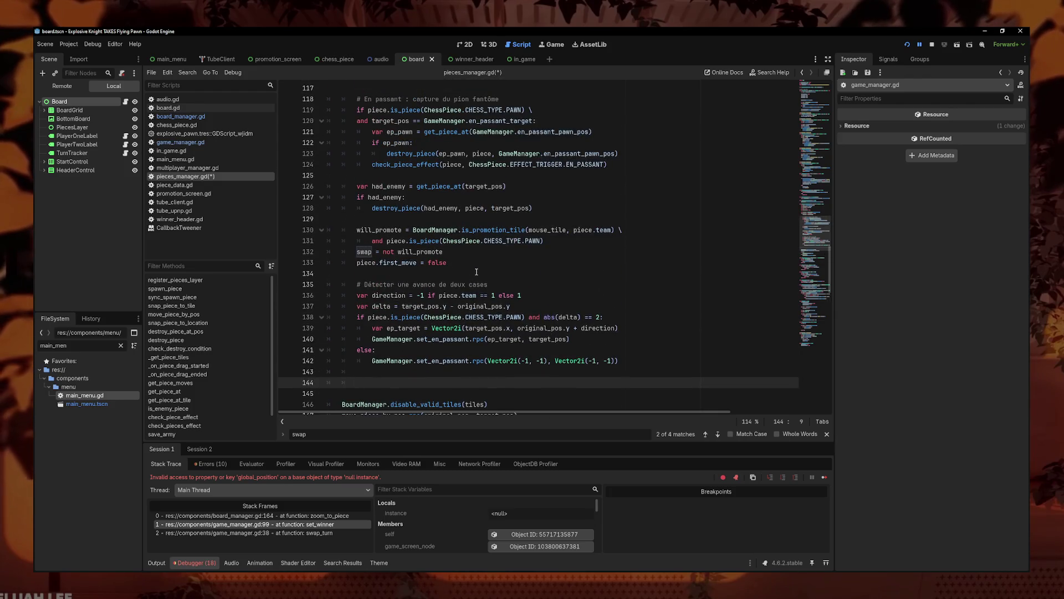
pyautogui.press('Return')
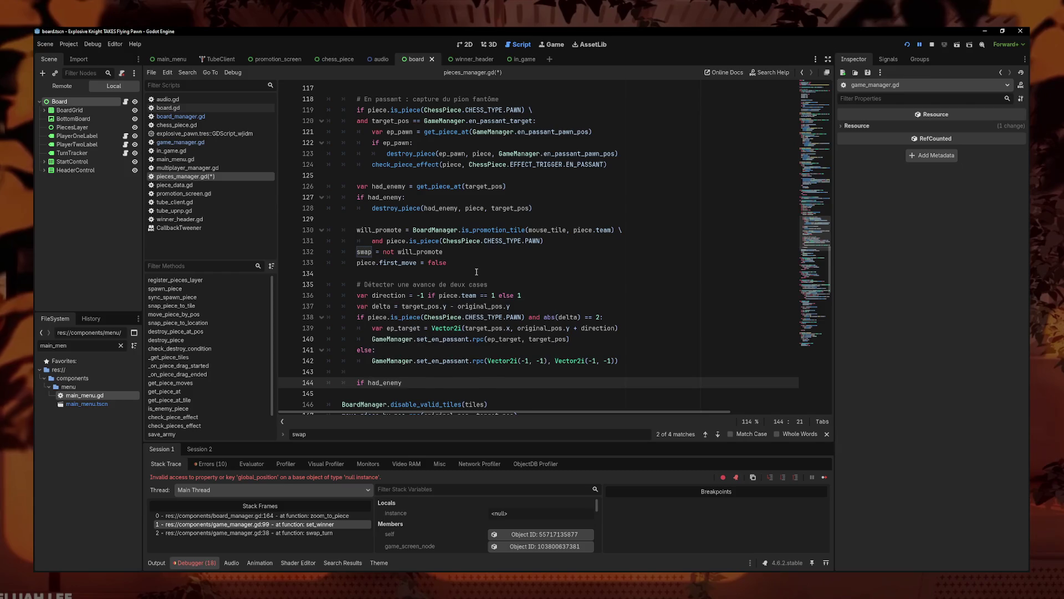
pyautogui.write('_enemy.is_piece')
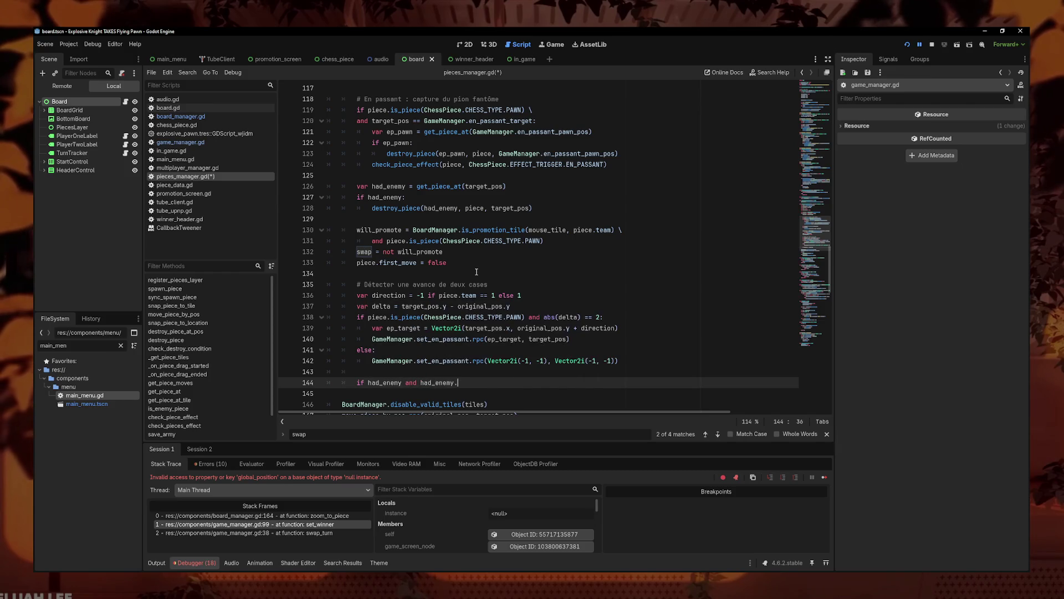
pyautogui.write('(Chess')
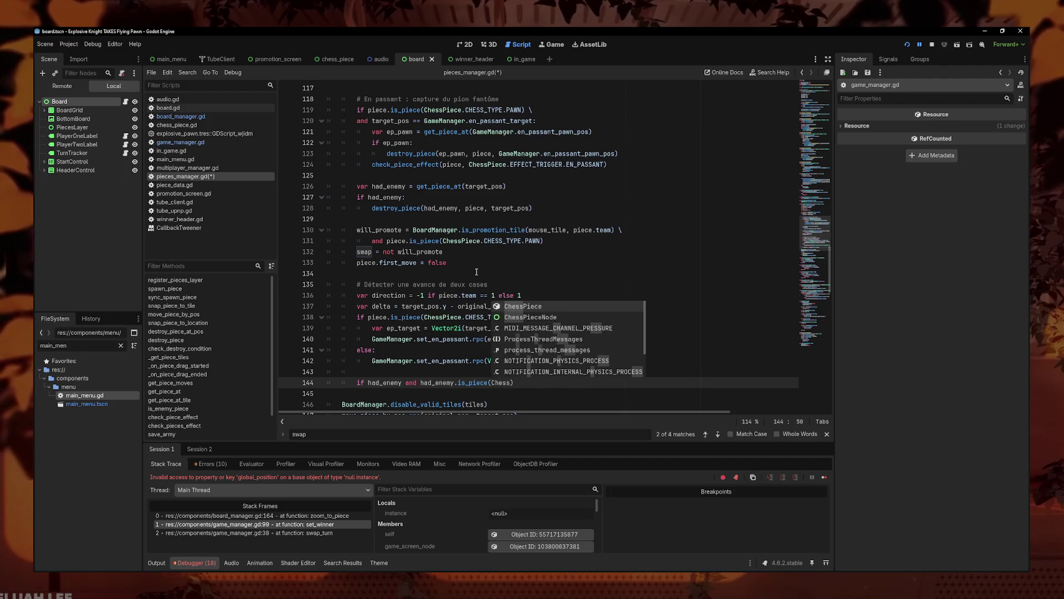
pyautogui.write('Piece')
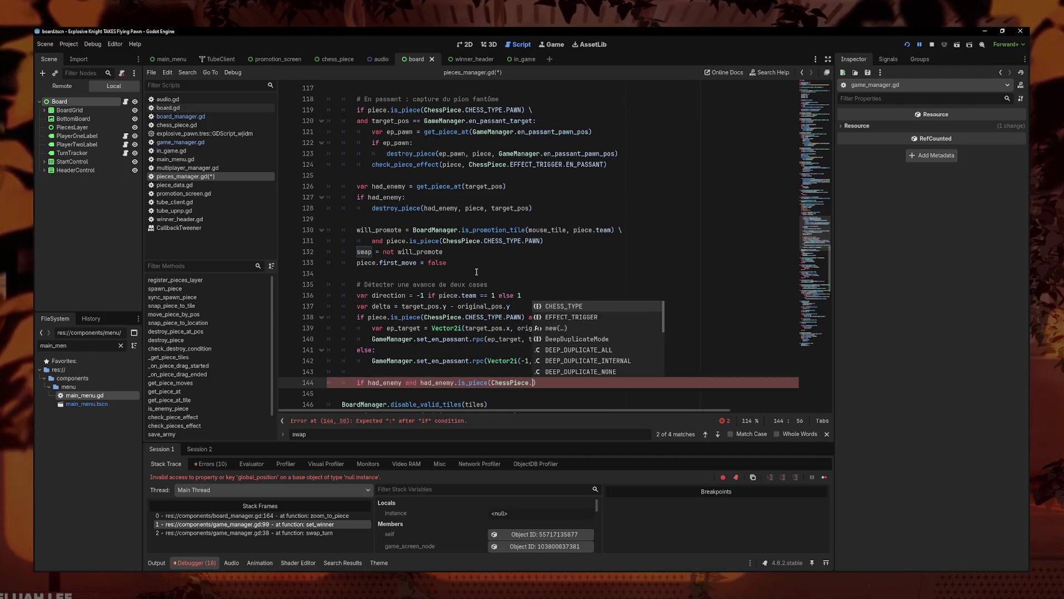
pyautogui.write('.t')
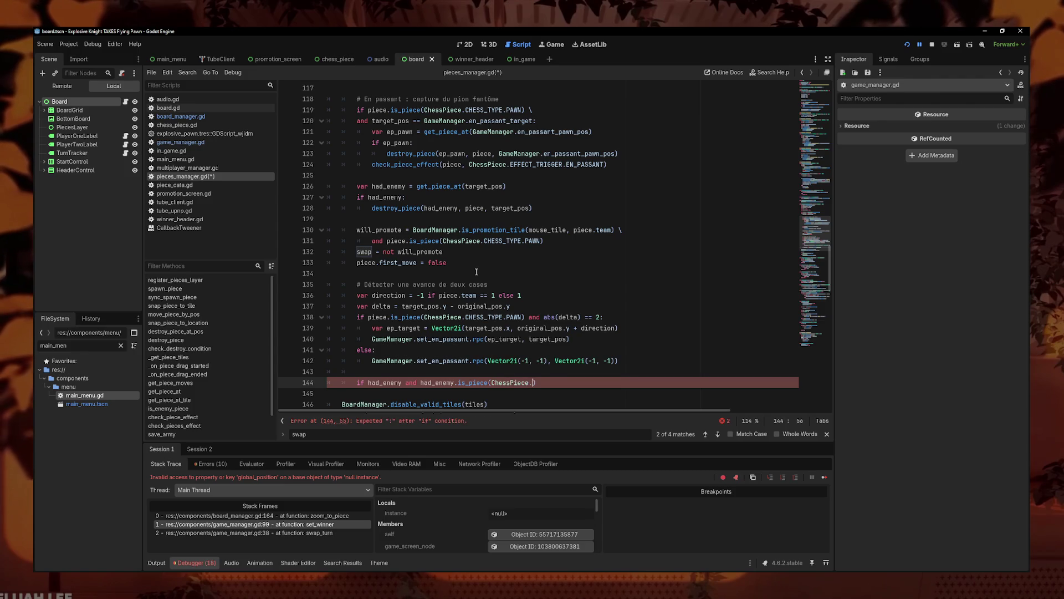
pyautogui.press('Return')
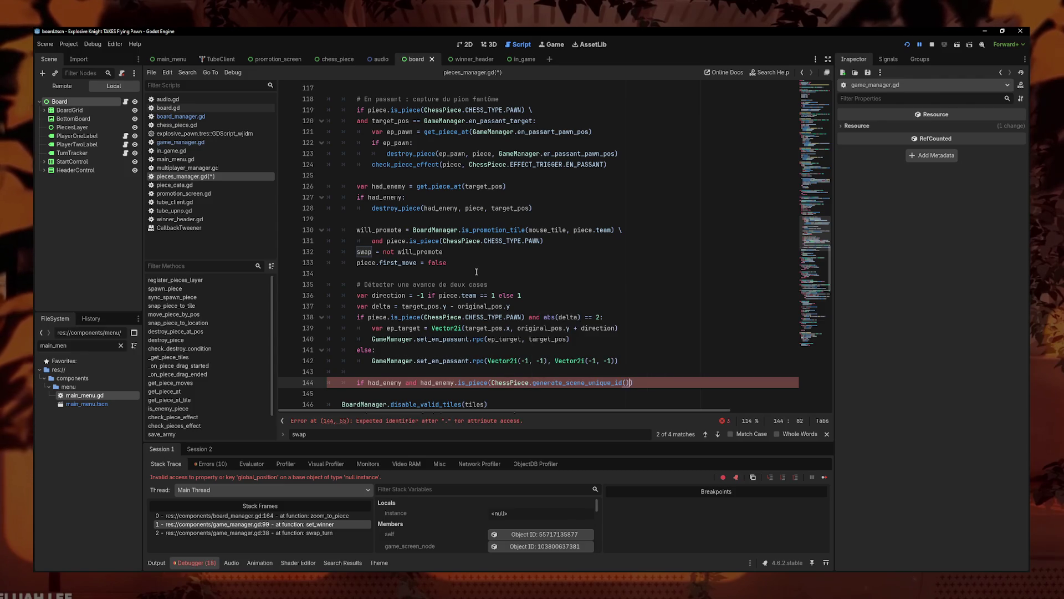
pyautogui.write('yp')
pyautogui.press('Return')
pyautogui.write('.ki')
pyautogui.press('Return')
pyautogui.write(')')
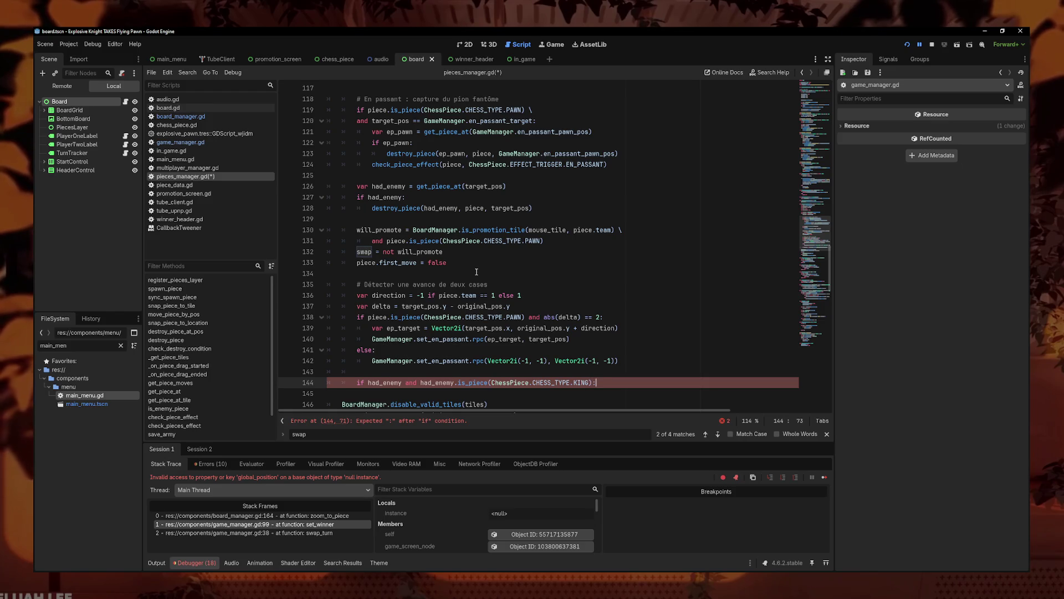
# Step: Inside the king check, add the call GameManager.call_winner()
pyautogui.press('Return')
pyautogui.scroll(-2, 391, 331)
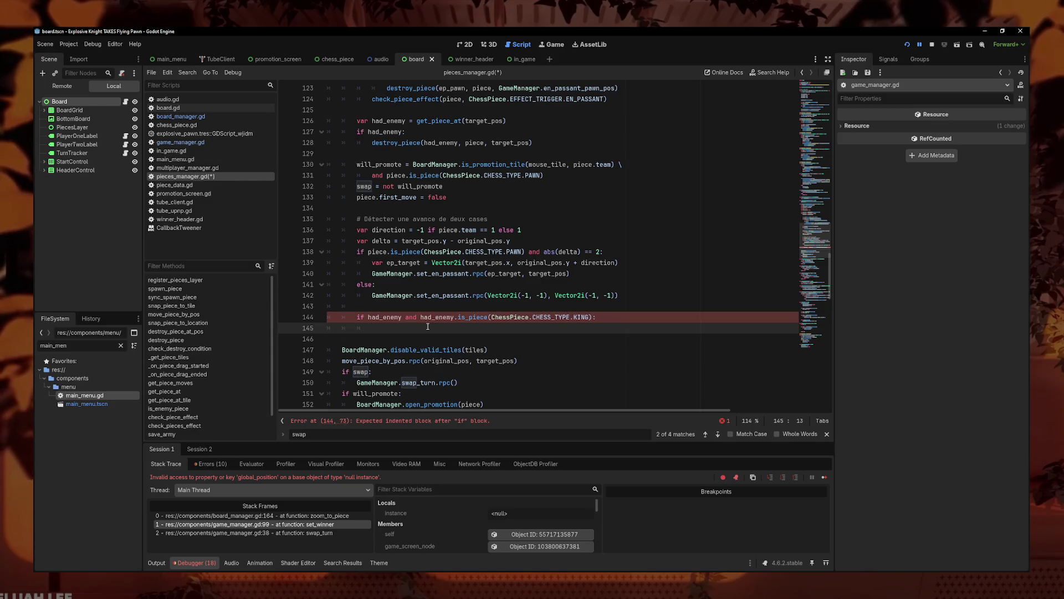
pyautogui.write('me')
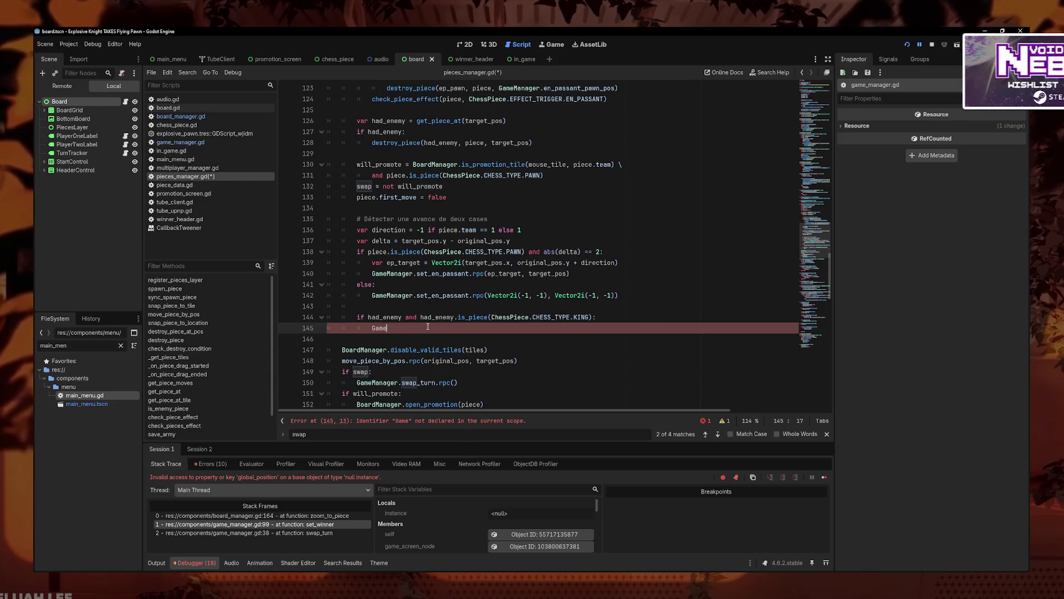
pyautogui.write('m')
pyautogui.press('Return')
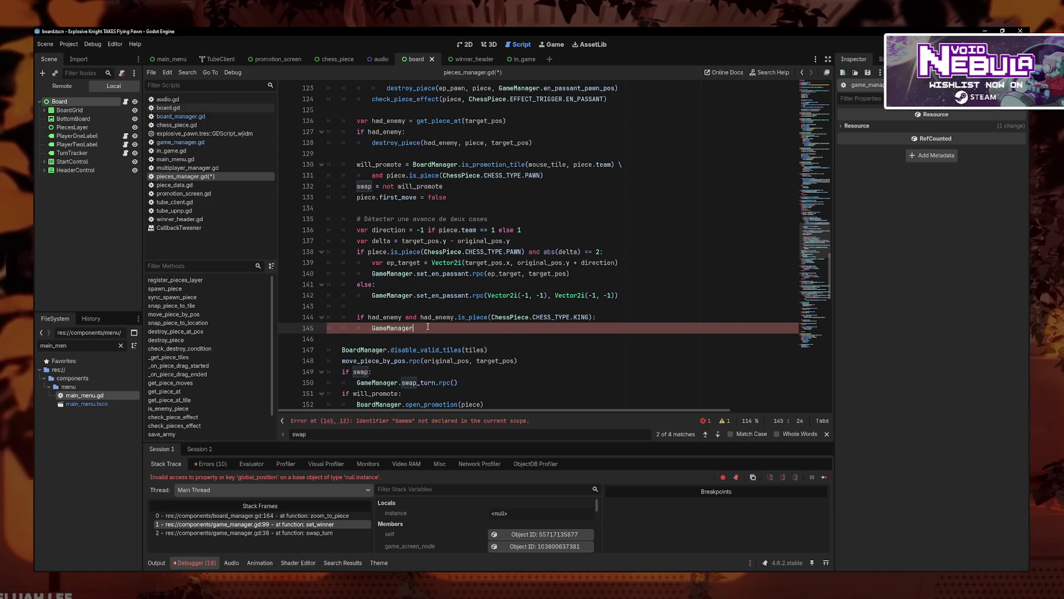
pyautogui.write('.call_winner(')
pyautogui.press('Return')
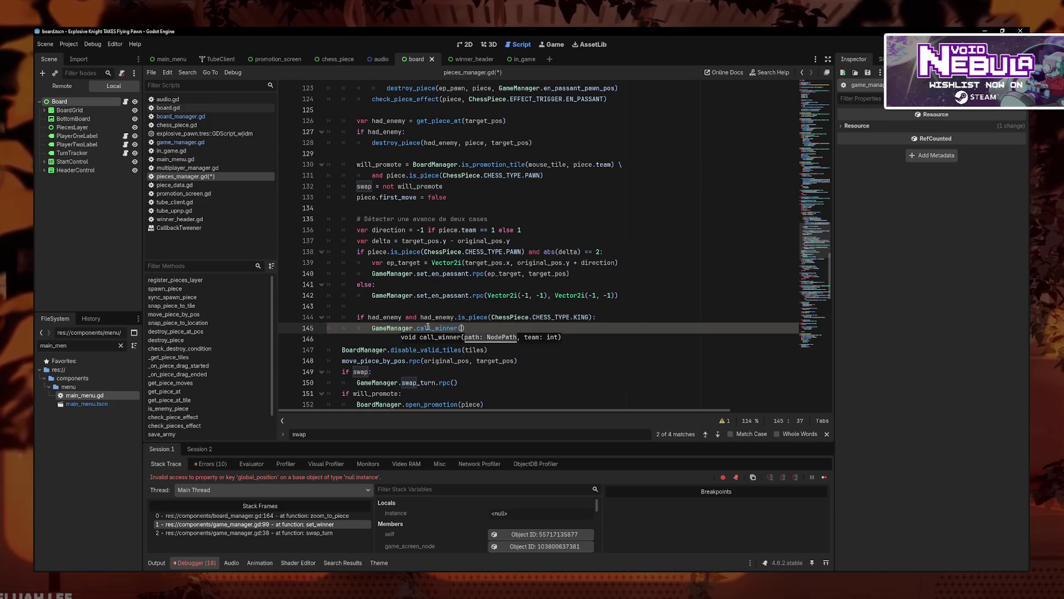
pyautogui.scroll(4, 428, 326)
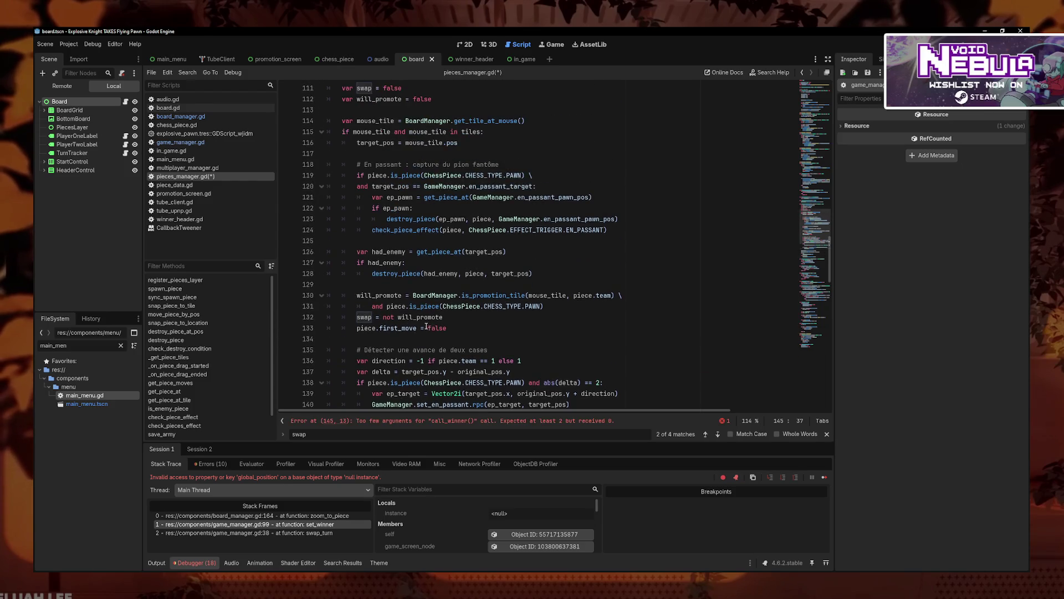
# Step: Move the king check and call_winner lines down into destroy_piece, below the effect calls
pyautogui.scroll(1, 444, 223)
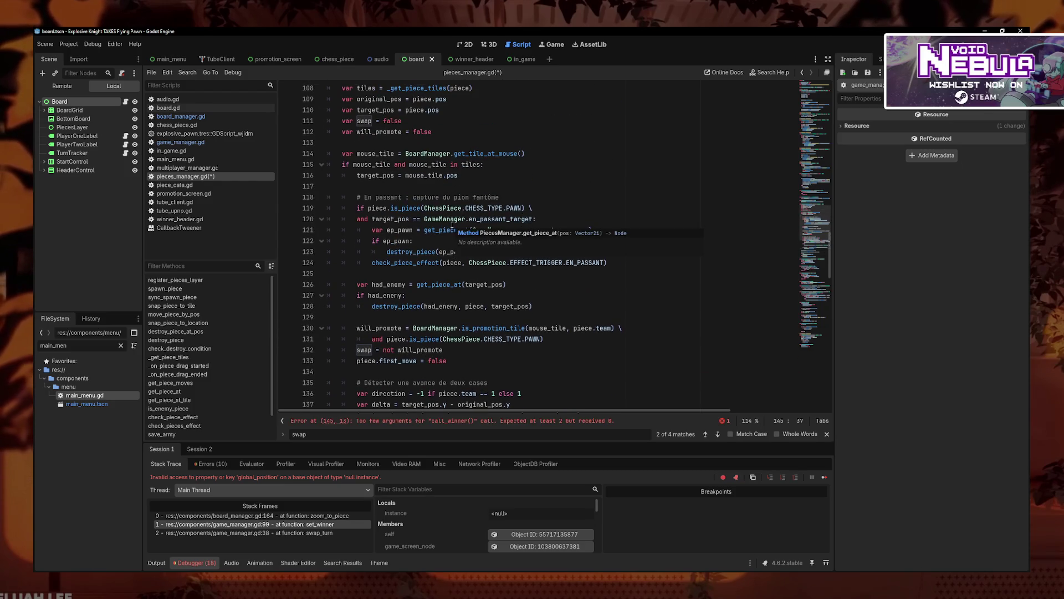
pyautogui.click(447, 263)
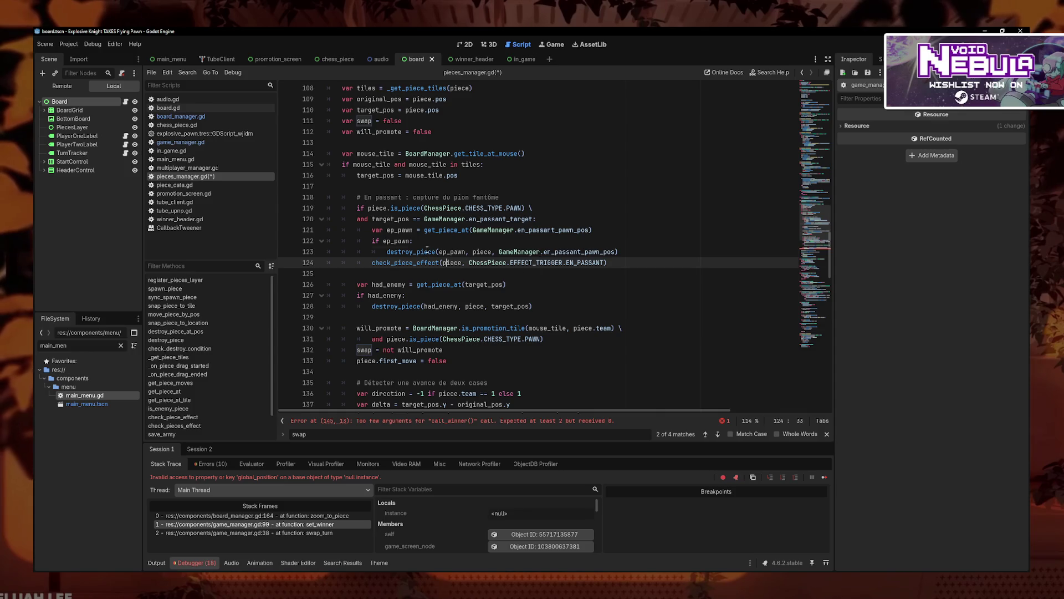
pyautogui.keyDown('ctrl'); pyautogui.click(427, 251); pyautogui.keyUp('ctrl')
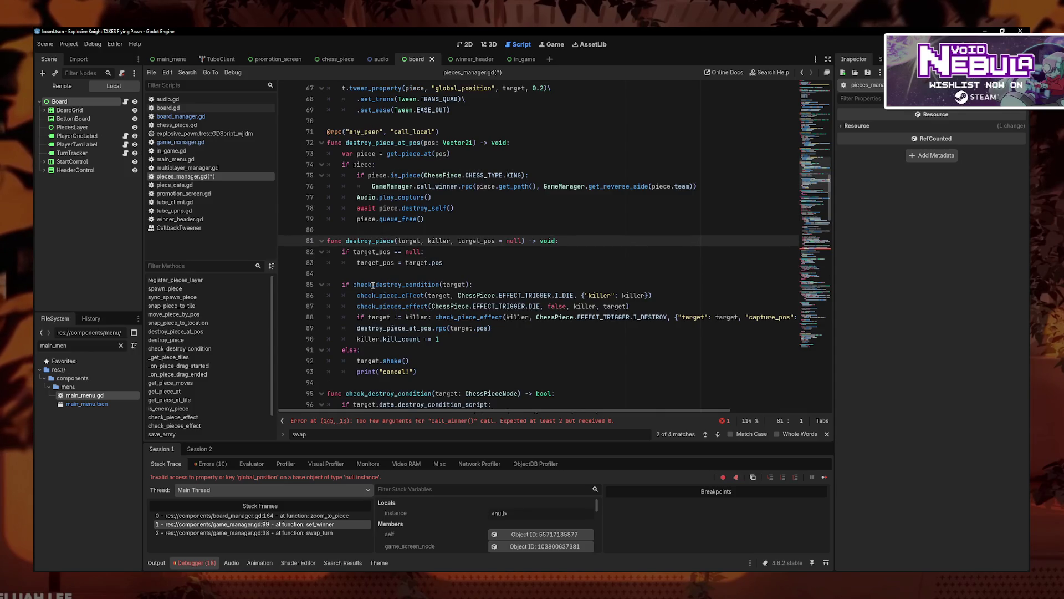
pyautogui.moveTo(697, 186); pyautogui.dragTo(310, 174)
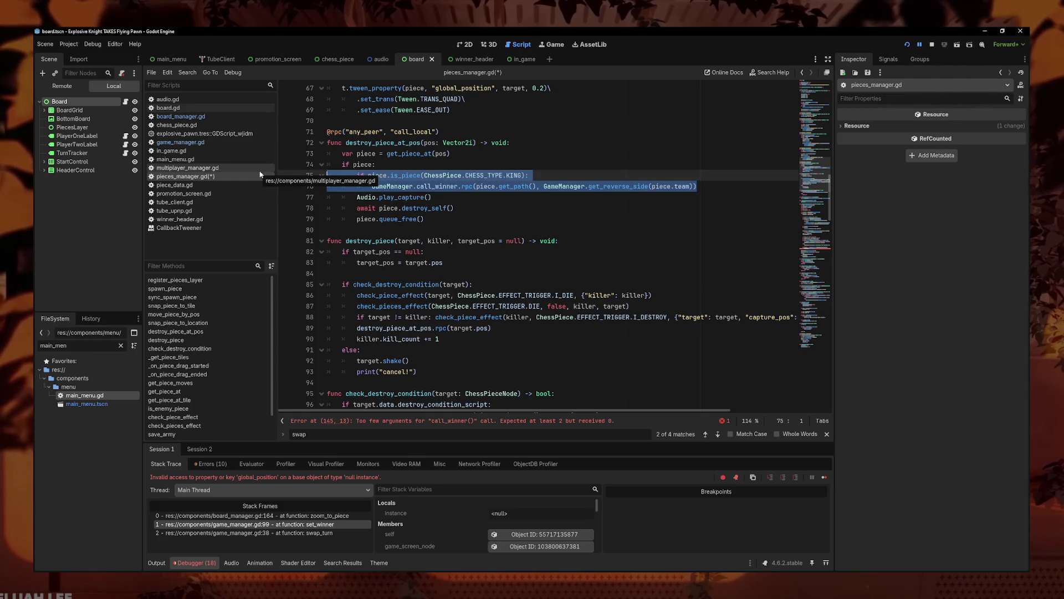
pyautogui.hotkey('alt', 'Down')
pyautogui.hotkey('alt', 'Down')
pyautogui.hotkey('alt', 'Down')
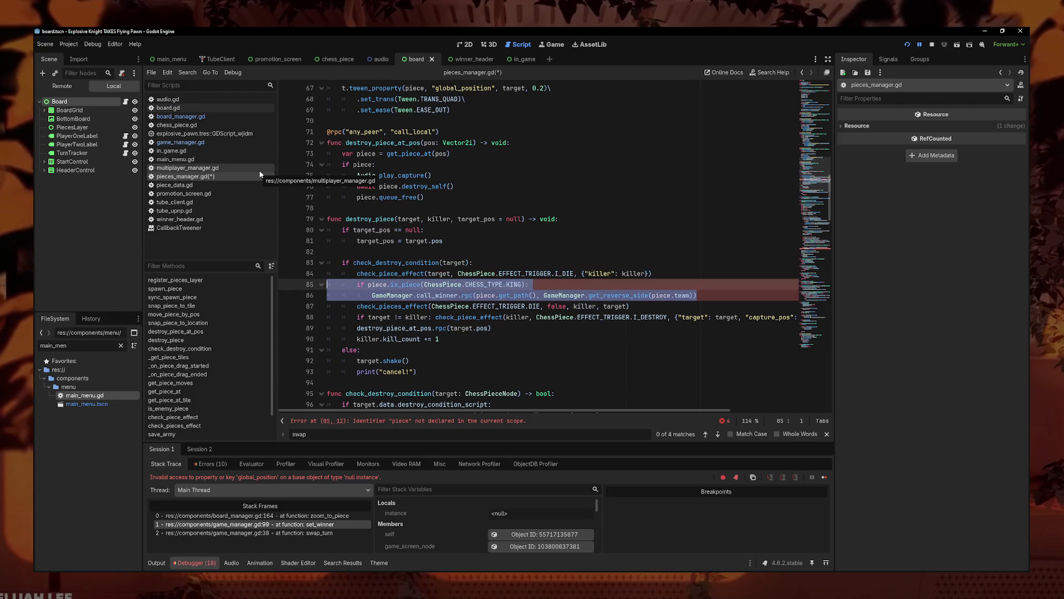
pyautogui.hotkey('alt', 'Down')
pyautogui.hotkey('alt', 'Down')
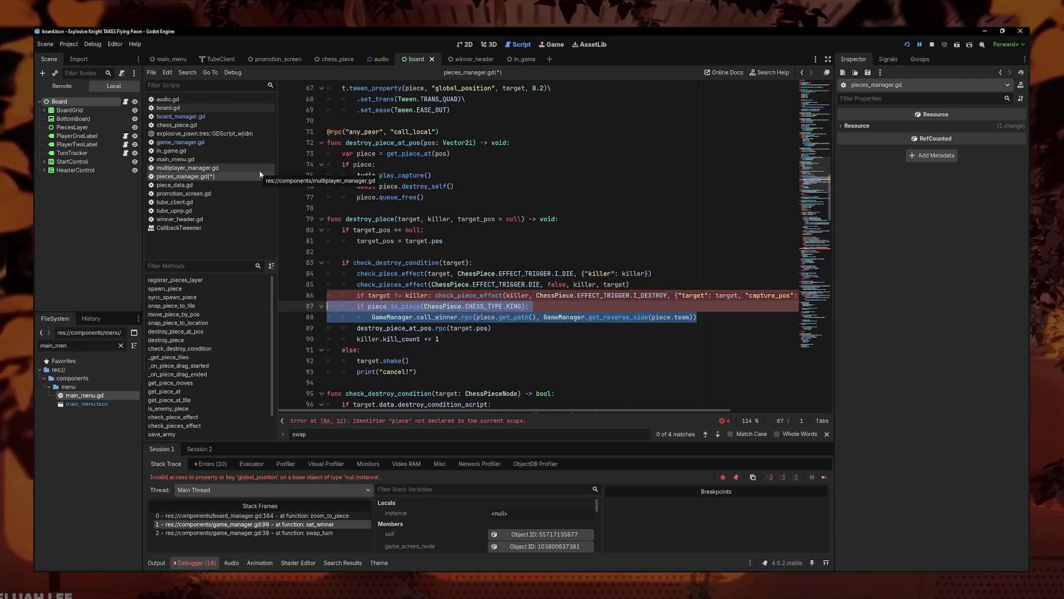
# Step: Rename piece to target in the moved lines and save pieces_manager.gd
pyautogui.click(383, 306)
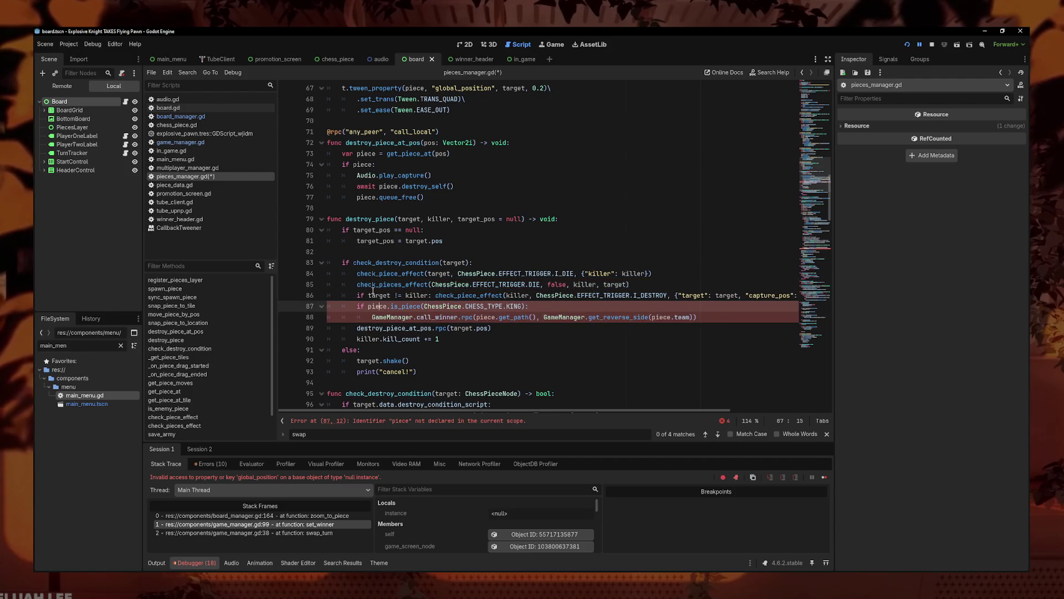
pyautogui.click(405, 251)
pyautogui.doubleClick(378, 306)
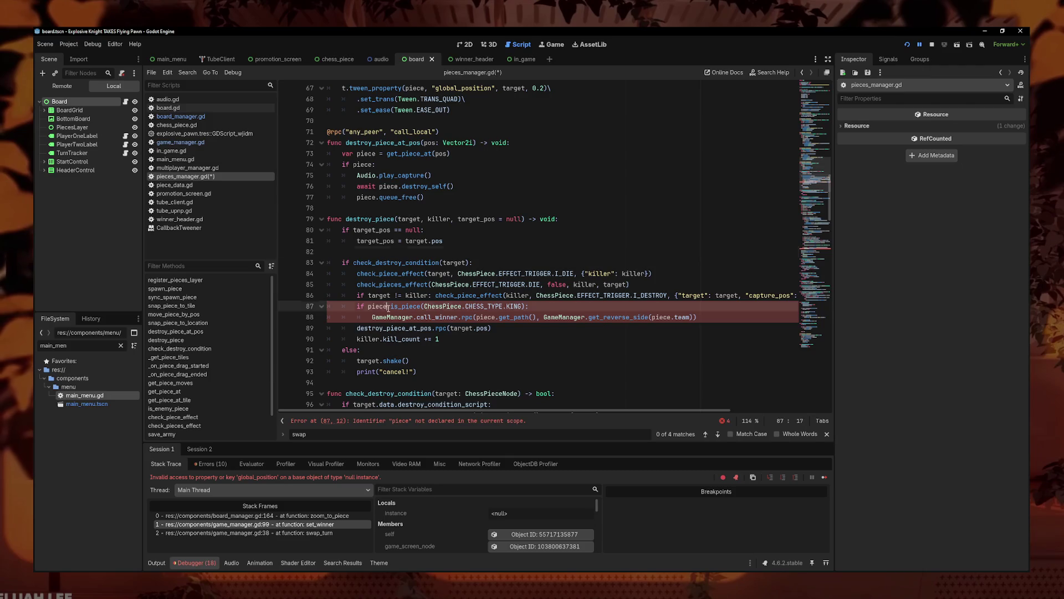
pyautogui.write('target')
pyautogui.click(506, 317)
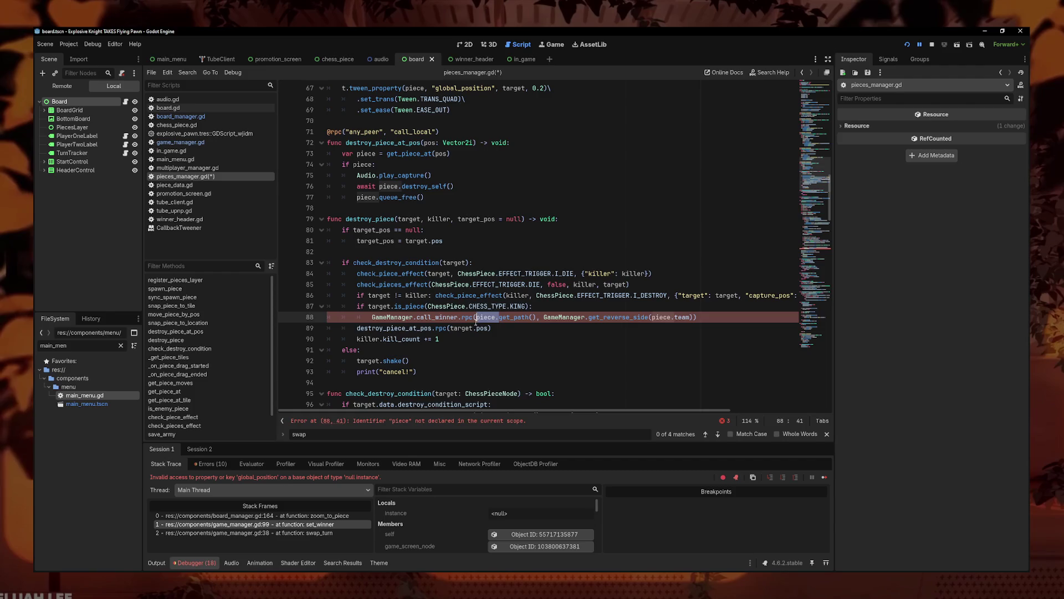
pyautogui.write('target')
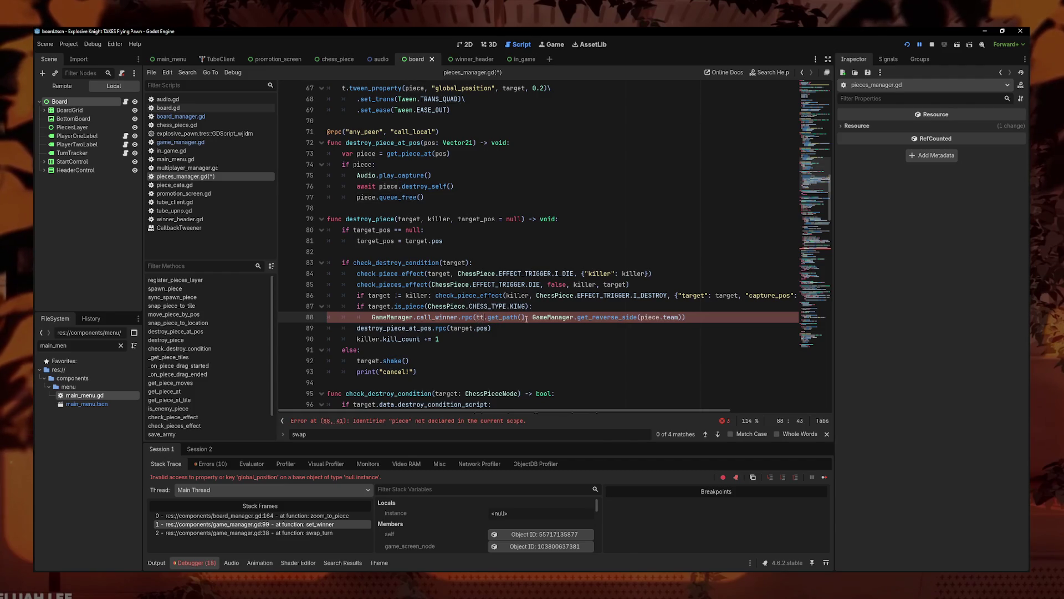
pyautogui.click(675, 317)
pyautogui.hotkey('ctrl', 's')
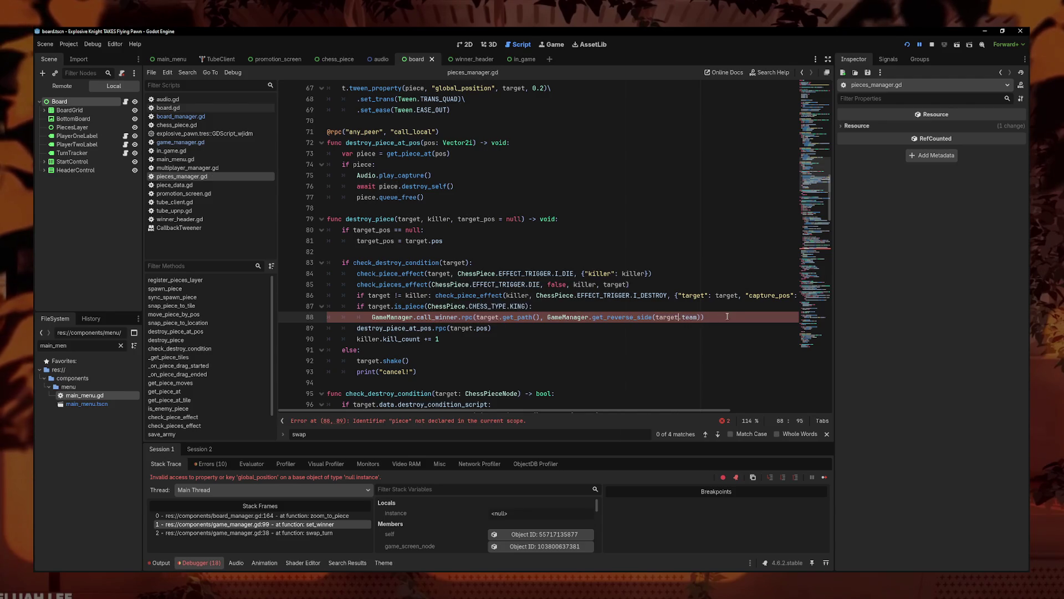
pyautogui.press('Down')
pyautogui.press('Down')
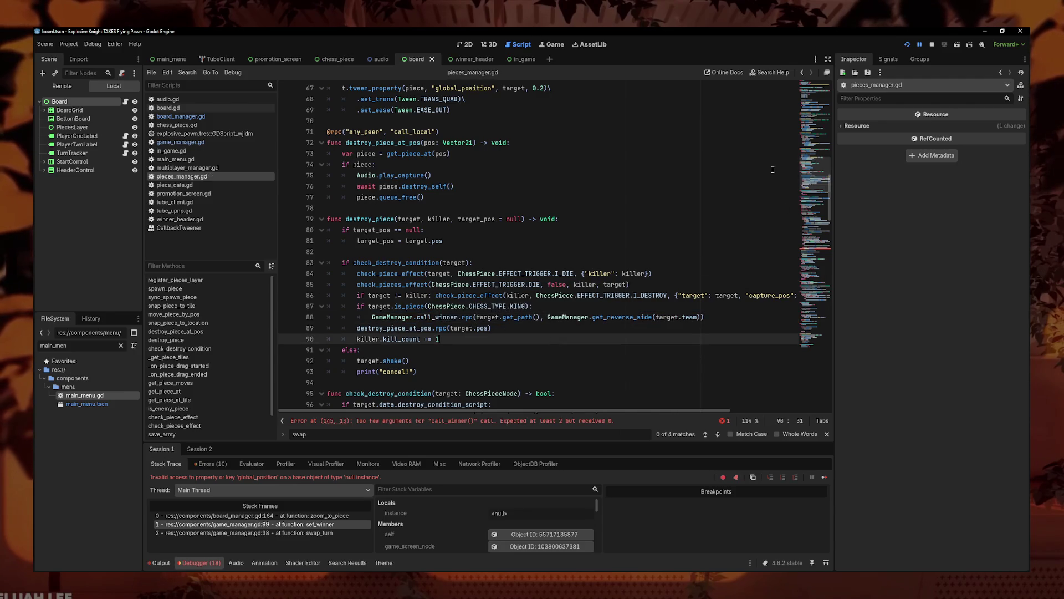
# Step: Complete line 145 as GameManager.call_winner.rpc(piece.get_path(), piece.team) and save the script
pyautogui.click(817, 271)
pyautogui.click(504, 274)
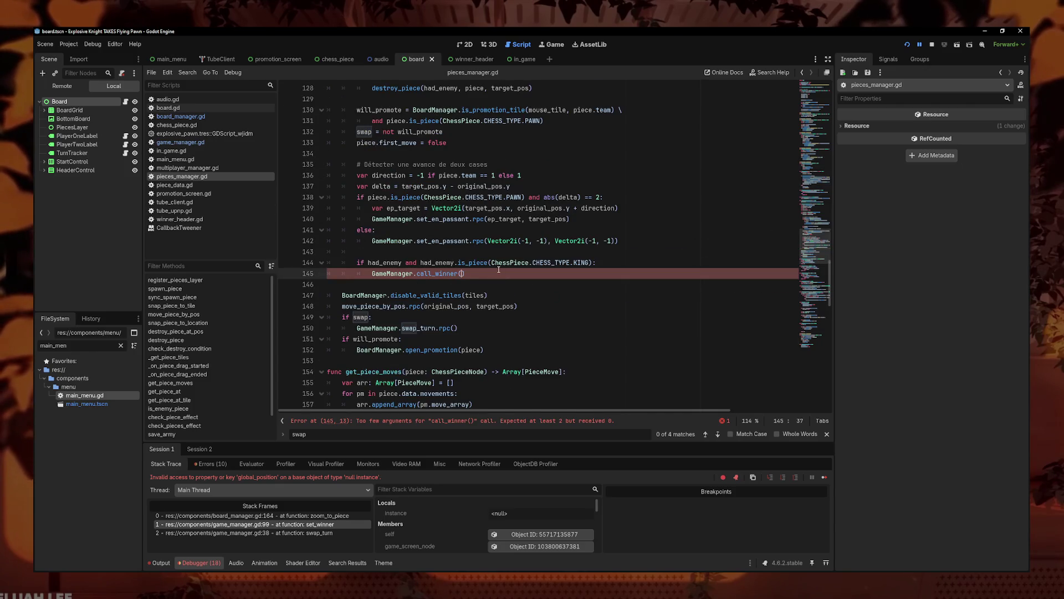
pyautogui.write('h')
pyautogui.press('BackSpace')
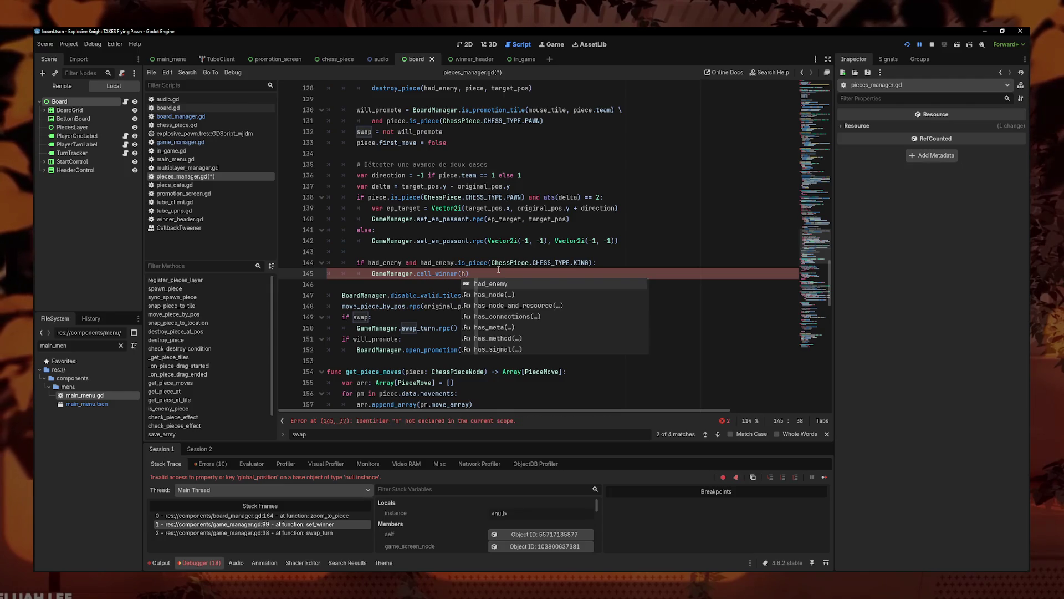
pyautogui.press('Return')
pyautogui.write('.')
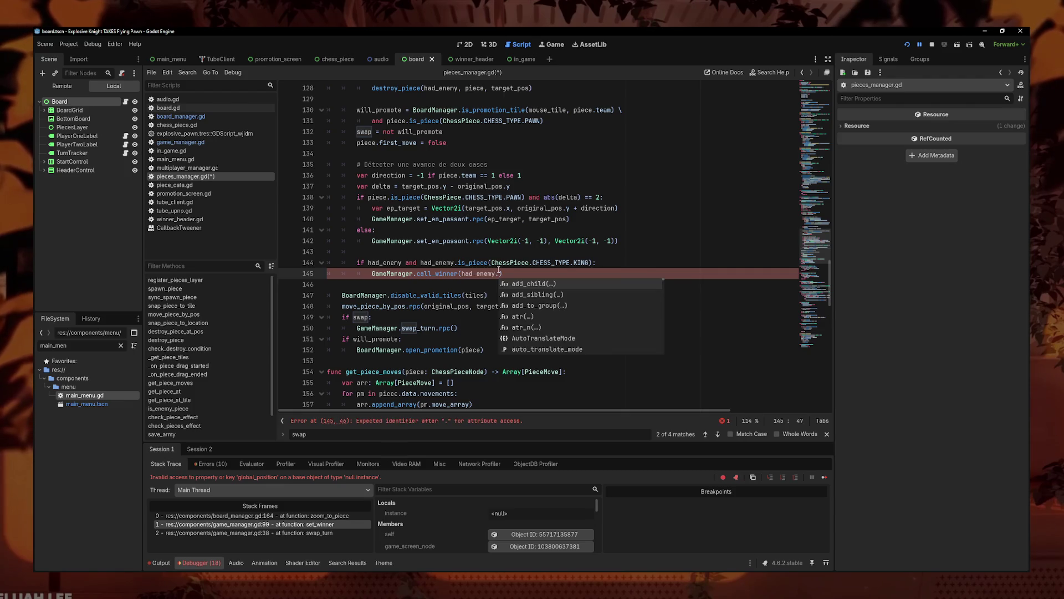
pyautogui.write('get_pat')
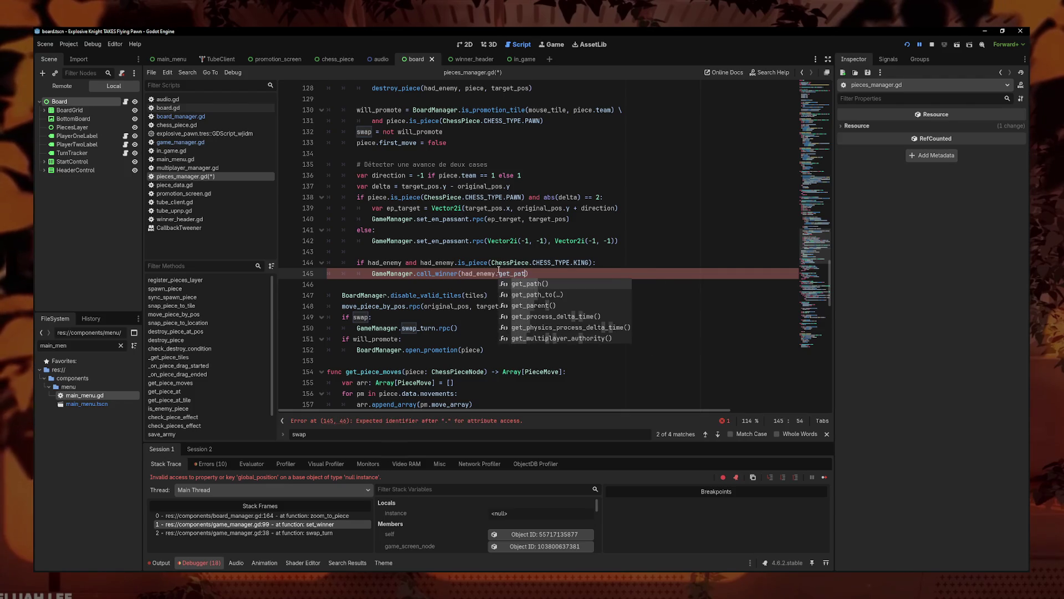
pyautogui.press('BackSpace')
pyautogui.press('BackSpace')
pyautogui.press('BackSpace')
pyautogui.press('BackSpace')
pyautogui.press('BackSpace')
pyautogui.write('piece')
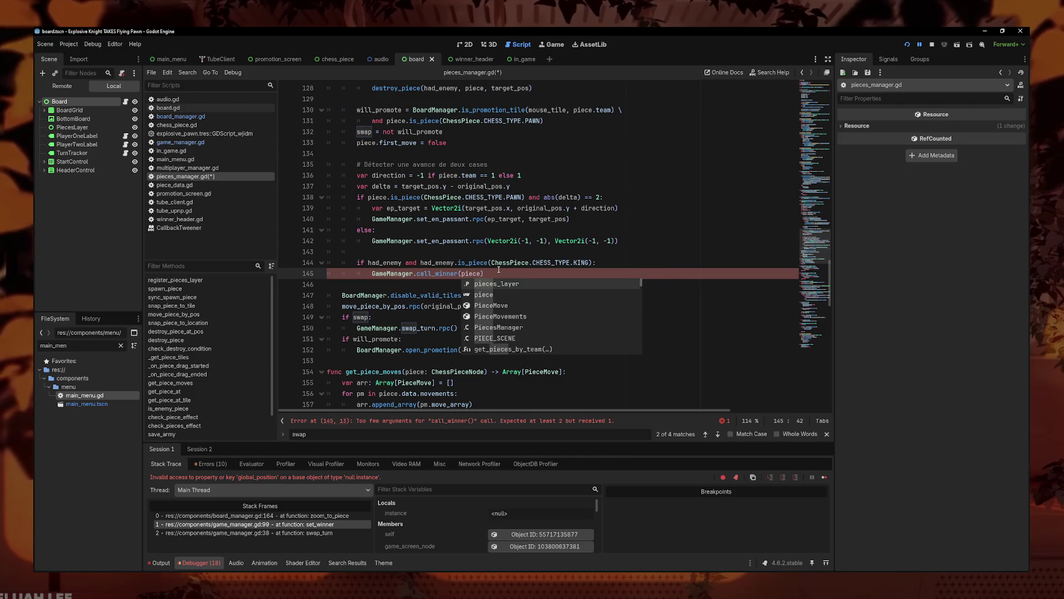
pyautogui.press('Escape')
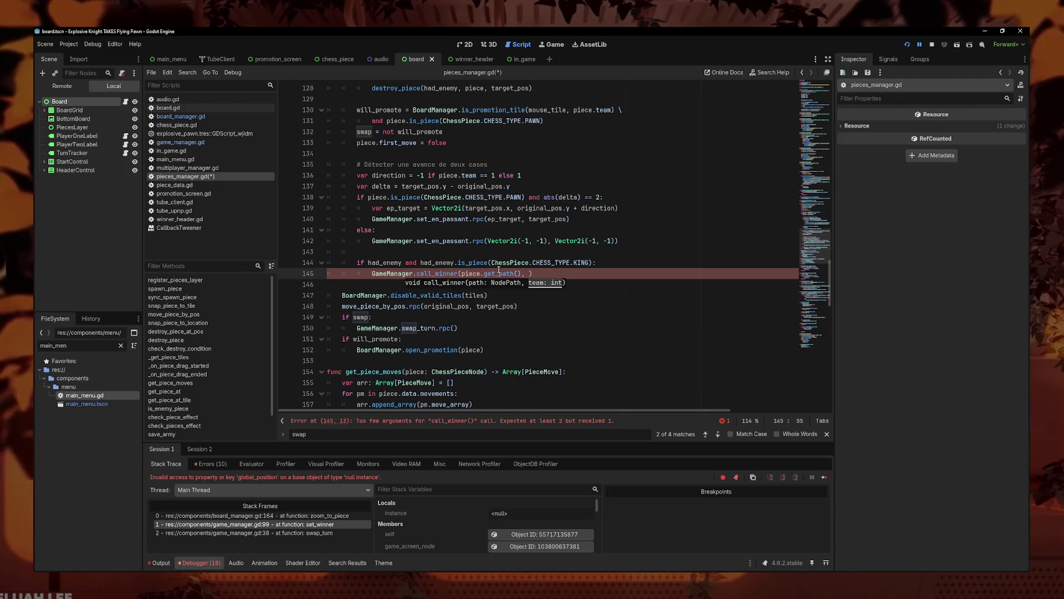
pyautogui.write('eam')
pyautogui.click(565, 275)
pyautogui.hotkey('ctrl', 's')
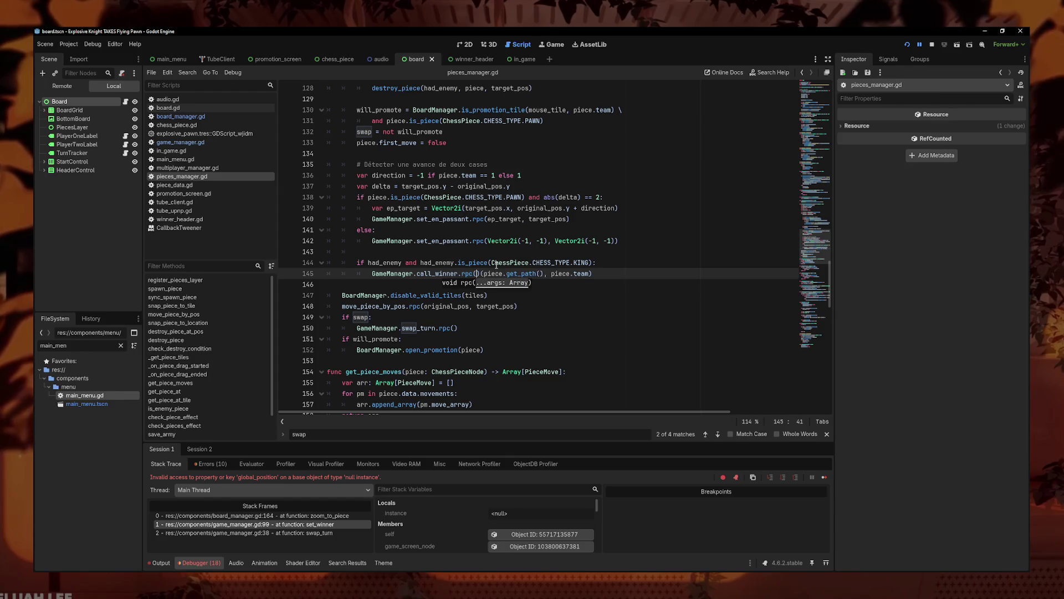
pyautogui.click(610, 274)
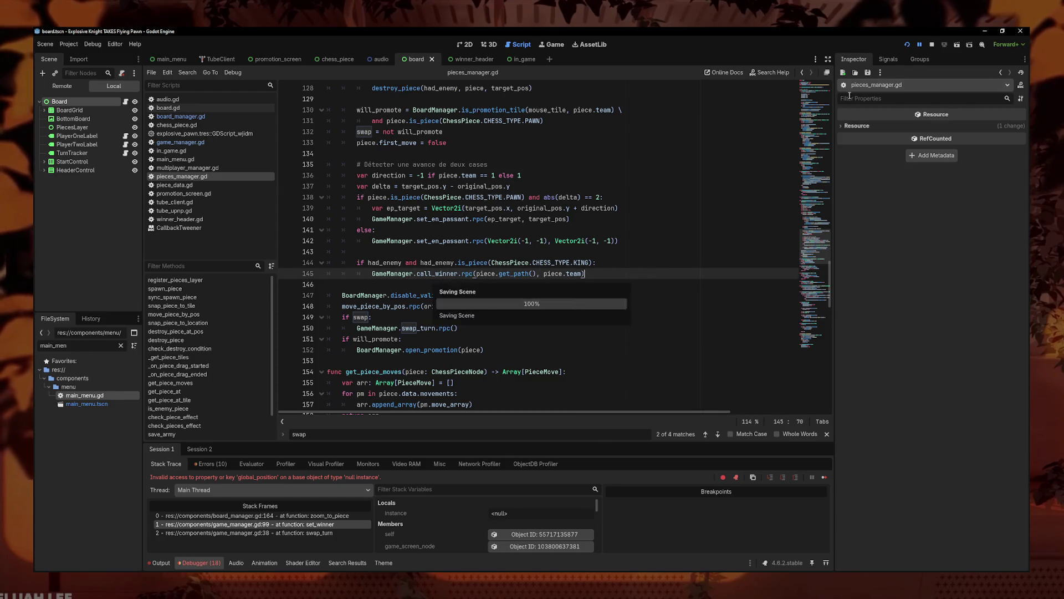
# Step: Run the project, host a game in the first window and join its lobby code from the second
pyautogui.click(909, 46)
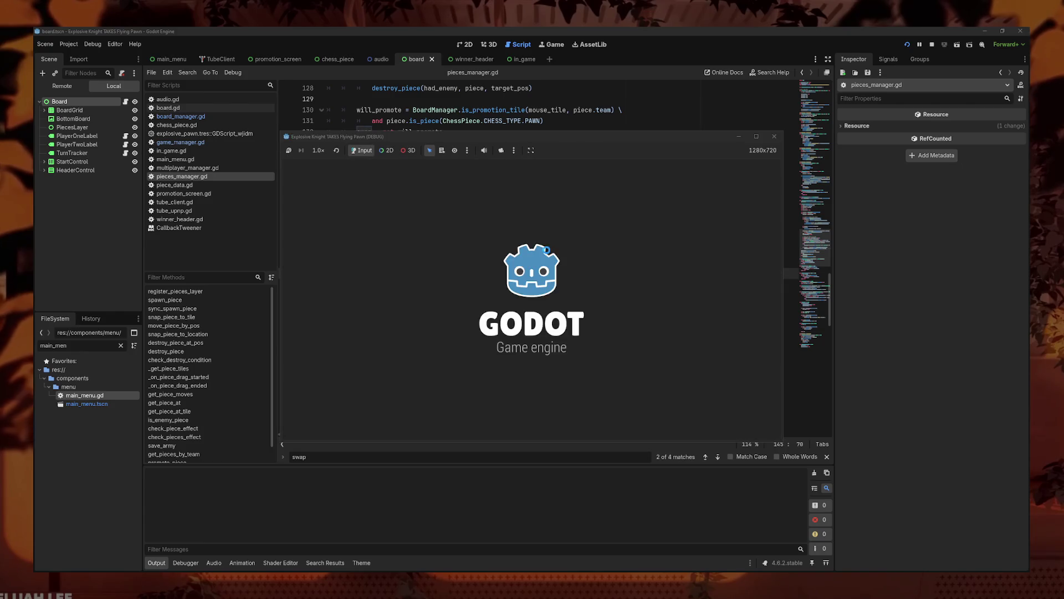
pyautogui.moveTo(627, 155); pyautogui.dragTo(699, 227)
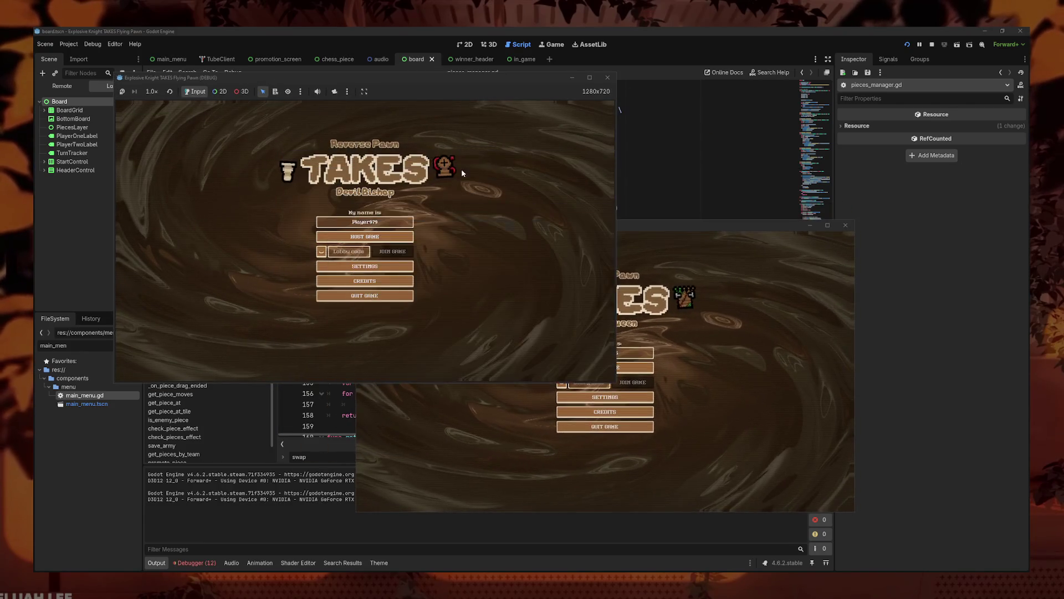
pyautogui.click(365, 236)
pyautogui.click(154, 366)
pyautogui.click(705, 366)
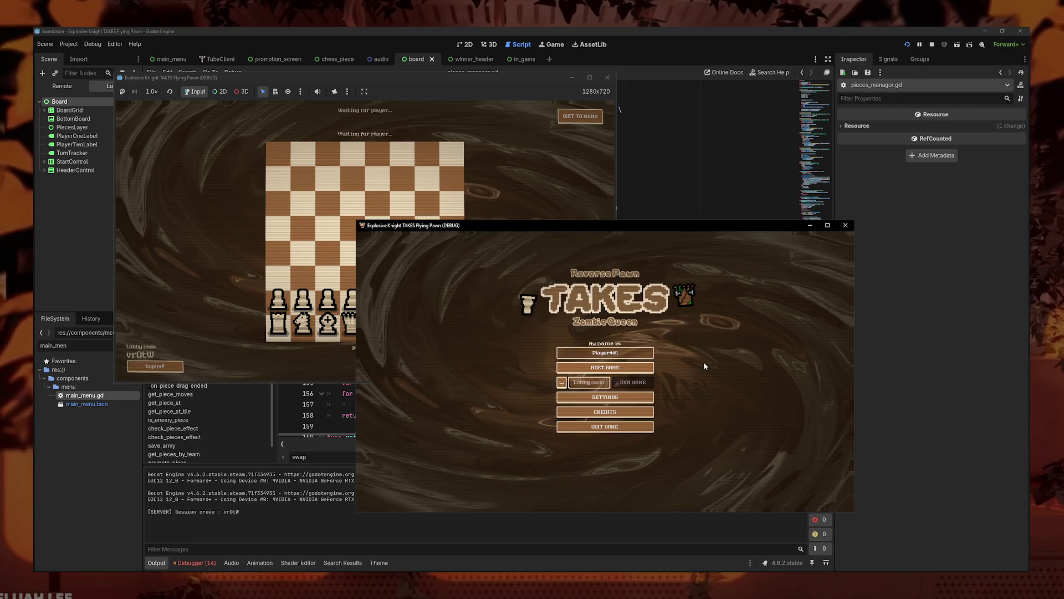
pyautogui.hotkey('ctrl', 'v')
pyautogui.click(632, 383)
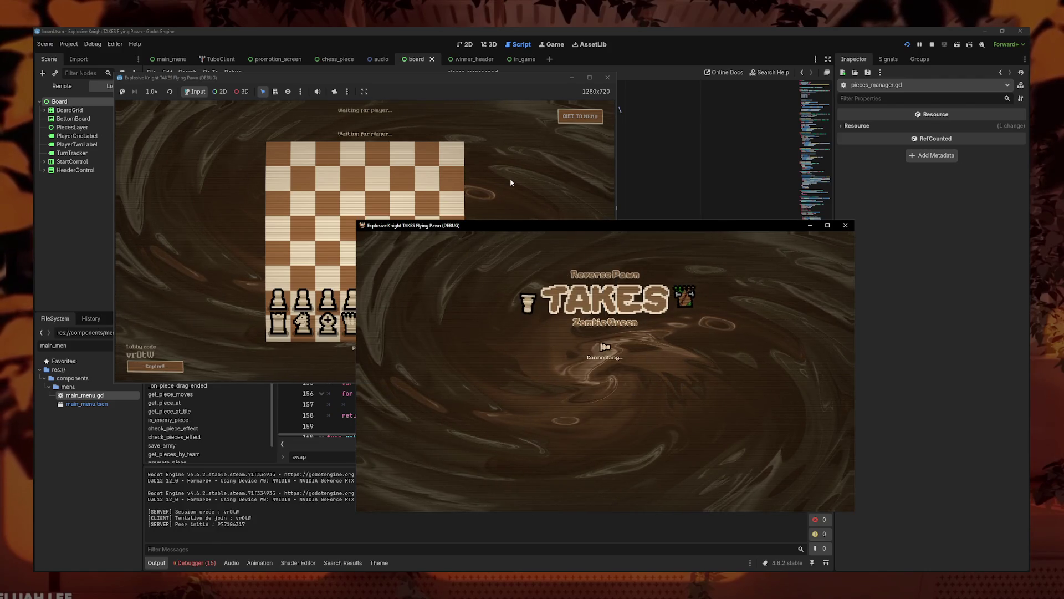
pyautogui.moveTo(673, 228); pyautogui.dragTo(802, 265)
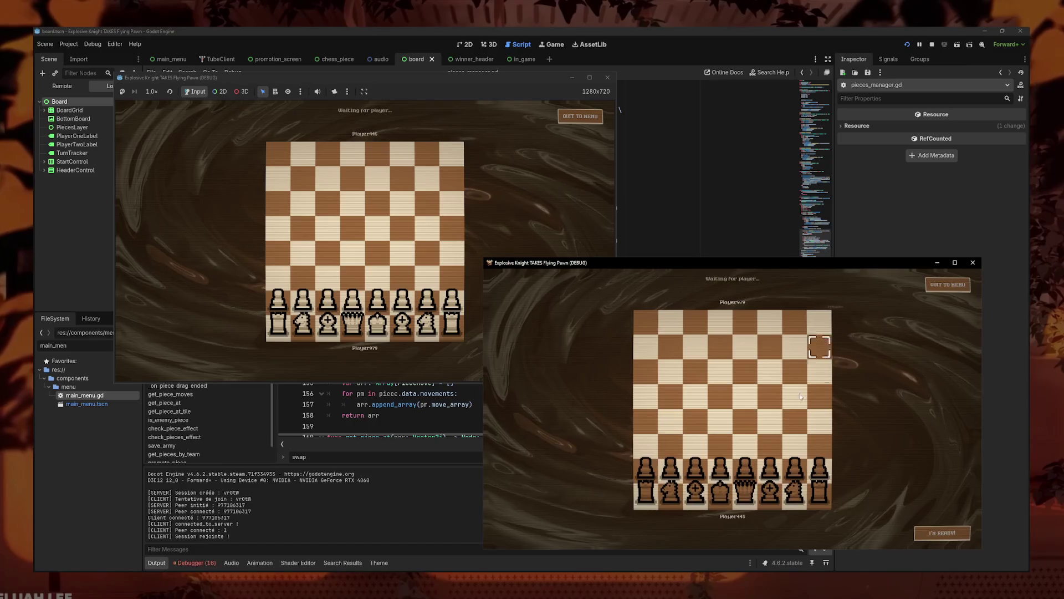
# Step: Swap several pawns for variants, including a French Pawn and dark g-pawns, then mark ready
pyautogui.click(745, 470)
pyautogui.click(770, 431)
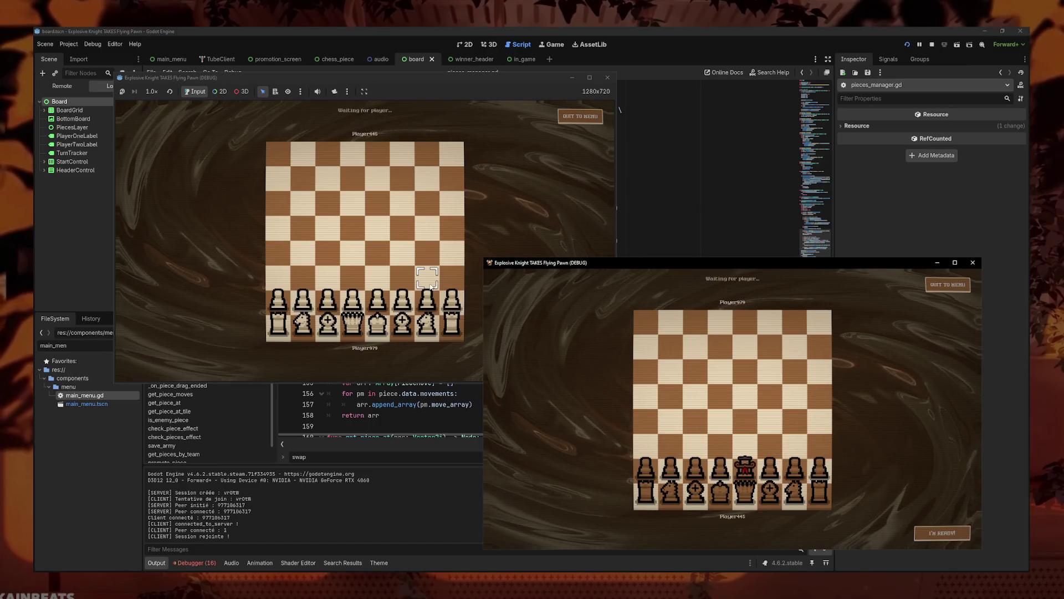
pyautogui.click(418, 283)
pyautogui.click(353, 299)
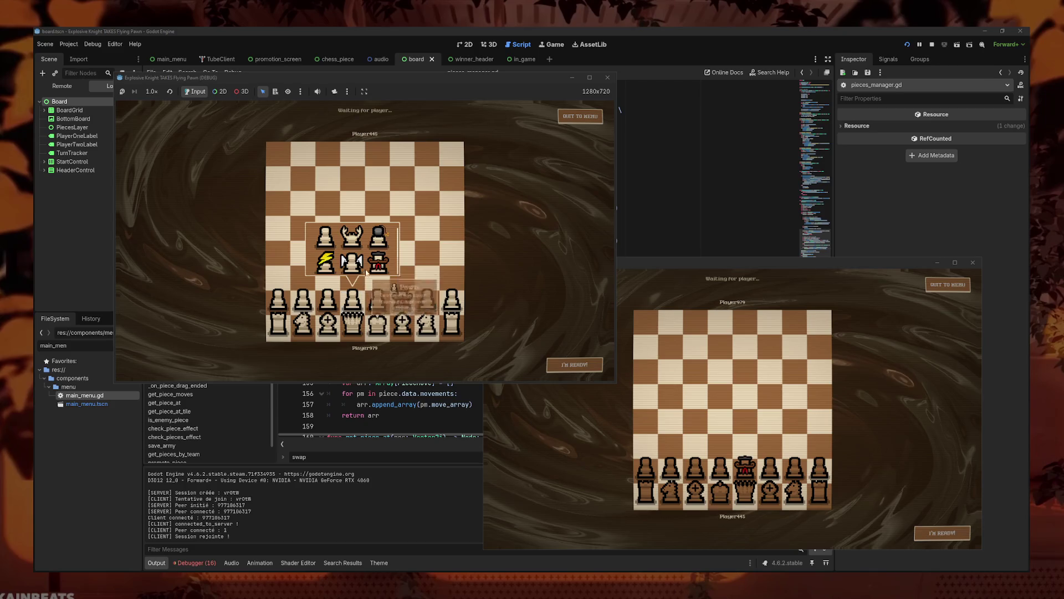
pyautogui.click(344, 247)
pyautogui.click(427, 299)
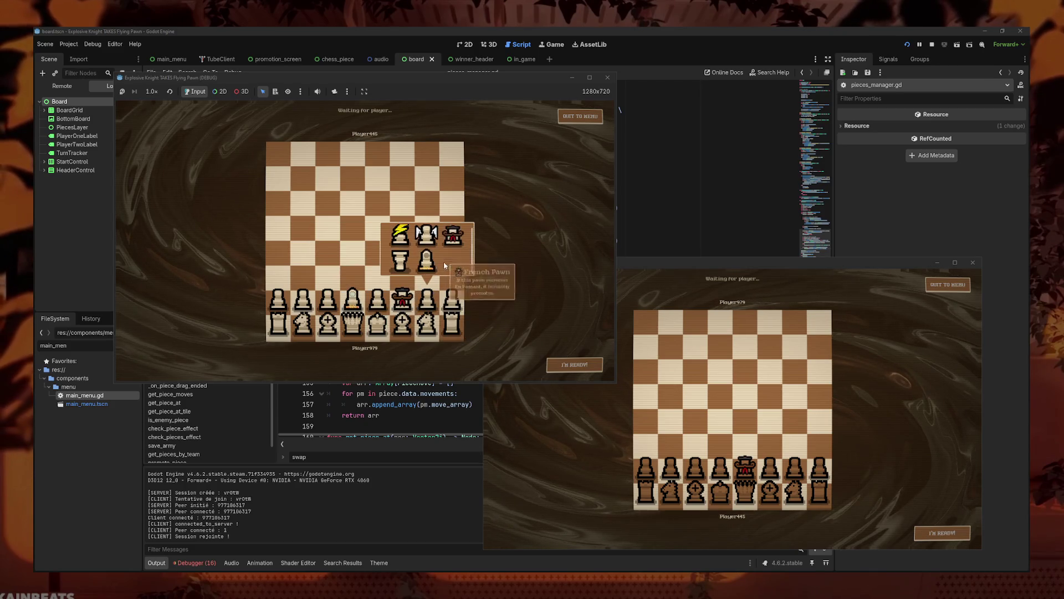
pyautogui.click(426, 237)
pyautogui.click(795, 468)
pyautogui.click(796, 407)
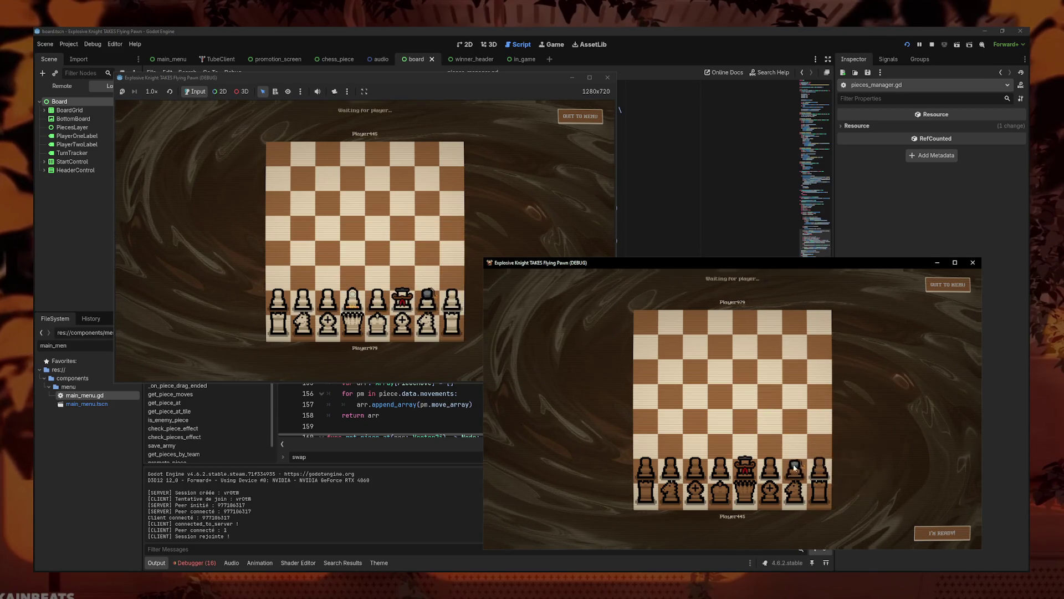
pyautogui.click(942, 532)
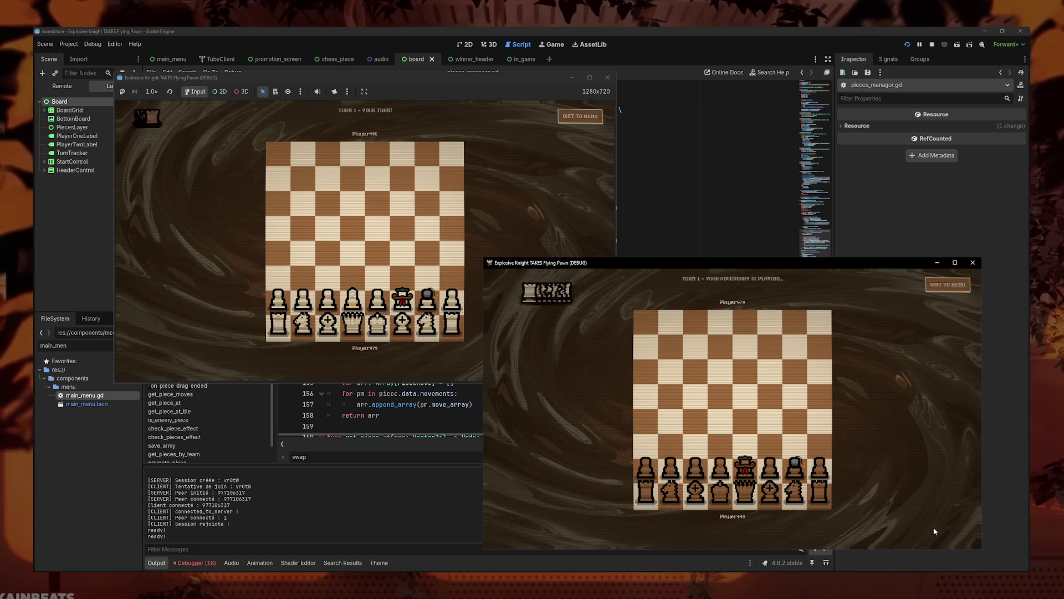
# Step: Play moves in both windows until the debugger breaks
pyautogui.moveTo(352, 299); pyautogui.dragTo(348, 262)
pyautogui.moveTo(343, 204); pyautogui.dragTo(346, 204)
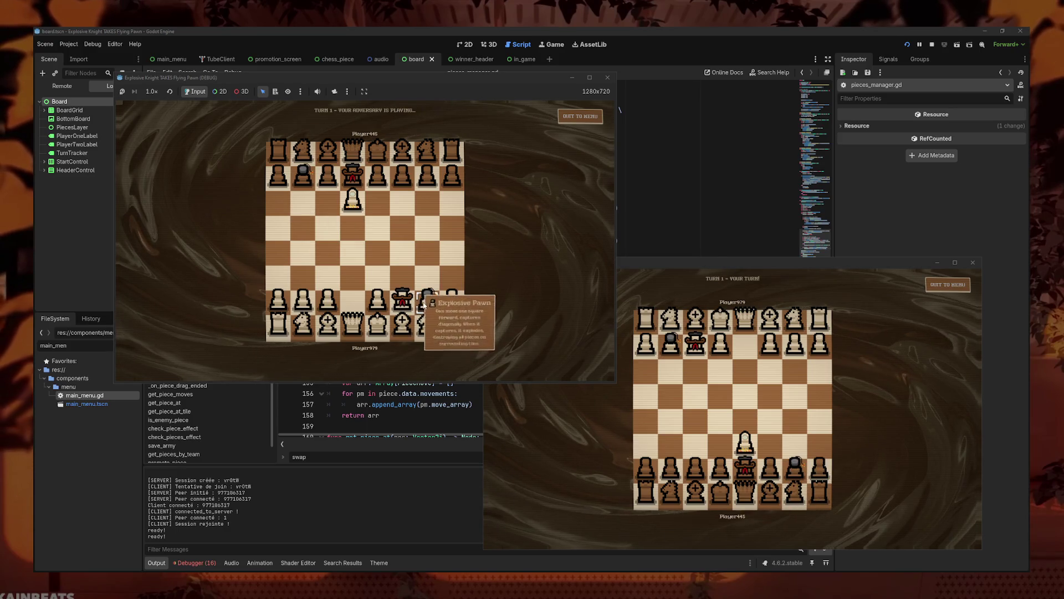
pyautogui.moveTo(794, 467); pyautogui.dragTo(795, 421)
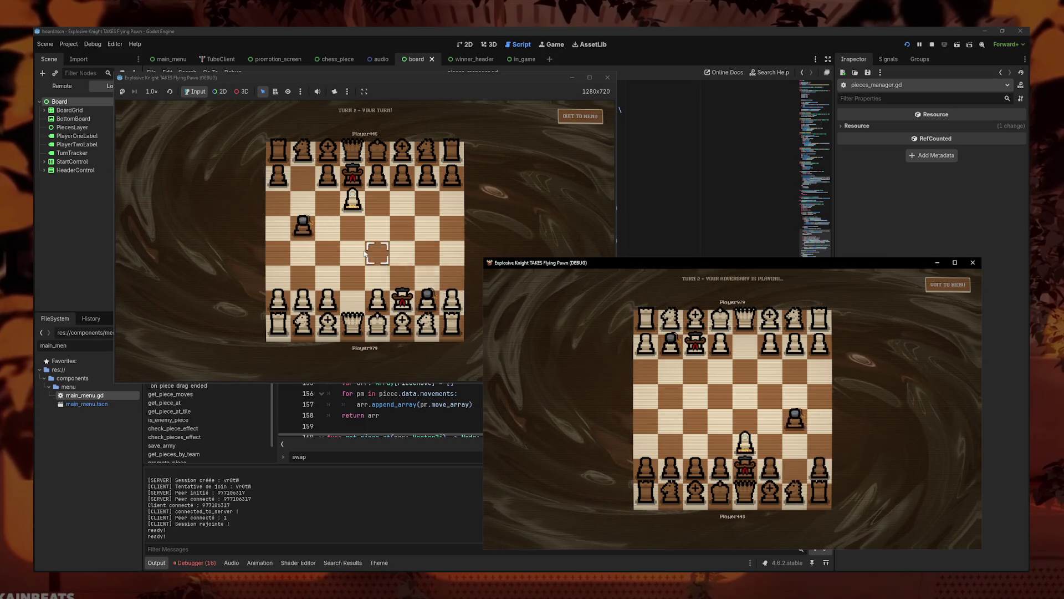
pyautogui.moveTo(377, 176); pyautogui.dragTo(352, 177)
pyautogui.moveTo(723, 490); pyautogui.dragTo(730, 493)
pyautogui.moveTo(795, 420); pyautogui.dragTo(802, 367)
pyautogui.moveTo(377, 299); pyautogui.dragTo(378, 274)
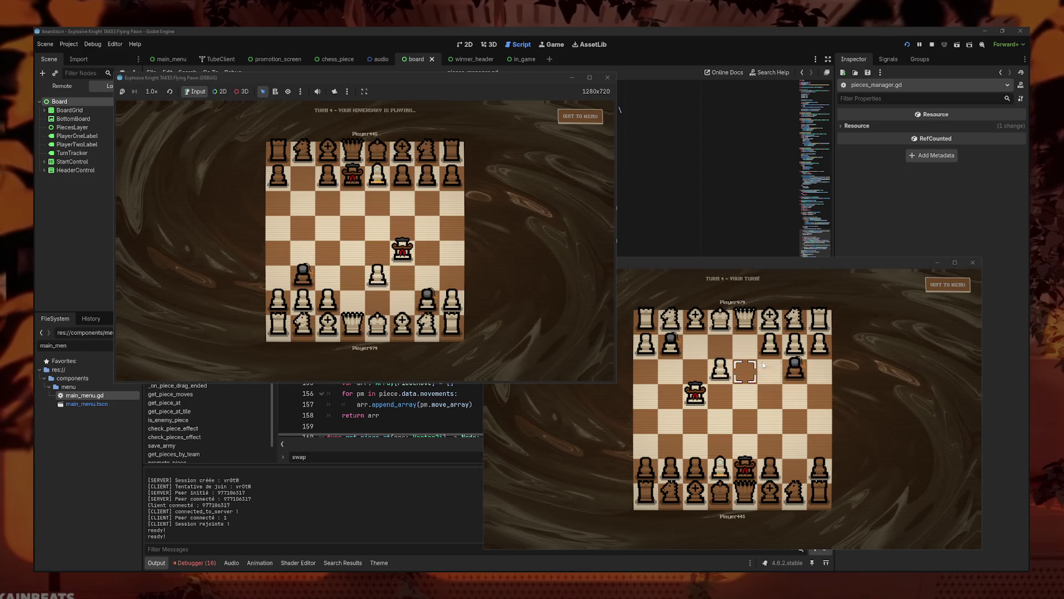
pyautogui.click(804, 399)
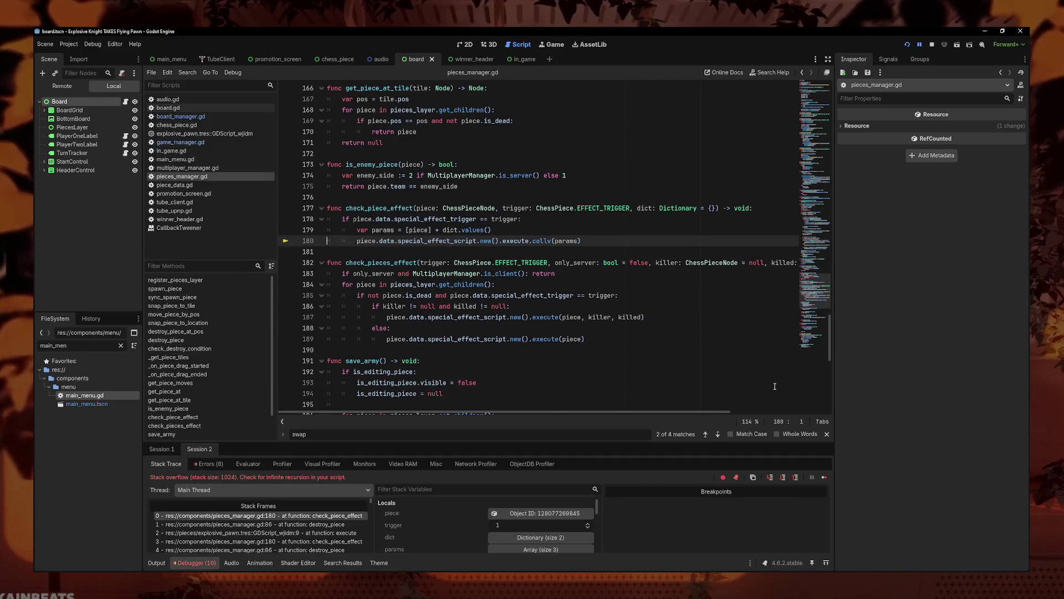
# Step: Step past the debugger break, stop the crashed session, and relaunch the game
pyautogui.click(922, 44)
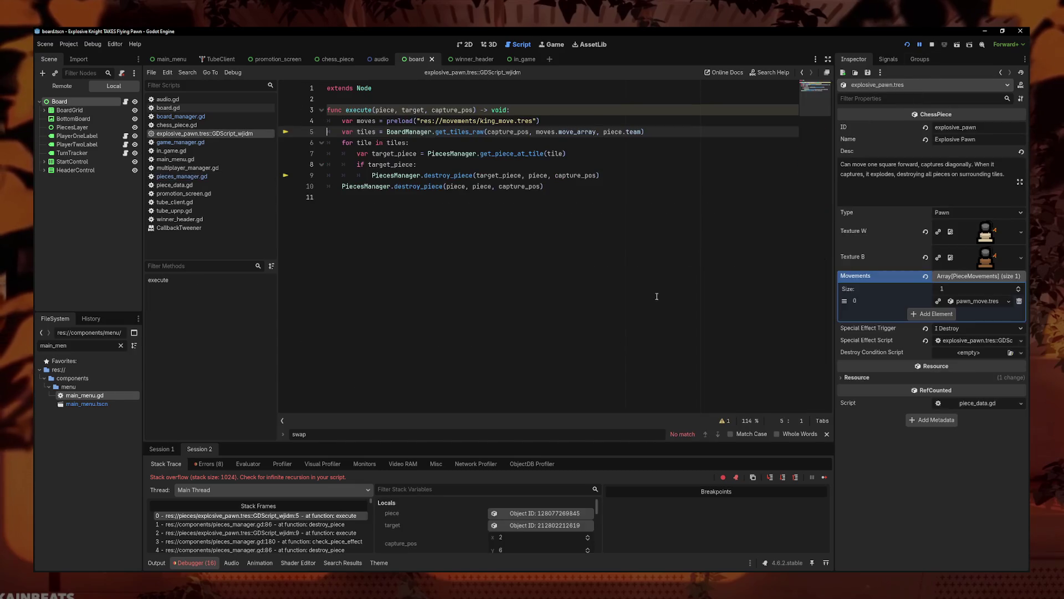
pyautogui.click(920, 44)
pyautogui.click(920, 44)
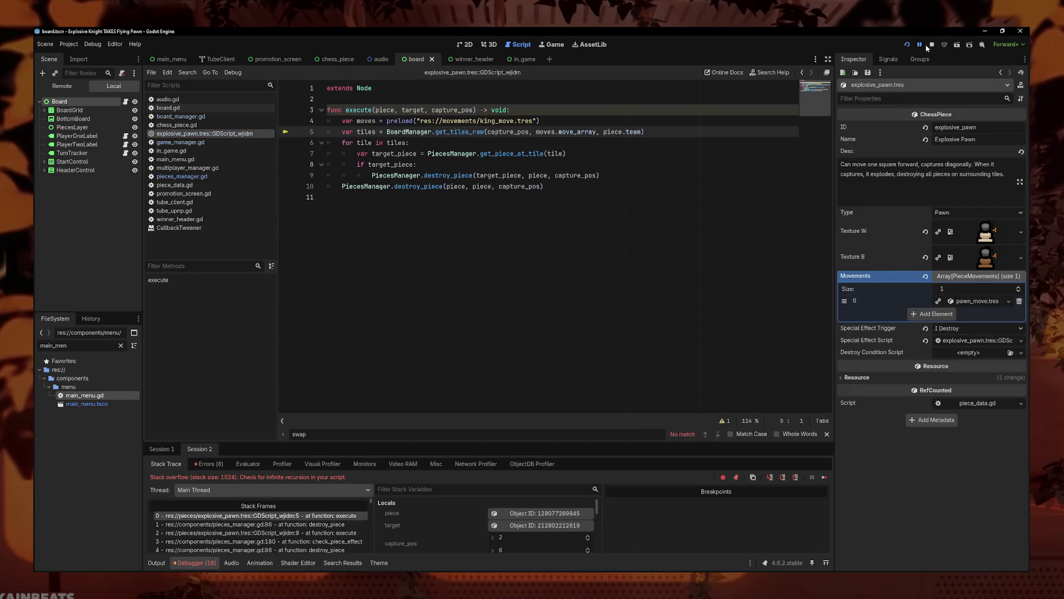
pyautogui.click(932, 45)
pyautogui.click(907, 44)
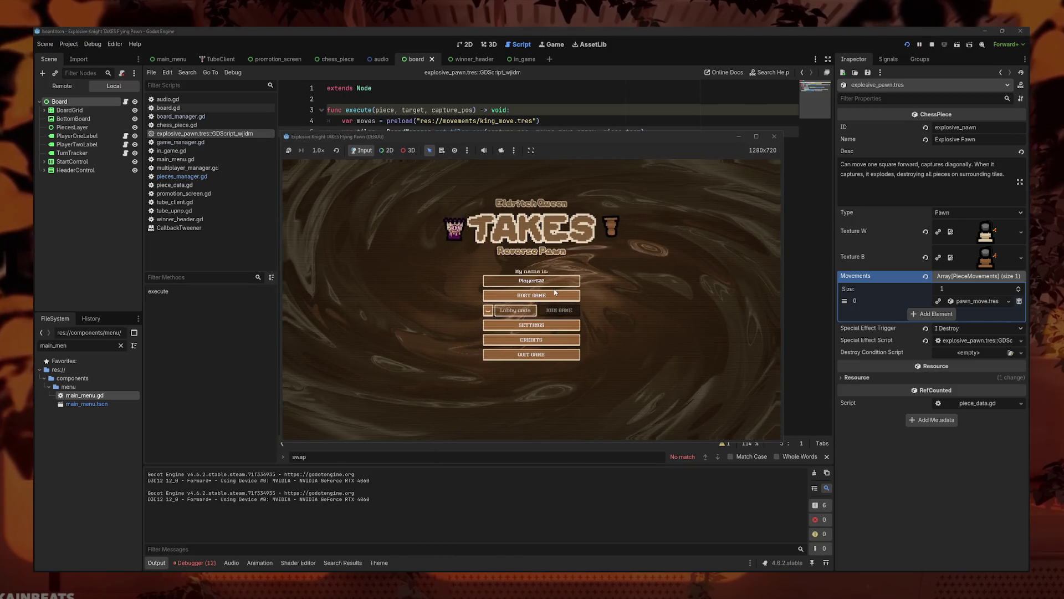
# Step: Host a game in the first window and join lobby 2eCzP from the second
pyautogui.click(524, 295)
pyautogui.moveTo(613, 143); pyautogui.dragTo(475, 78)
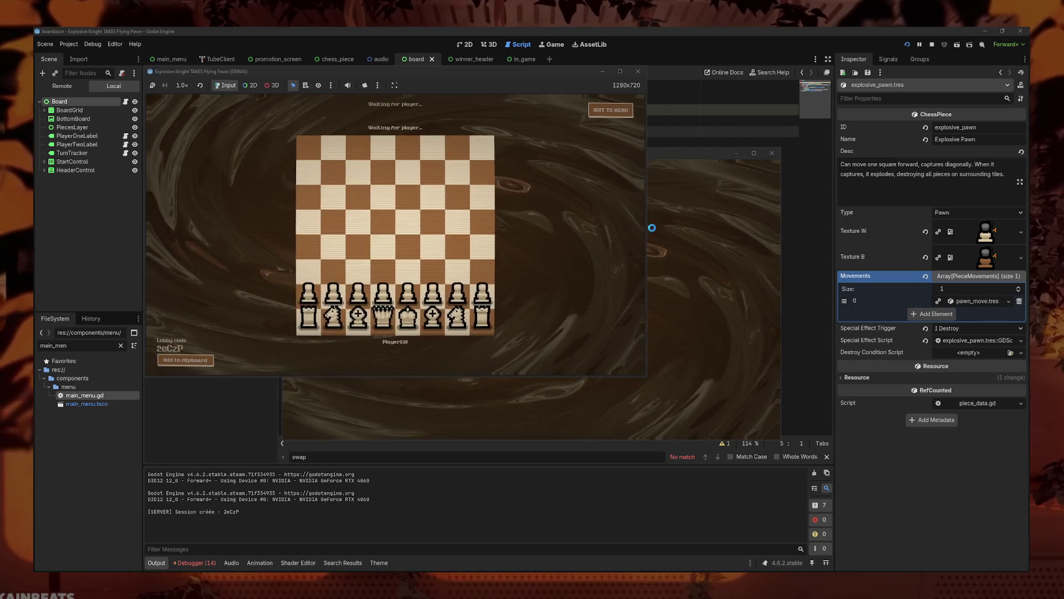
pyautogui.click(286, 292)
pyautogui.click(333, 399)
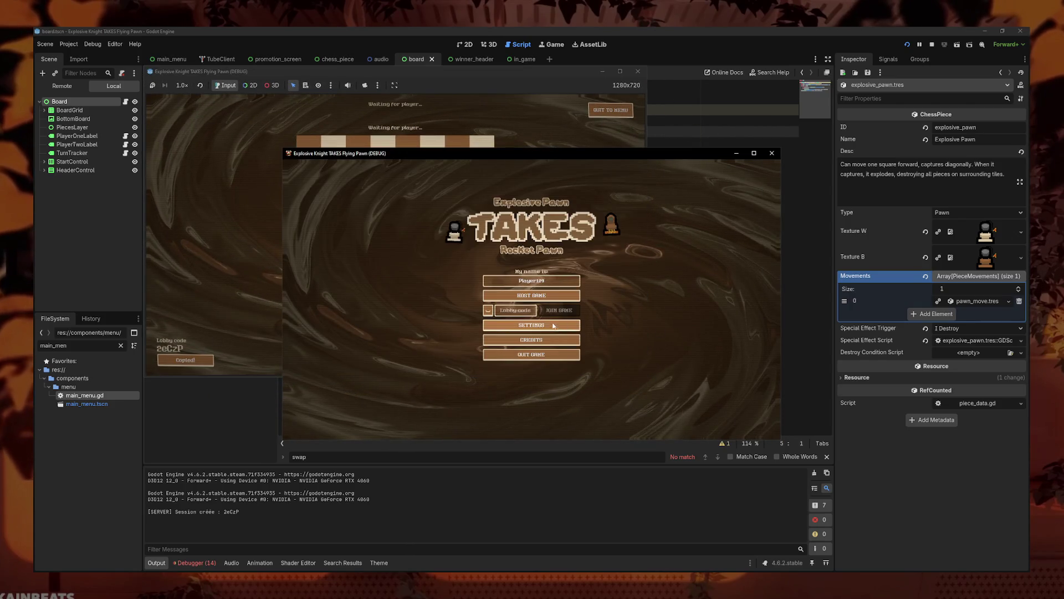
pyautogui.click(532, 310)
pyautogui.moveTo(669, 154)
pyautogui.mouseDown()
pyautogui.moveTo(869, 274)
pyautogui.moveTo(868, 231)
pyautogui.mouseUp()
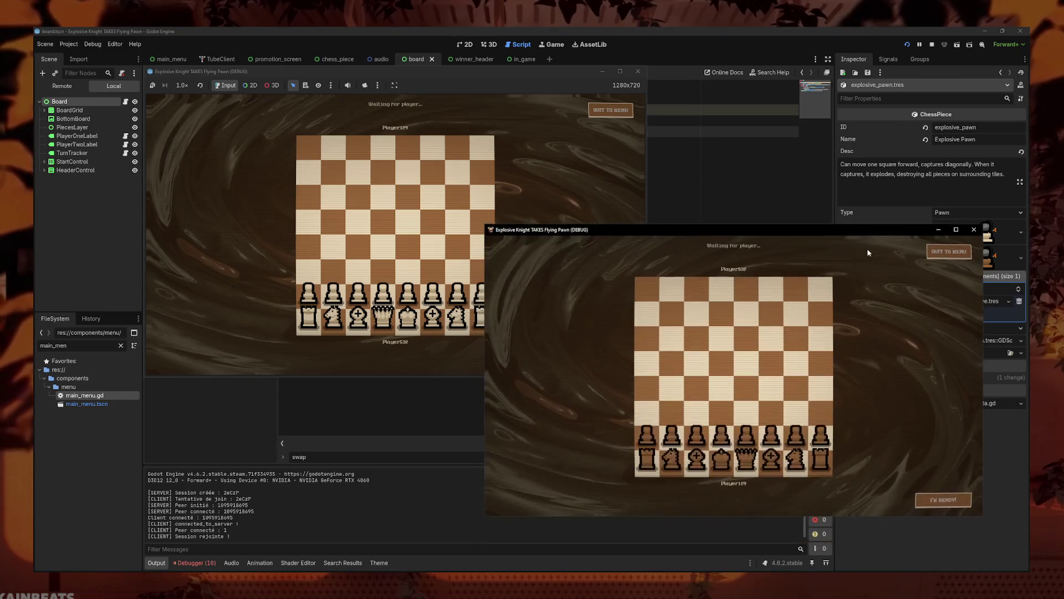
# Step: Swap the c-file and e-file pawns for variants and mark ready
pyautogui.click(357, 294)
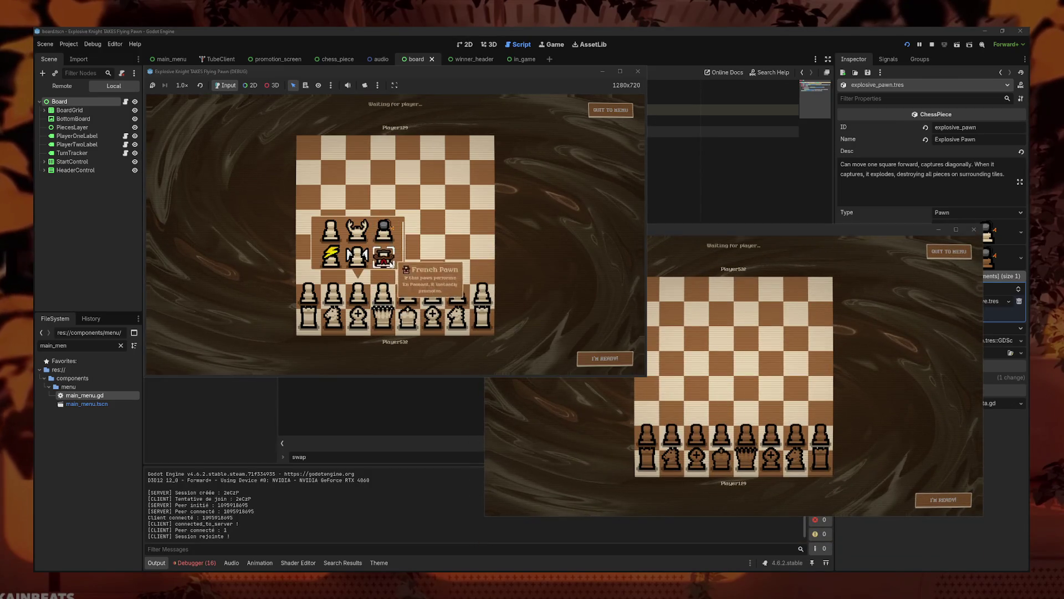
pyautogui.scroll(-1, 363, 250)
pyautogui.click(357, 234)
pyautogui.click(408, 294)
pyautogui.click(408, 233)
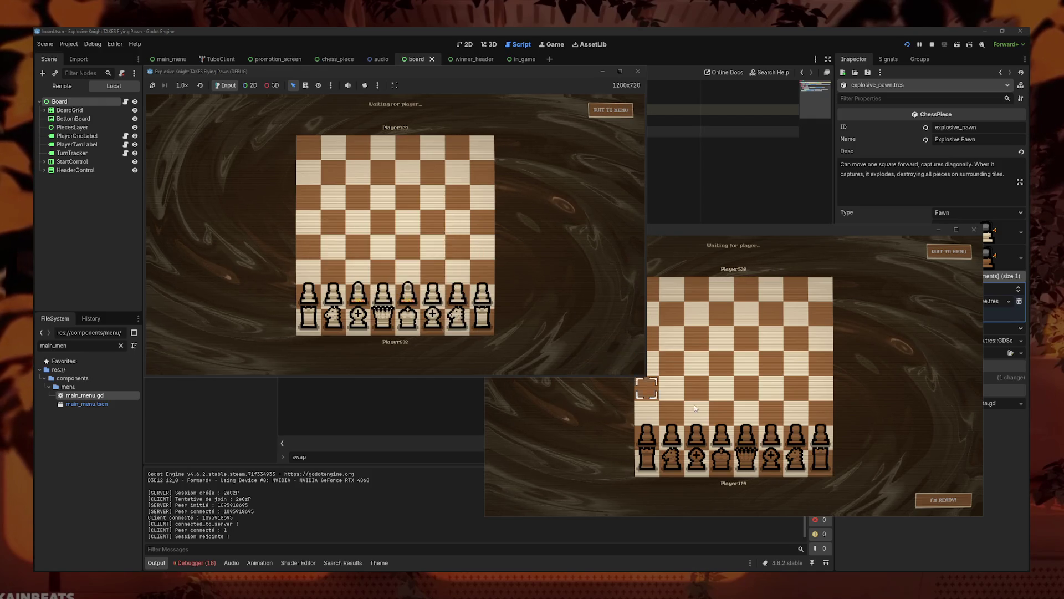
pyautogui.click(943, 499)
# Step: Play moves in both windows until the Rocket Pawn captures the enemy king
pyautogui.click(405, 199)
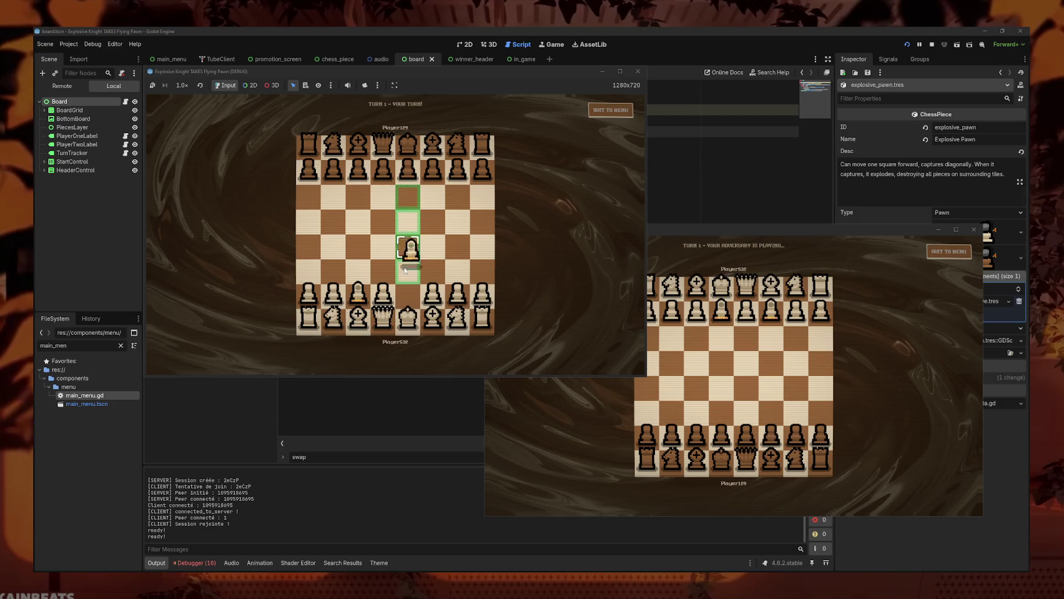
pyautogui.moveTo(402, 250); pyautogui.dragTo(407, 197)
pyautogui.click(568, 306)
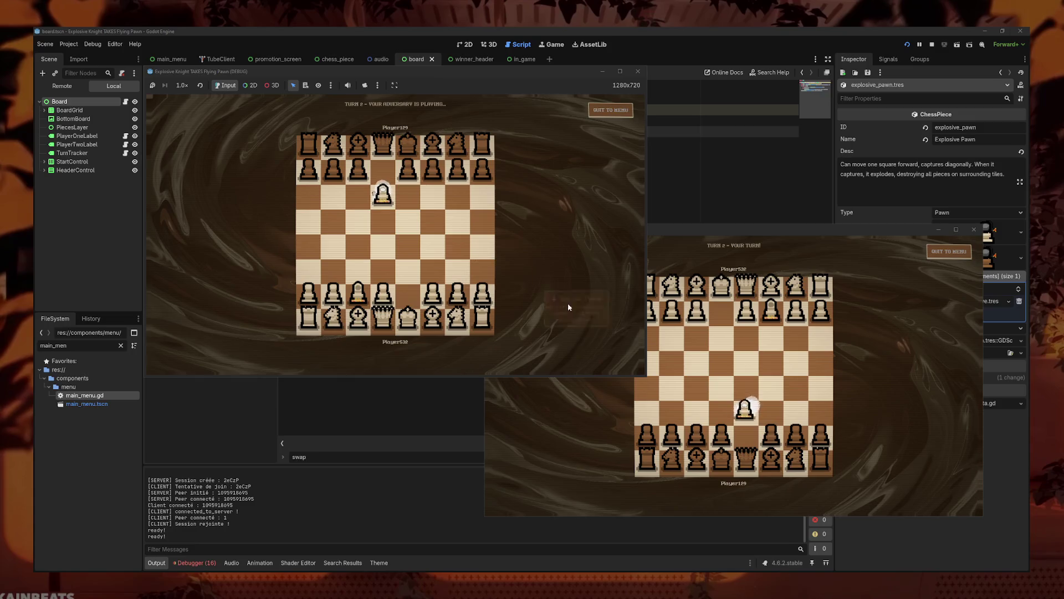
pyautogui.moveTo(743, 457)
pyautogui.moveTo(743, 458)
pyautogui.mouseDown()
pyautogui.moveTo(722, 424)
pyautogui.moveTo(721, 386)
pyautogui.mouseUp()
pyautogui.moveTo(440, 286)
pyautogui.mouseDown()
pyautogui.moveTo(434, 246)
pyautogui.moveTo(434, 269)
pyautogui.mouseUp()
pyautogui.moveTo(721, 459); pyautogui.dragTo(721, 435)
pyautogui.click(379, 200)
pyautogui.moveTo(378, 200); pyautogui.dragTo(408, 220)
pyautogui.click(401, 177)
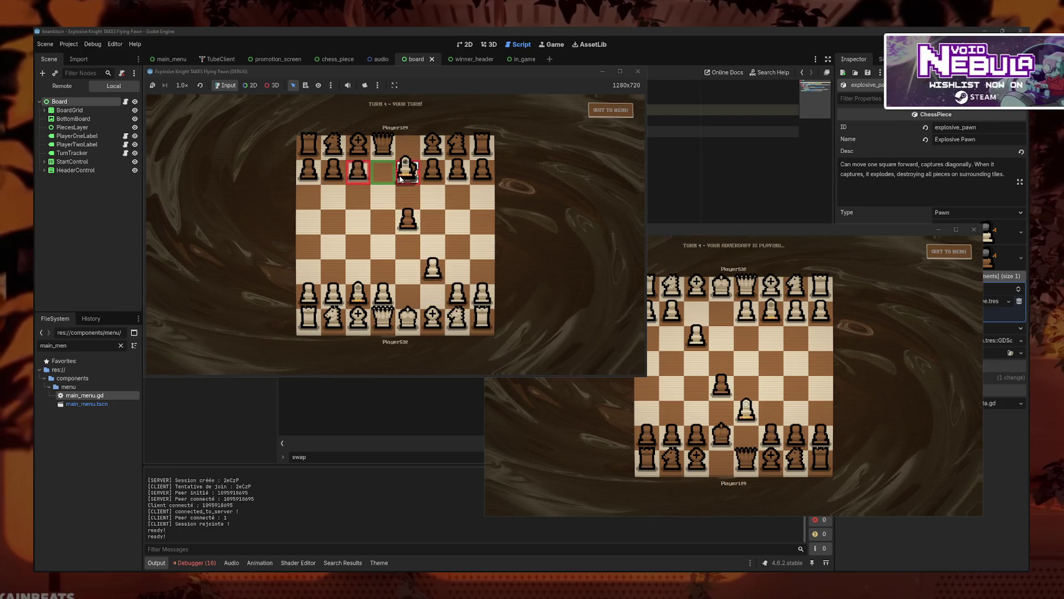
pyautogui.click(405, 177)
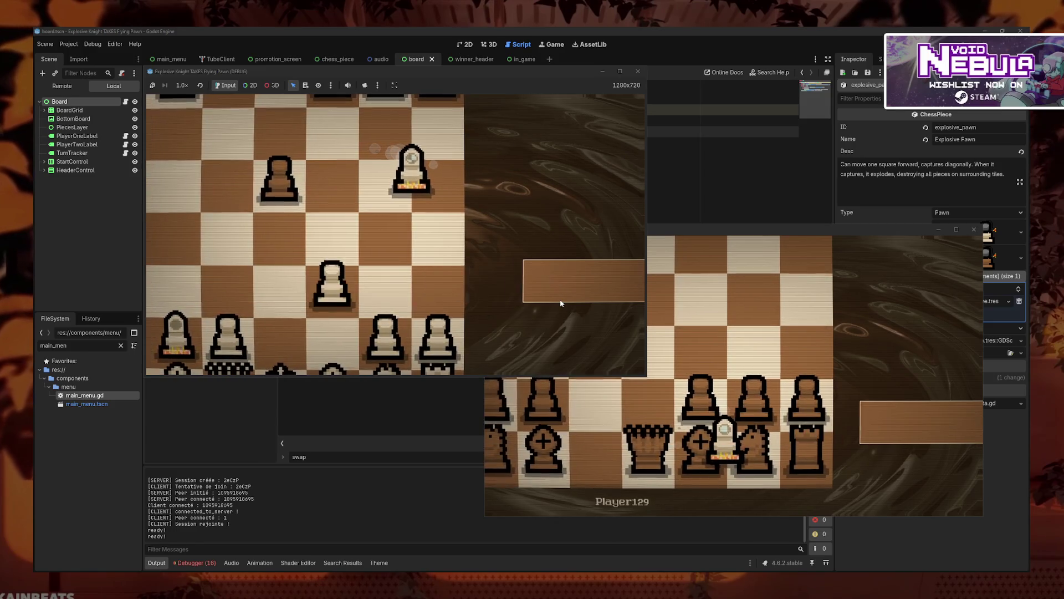
# Step: Host a new game in each instance, give the c2 and d2 pawns variants, and stop with F8
pyautogui.moveTo(705, 447)
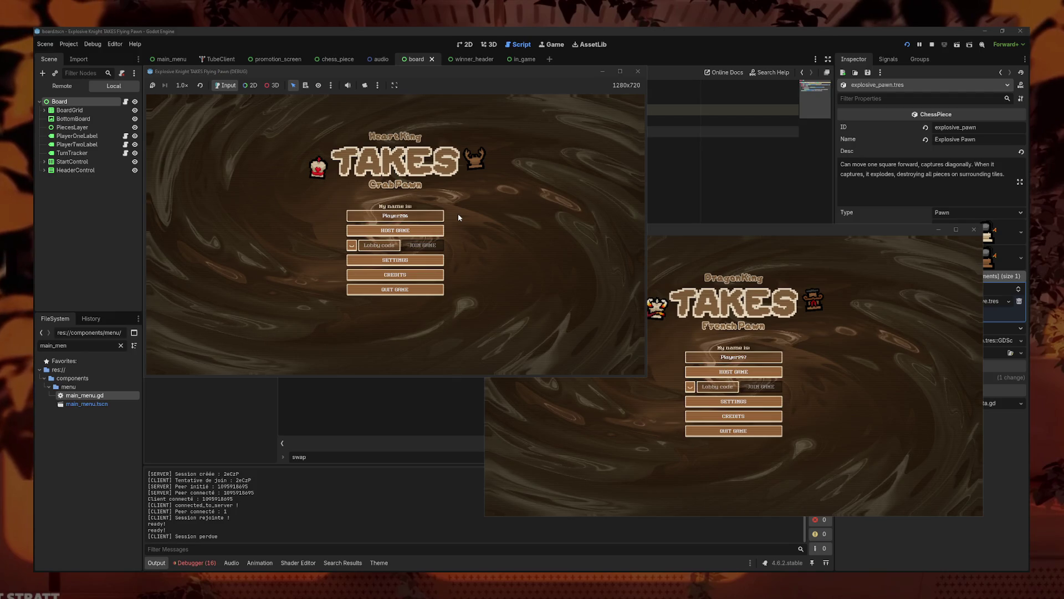
pyautogui.click(418, 231)
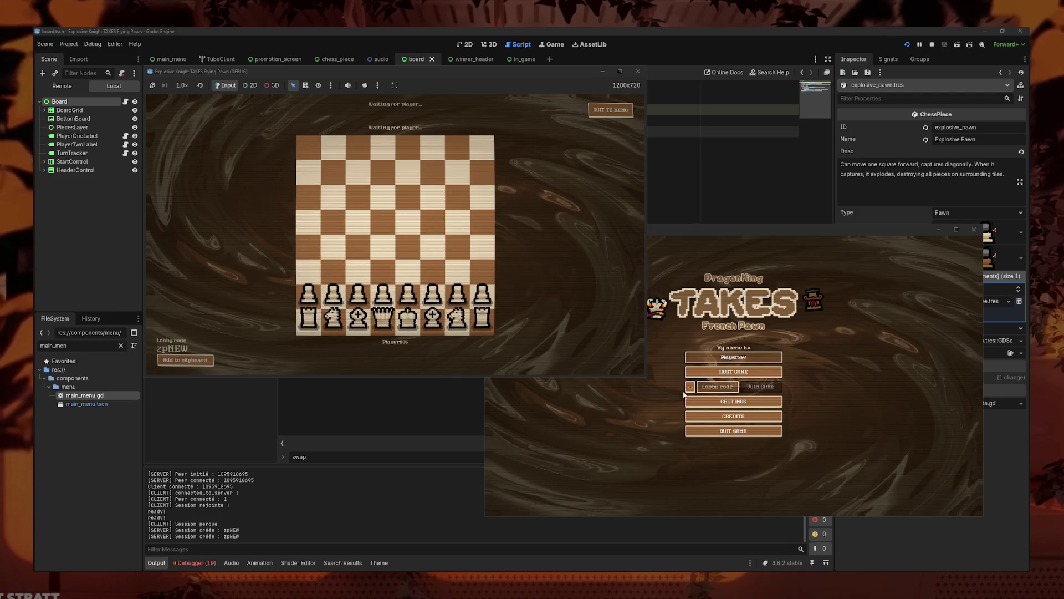
pyautogui.click(733, 371)
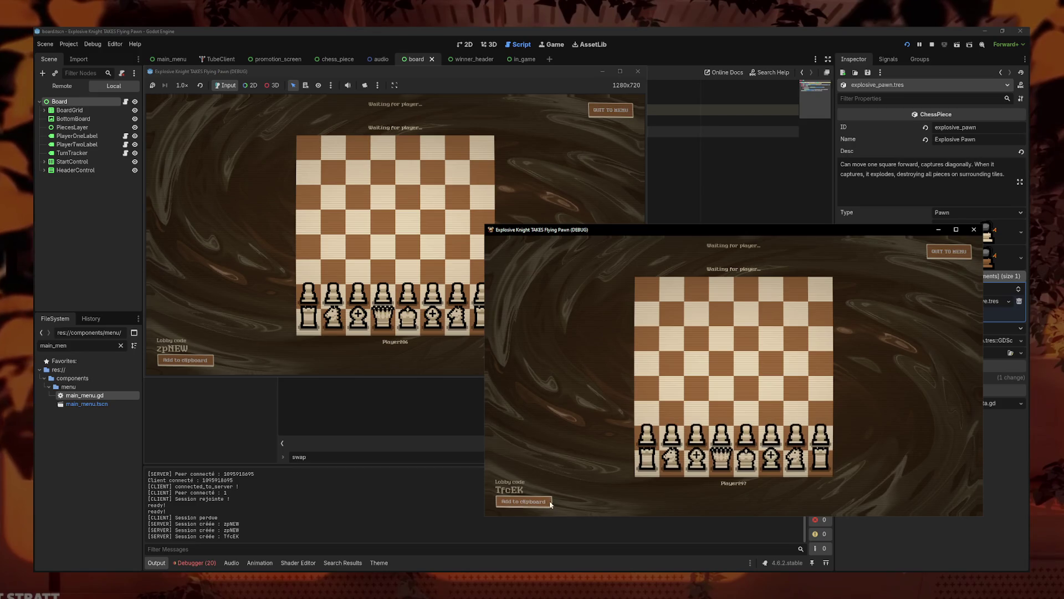
pyautogui.click(697, 436)
pyautogui.click(696, 397)
pyautogui.click(722, 435)
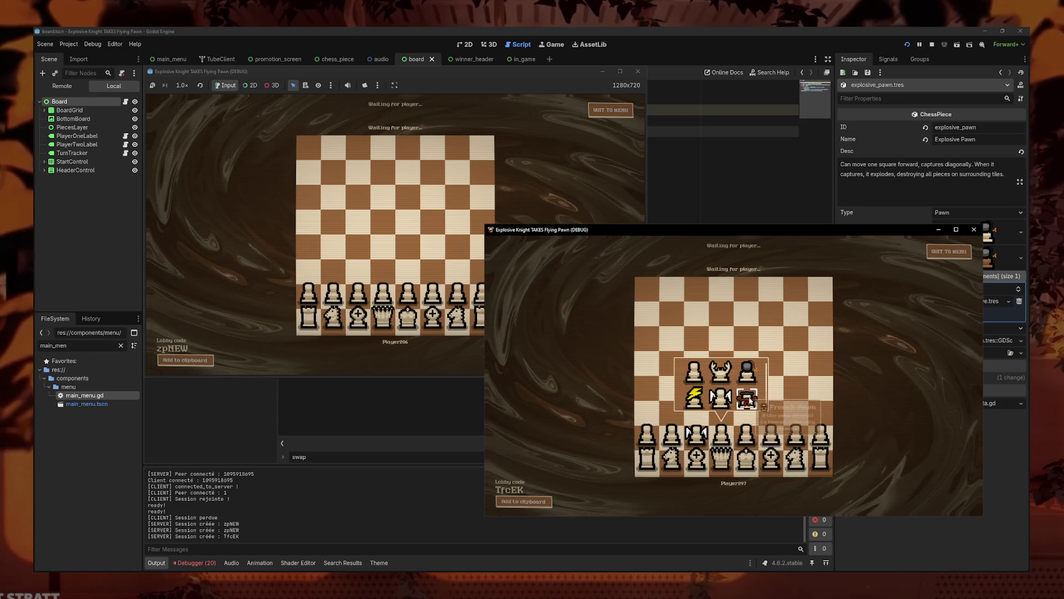
pyautogui.click(747, 397)
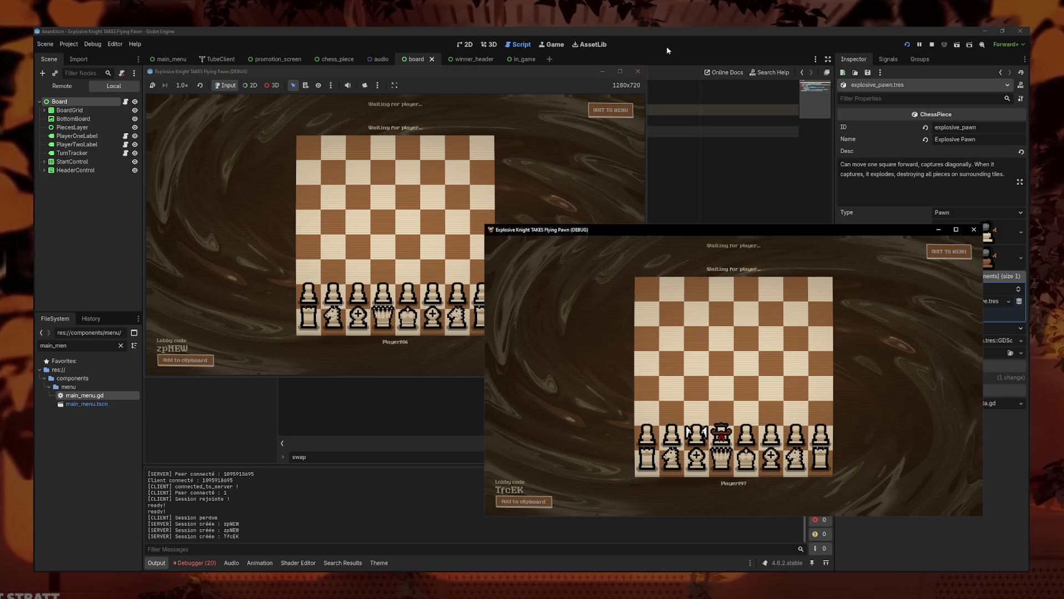
pyautogui.press('F8')
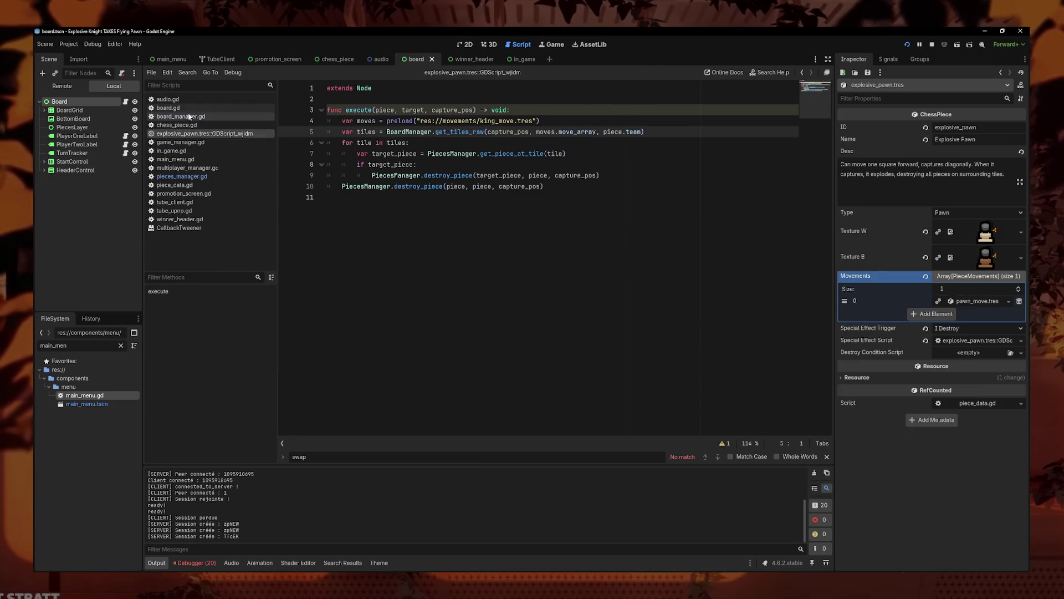
# Step: Open board_manager.gd and review the target_scale and final scale tween lines
pyautogui.click(189, 117)
pyautogui.click(619, 318)
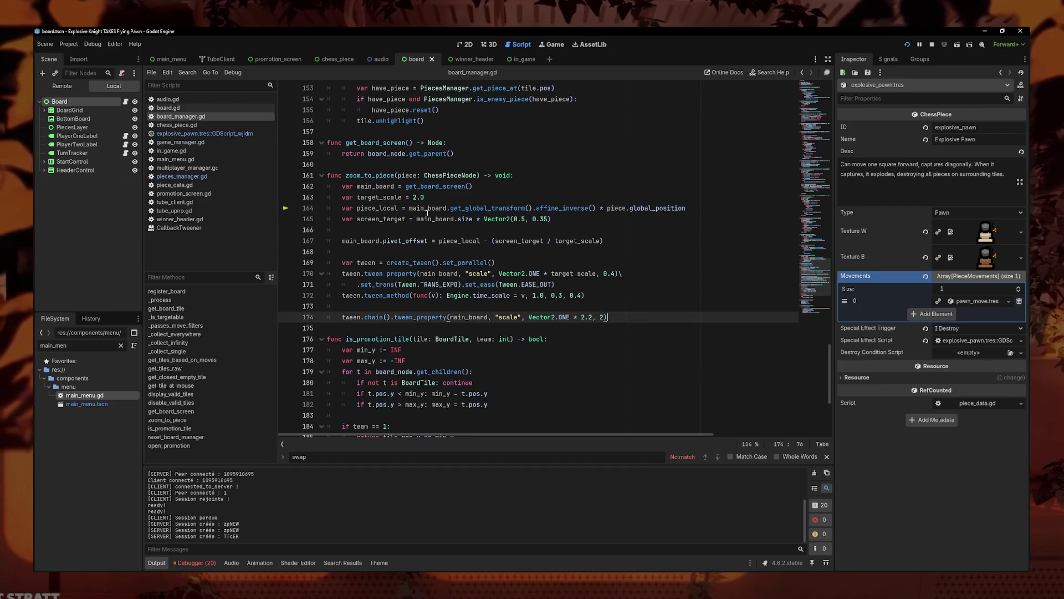
pyautogui.moveTo(425, 197); pyautogui.dragTo(327, 197)
pyautogui.click(494, 250)
pyautogui.moveTo(605, 319); pyautogui.dragTo(446, 318)
pyautogui.click(408, 304)
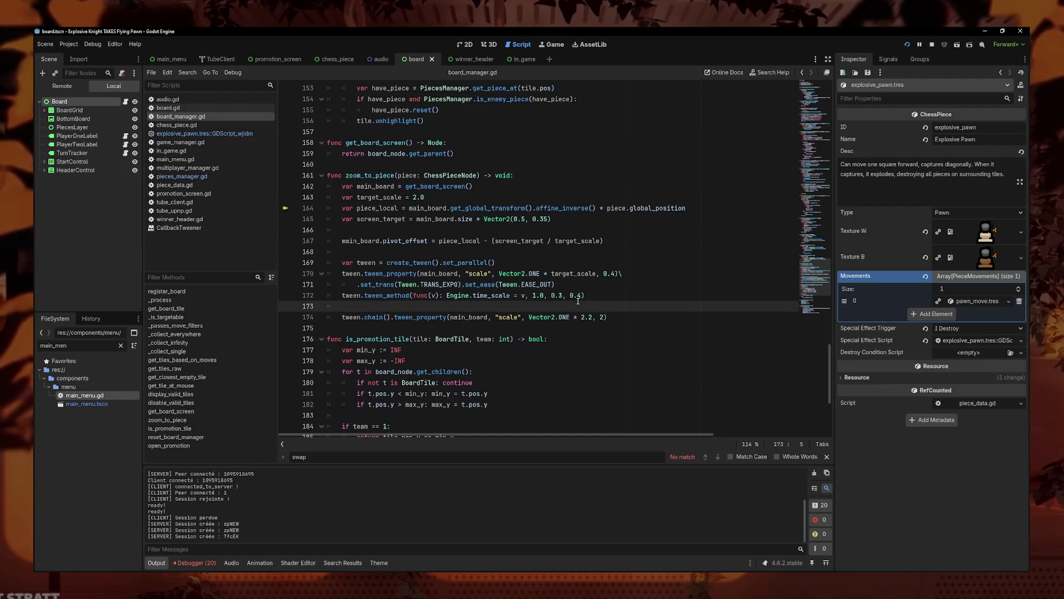
pyautogui.click(654, 316)
# Step: Add an Engine.time_scale 1.0 line after the final tween, delete it again, and save
pyautogui.press('Return')
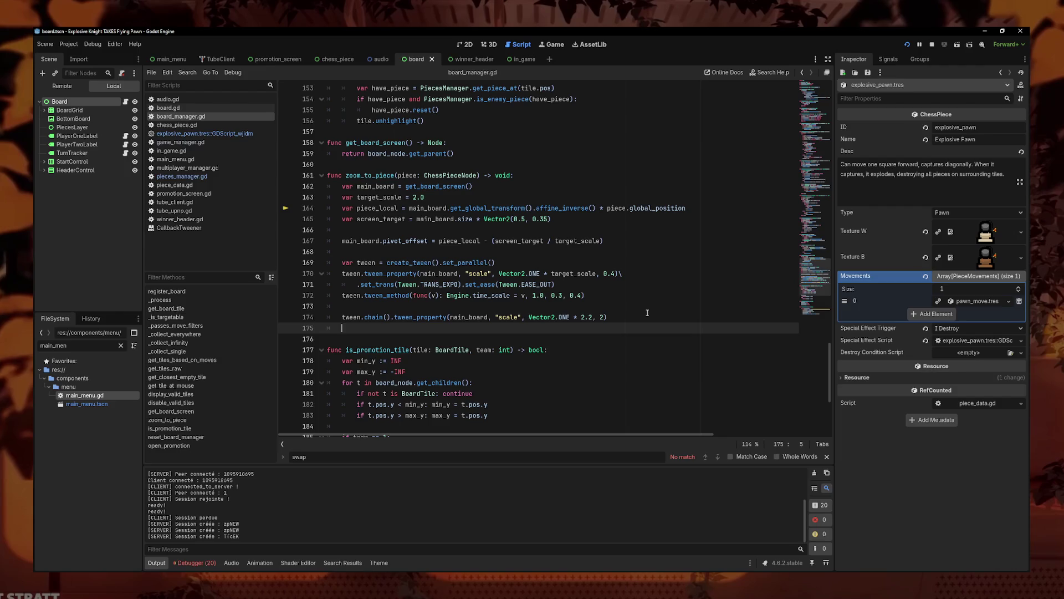
pyautogui.write('Engine.time_scale =')
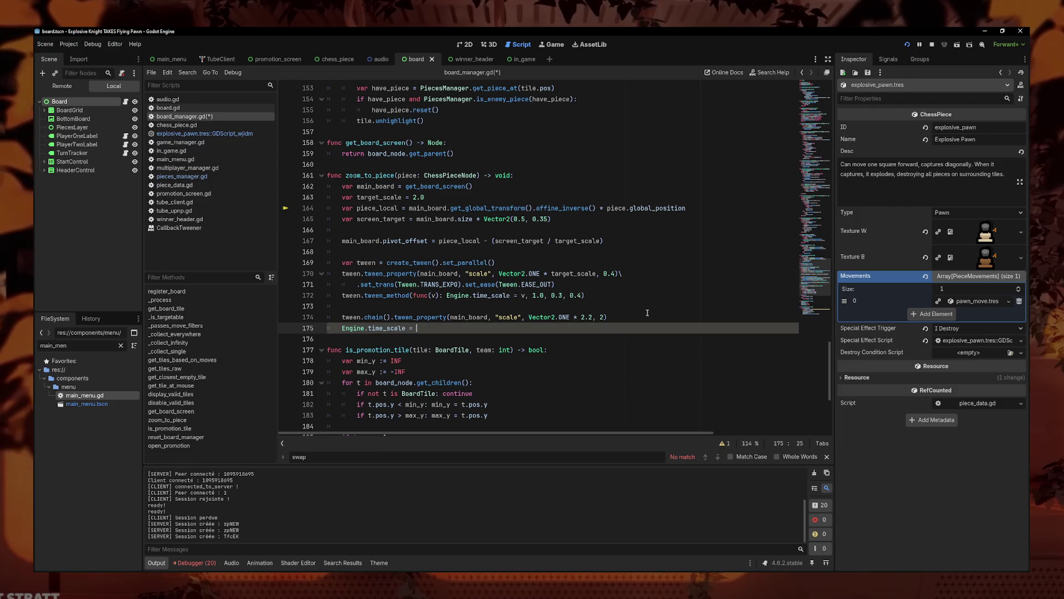
pyautogui.hotkey('ctrl', 'space')
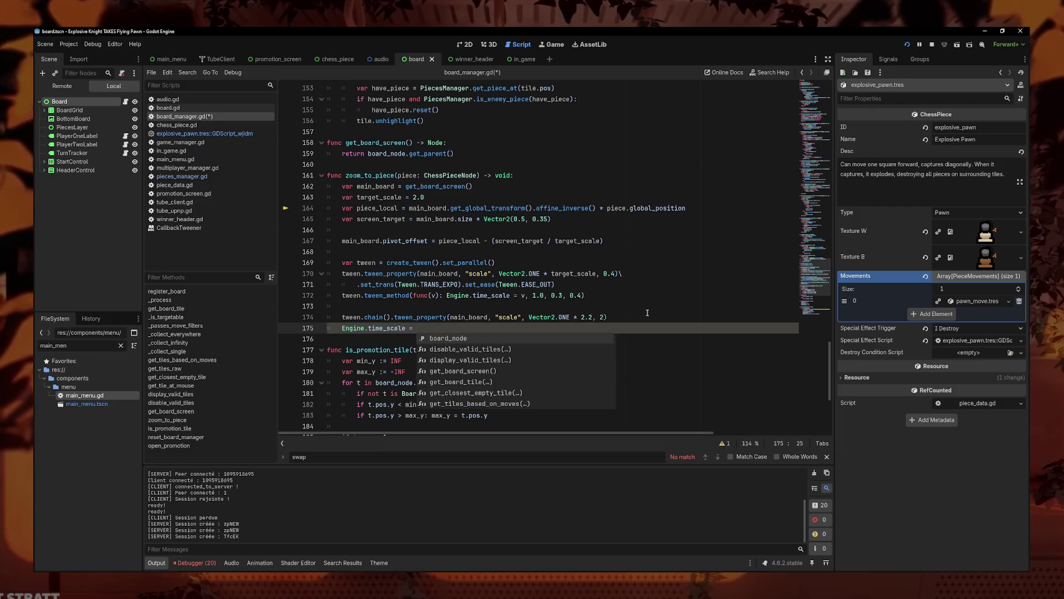
pyautogui.write('1.0')
pyautogui.tripleClick(487, 327)
pyautogui.press('BackSpace')
pyautogui.hotkey('ctrl', 's')
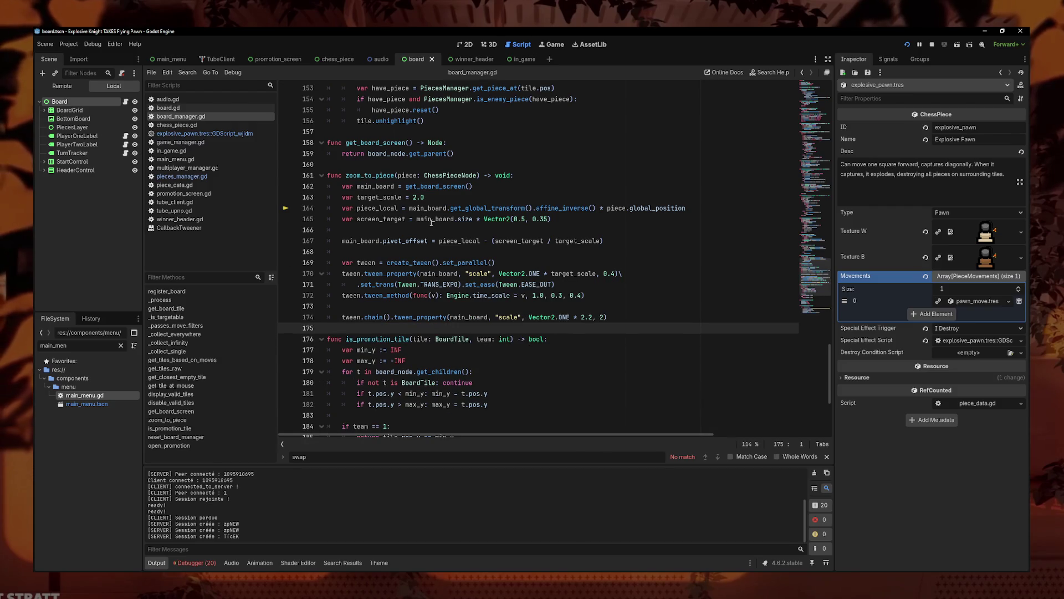
pyautogui.scroll(4, 431, 222)
# Step: Search the script for 'zoom' to find zoom_to_piece
pyautogui.hotkey('ctrl', 'f')
pyautogui.write('zoom')
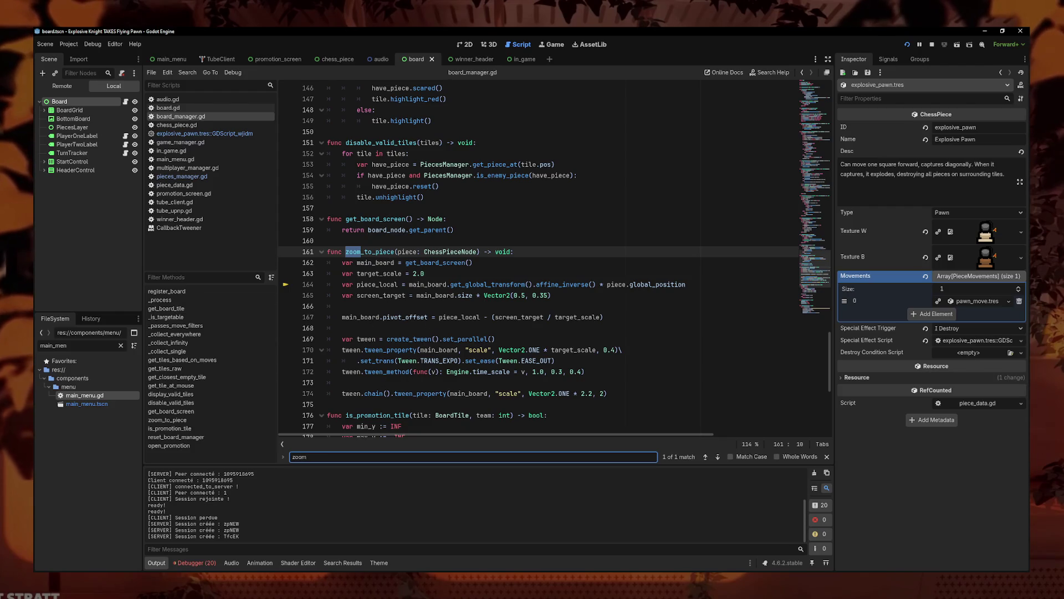
pyautogui.hotkey('alt', 'Tab')
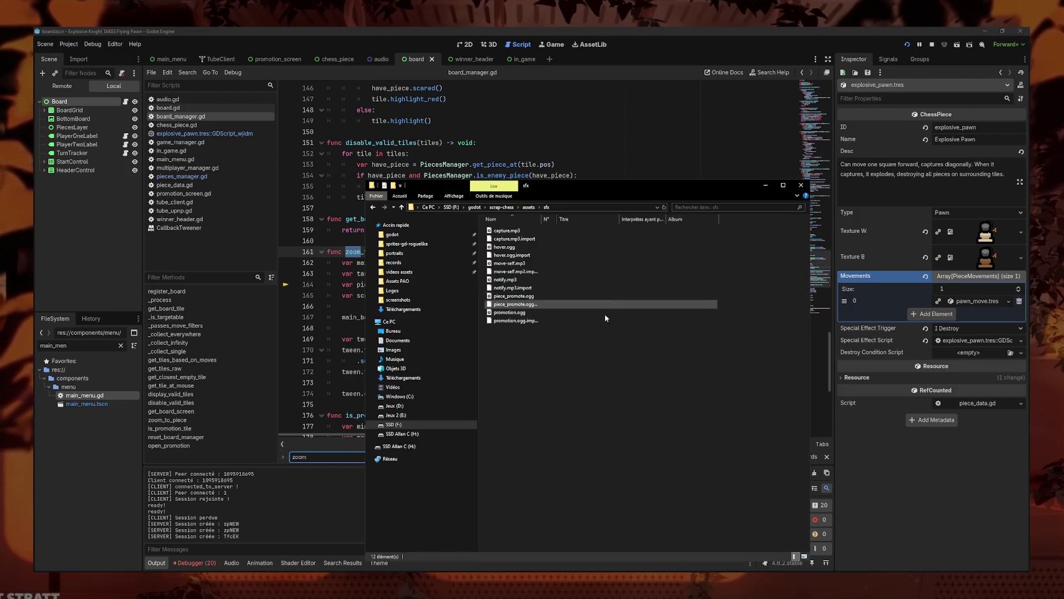
# Step: Browse Documents and the obs assets folder, then go up to the Jeux (D:) drive
pyautogui.click(396, 339)
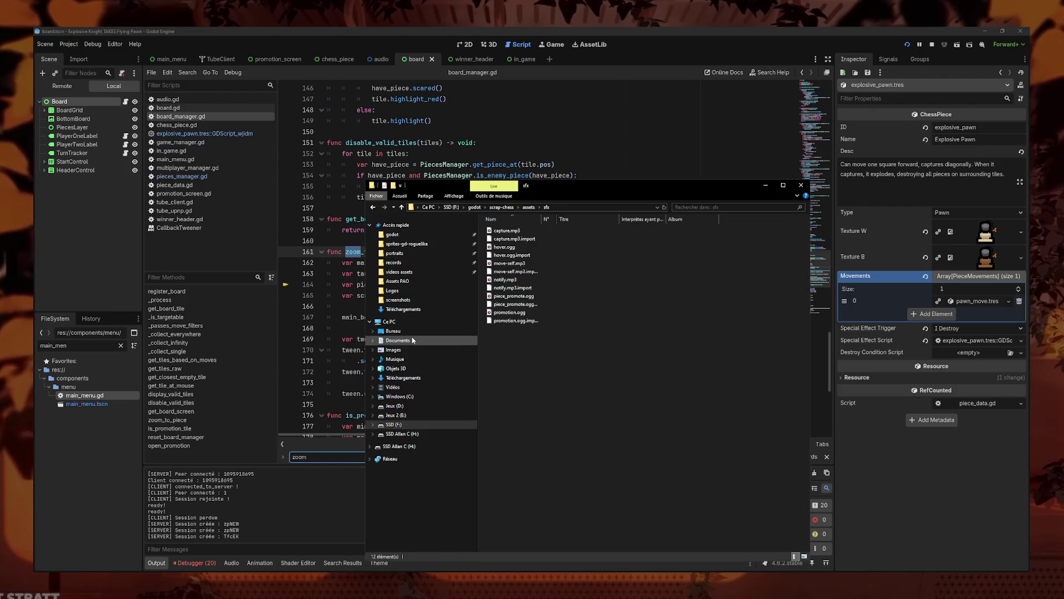
pyautogui.doubleClick(524, 239)
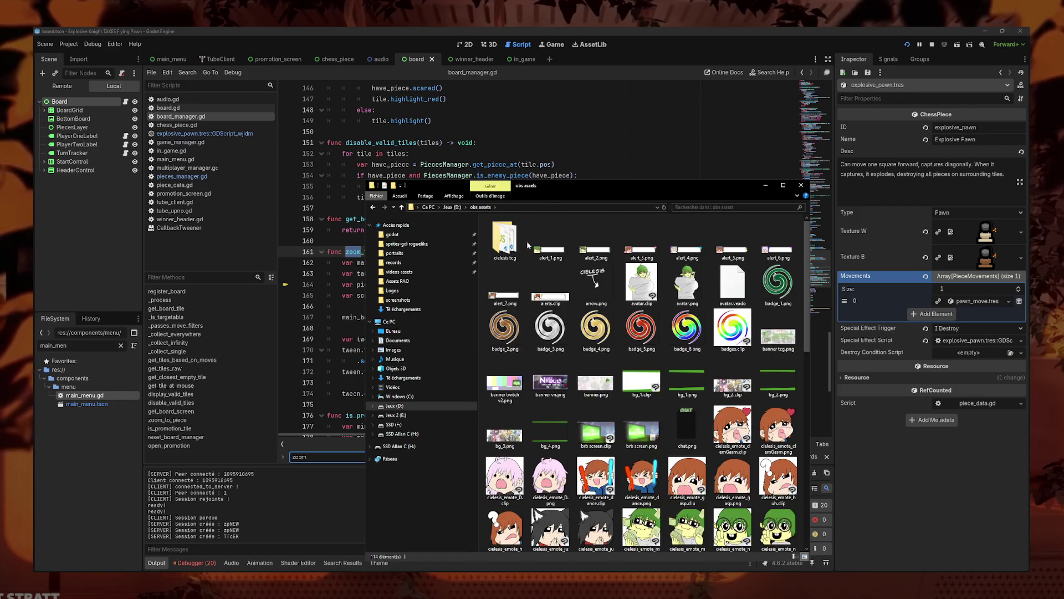
pyautogui.scroll(-10, 582, 388)
pyautogui.scroll(5, 583, 452)
pyautogui.scroll(-5, 713, 509)
pyautogui.scroll(10, 713, 508)
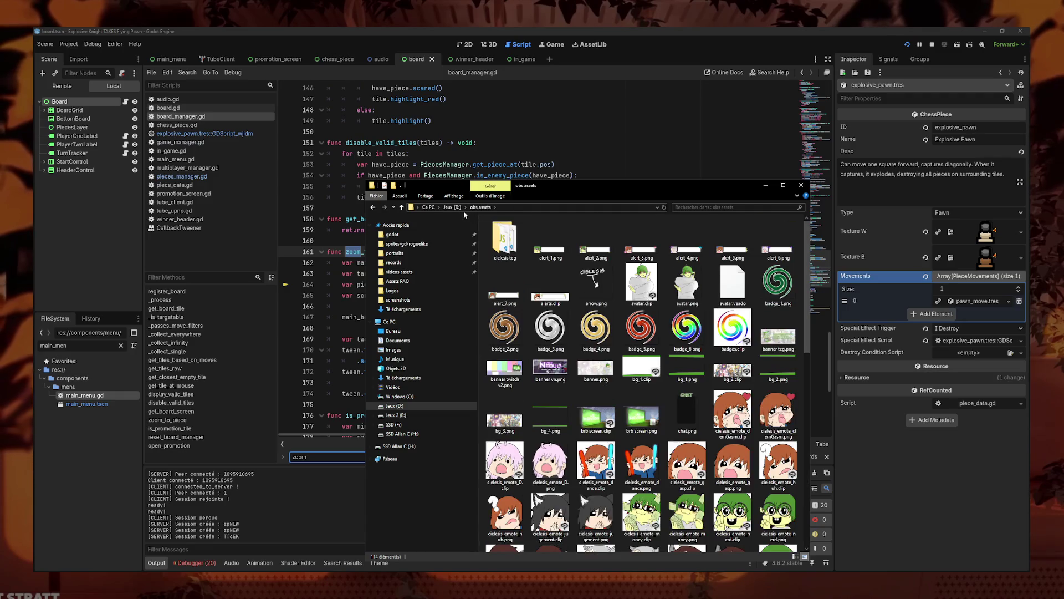
pyautogui.click(452, 207)
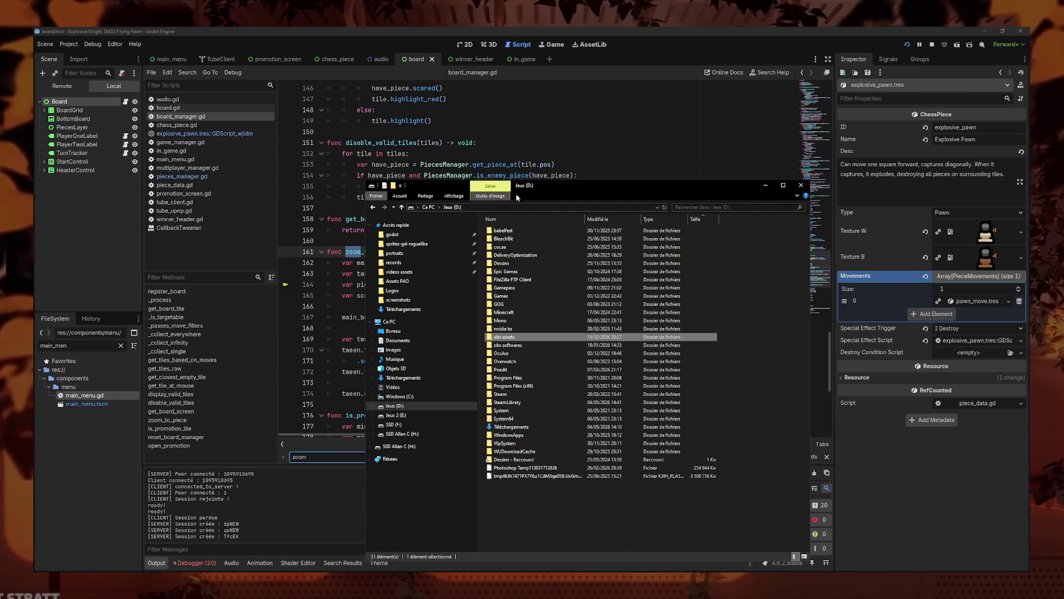
pyautogui.moveTo(575, 187); pyautogui.dragTo(446, 172)
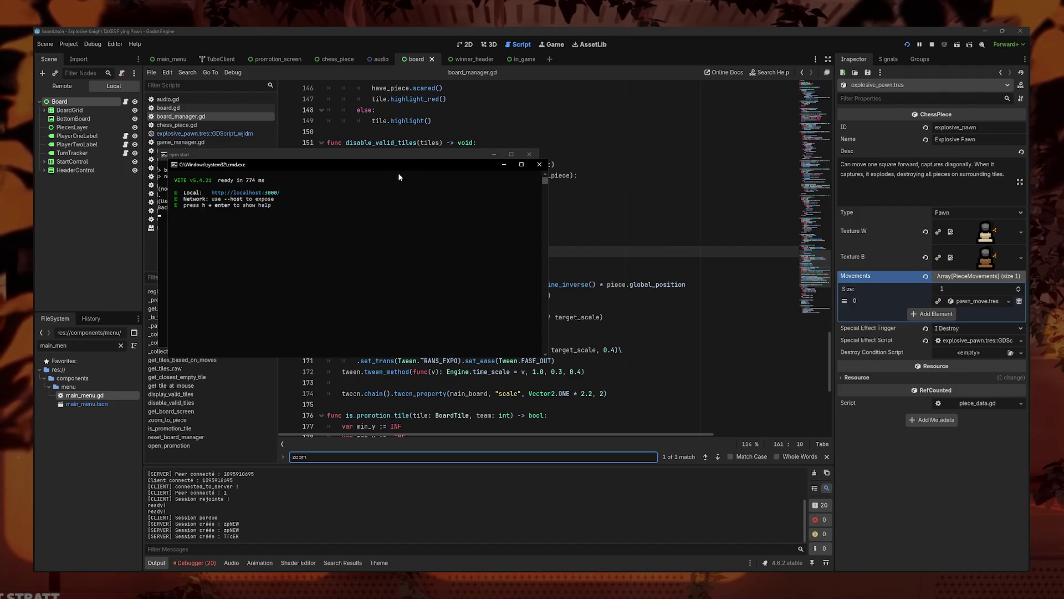
# Step: Return to the Godot editor and place the caret on the screen_target line 165
pyautogui.click(72, 231)
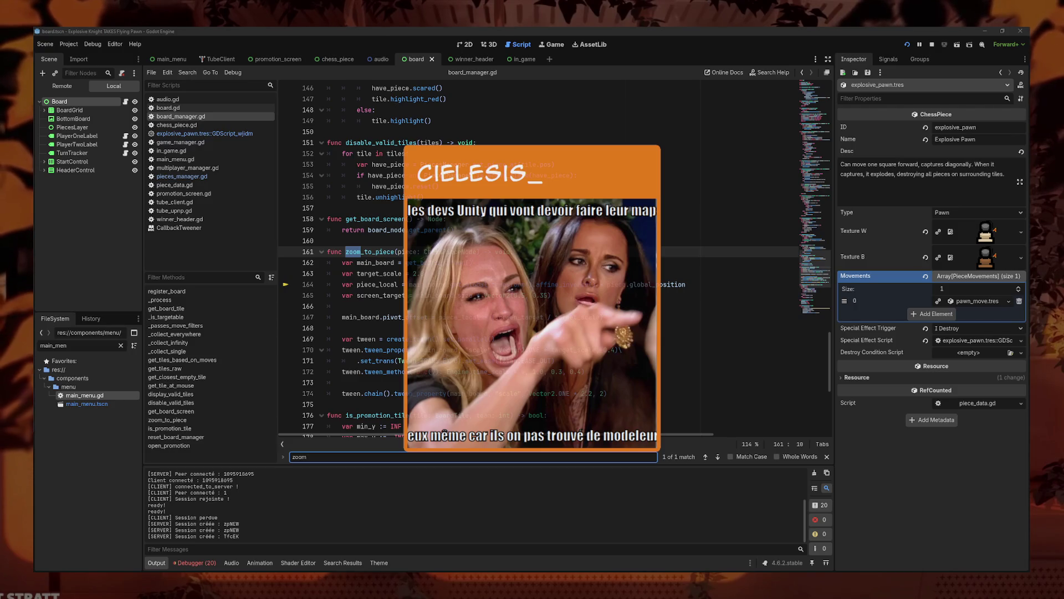
pyautogui.click(554, 294)
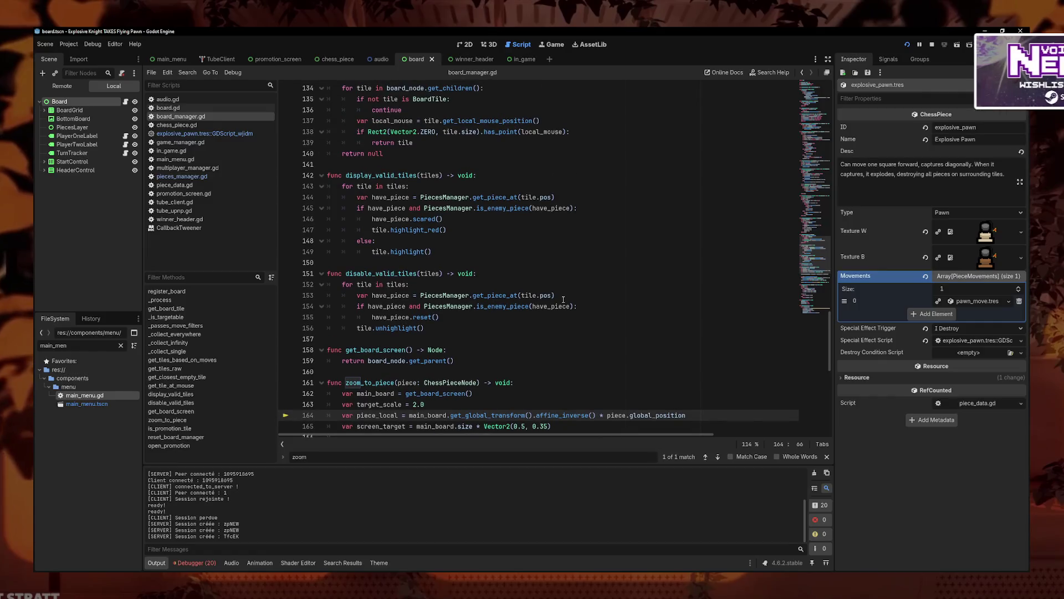
# Step: Search game_manager.gd and jump to the set_winner function definition
pyautogui.hotkey('ctrl', 'f')
pyautogui.write('za')
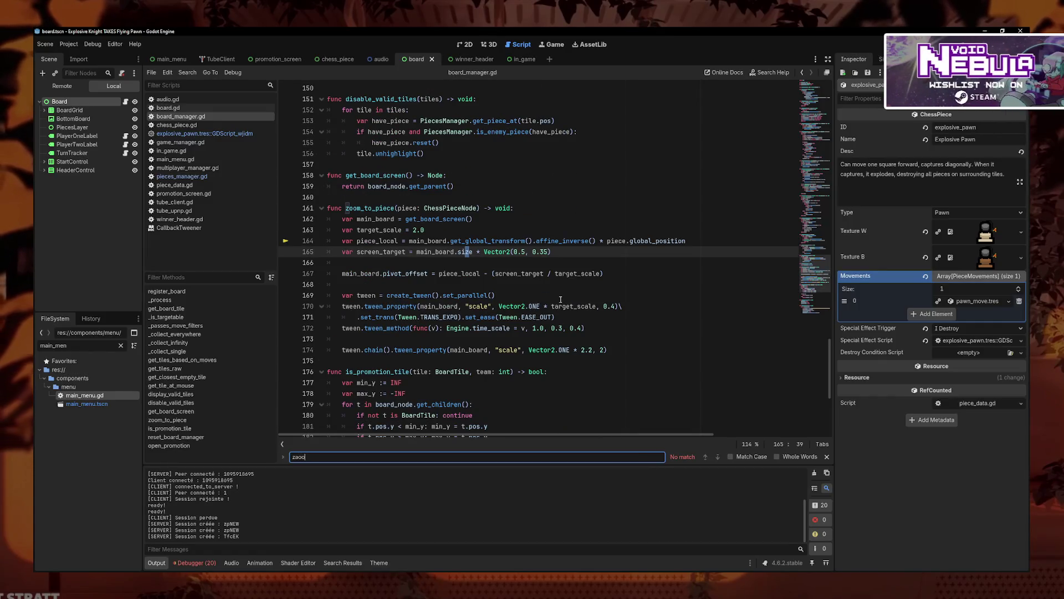
pyautogui.press('BackSpace')
pyautogui.press('BackSpace')
pyautogui.press('BackSpace')
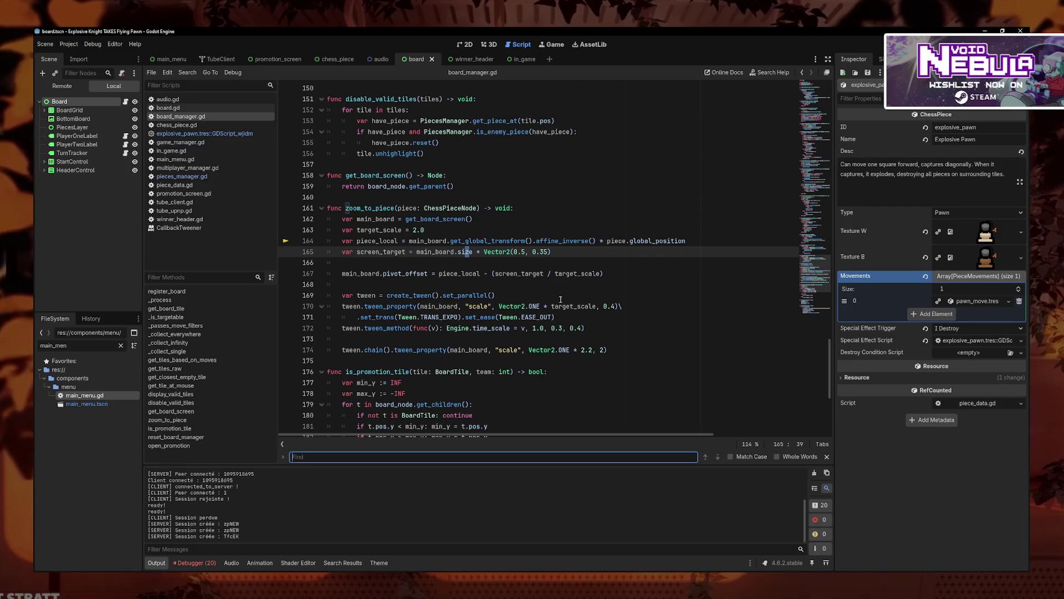
pyautogui.write('i')
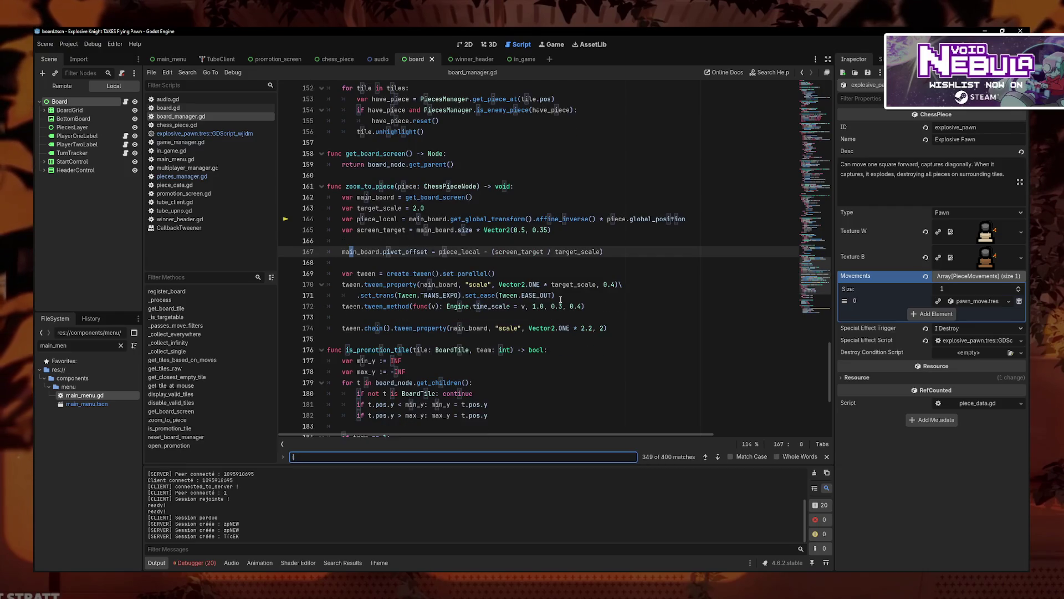
pyautogui.hotkey('alt', 'Left')
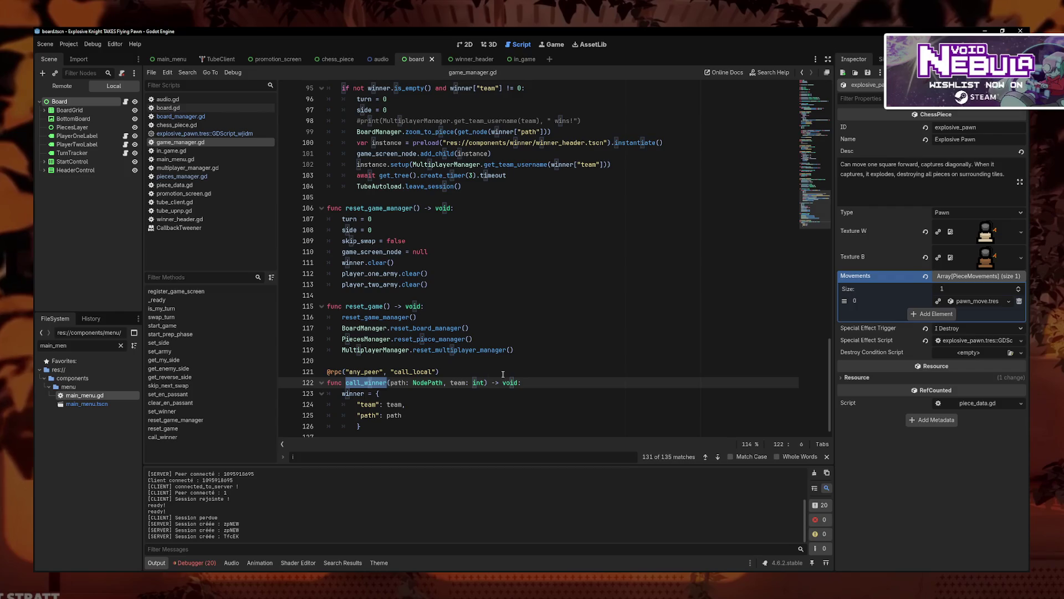
pyautogui.write('set_')
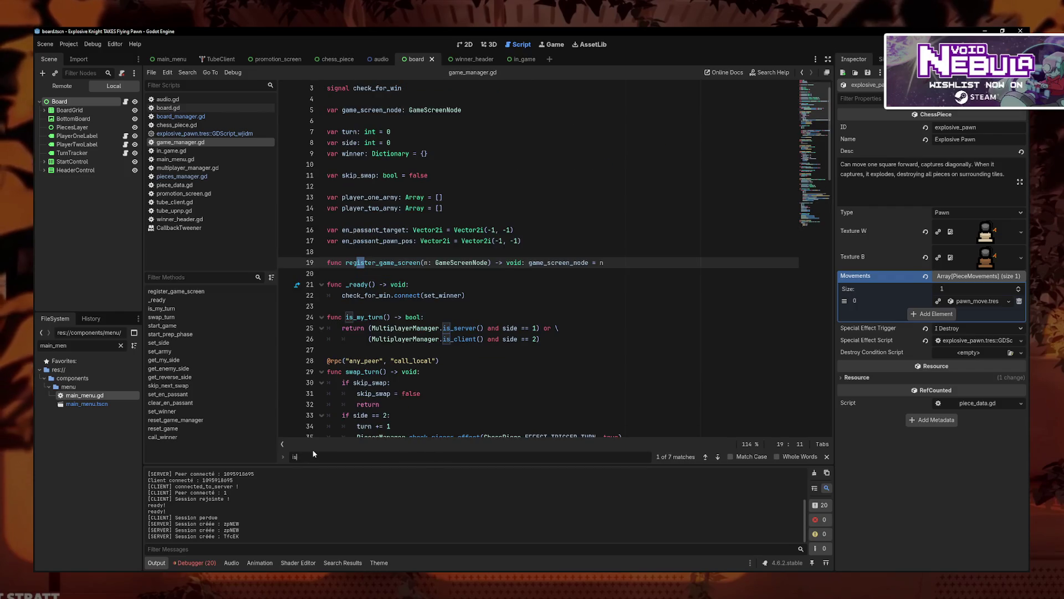
pyautogui.write('winner')
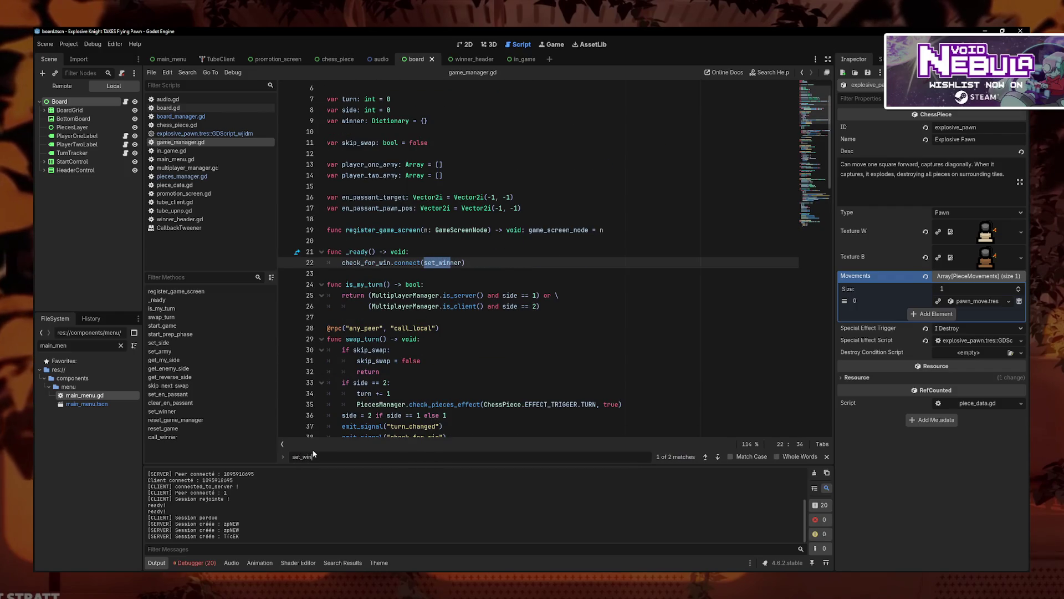
pyautogui.click(705, 457)
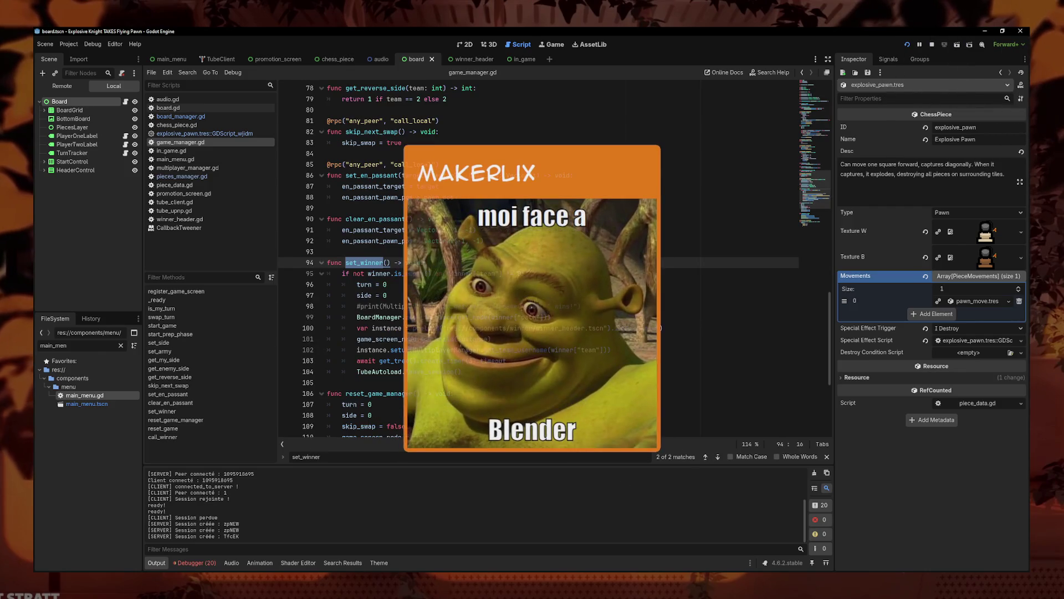
pyautogui.scroll(-1, 482, 261)
# Step: Add Engine.time_scale = 1.0 after the timer await, save, then delete that line again
pyautogui.click(506, 328)
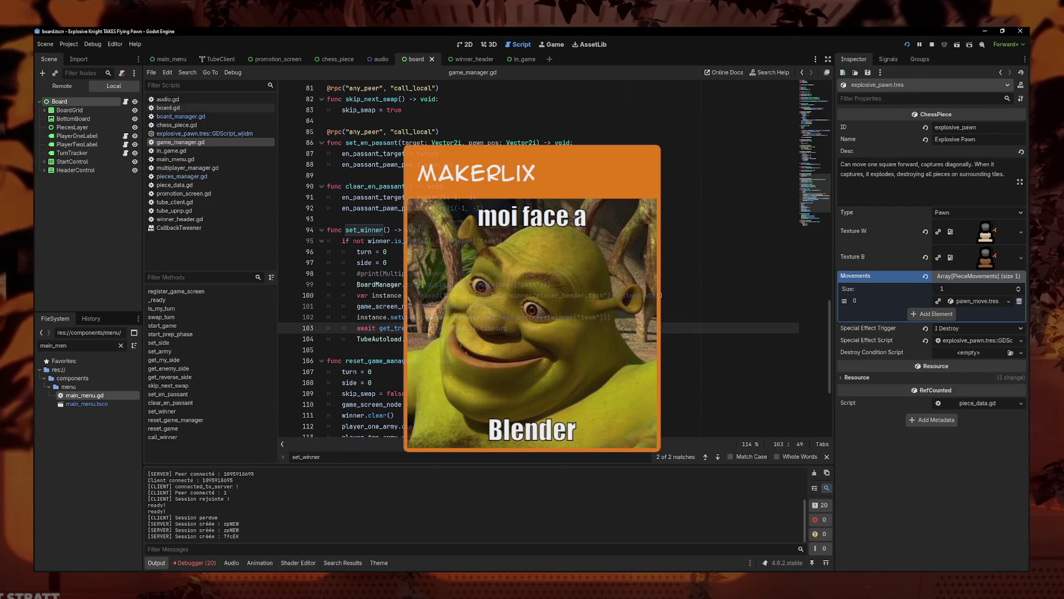
pyautogui.press('Return')
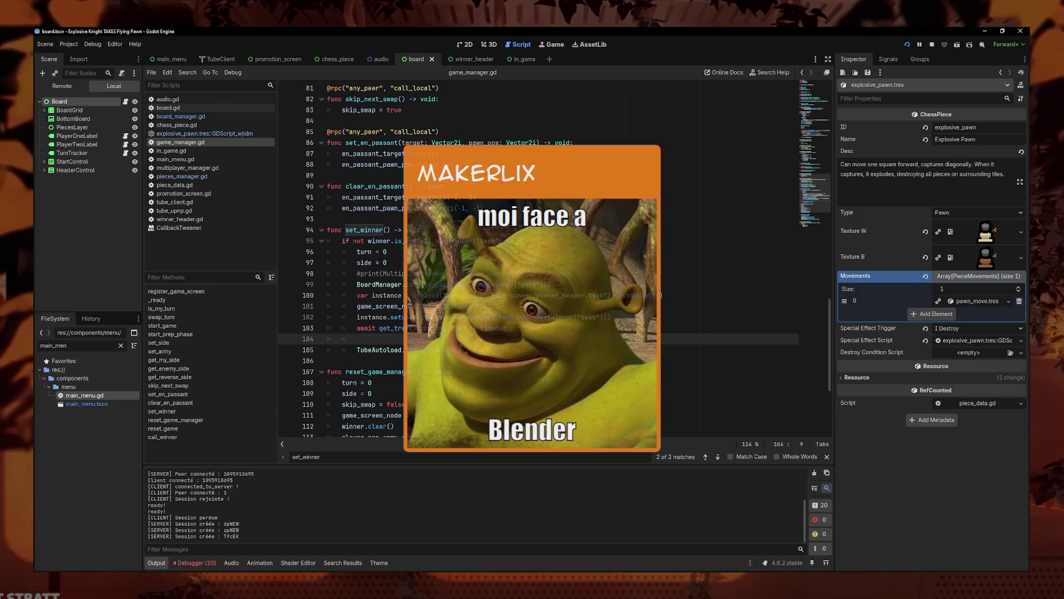
pyautogui.write('Engine.time')
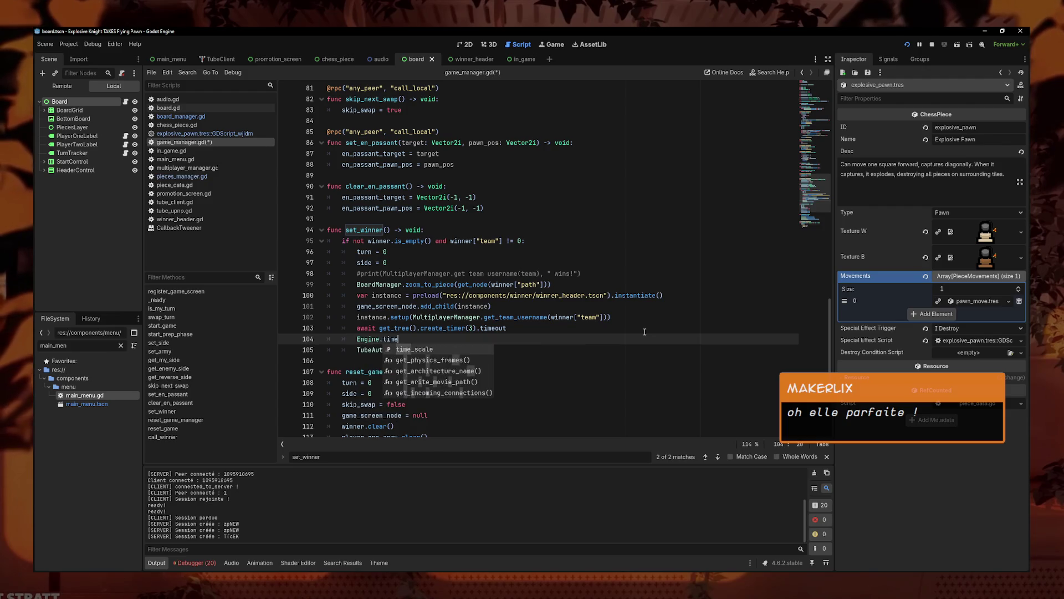
pyautogui.press('Return')
pyautogui.write('= 1.0')
pyautogui.hotkey('ctrl', 's')
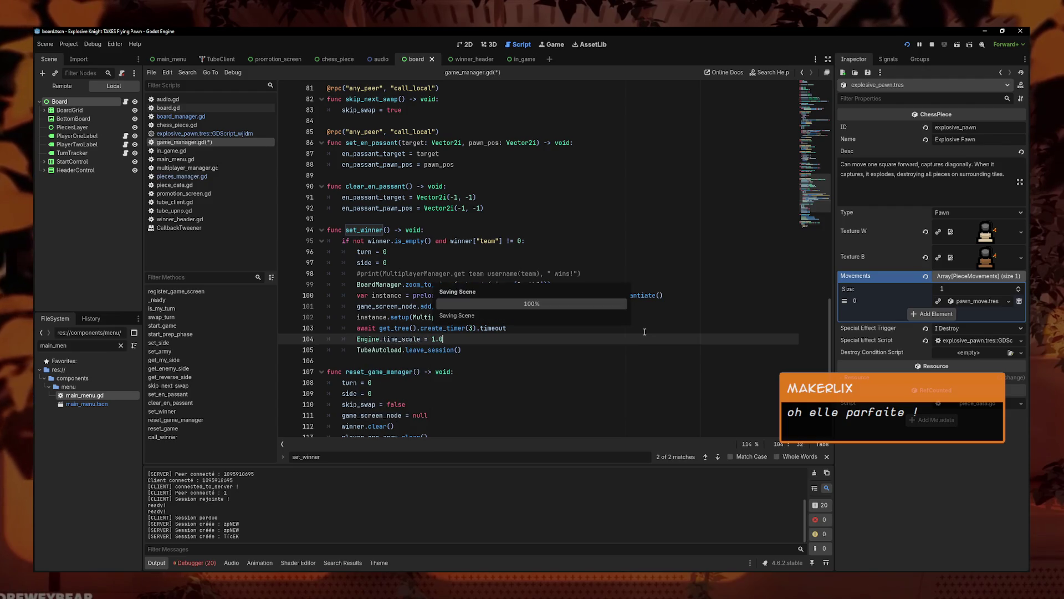
pyautogui.hotkey('shift', 'Home')
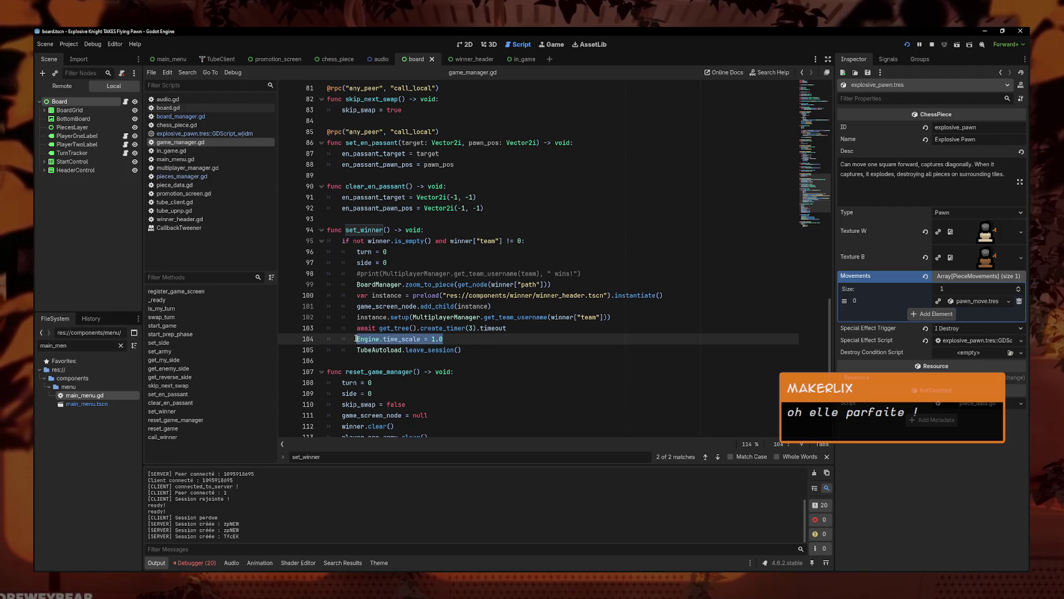
pyautogui.press('BackSpace')
pyautogui.press('BackSpace')
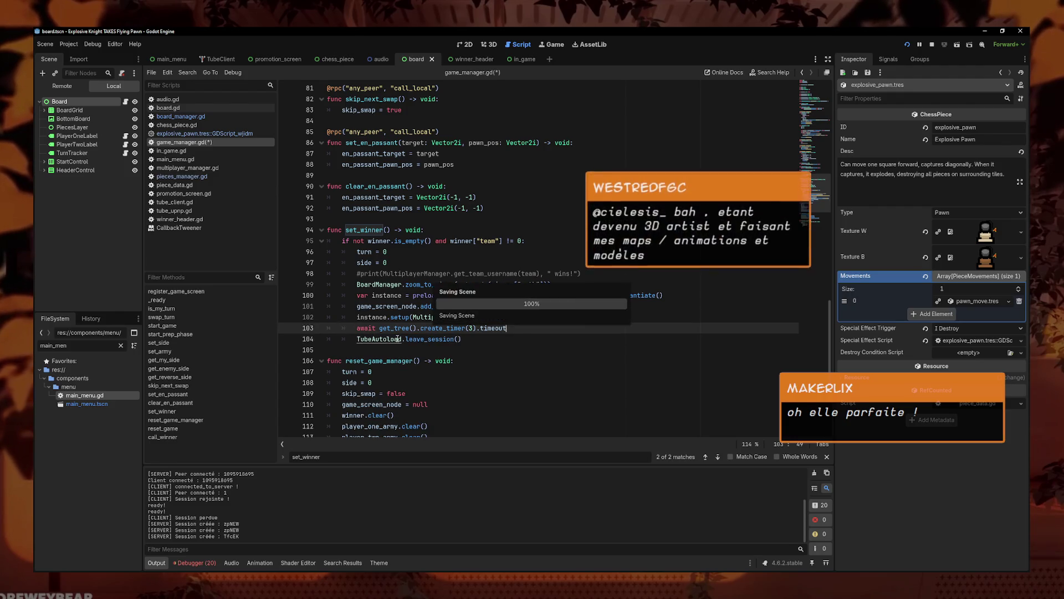
# Step: Inspect quit_to_menu's scene-change line in multiplayer_manager.gd
pyautogui.click(188, 167)
pyautogui.scroll(-3, 454, 351)
pyautogui.scroll(-2, 454, 351)
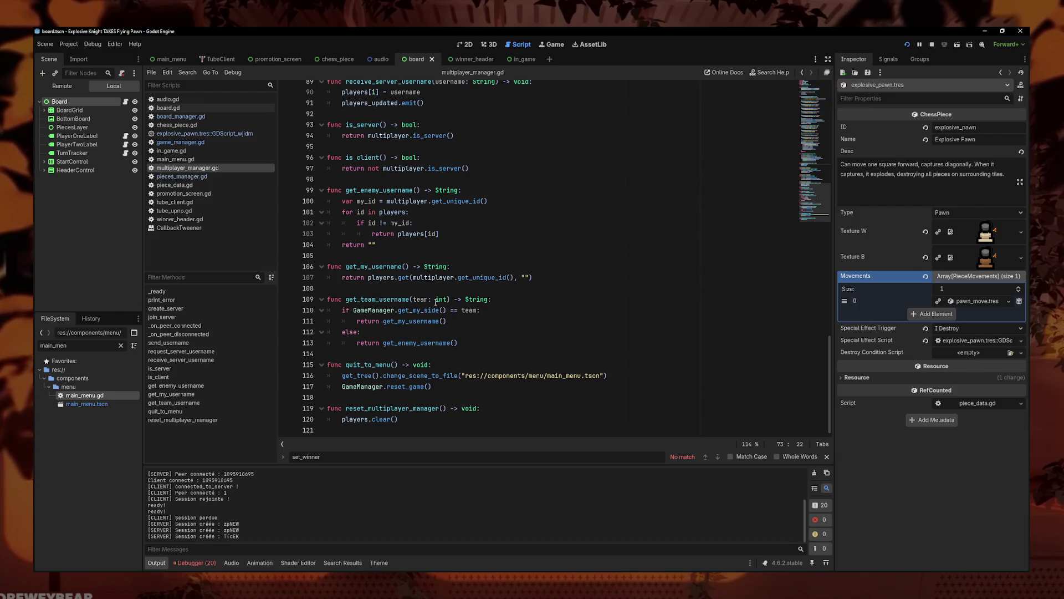
pyautogui.click(624, 376)
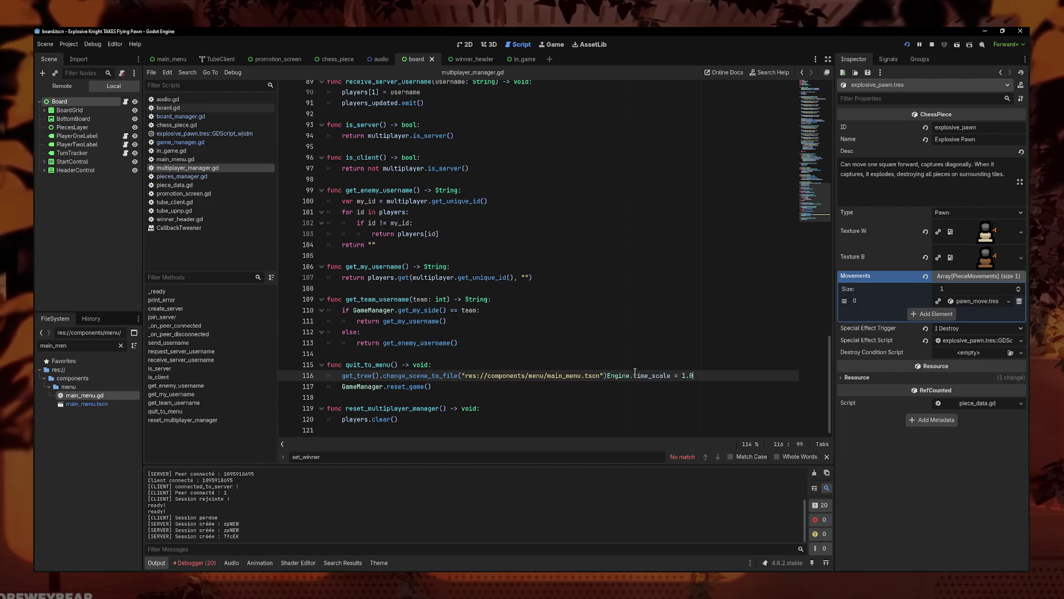
# Step: Add a new line after reset_game_manager() in reset_game for the time_scale reset, then run the game
pyautogui.keyDown('ctrl'); pyautogui.click(408, 386); pyautogui.keyUp('ctrl')
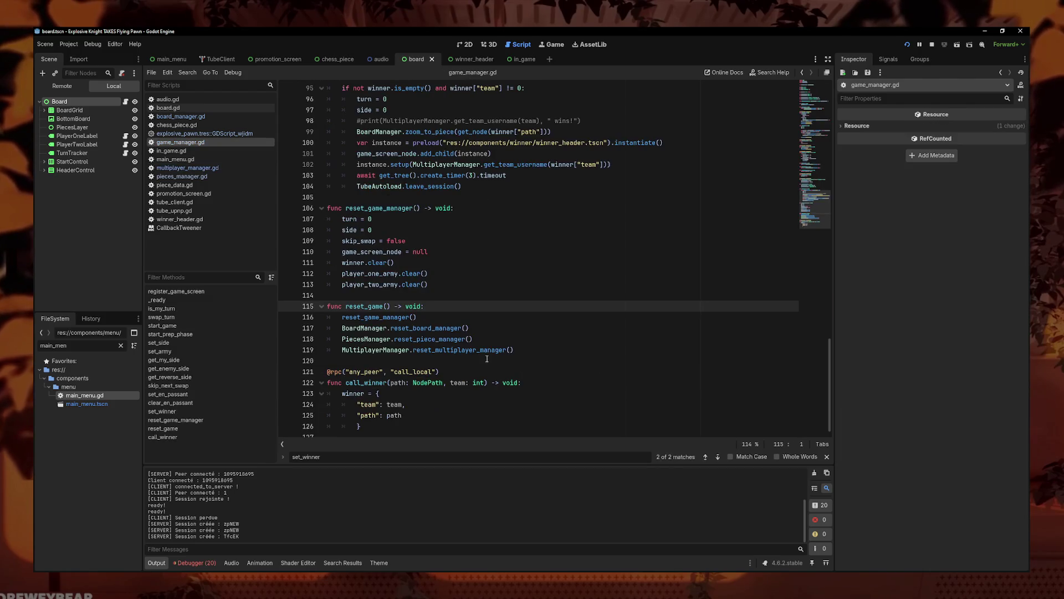
pyautogui.click(493, 316)
pyautogui.press('Return')
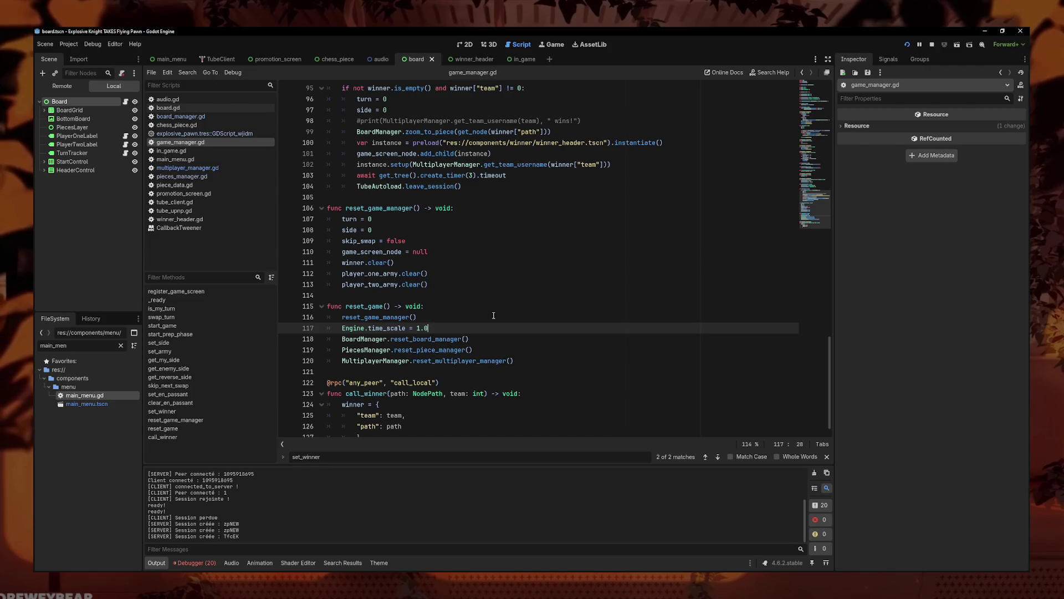
pyautogui.click(912, 45)
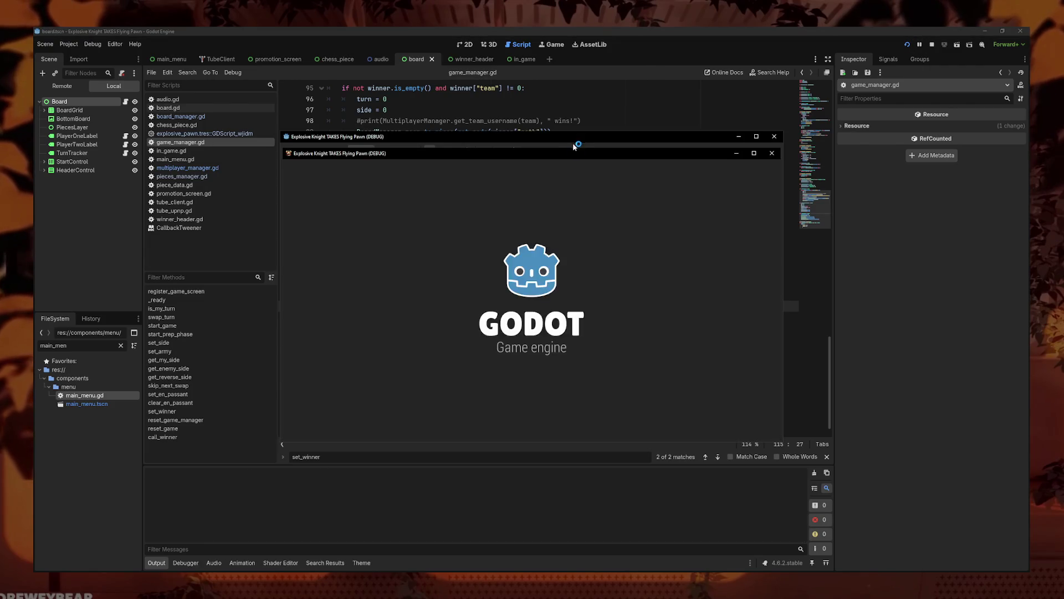
# Step: Host a game in the first window and join it from the second with the pasted lobby code
pyautogui.click(721, 395)
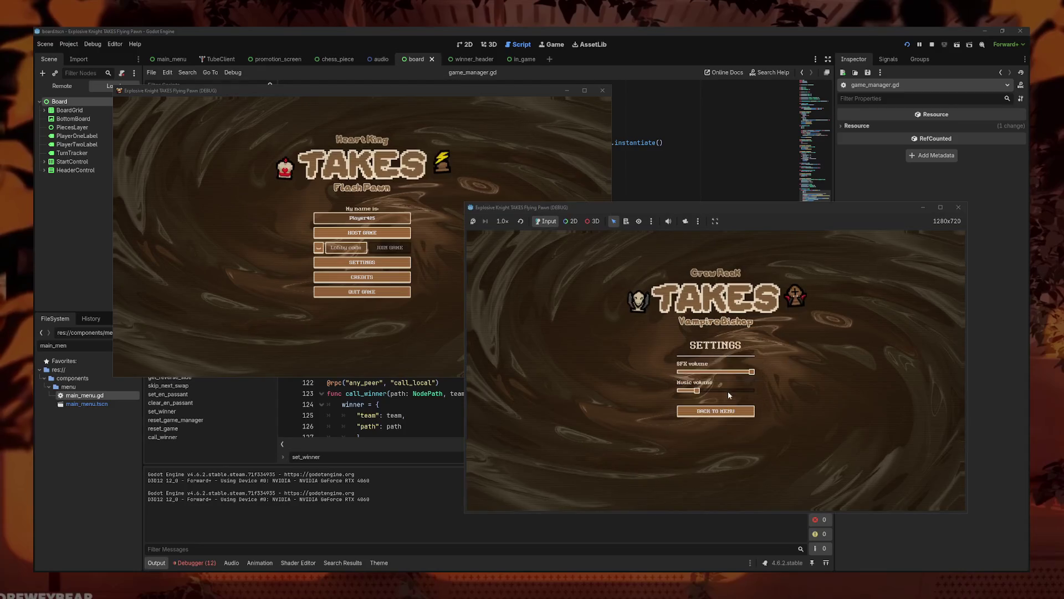
pyautogui.click(715, 411)
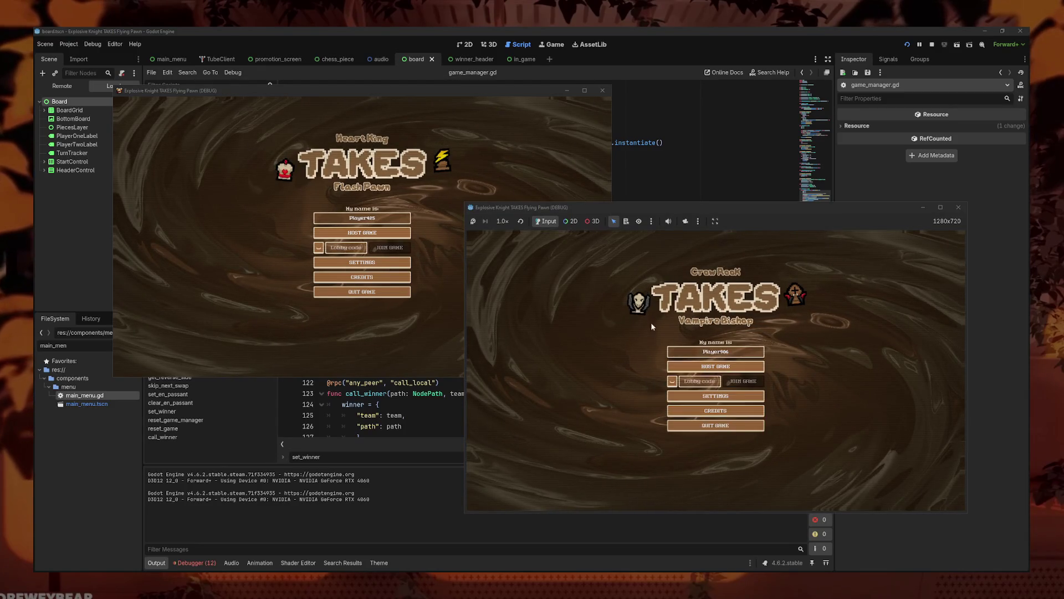
pyautogui.click(432, 244)
pyautogui.click(363, 232)
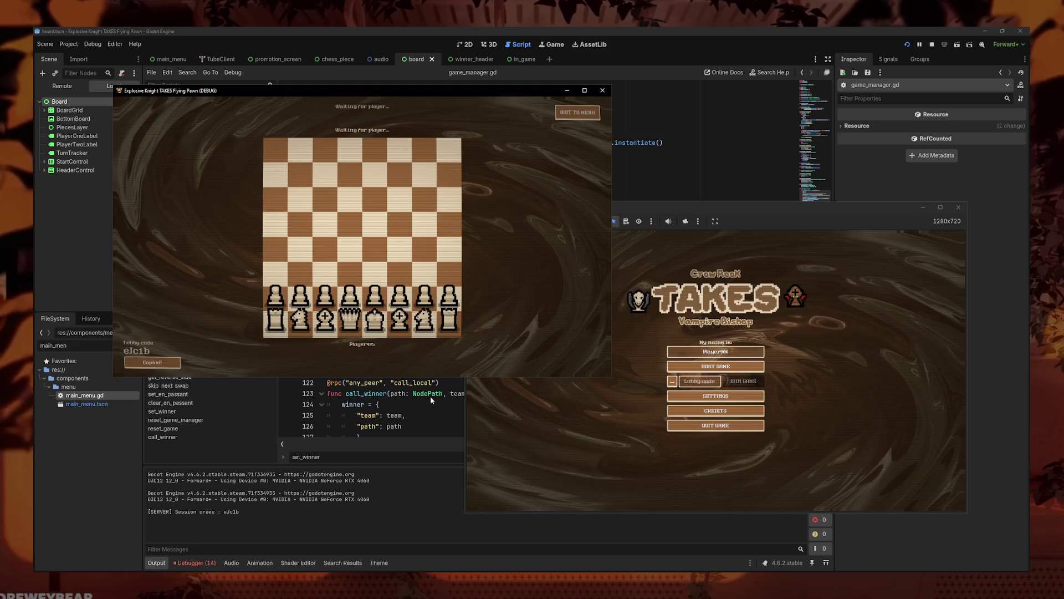
pyautogui.click(701, 381)
pyautogui.hotkey('ctrl', 'v')
pyautogui.click(741, 382)
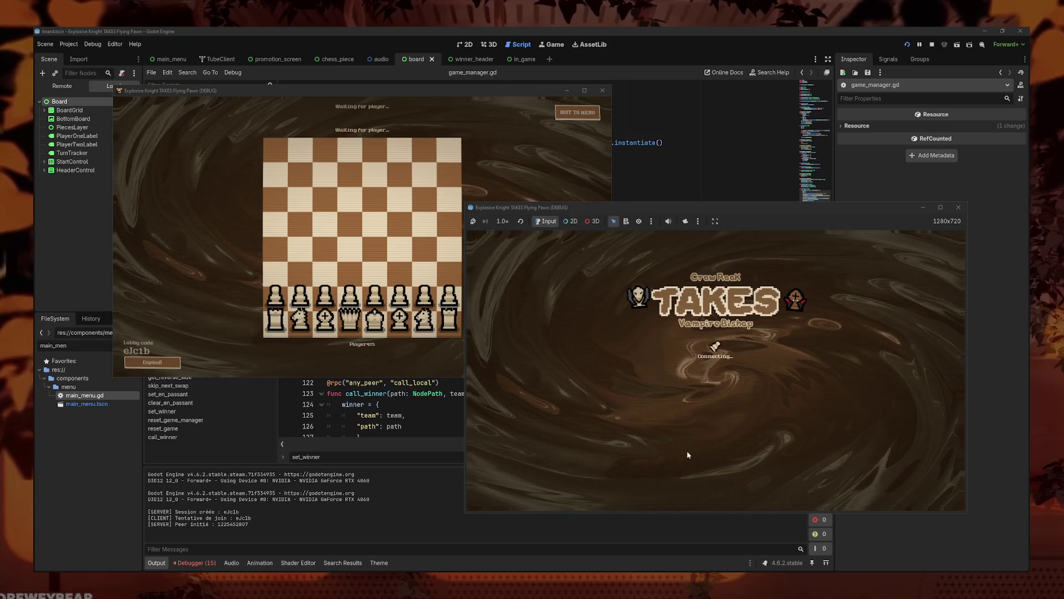
# Step: Pick a piece variant in the second window and mark that player ready
pyautogui.click(710, 453)
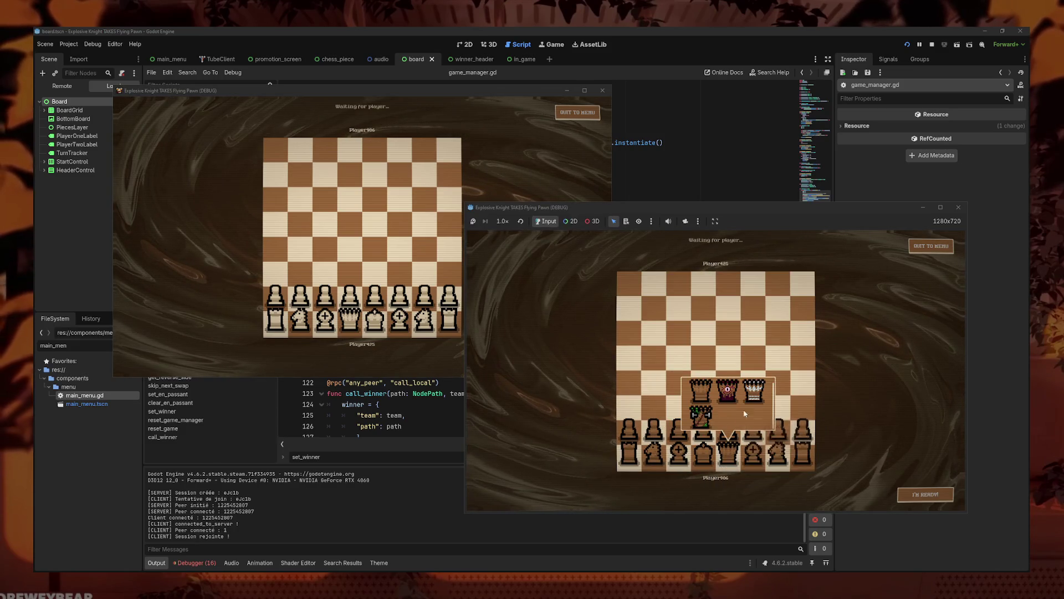
pyautogui.click(383, 284)
pyautogui.click(571, 360)
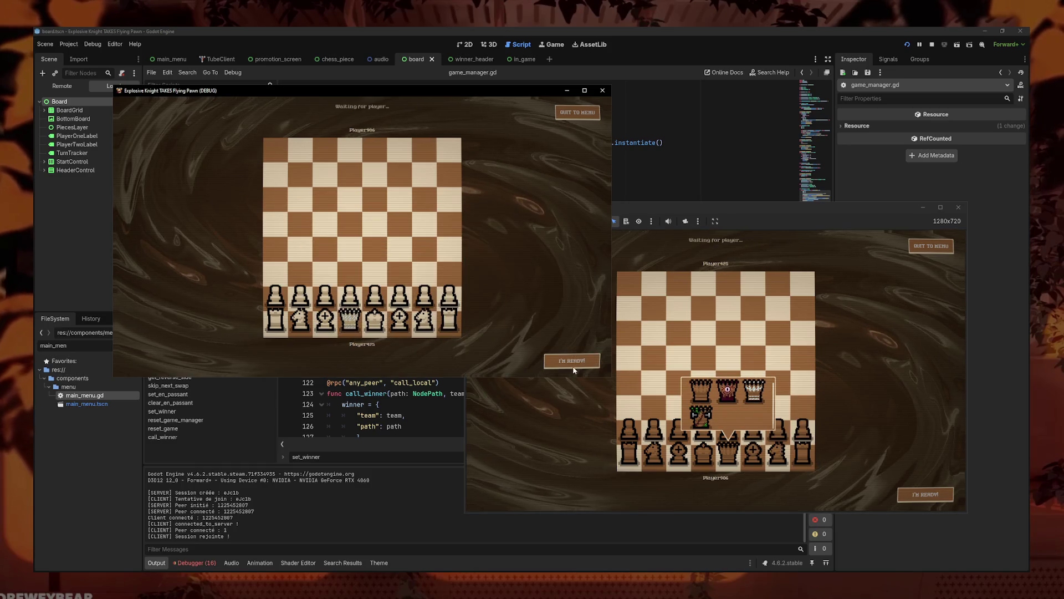
pyautogui.click(925, 493)
# Step: Play opening moves: the white queen advances and captures a pawn while black pawns advance
pyautogui.click(370, 284)
pyautogui.click(728, 429)
pyautogui.click(728, 380)
pyautogui.click(375, 256)
pyautogui.click(375, 173)
pyautogui.click(753, 430)
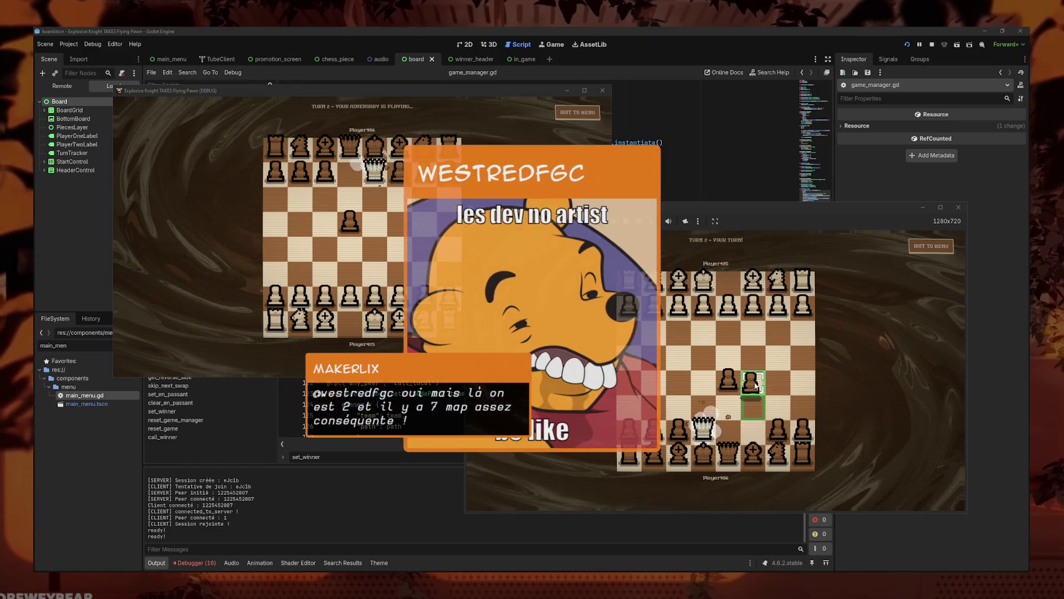
pyautogui.click(753, 380)
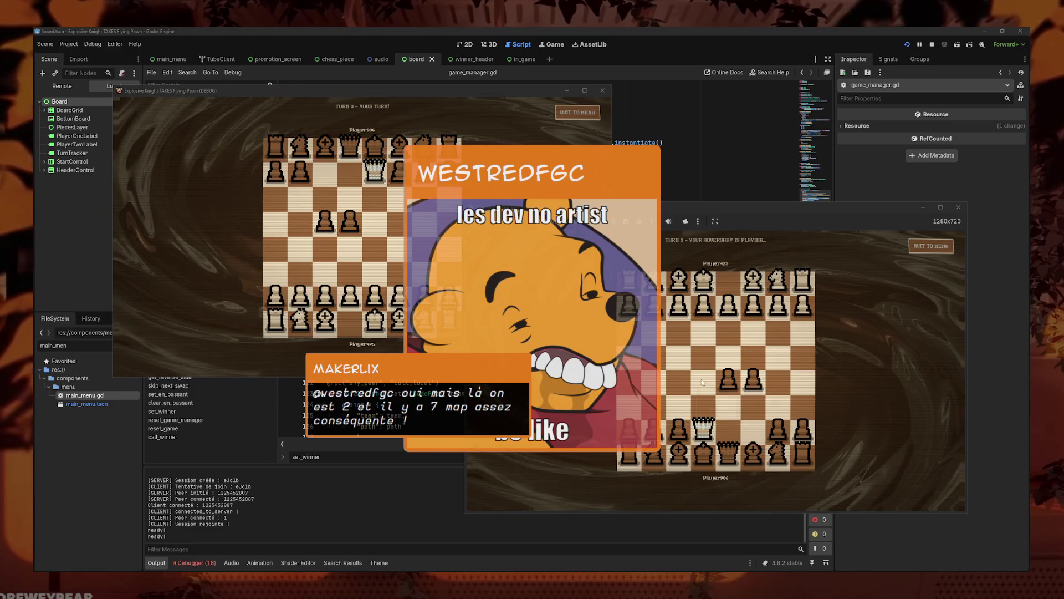
pyautogui.moveTo(678, 363)
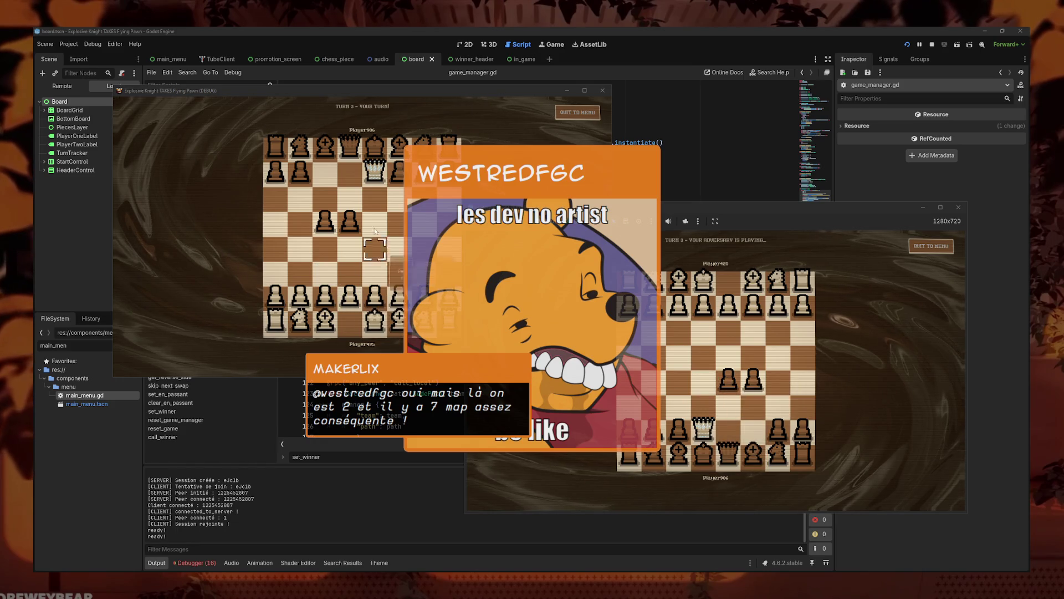
# Step: Capture the enemy king with the white queen to end the match
pyautogui.click(375, 176)
pyautogui.click(377, 180)
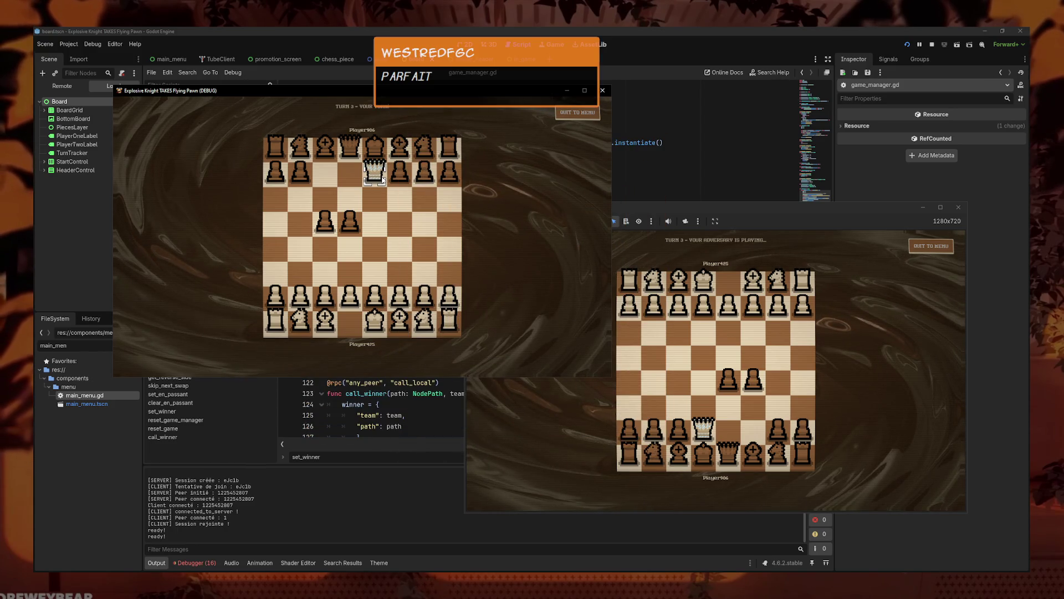
pyautogui.click(374, 177)
pyautogui.click(373, 176)
pyautogui.click(373, 176)
pyautogui.click(374, 147)
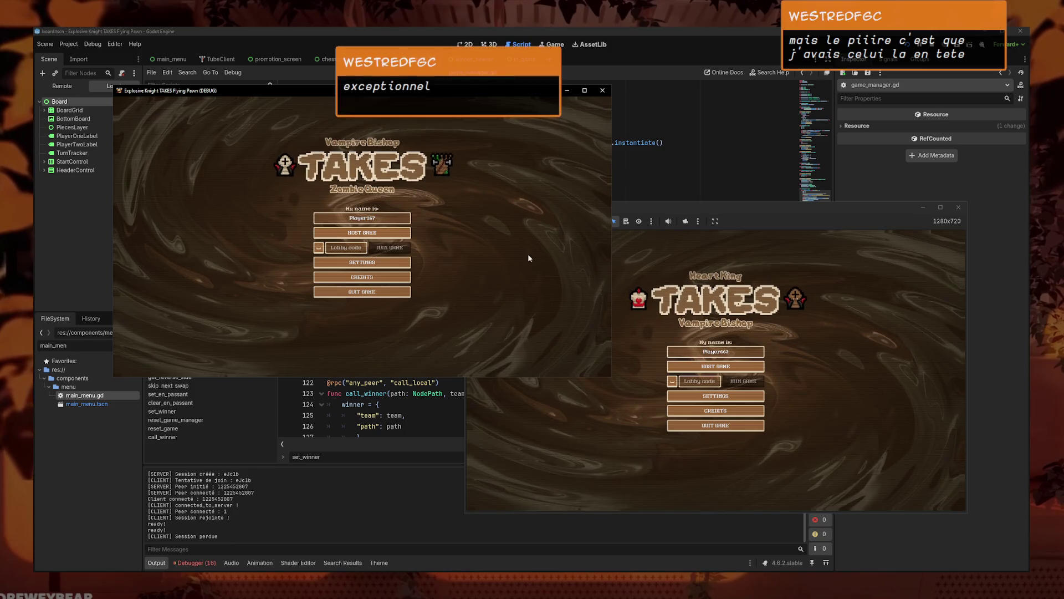
# Step: Stop the game, change set_winner's create_timer delay to 1.5 seconds, save, and relaunch
pyautogui.press('F8')
pyautogui.scroll(5, 468, 288)
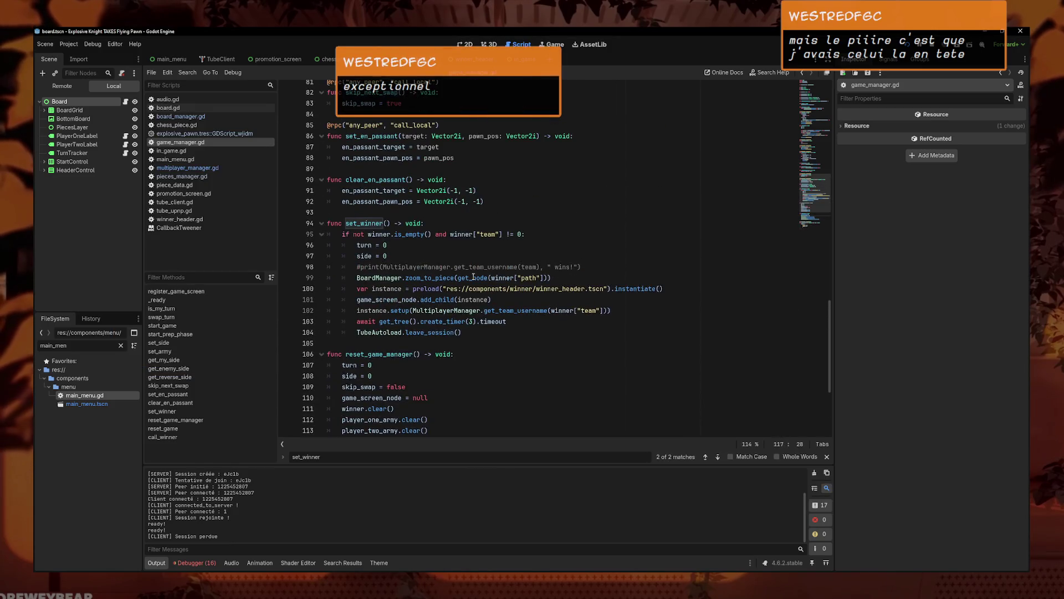
pyautogui.click(471, 321)
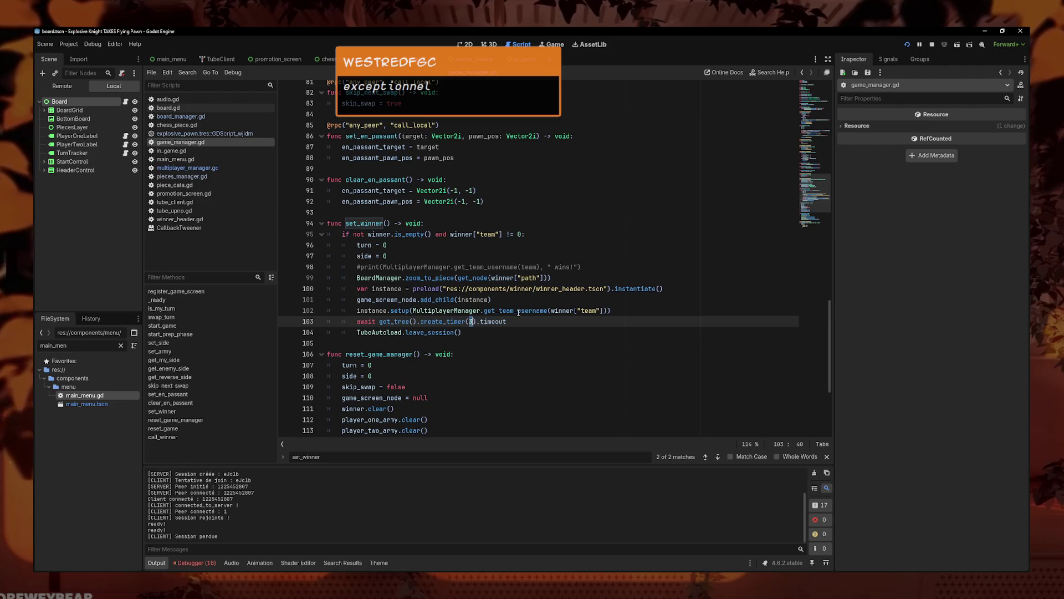
pyautogui.write('2')
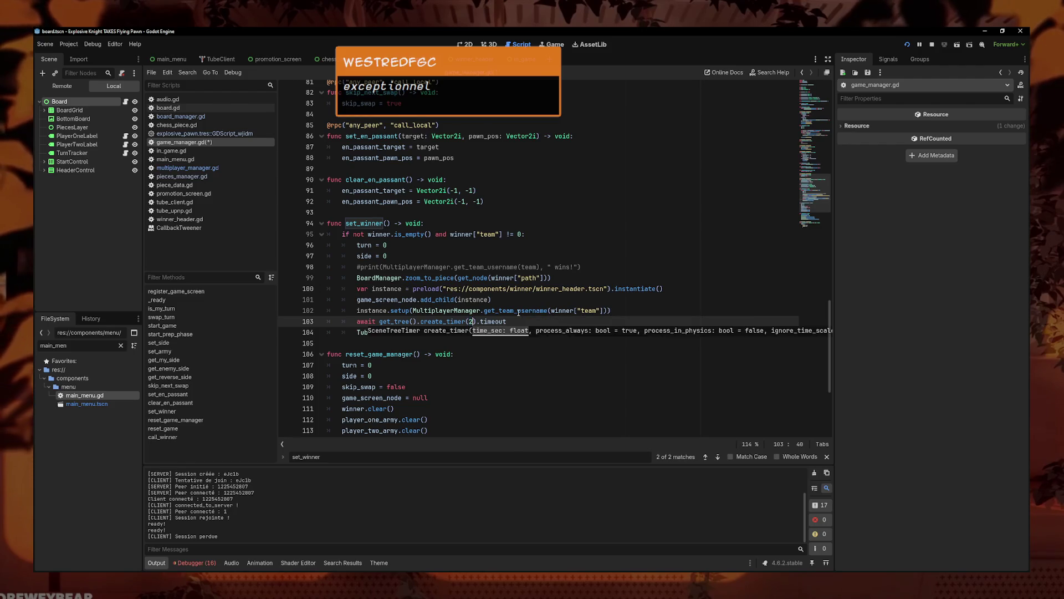
pyautogui.press('BackSpace')
pyautogui.write('1.5')
pyautogui.hotkey('ctrl', 's')
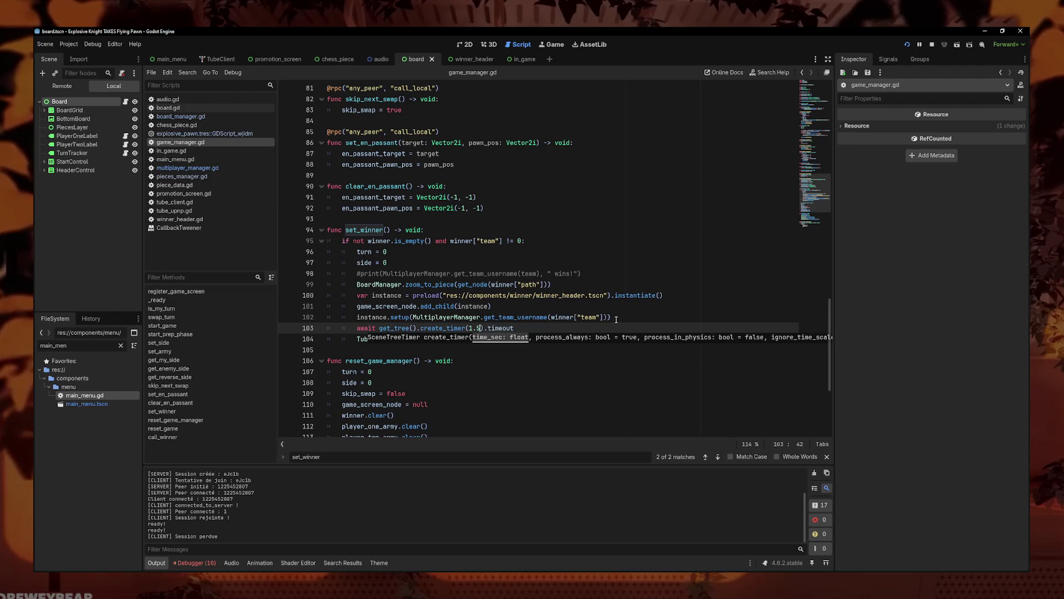
pyautogui.click(616, 318)
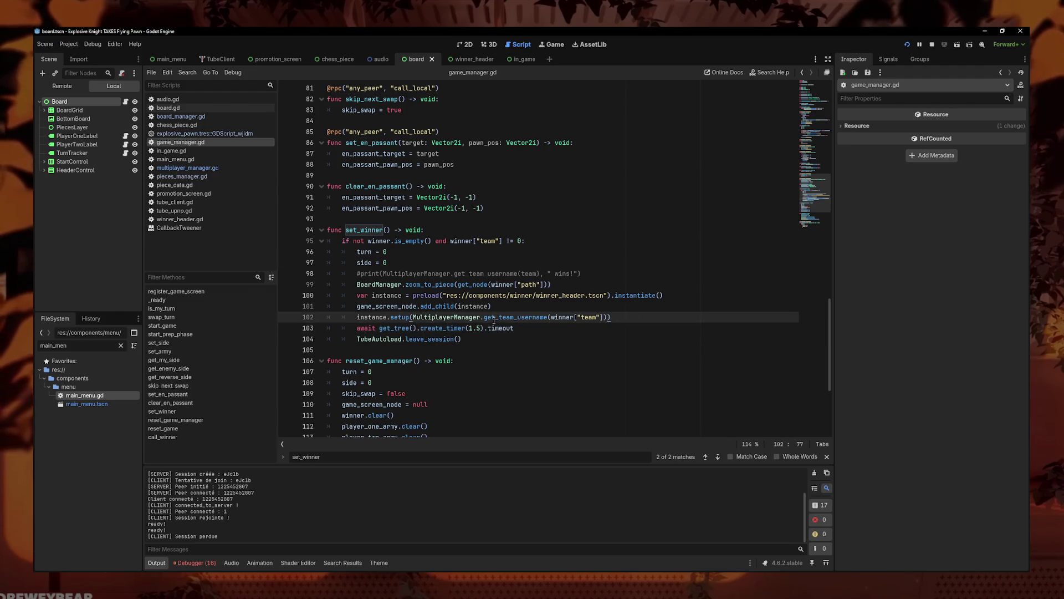
pyautogui.click(907, 44)
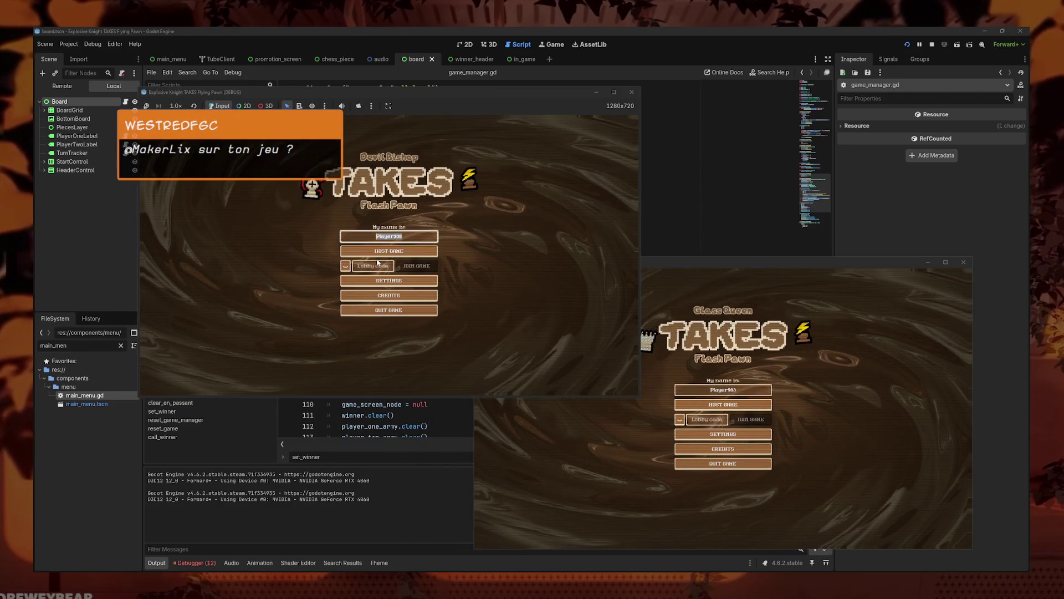
# Step: Host and join a lobby via the pasted code, choose pawn variants in both windows, and ready up
pyautogui.click(377, 252)
pyautogui.click(719, 416)
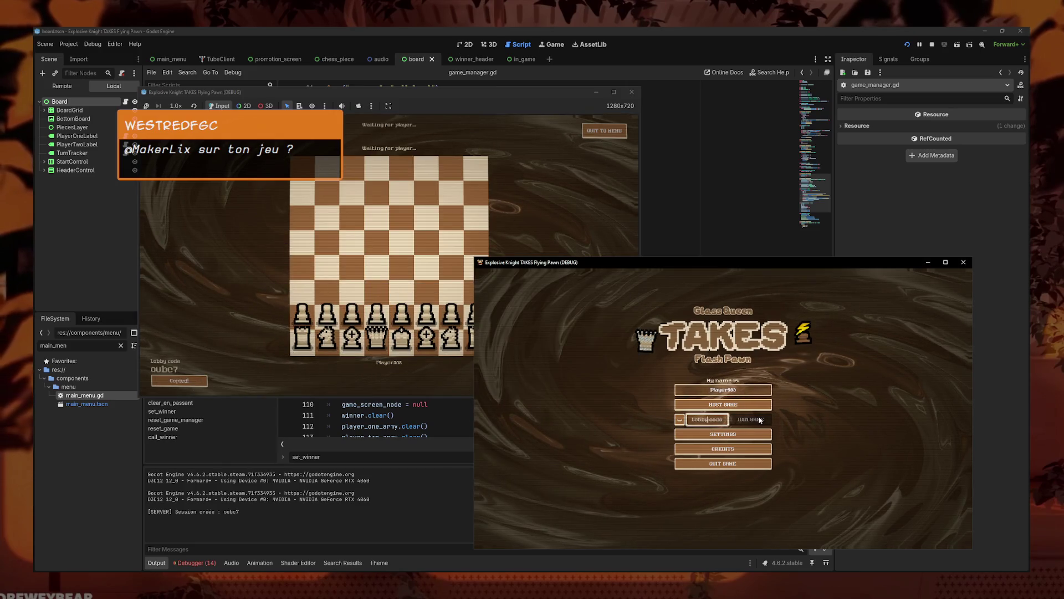
pyautogui.hotkey('ctrl', 'v')
pyautogui.click(746, 420)
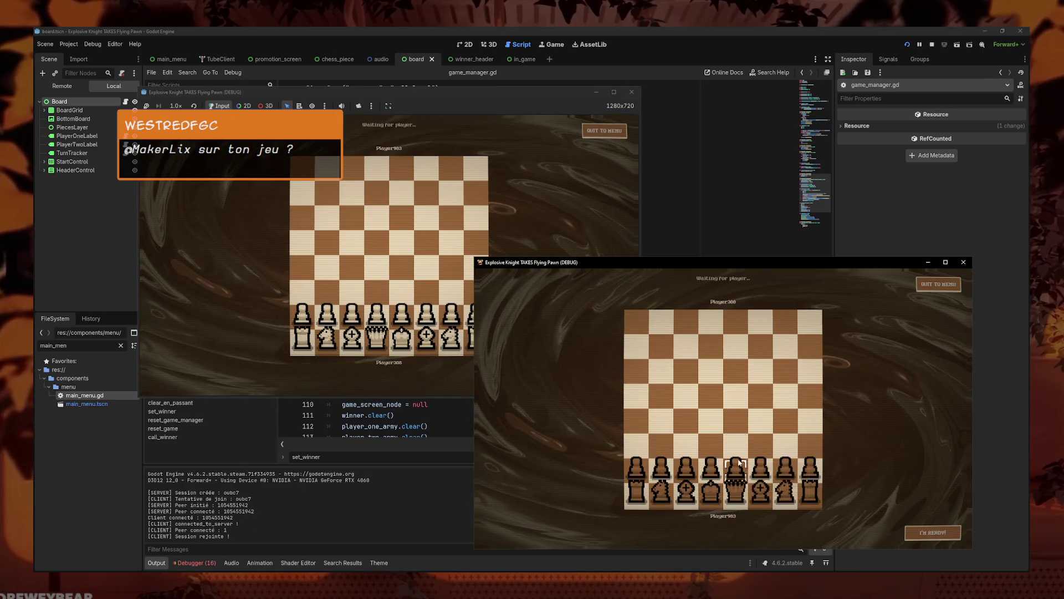
pyautogui.click(734, 470)
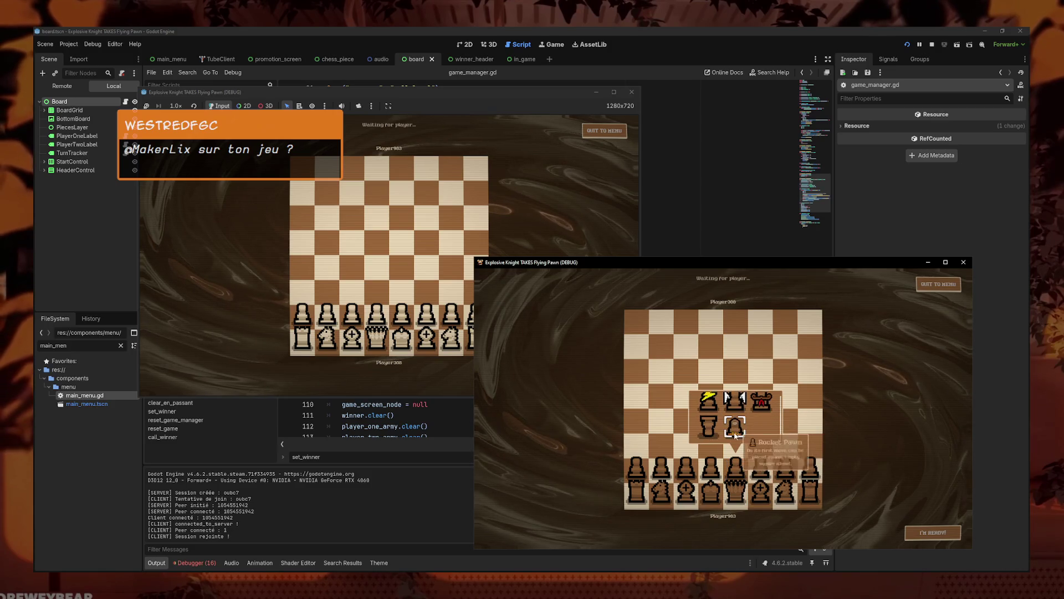
pyautogui.click(735, 428)
pyautogui.click(372, 321)
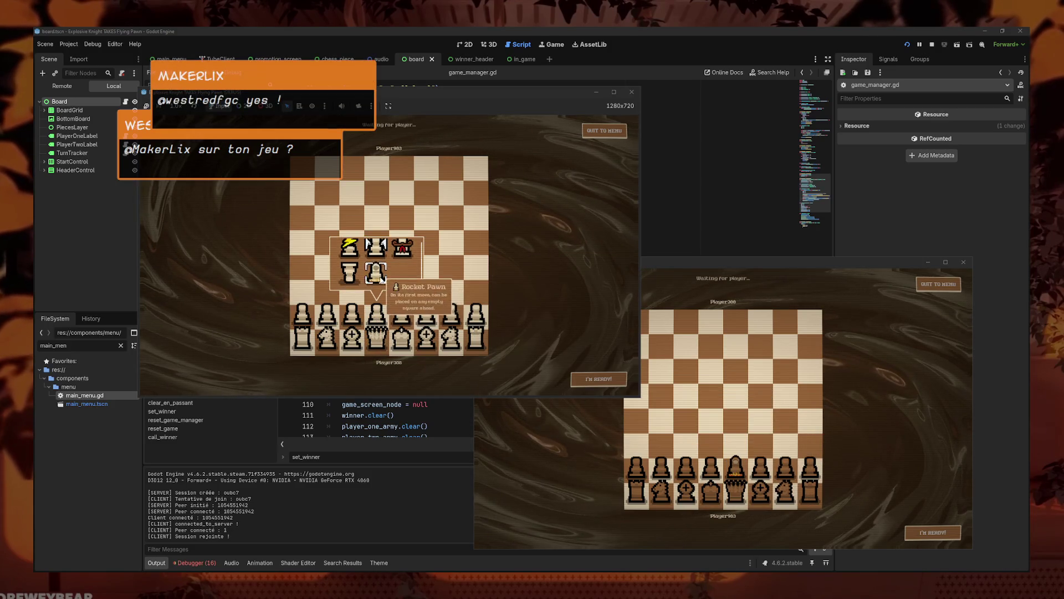
pyautogui.click(392, 306)
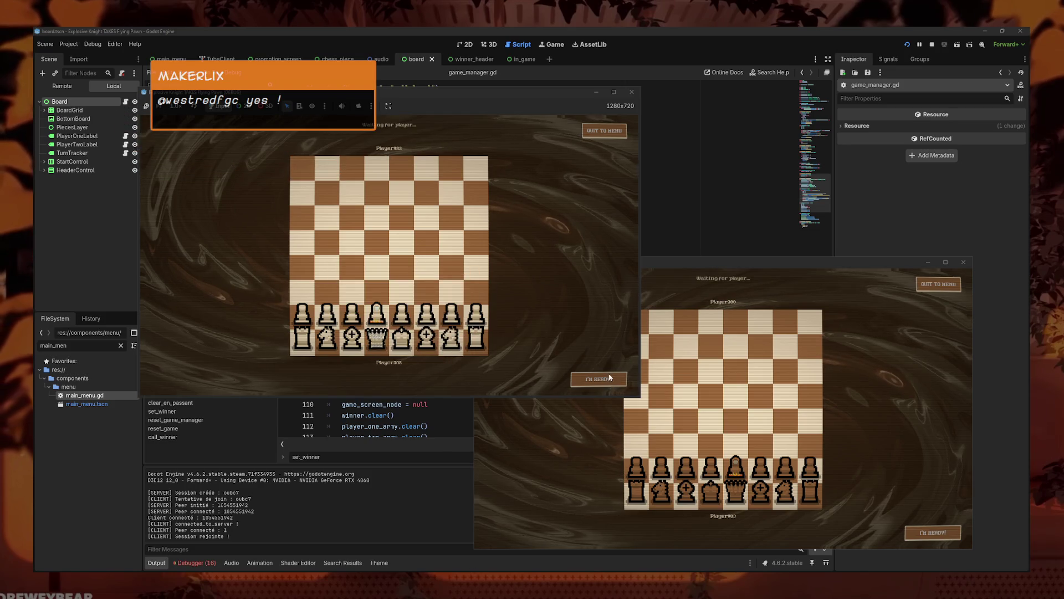
pyautogui.click(927, 531)
# Step: Play opening moves: white queen advances, a black pawn promotes to a Glass Queen and captures
pyautogui.moveTo(377, 335); pyautogui.dragTo(393, 267)
pyautogui.moveTo(762, 468); pyautogui.dragTo(758, 453)
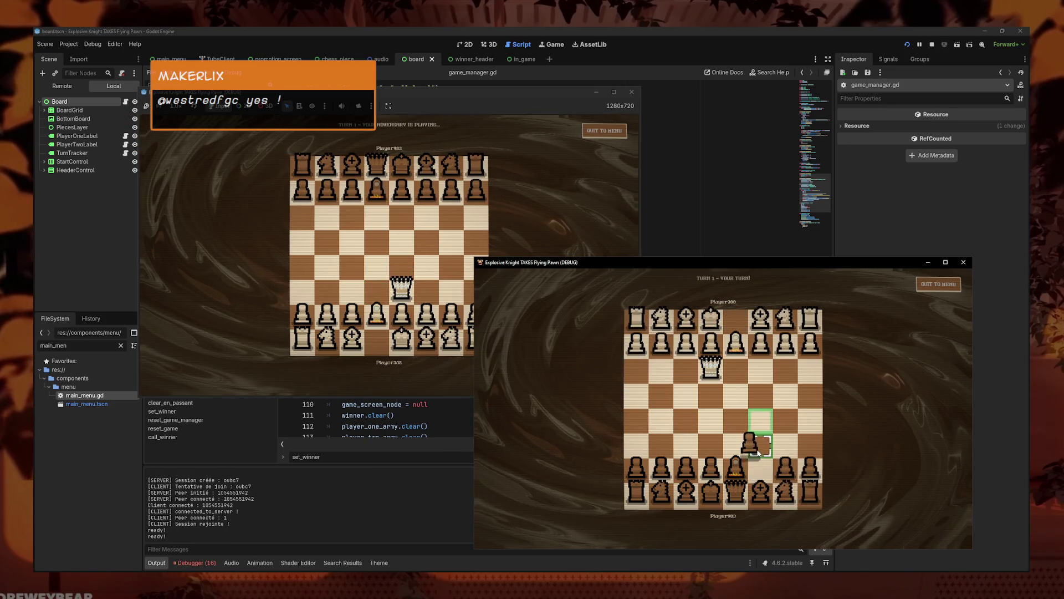
pyautogui.moveTo(738, 317); pyautogui.dragTo(737, 319)
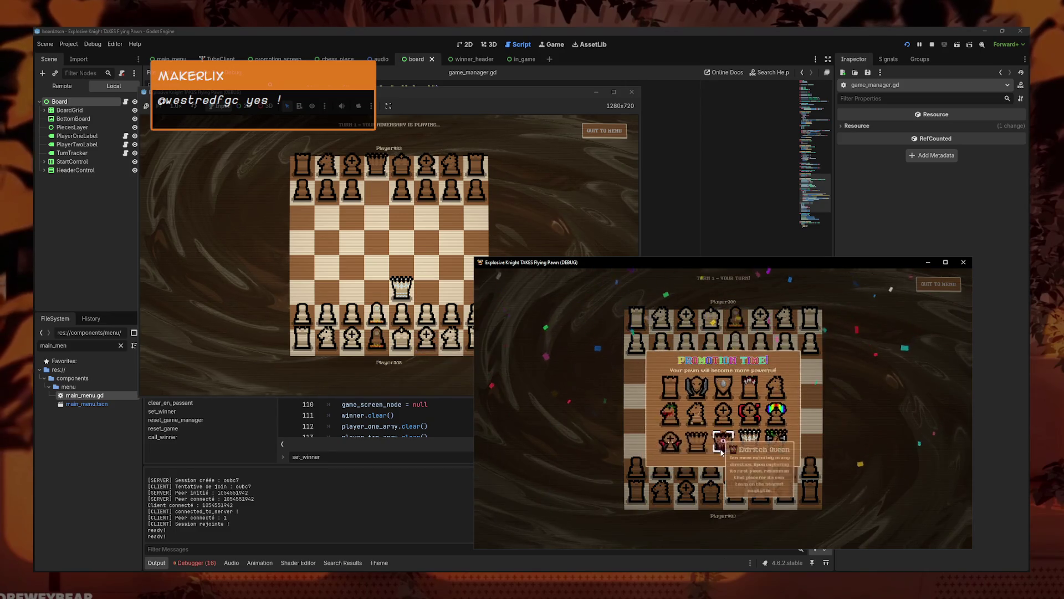
pyautogui.click(748, 442)
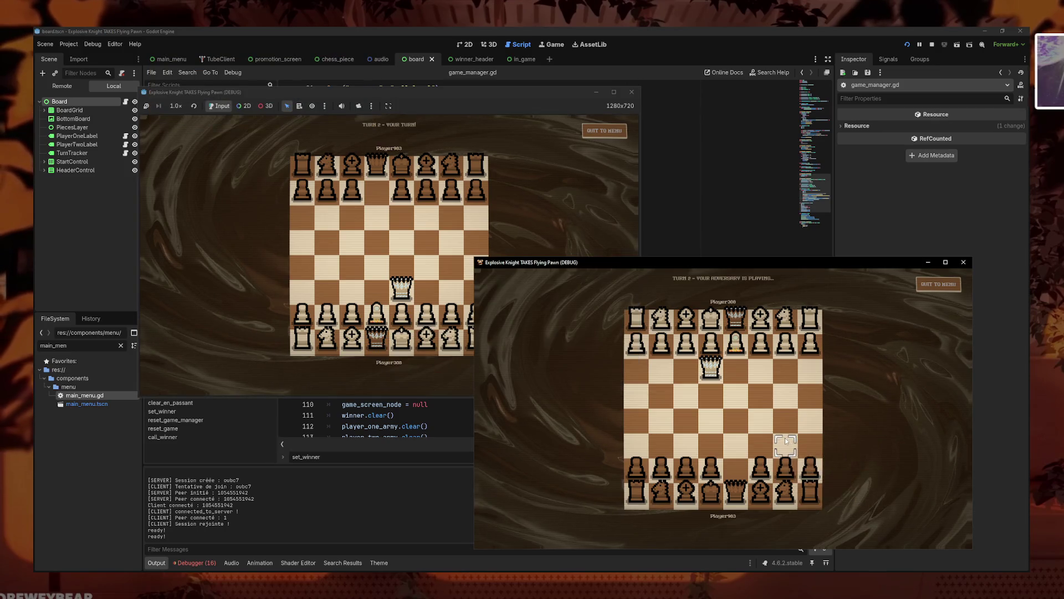
pyautogui.moveTo(419, 320); pyautogui.dragTo(426, 290)
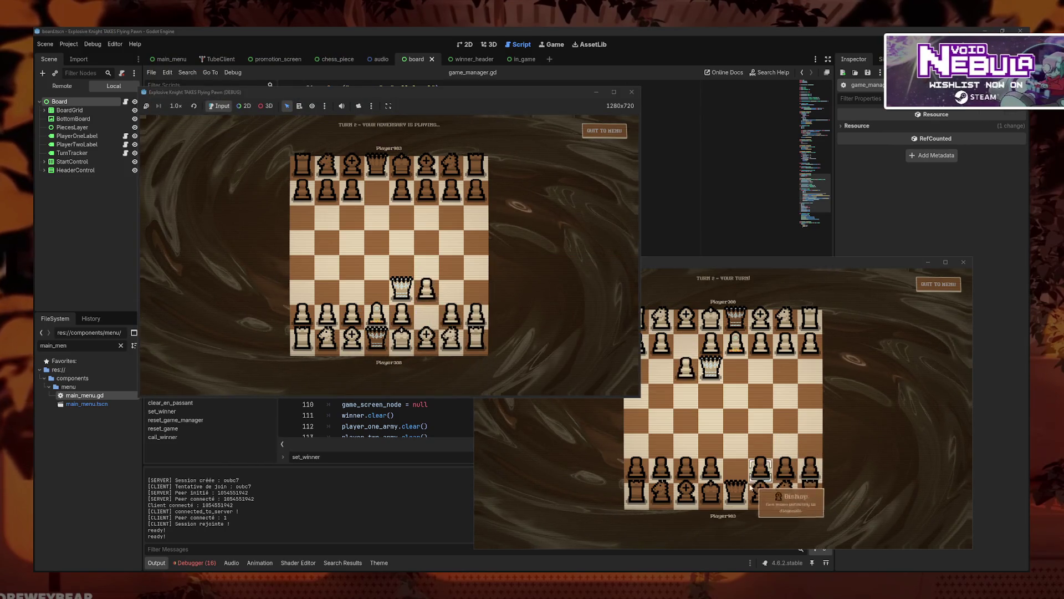
pyautogui.moveTo(786, 469); pyautogui.dragTo(787, 460)
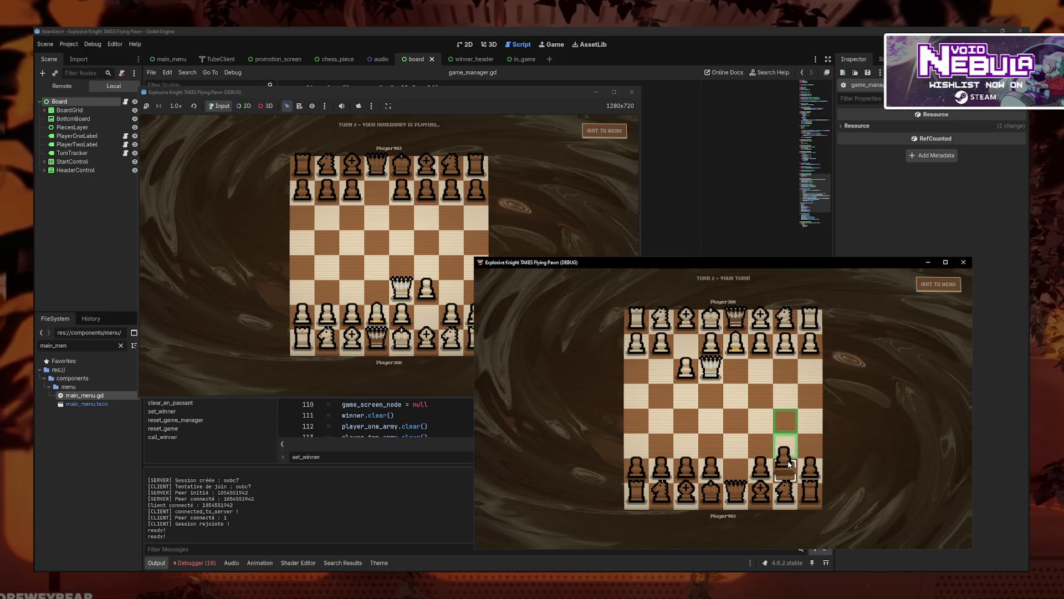
pyautogui.click(357, 348)
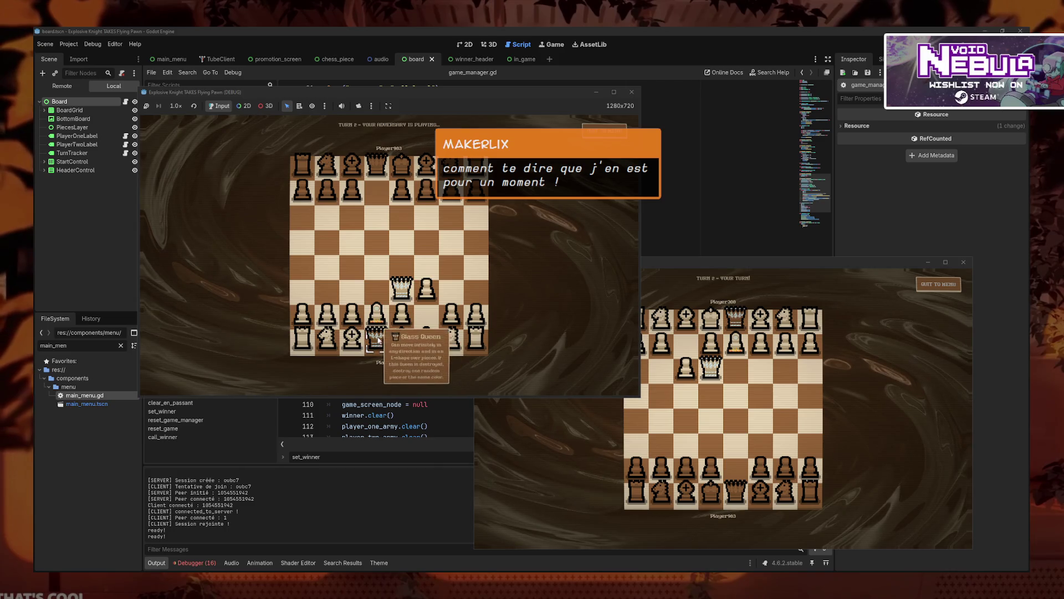
pyautogui.click(737, 489)
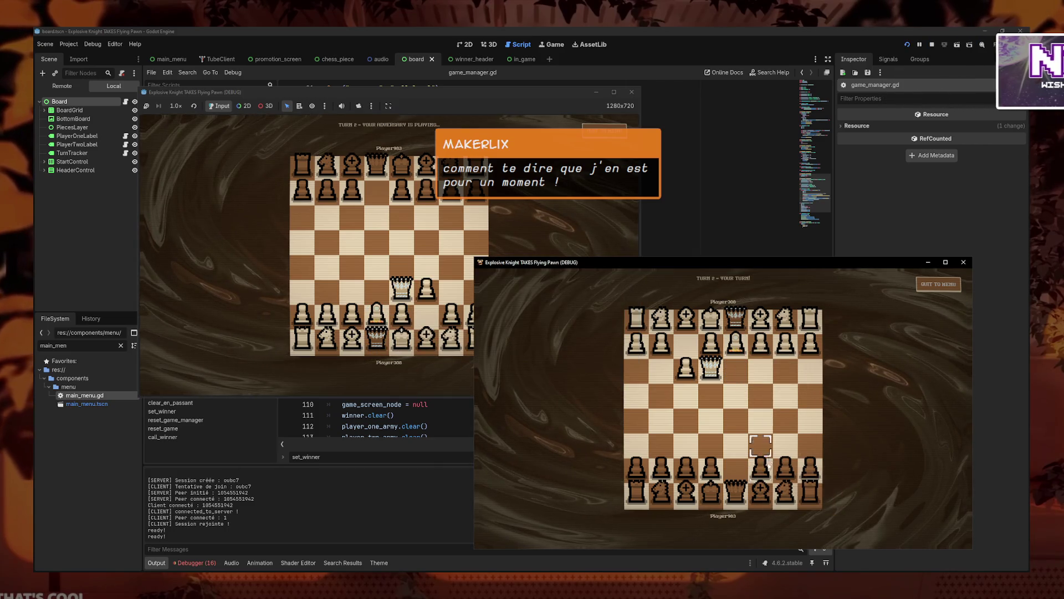
pyautogui.click(738, 490)
pyautogui.click(735, 344)
# Step: Advance a white pawn and bring the black queen onto f8
pyautogui.click(382, 304)
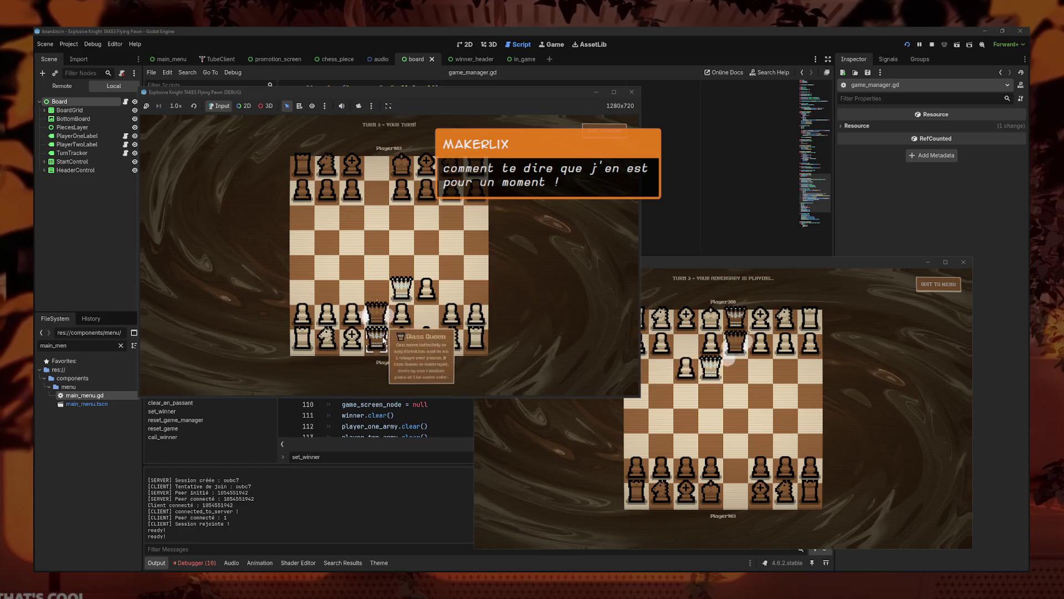
pyautogui.click(401, 314)
pyautogui.click(403, 264)
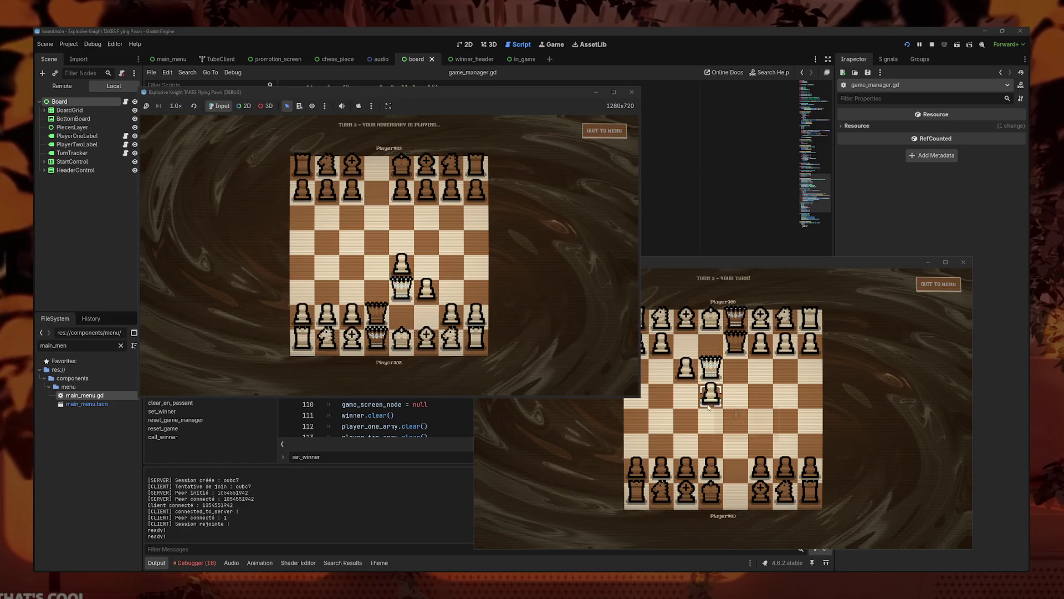
pyautogui.click(737, 349)
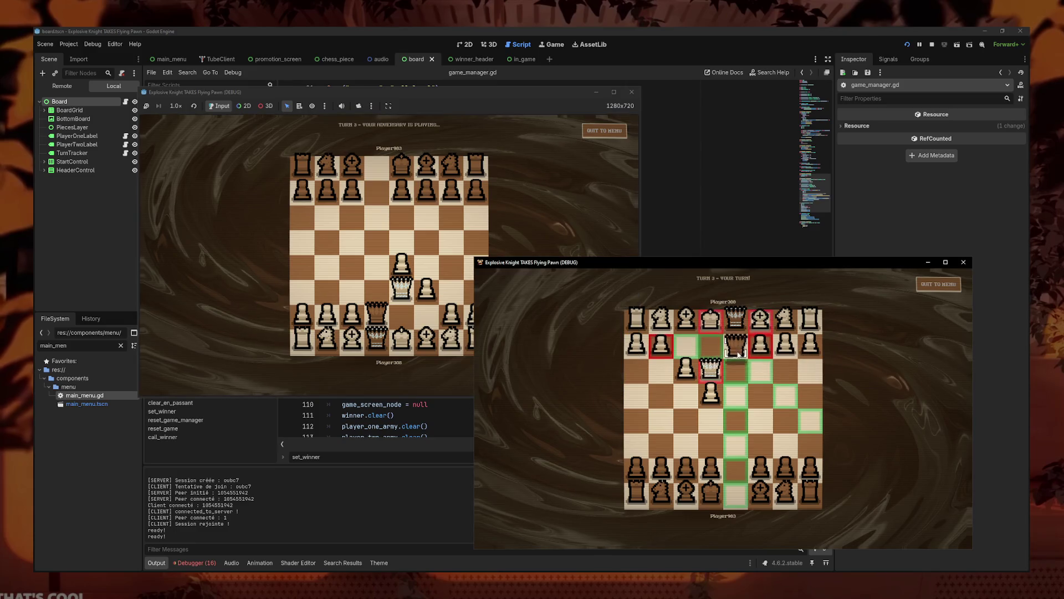
pyautogui.click(385, 313)
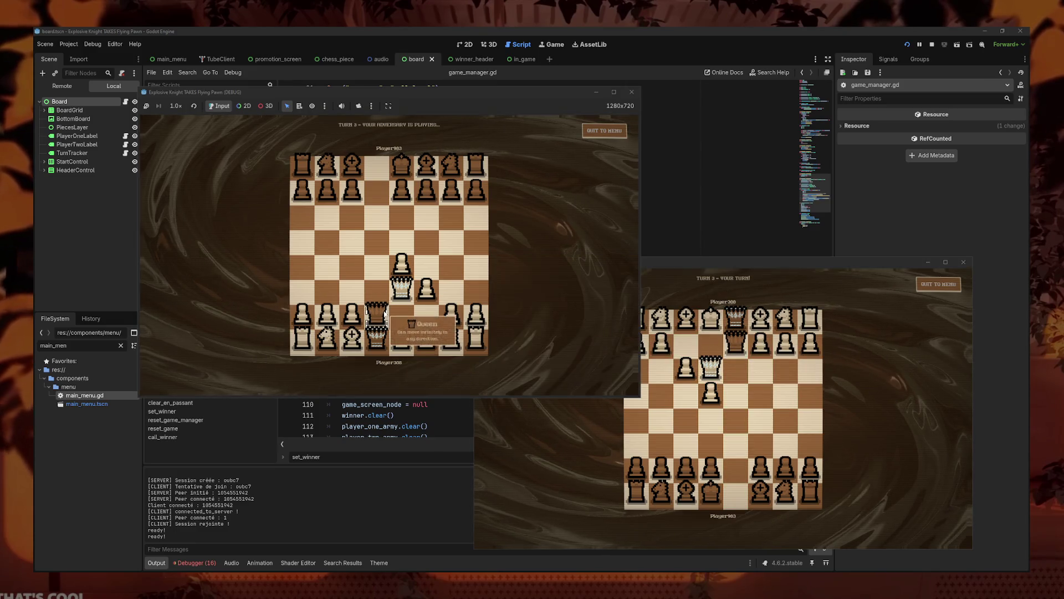
pyautogui.click(741, 366)
pyautogui.moveTo(768, 323); pyautogui.dragTo(766, 322)
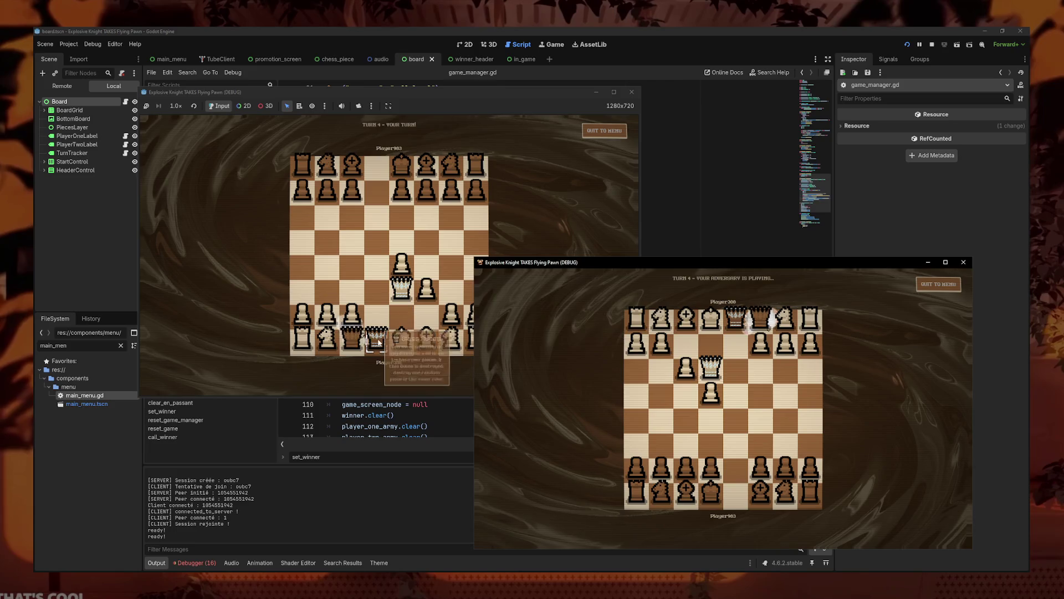
# Step: Move the white king and black queen to finish the match, then close the game windows
pyautogui.click(381, 343)
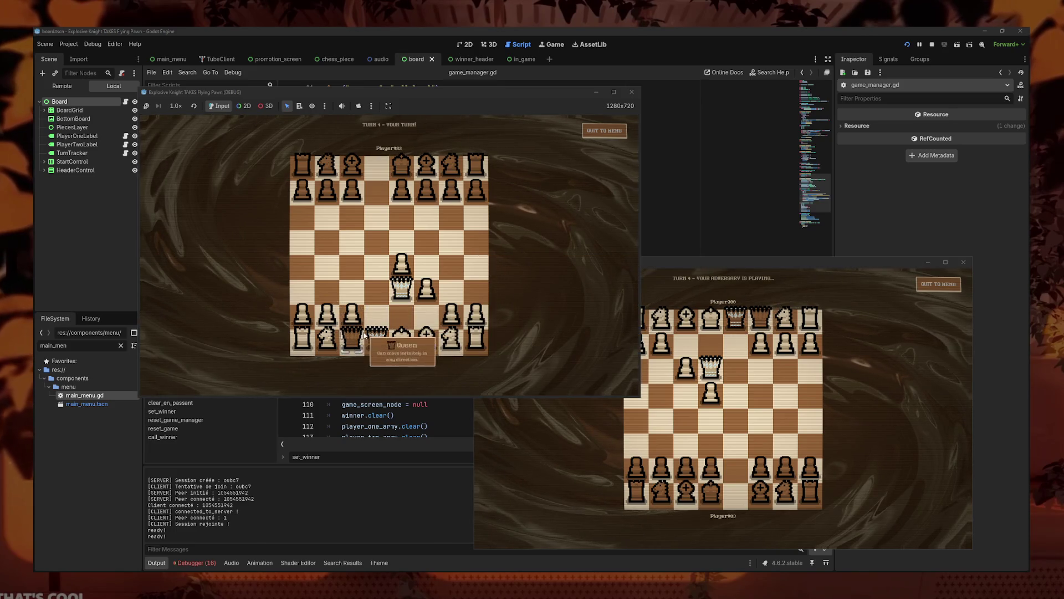
pyautogui.click(772, 346)
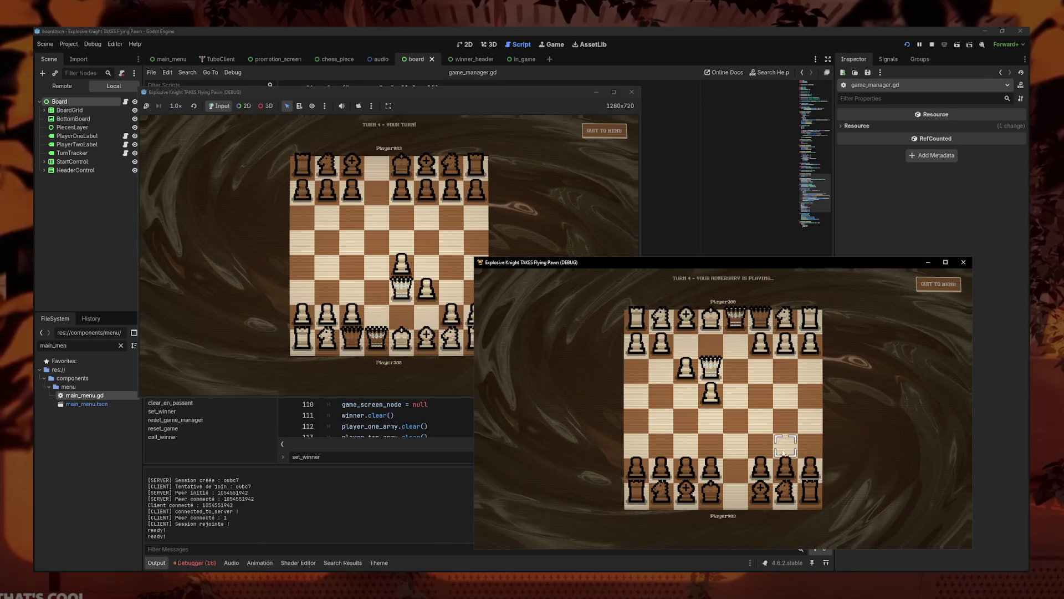
pyautogui.moveTo(404, 340)
pyautogui.mouseDown()
pyautogui.moveTo(386, 321)
pyautogui.moveTo(378, 338)
pyautogui.mouseUp()
pyautogui.click(778, 392)
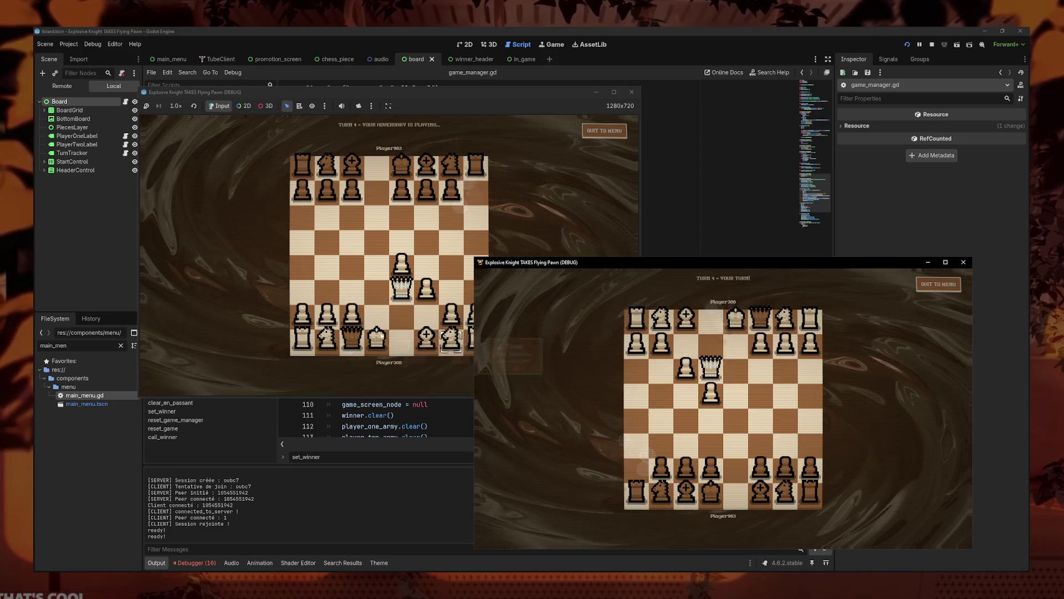
pyautogui.click(357, 344)
pyautogui.moveTo(760, 320); pyautogui.dragTo(740, 324)
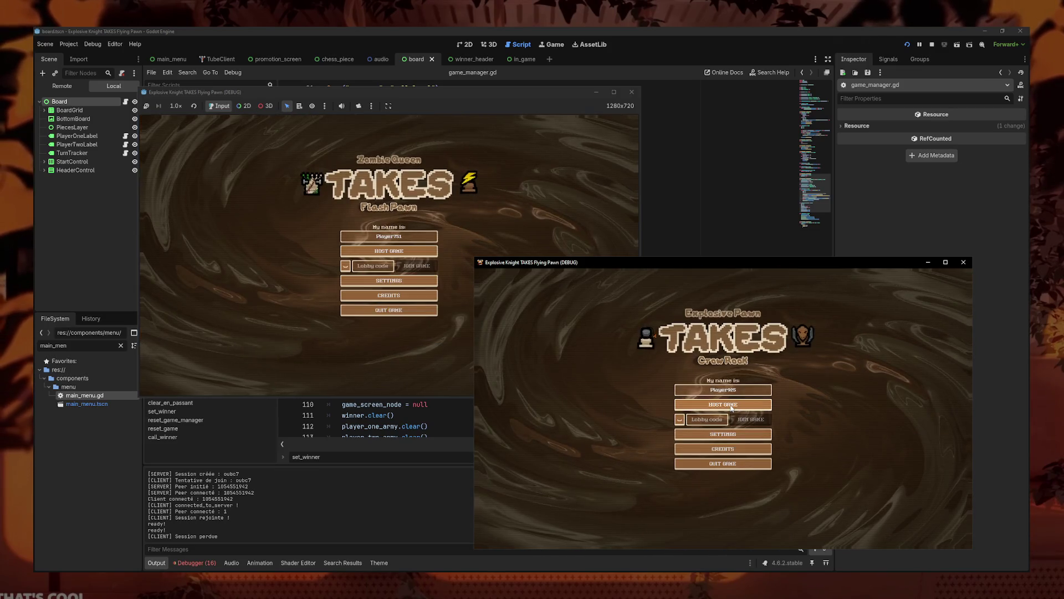
pyautogui.click(932, 45)
pyautogui.click(478, 328)
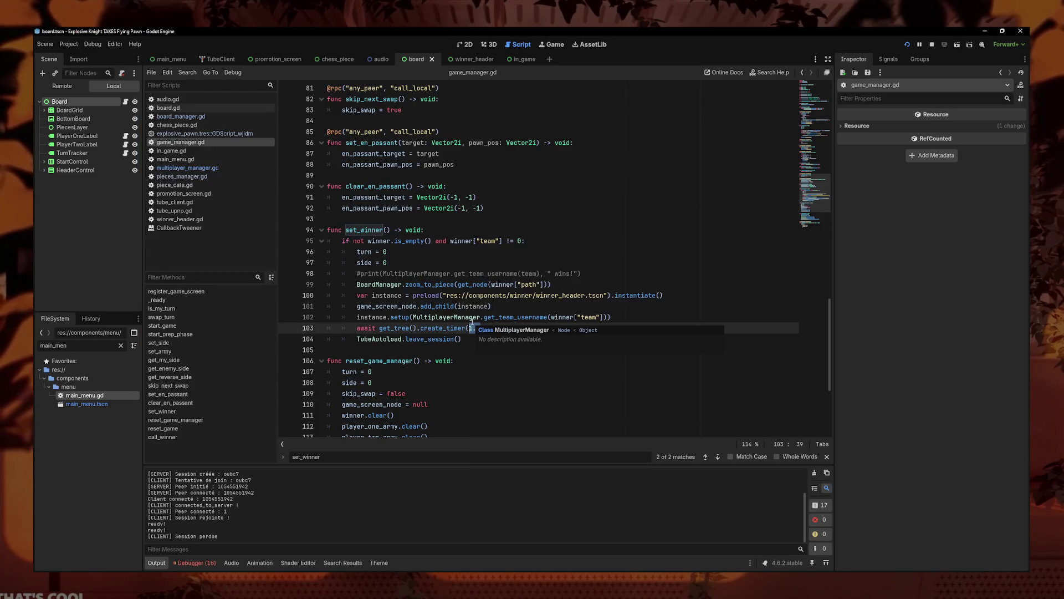
# Step: Save set_winner with create_timer(2.5) and run the project again with F5
pyautogui.hotkey('ctrl', 's')
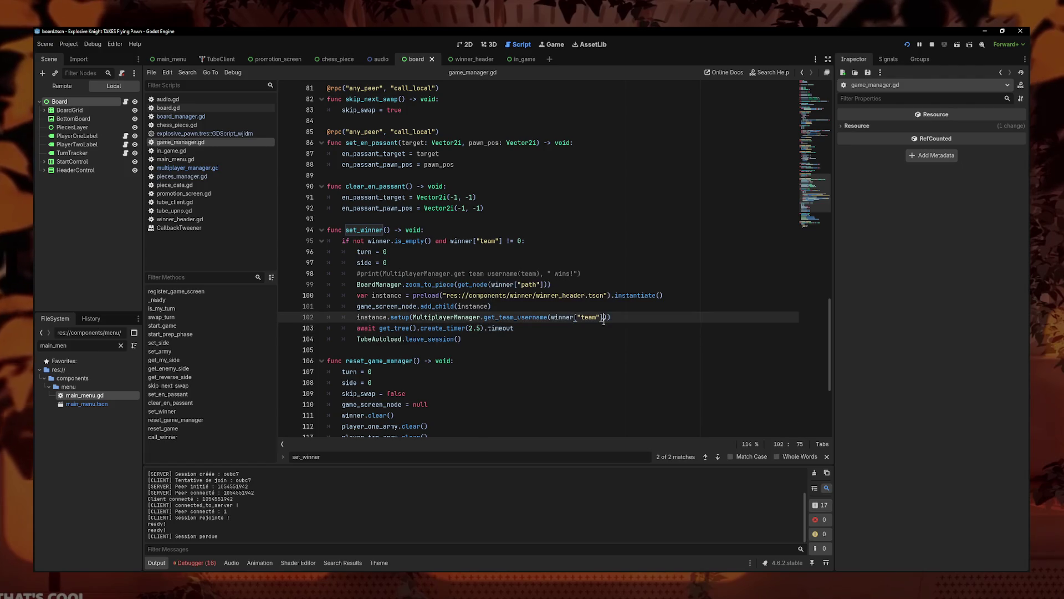
pyautogui.click(669, 340)
pyautogui.click(675, 327)
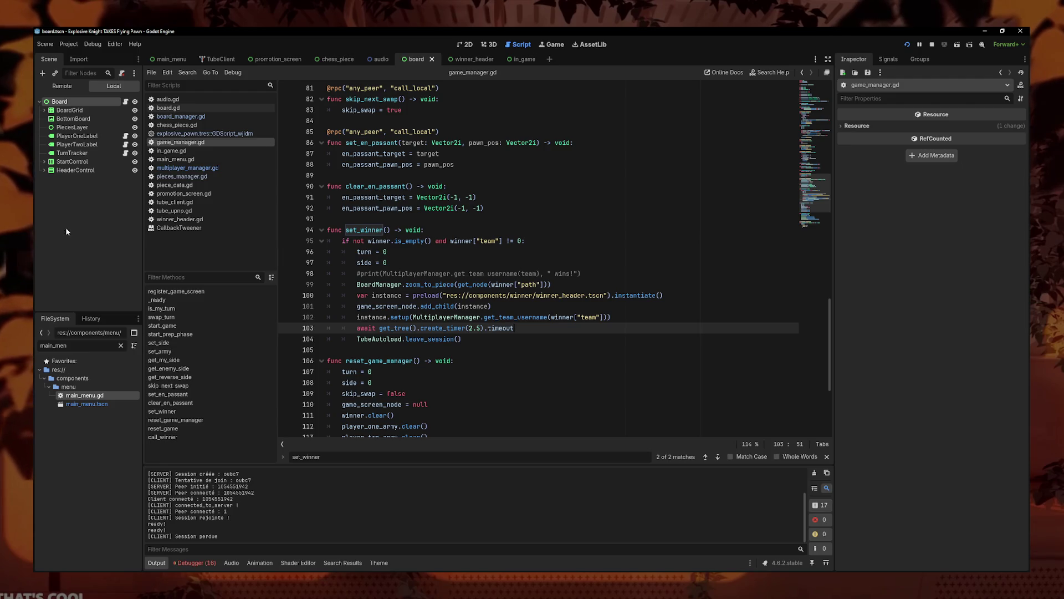
pyautogui.click(554, 284)
pyautogui.press('F5')
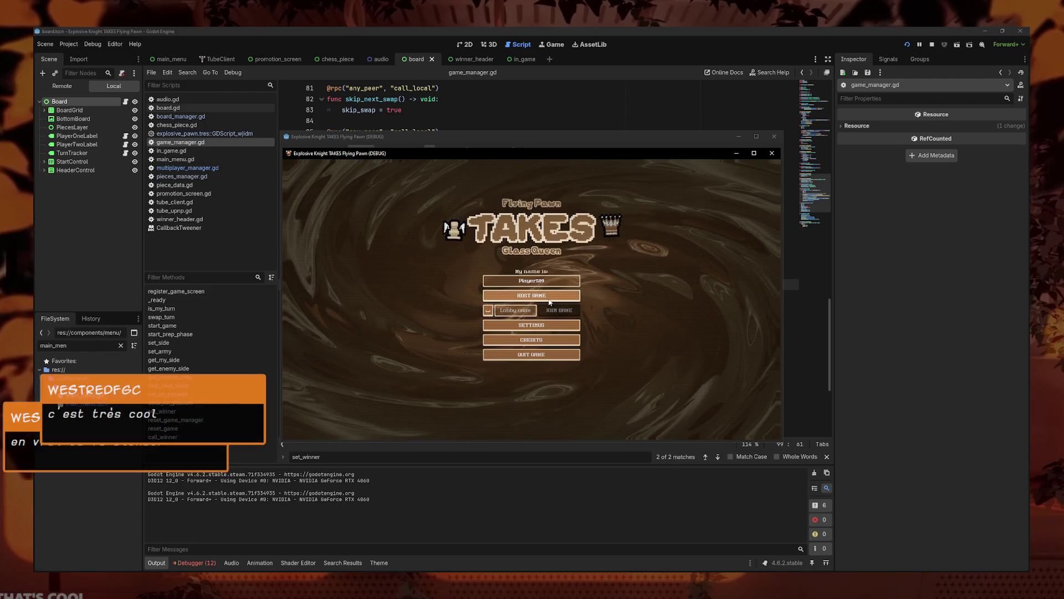
# Step: Host a game, arrange the two game windows, and join with the pasted lobby code
pyautogui.click(549, 298)
pyautogui.moveTo(571, 161); pyautogui.dragTo(411, 112)
pyautogui.moveTo(610, 138); pyautogui.dragTo(754, 209)
pyautogui.click(521, 300)
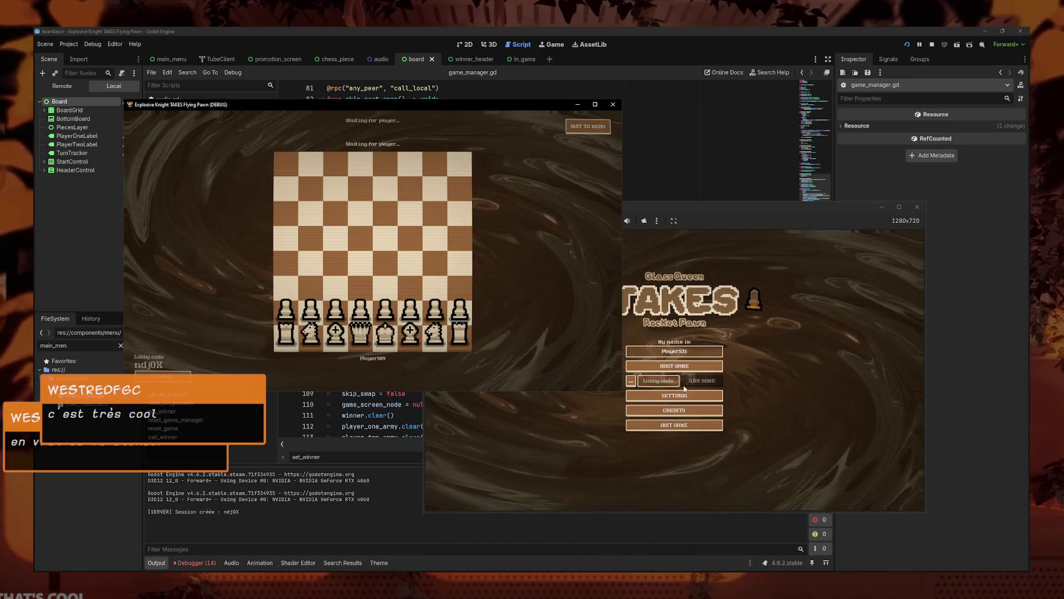
pyautogui.click(659, 380)
pyautogui.hotkey('ctrl', 'v')
pyautogui.click(702, 380)
# Step: Choose the Glass Queen variant and mark the player ready
pyautogui.click(688, 453)
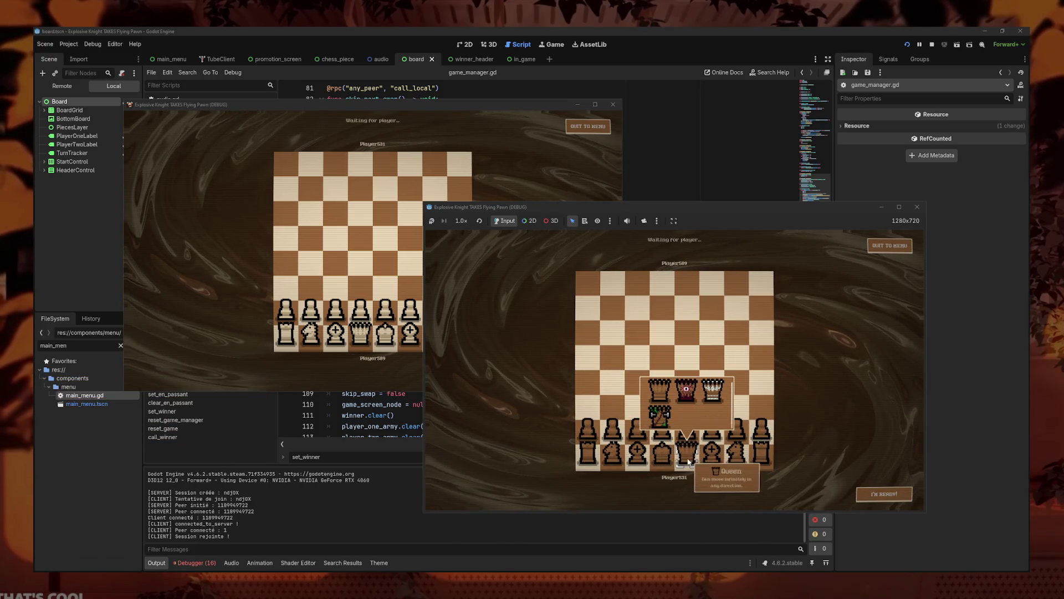
pyautogui.moveTo(705, 399)
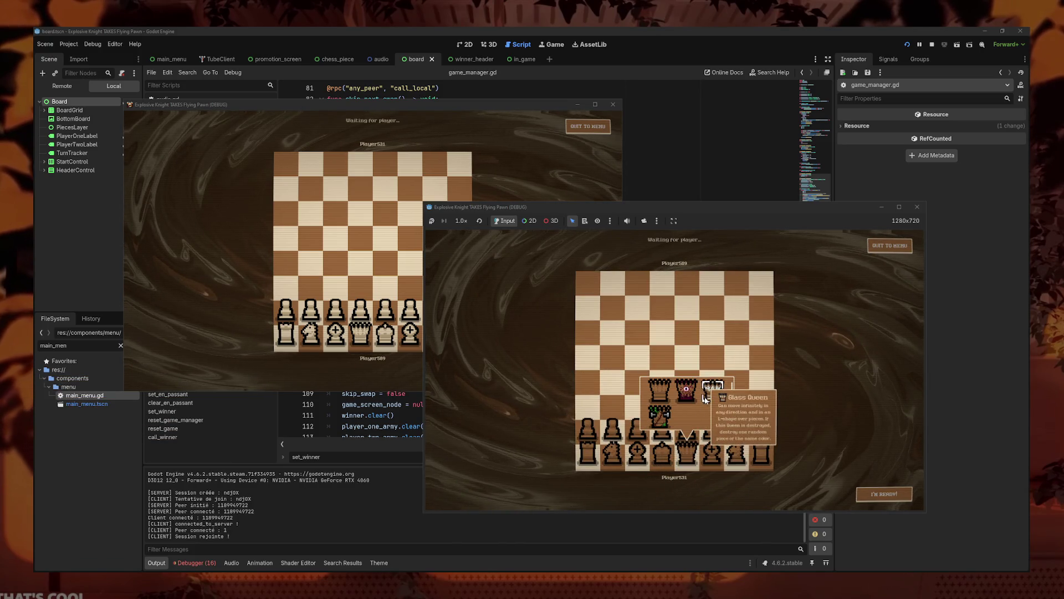
pyautogui.click(687, 433)
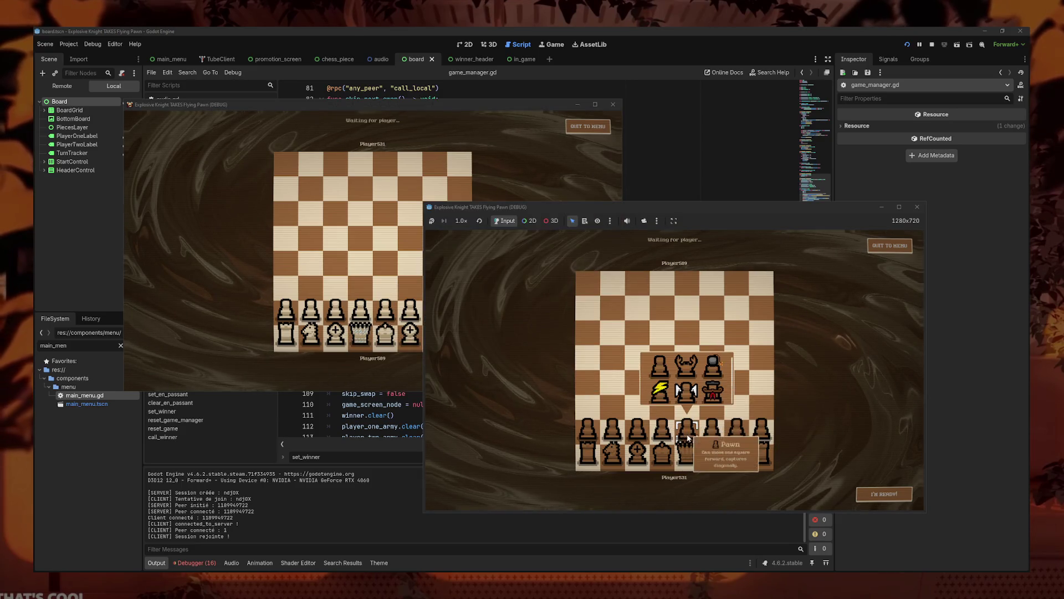
pyautogui.click(482, 338)
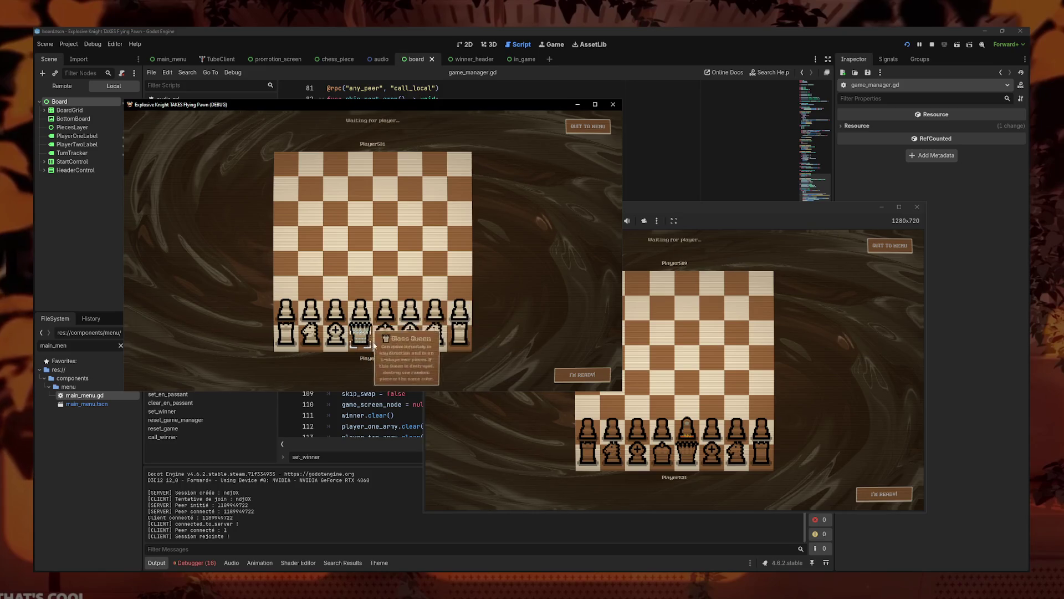
pyautogui.click(581, 378)
# Step: Play queen and pawn moves until the rook captures for the win, then close the game windows
pyautogui.moveTo(360, 333)
pyautogui.mouseDown()
pyautogui.moveTo(352, 285)
pyautogui.moveTo(386, 282)
pyautogui.mouseUp()
pyautogui.click(687, 430)
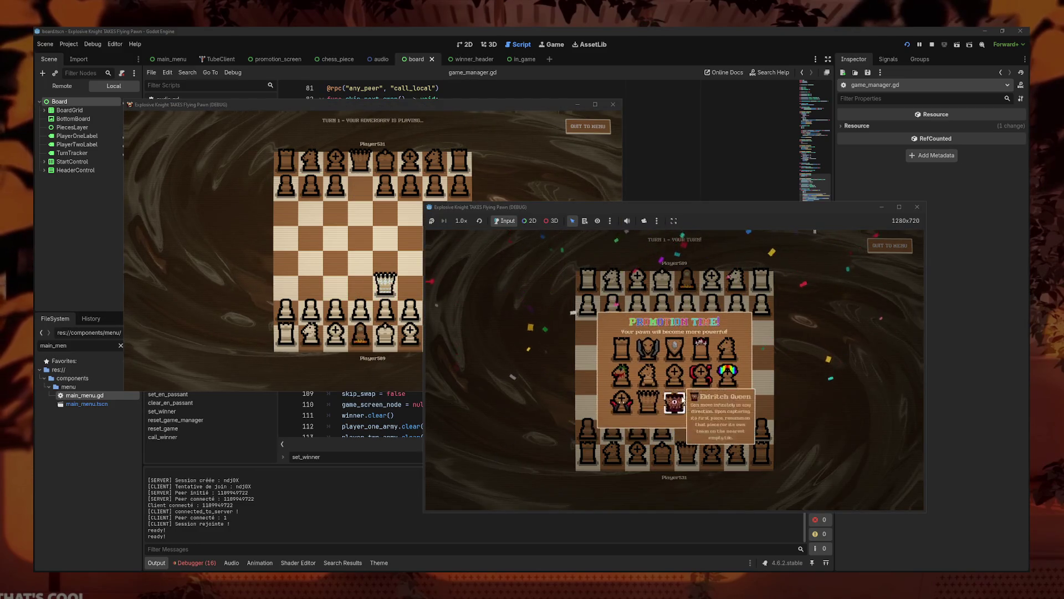
pyautogui.click(674, 399)
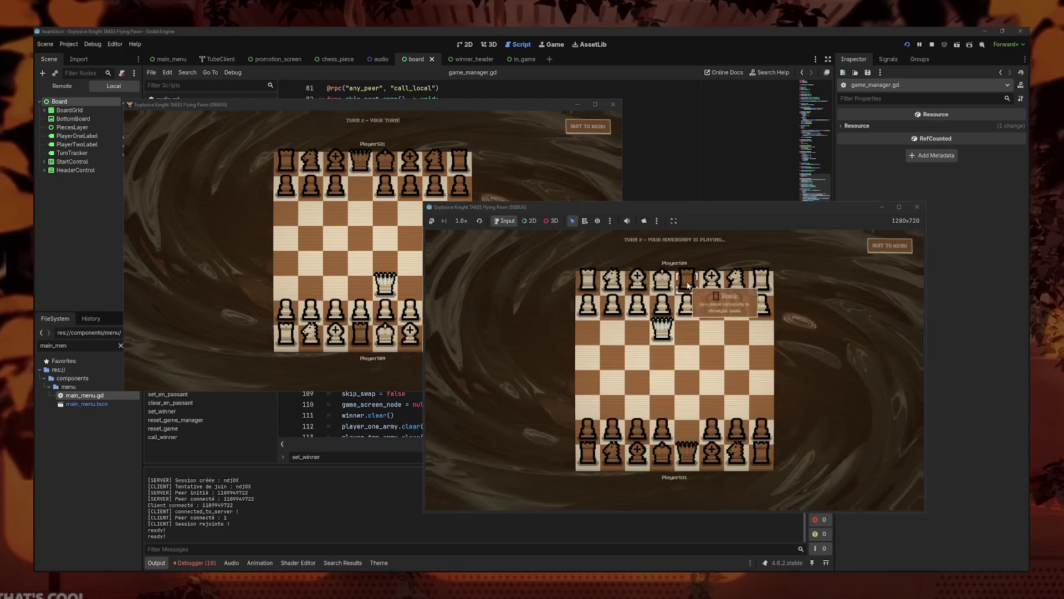
pyautogui.moveTo(415, 299); pyautogui.dragTo(407, 292)
pyautogui.moveTo(687, 280); pyautogui.dragTo(695, 278)
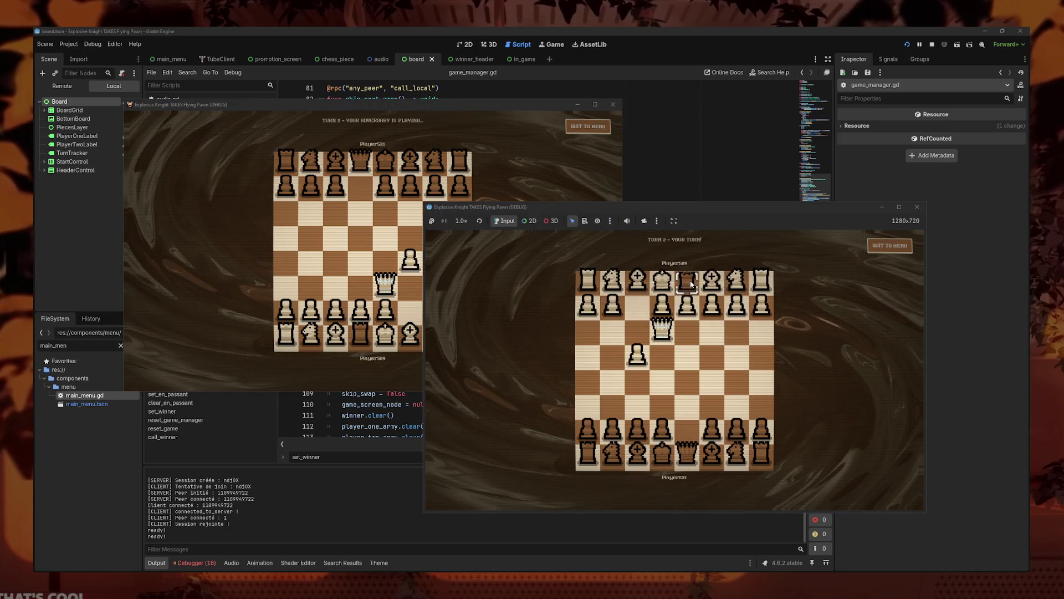
pyautogui.moveTo(669, 283); pyautogui.dragTo(665, 282)
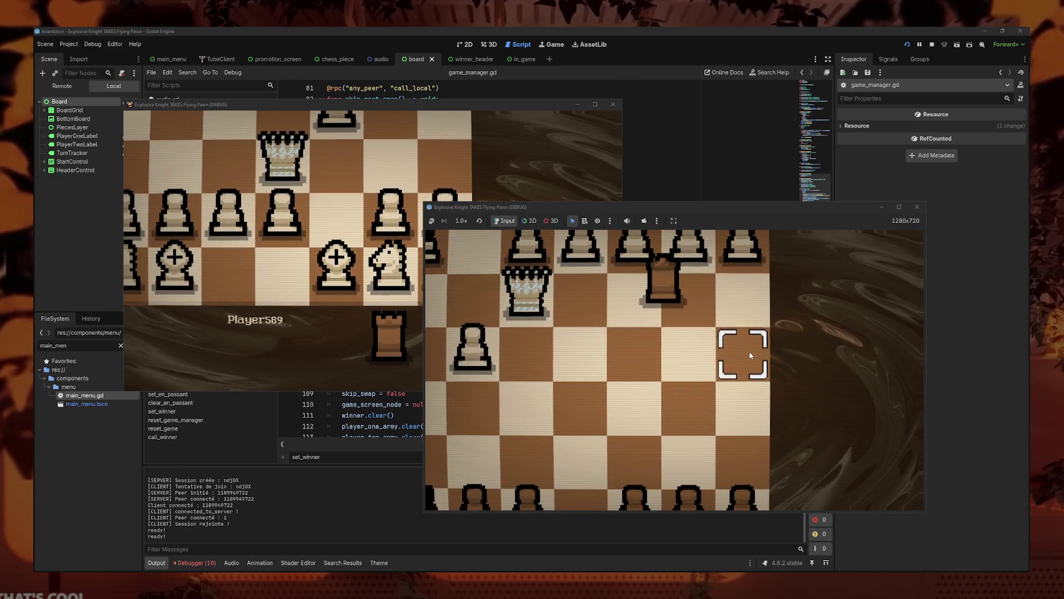
pyautogui.click(916, 207)
pyautogui.click(475, 328)
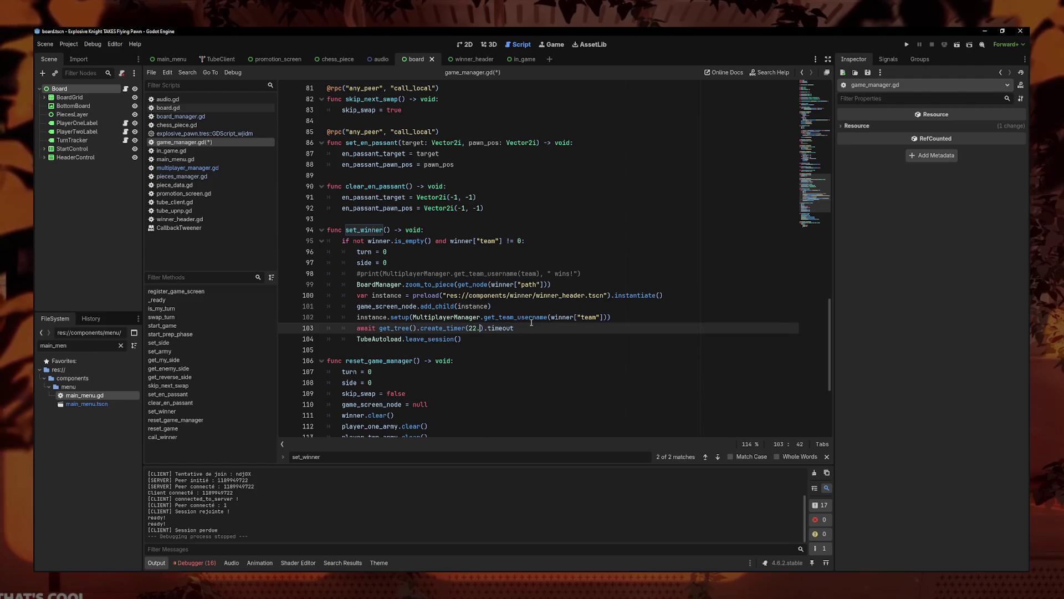
# Step: Shorten the winner timer to create_timer(2), save, and launch two test instances
pyautogui.press('BackSpace')
pyautogui.press('BackSpace')
pyautogui.hotkey('ctrl', 's')
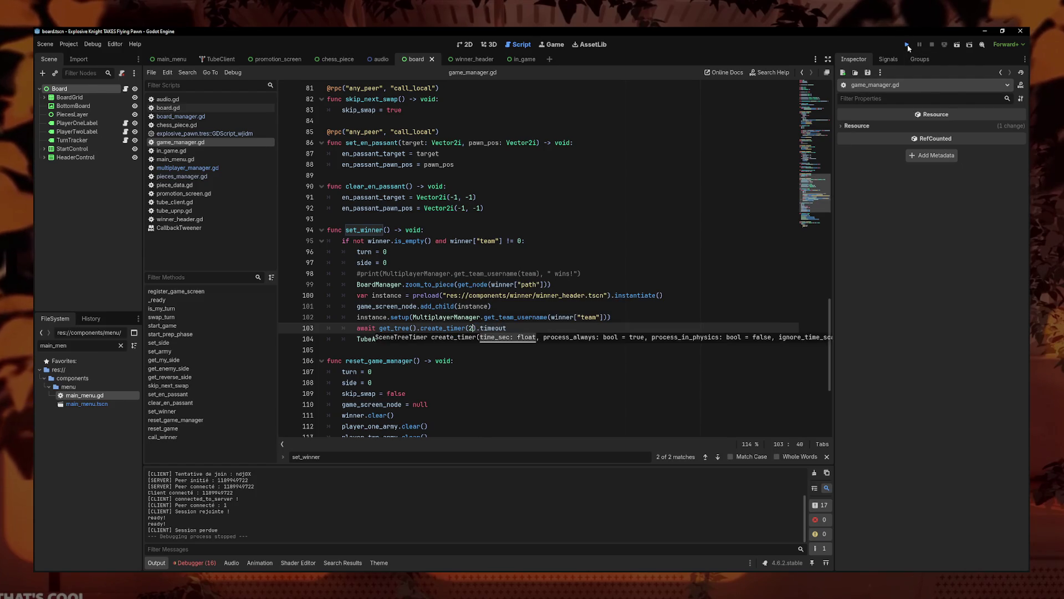
pyautogui.click(907, 45)
# Step: Host and join a lobby, swap in the Explosive Knight and a variant f2 pawn, and ready up
pyautogui.moveTo(693, 153)
pyautogui.mouseDown()
pyautogui.moveTo(887, 236)
pyautogui.moveTo(889, 265)
pyautogui.mouseUp()
pyautogui.click(416, 238)
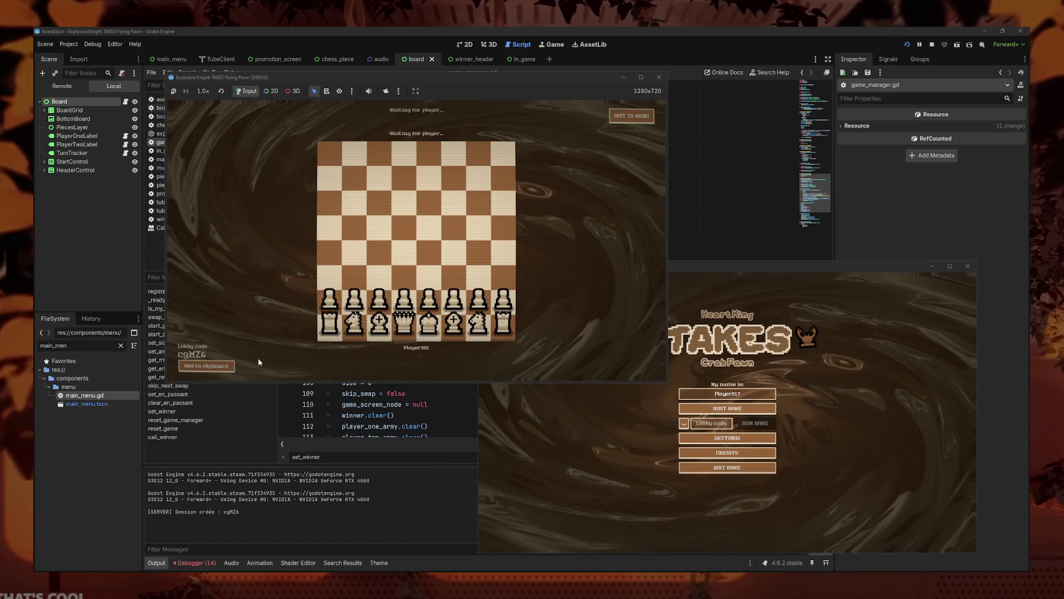
pyautogui.click(720, 424)
pyautogui.click(754, 422)
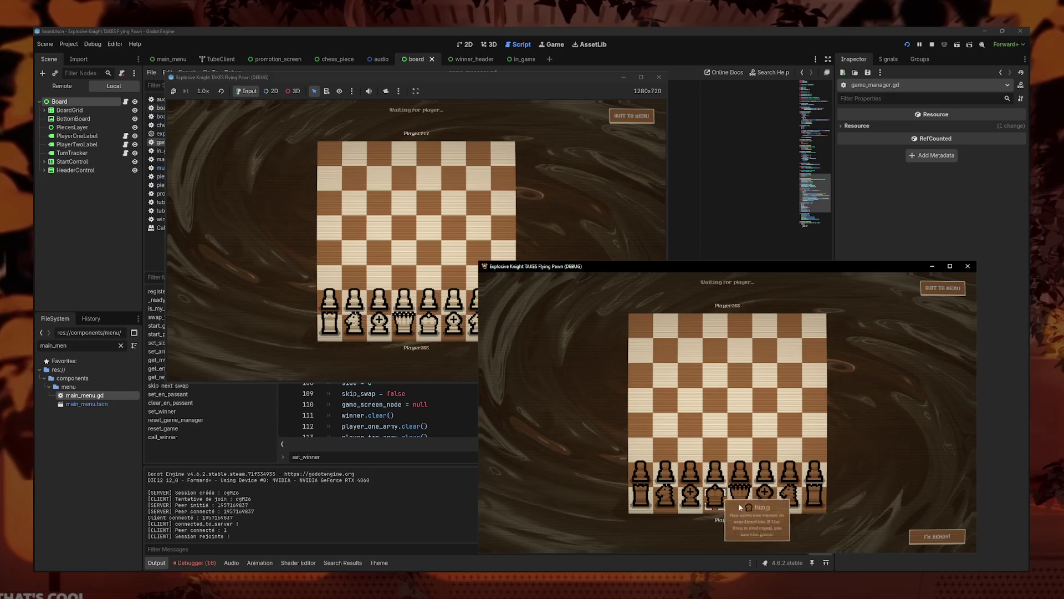
pyautogui.click(669, 495)
pyautogui.click(666, 442)
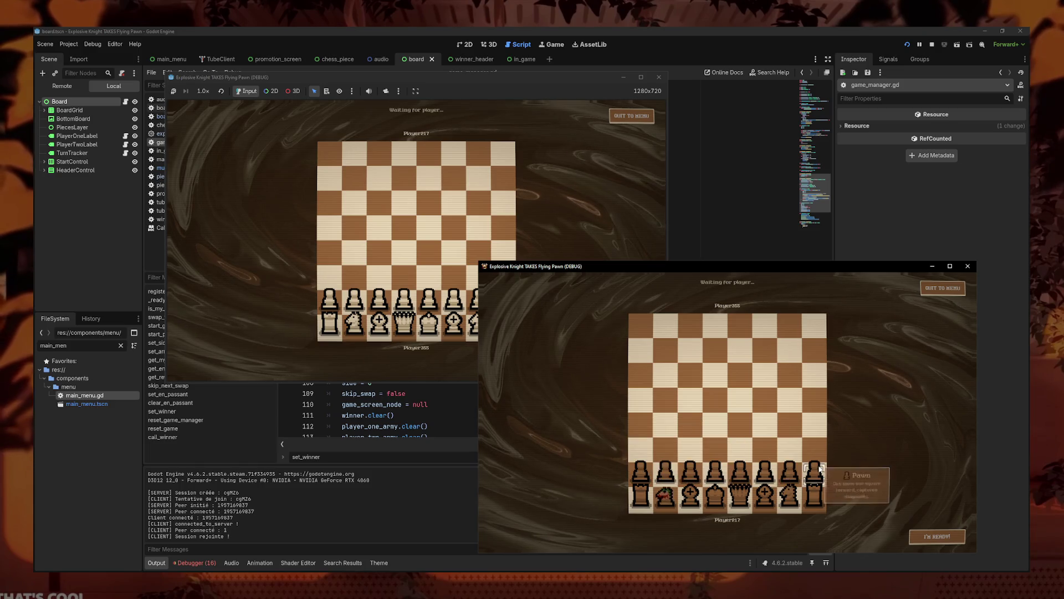
pyautogui.click(407, 324)
pyautogui.click(411, 316)
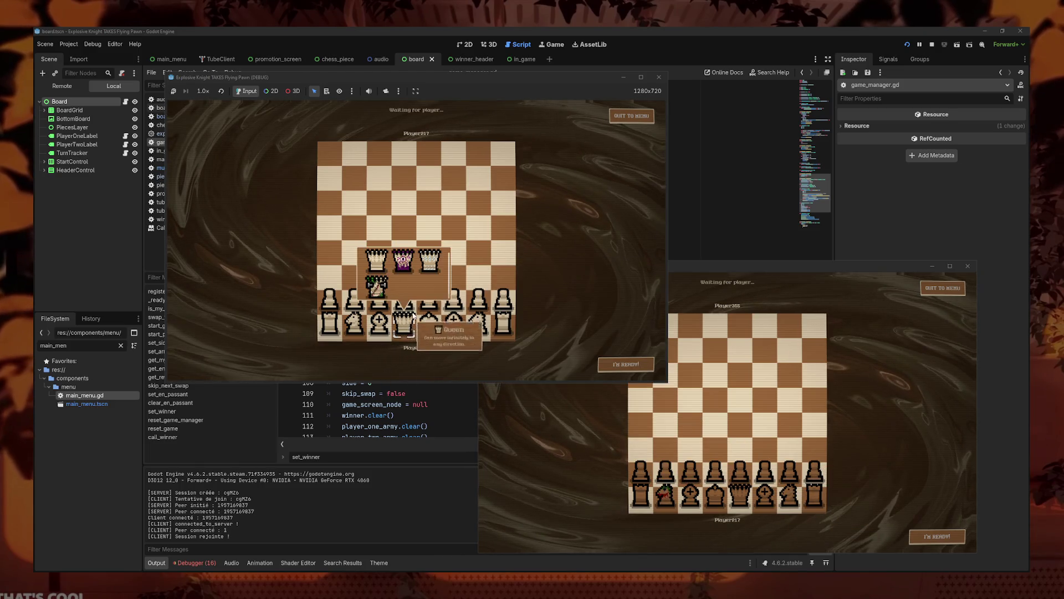
pyautogui.click(454, 299)
pyautogui.click(454, 262)
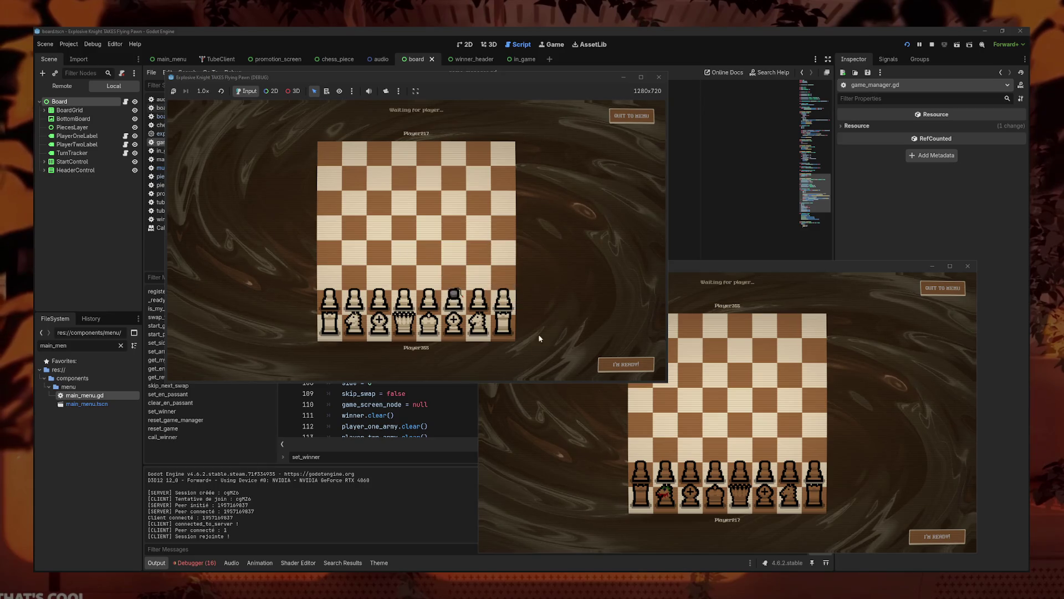
pyautogui.click(942, 538)
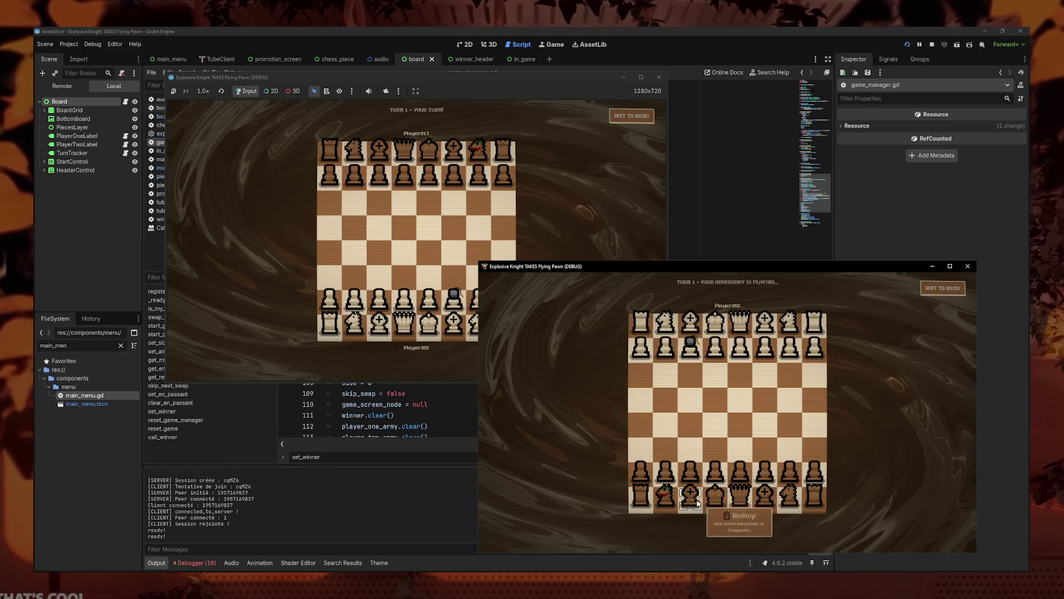
# Step: Play pawn and knight moves until the game ends in a king capture, then quit the second instance
pyautogui.moveTo(454, 298); pyautogui.dragTo(457, 252)
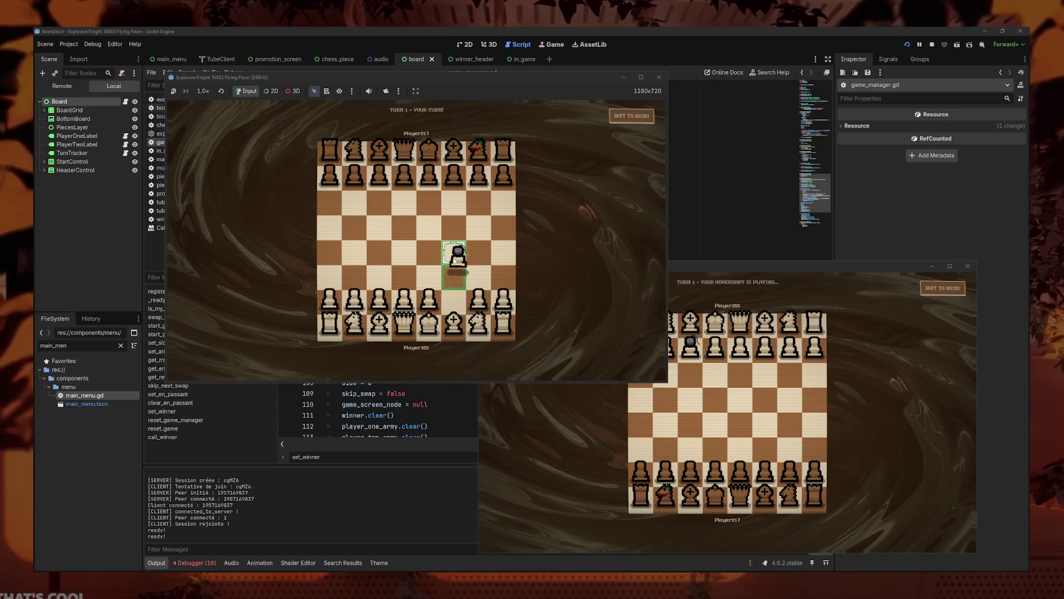
pyautogui.moveTo(665, 493); pyautogui.dragTo(692, 446)
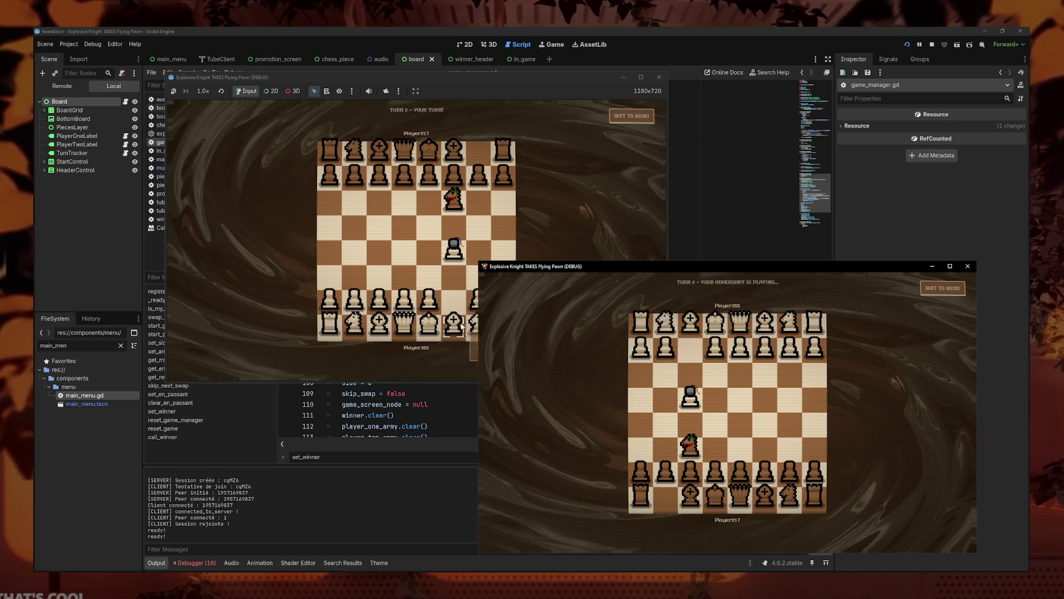
pyautogui.moveTo(430, 299); pyautogui.dragTo(434, 279)
pyautogui.moveTo(685, 458); pyautogui.dragTo(733, 397)
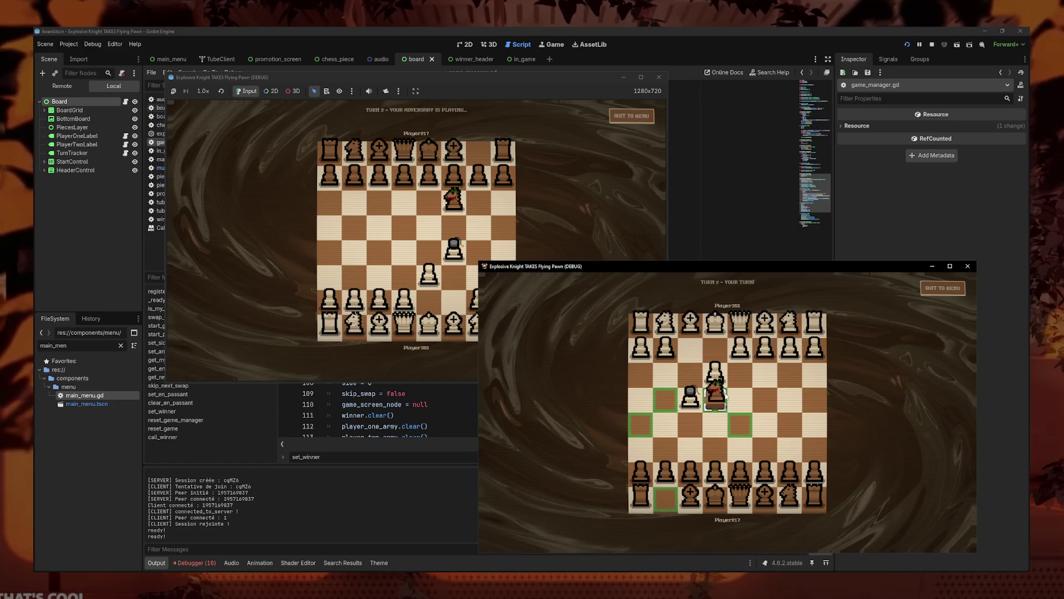
pyautogui.moveTo(404, 300); pyautogui.dragTo(406, 281)
pyautogui.moveTo(722, 403); pyautogui.dragTo(739, 347)
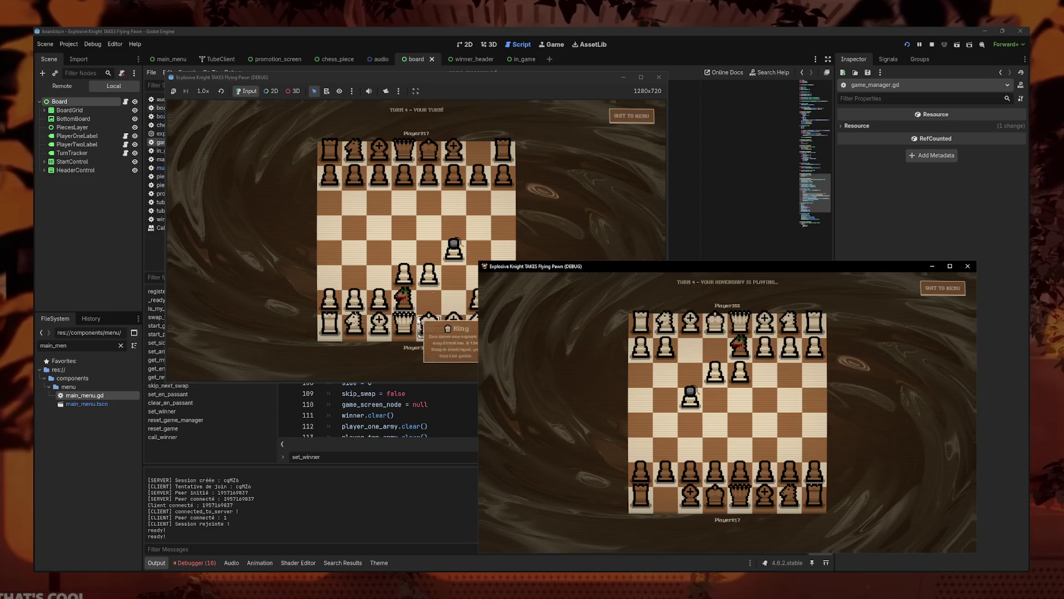
pyautogui.moveTo(379, 300); pyautogui.dragTo(382, 256)
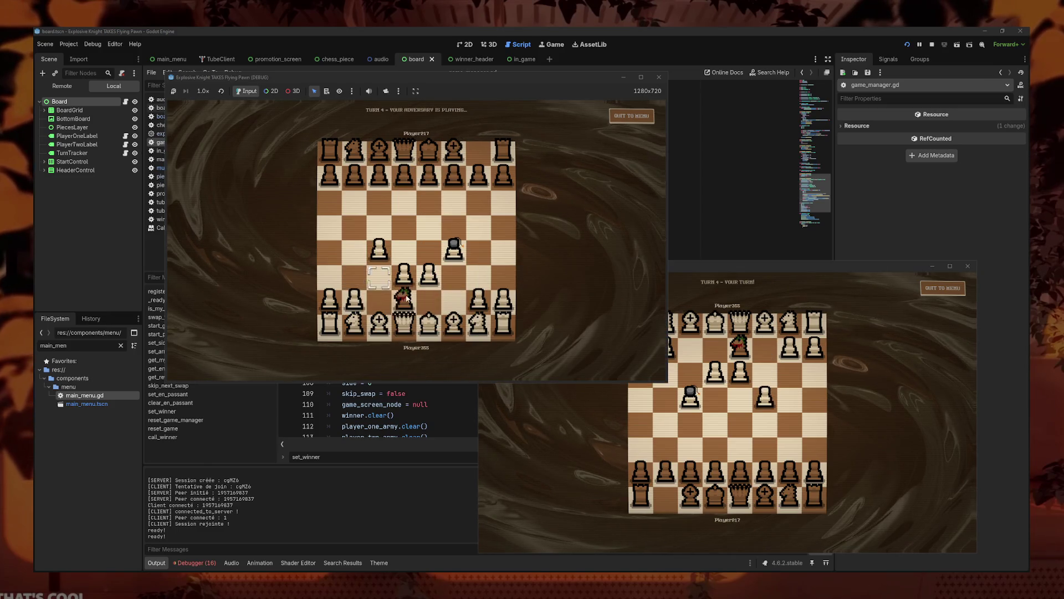
pyautogui.moveTo(814, 471); pyautogui.dragTo(814, 421)
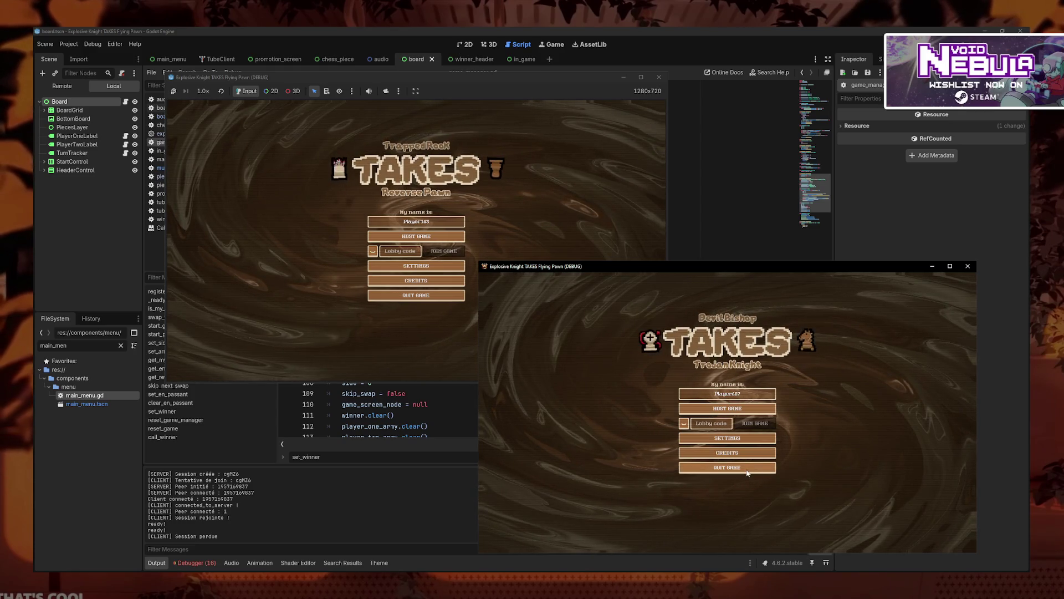
pyautogui.click(746, 471)
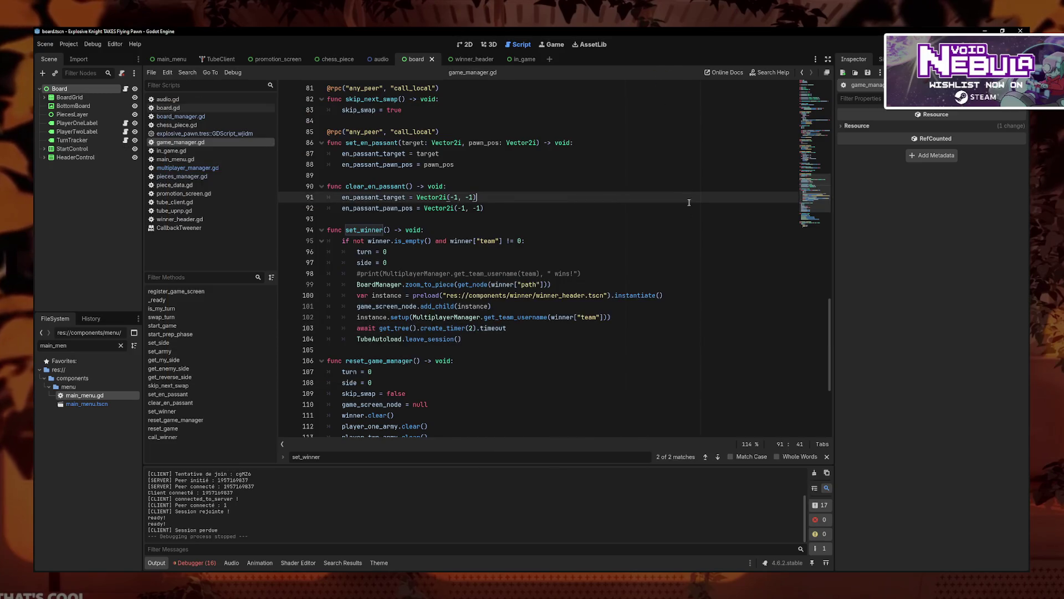
# Step: Quit the test game and review set_winner's turn reset and commented-out winner print
pyautogui.click(689, 241)
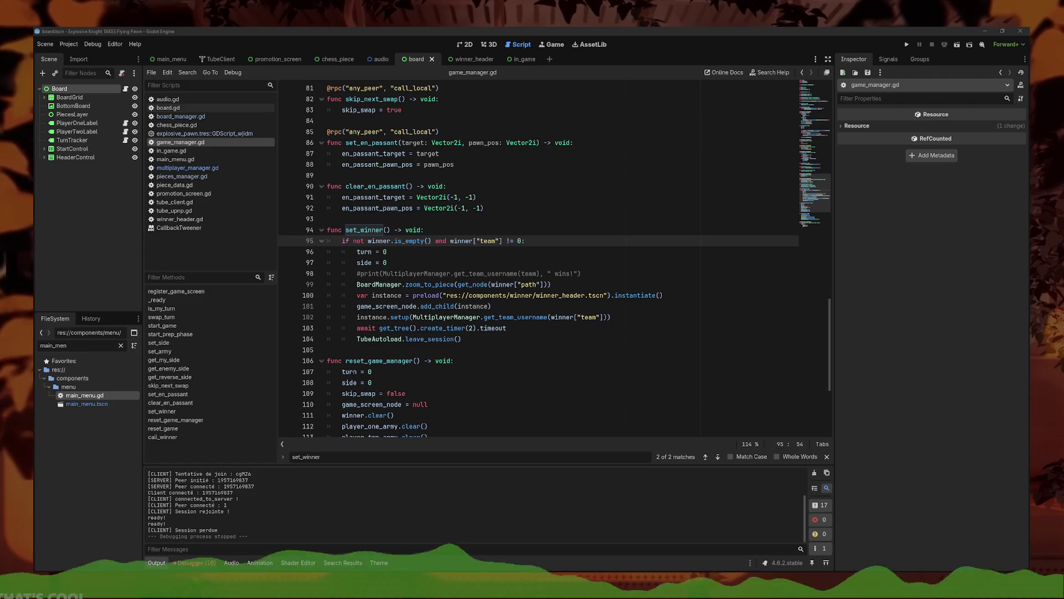
pyautogui.hotkey('alt', 'Tab')
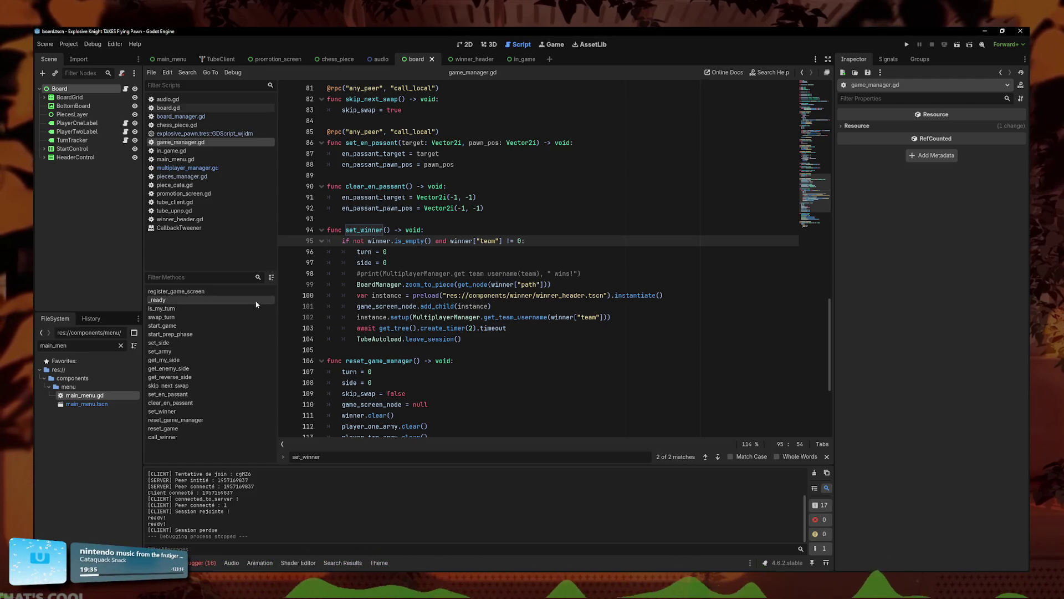
pyautogui.click(579, 248)
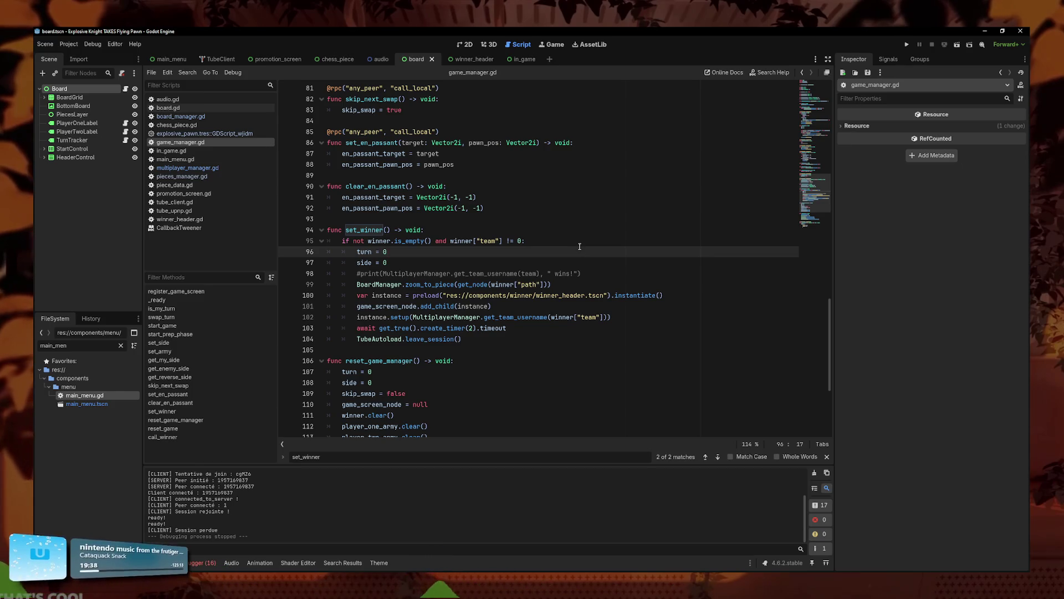
pyautogui.click(584, 276)
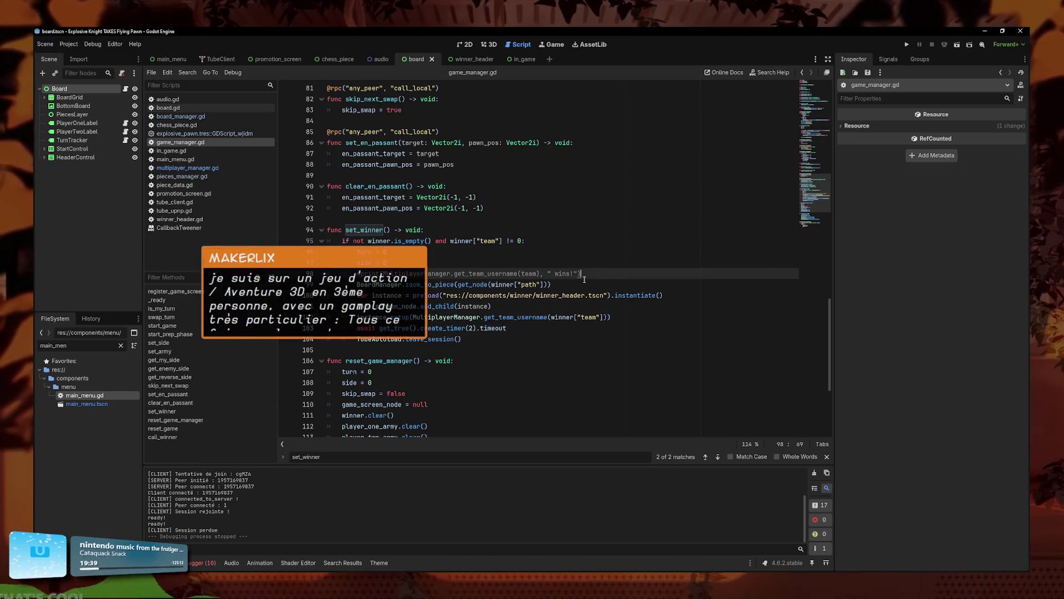
# Step: Scroll up to swap_turn's turn_changed and check_for_win emits, then bring up pieces_manager.gd
pyautogui.scroll(-5, 487, 277)
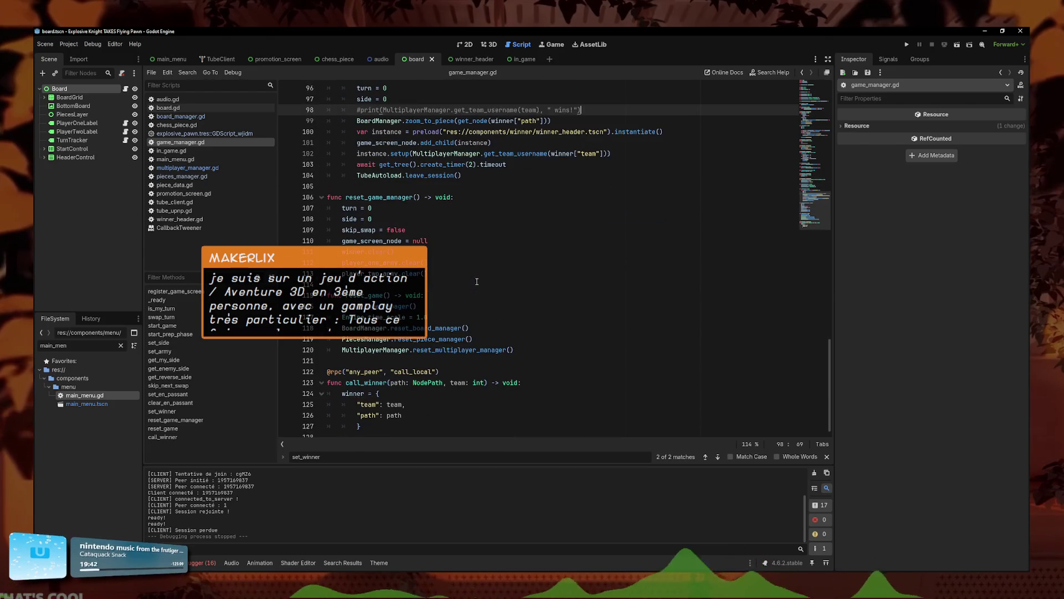
pyautogui.scroll(14, 371, 191)
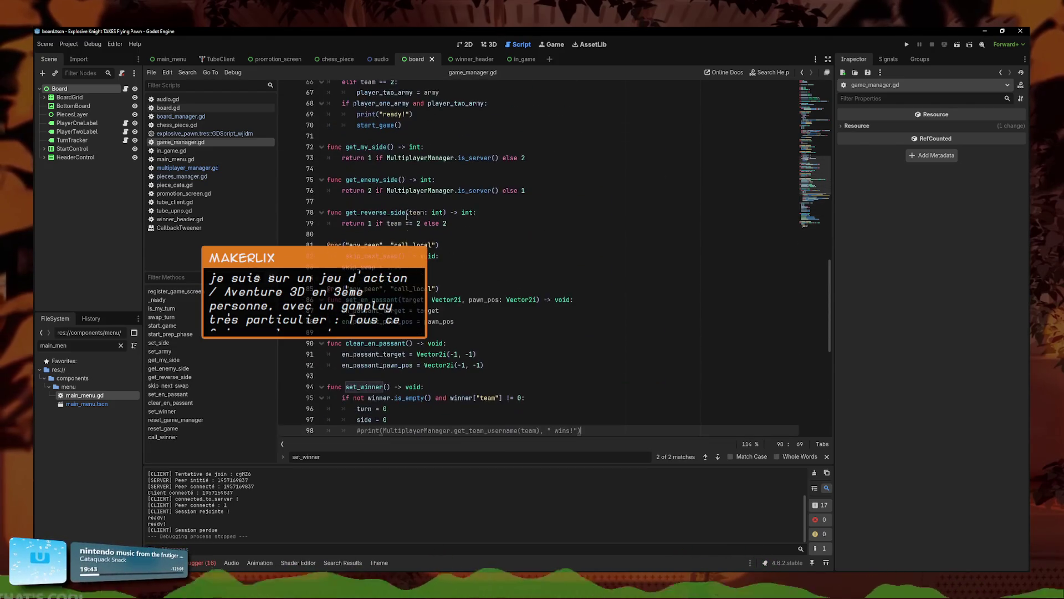
pyautogui.scroll(3, 451, 245)
pyautogui.click(450, 245)
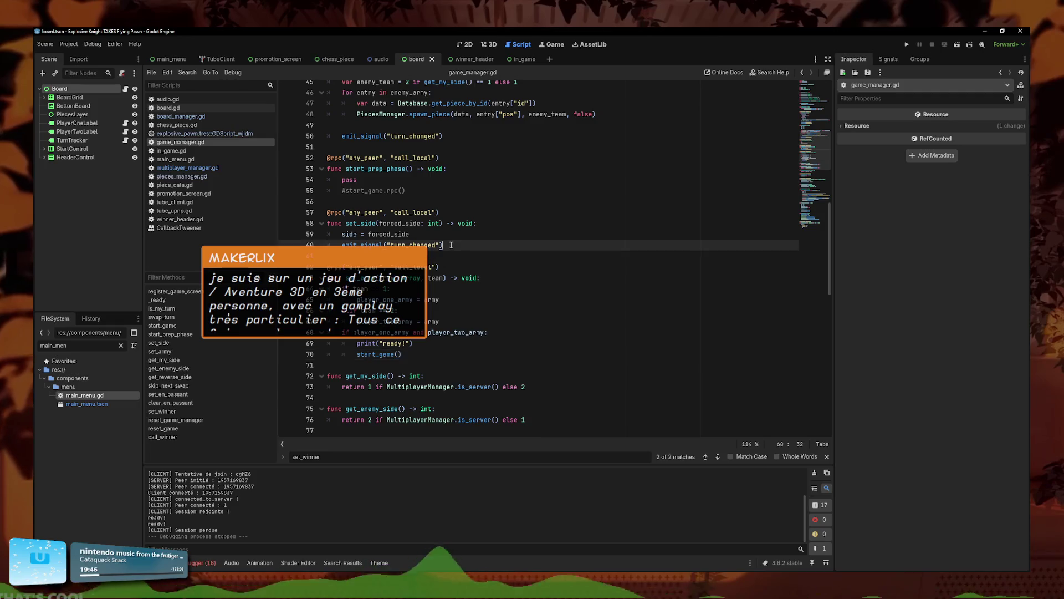
pyautogui.scroll(4, 450, 245)
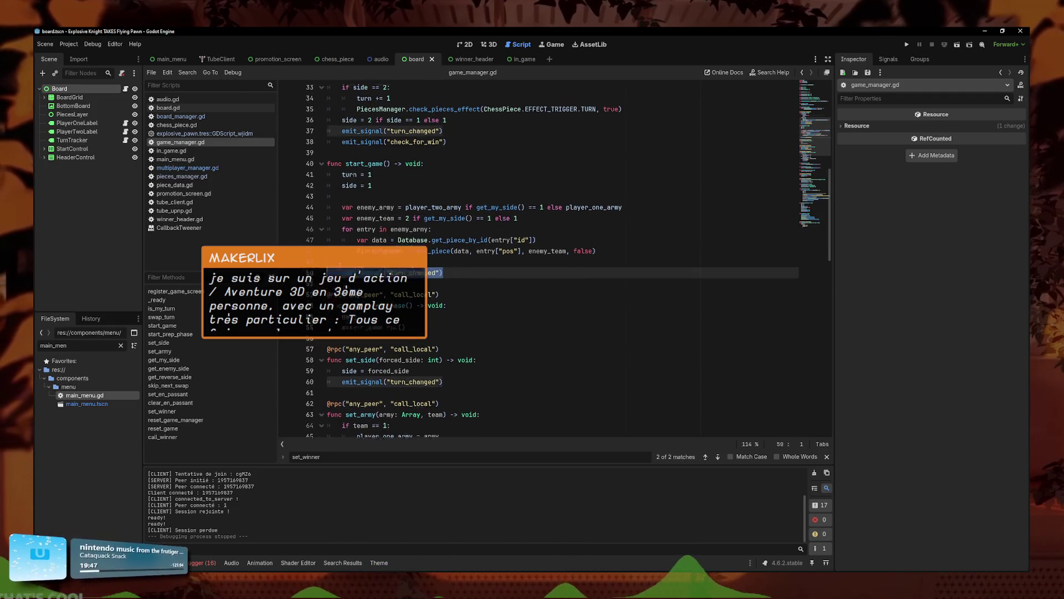
pyautogui.scroll(2, 410, 222)
pyautogui.moveTo(446, 201); pyautogui.dragTo(342, 201)
pyautogui.scroll(2, 459, 238)
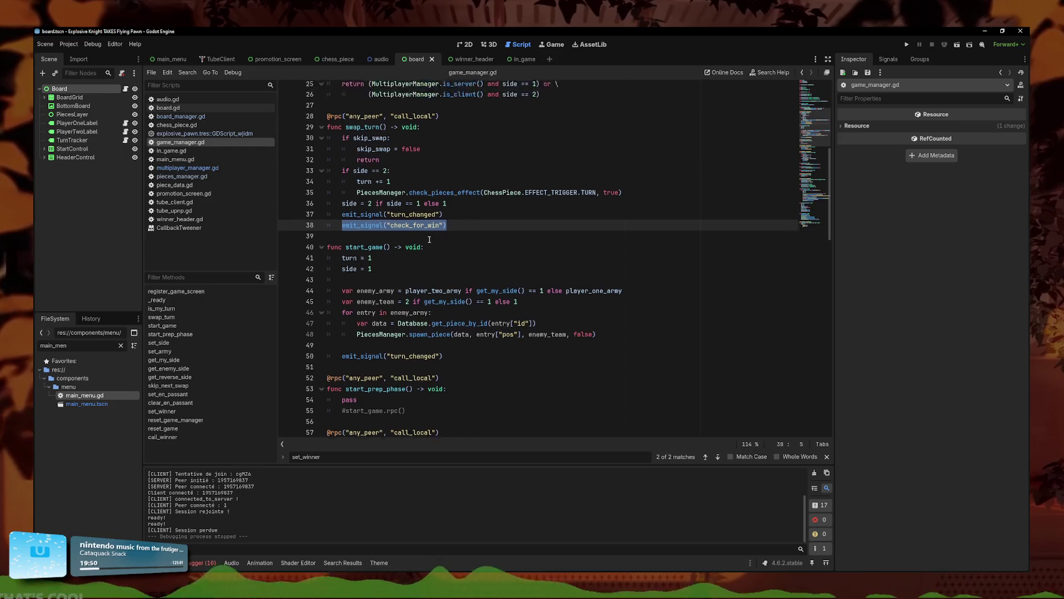
pyautogui.moveTo(459, 238)
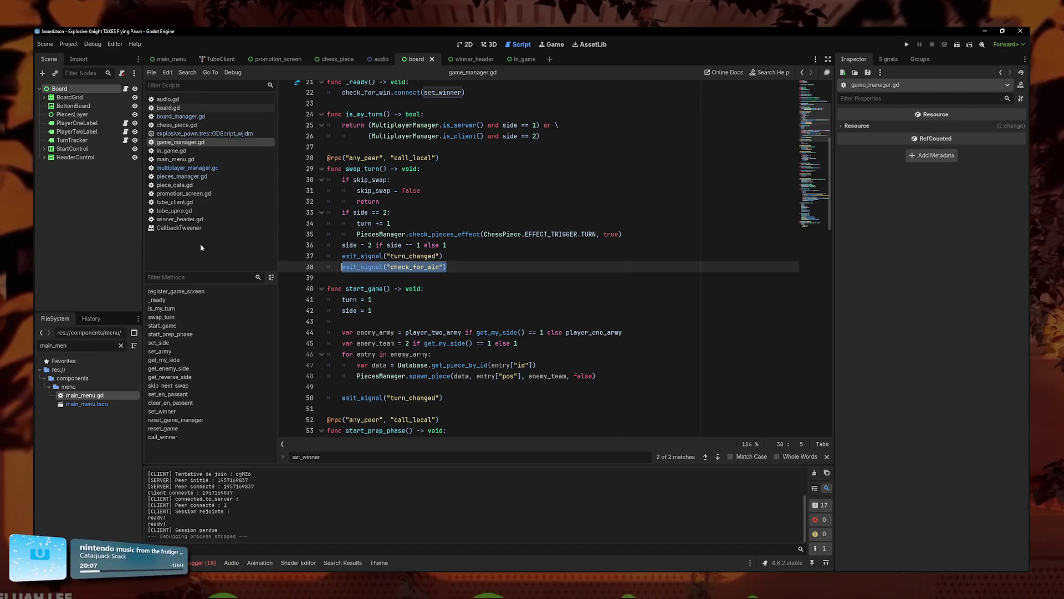
pyautogui.click(201, 177)
# Step: Scroll through pieces_manager.gd to review its functions
pyautogui.scroll(-10, 446, 300)
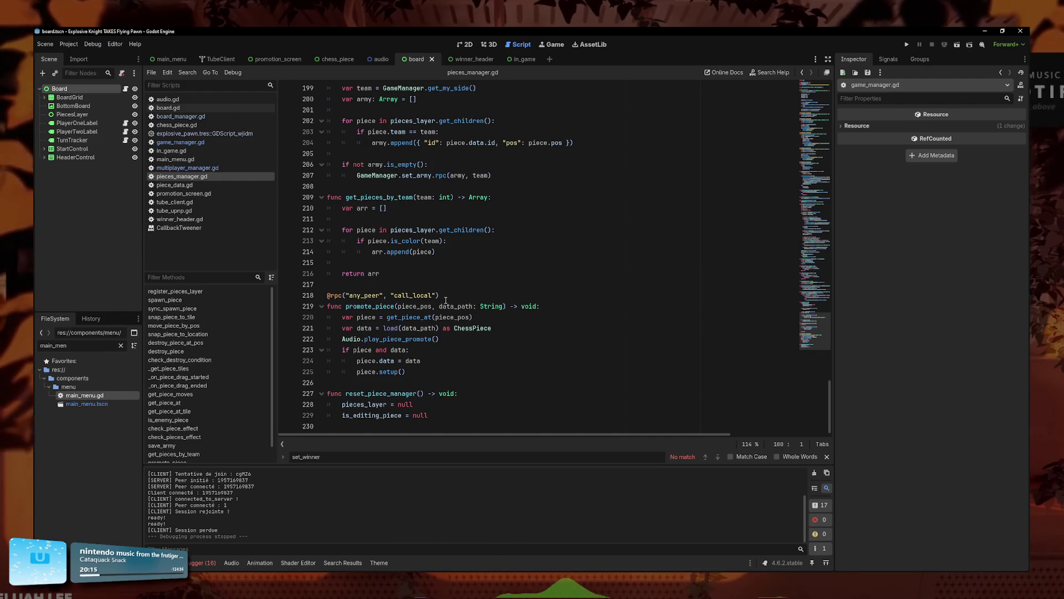
pyautogui.scroll(15, 445, 300)
pyautogui.scroll(5, 460, 317)
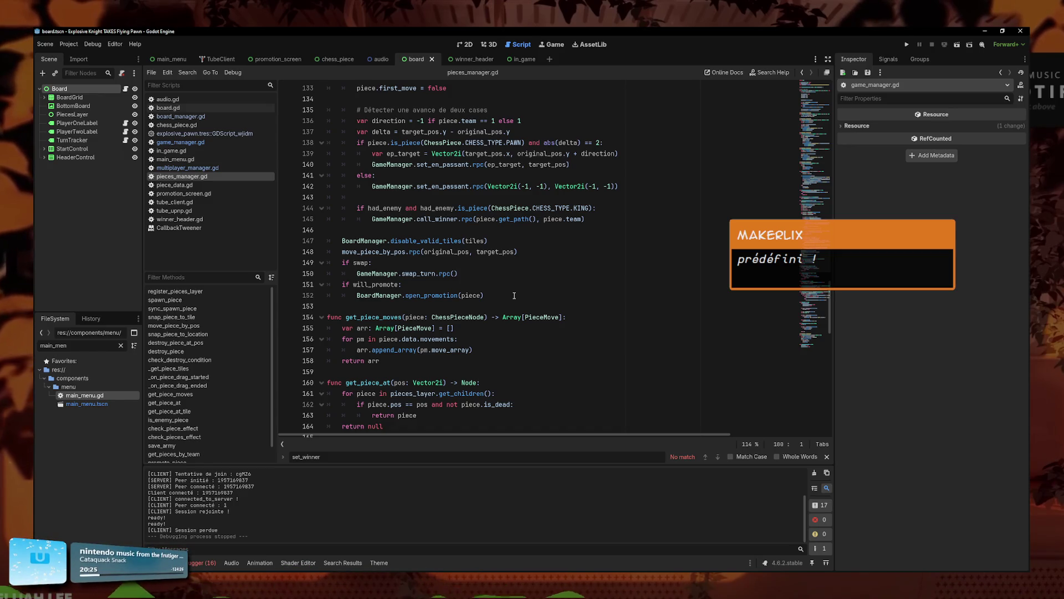
pyautogui.scroll(3, 451, 176)
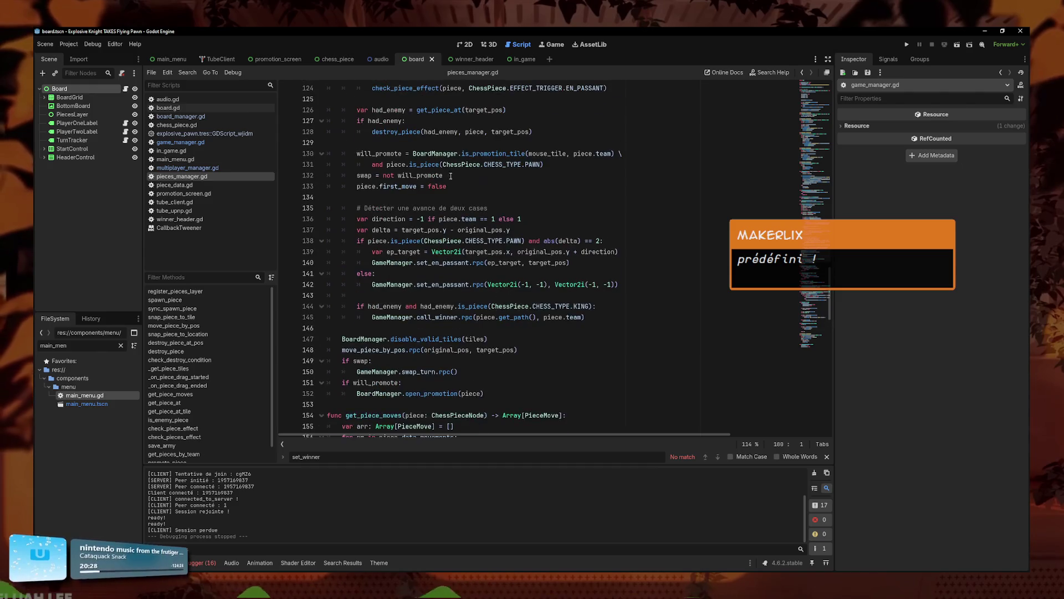
pyautogui.scroll(-2, 451, 175)
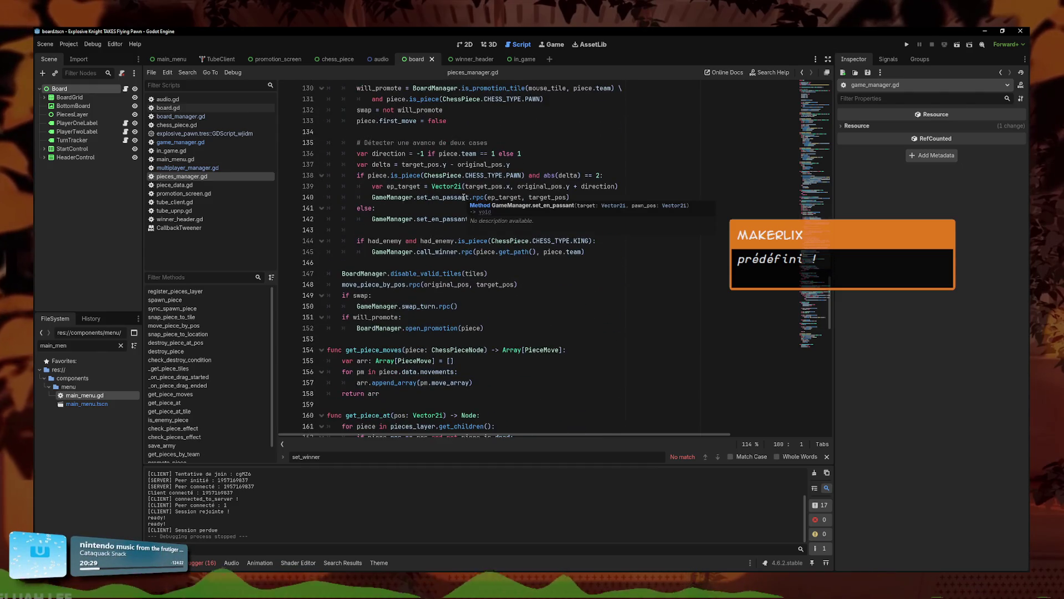
pyautogui.scroll(10, 502, 314)
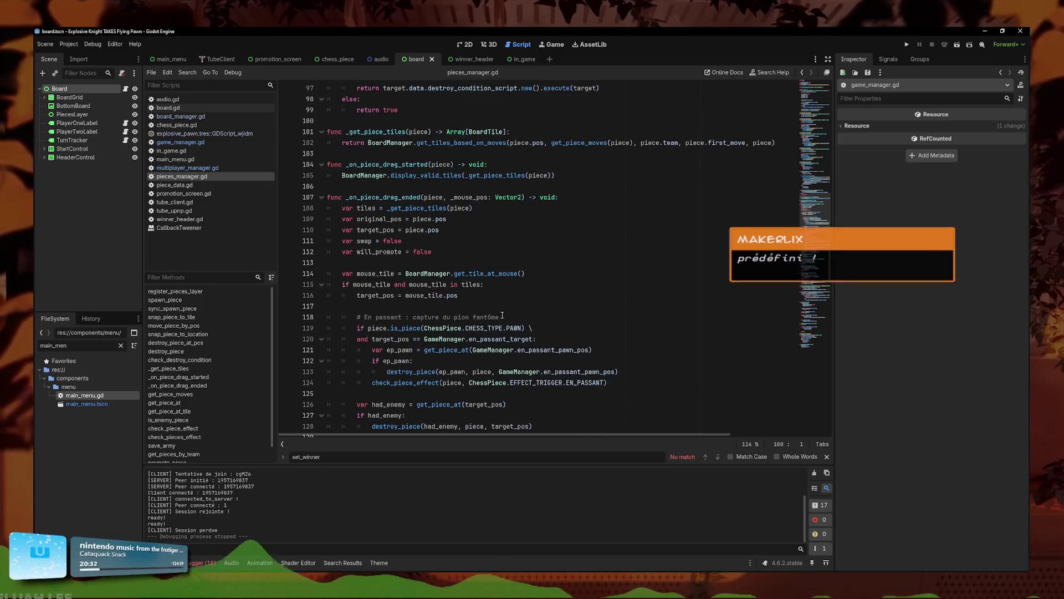
pyautogui.scroll(-5, 502, 315)
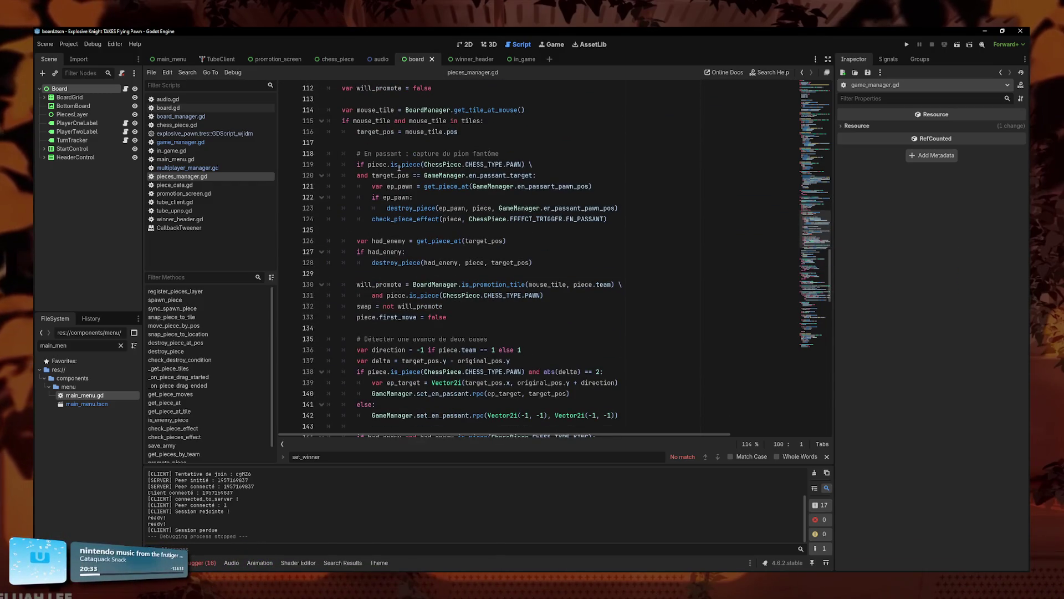
pyautogui.scroll(-4, 413, 239)
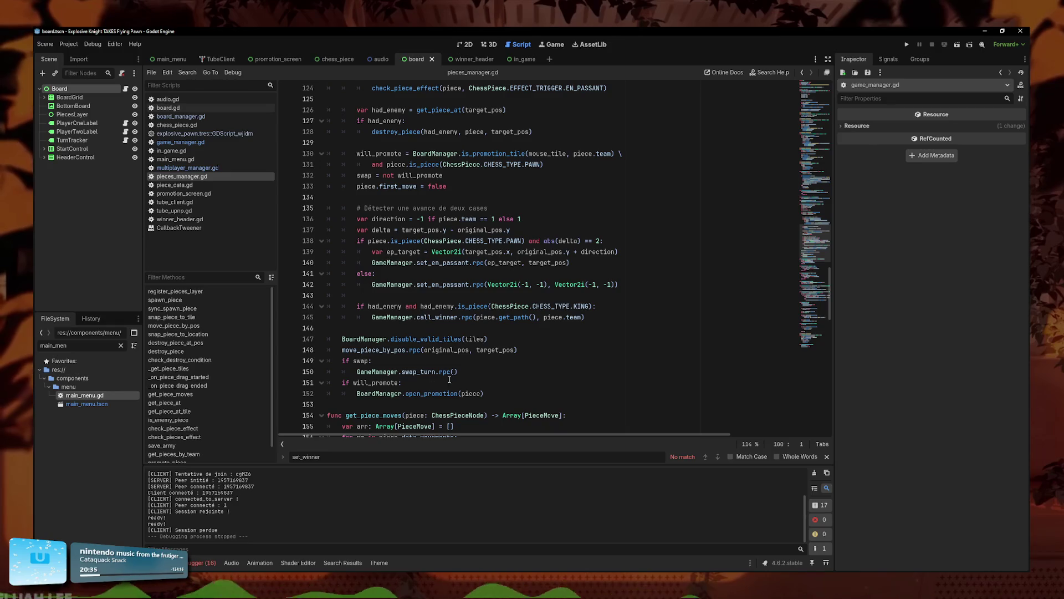
# Step: Return to game_manager.gd and put the caret at the end of swap_turn's turn_changed emit
pyautogui.click(187, 167)
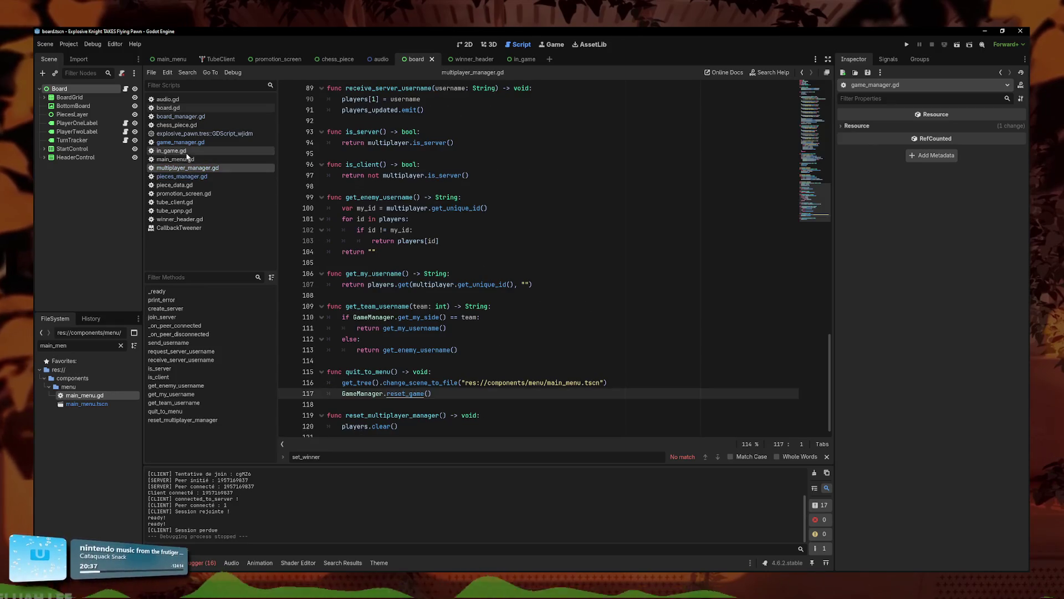
pyautogui.click(180, 142)
pyautogui.click(493, 277)
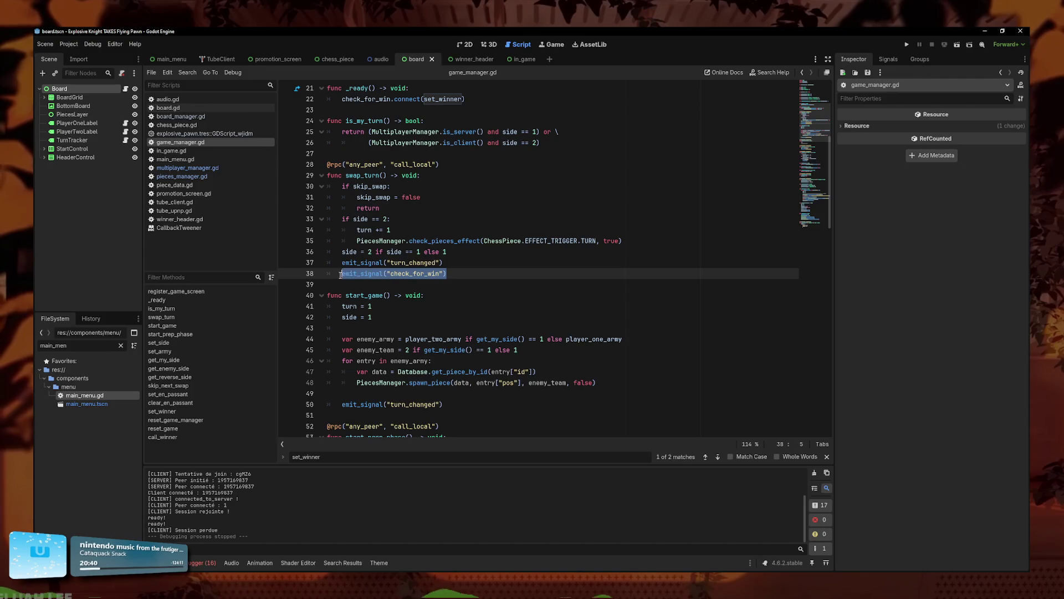
pyautogui.click(453, 261)
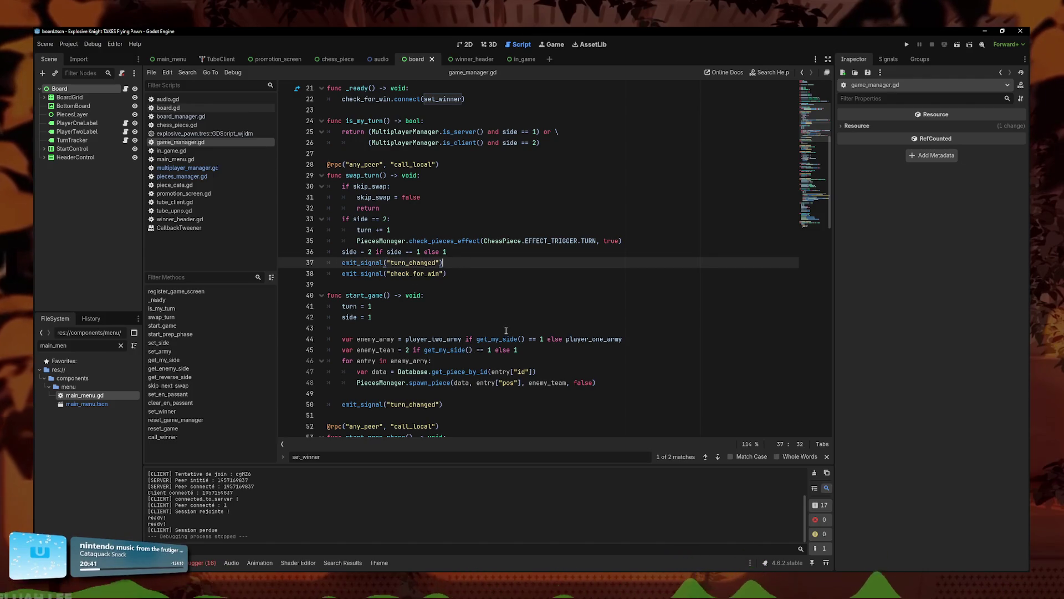
# Step: Add an 'await get_tree().process_frame' line after the turn_changed emit
pyautogui.press('Return')
pyautogui.write('await get_tree')
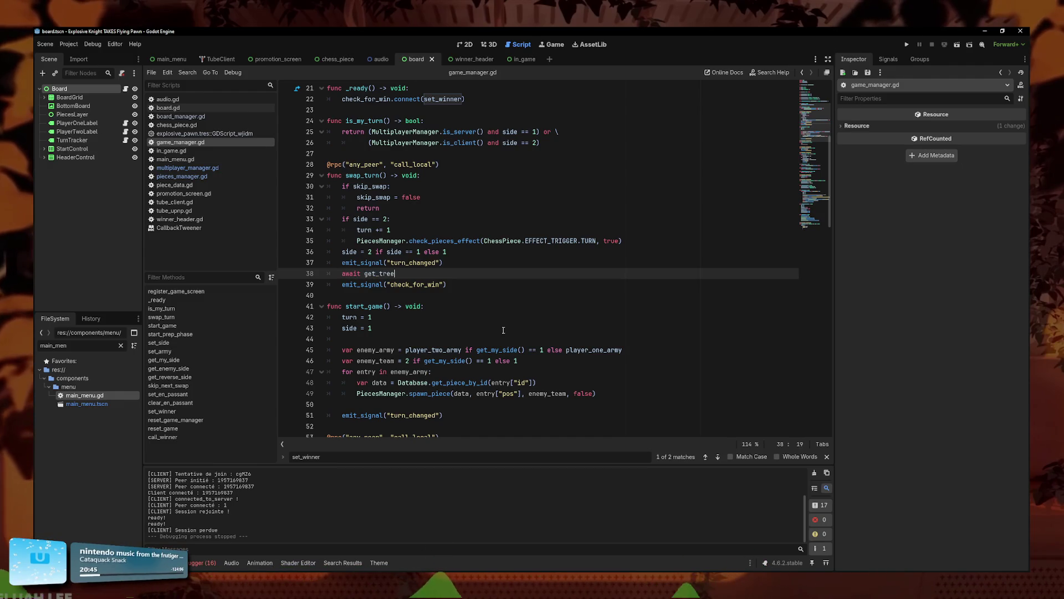
pyautogui.write('().proce')
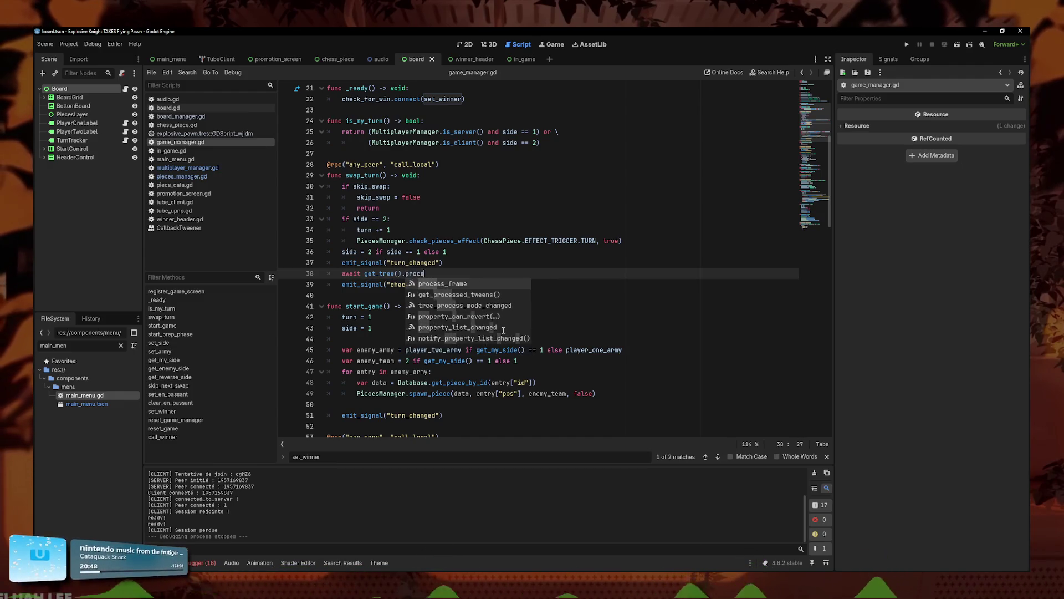
pyautogui.press('Return')
# Step: Glance at the multiplayer manager and chess piece scripts, then review the new await line in swap_turn
pyautogui.click(206, 168)
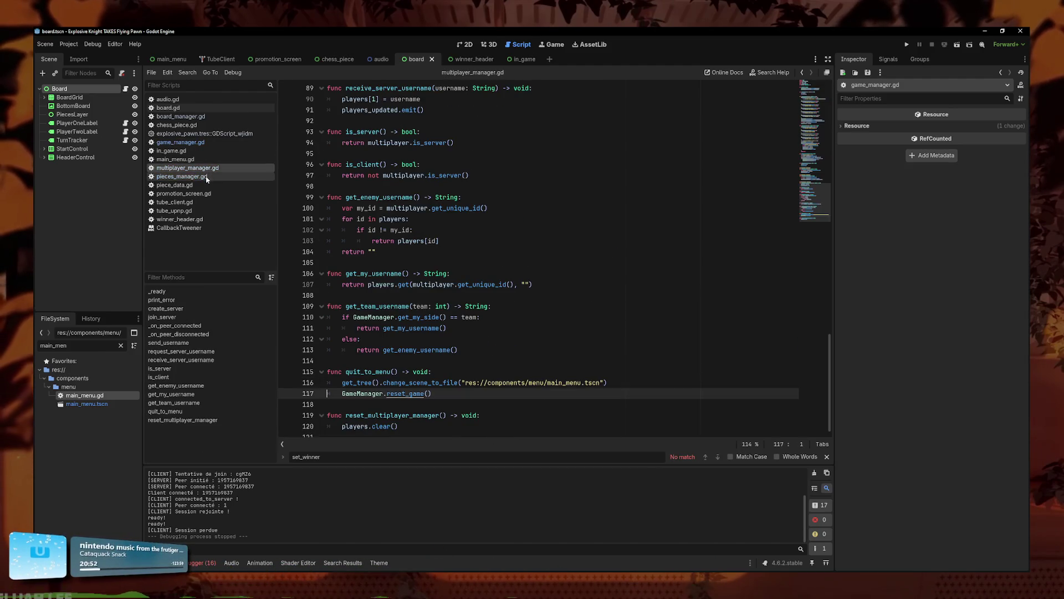
pyautogui.click(194, 149)
pyautogui.click(194, 143)
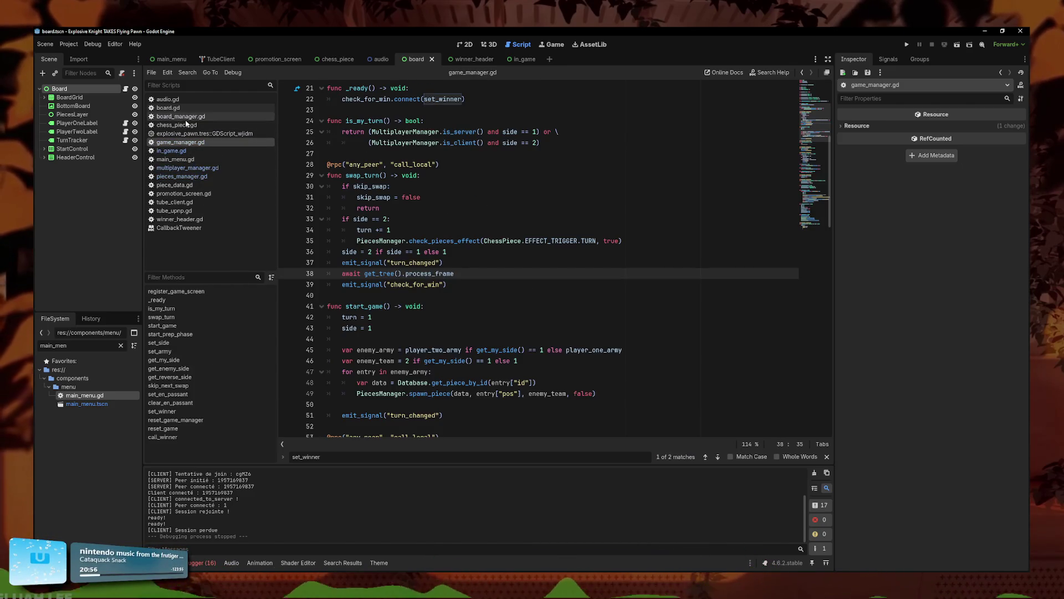
pyautogui.click(187, 125)
pyautogui.click(188, 150)
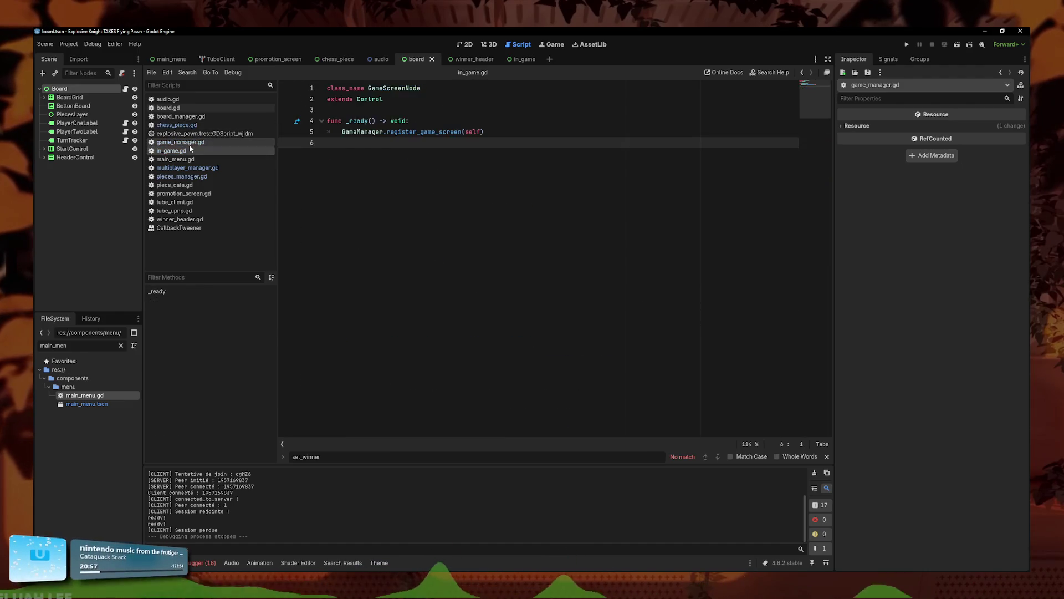
pyautogui.click(189, 142)
pyautogui.tripleClick(476, 277)
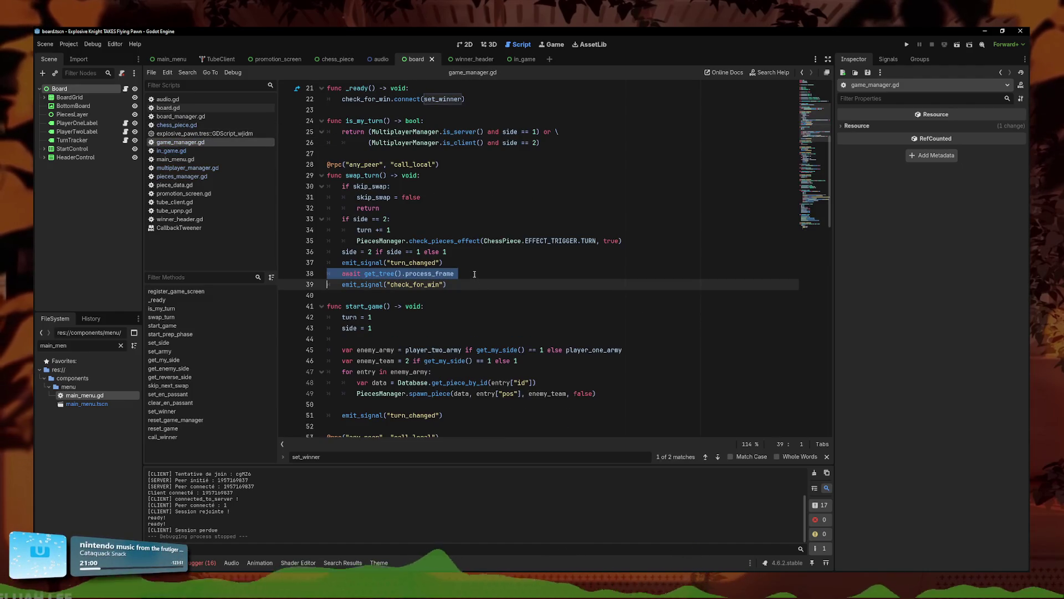
pyautogui.click(464, 280)
pyautogui.moveTo(443, 273); pyautogui.dragTo(388, 262)
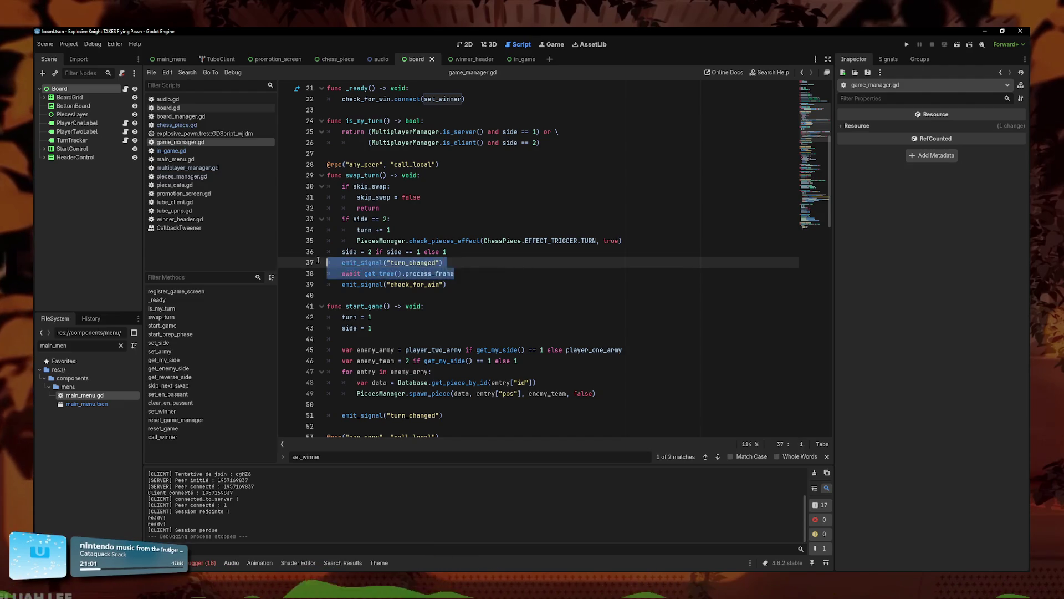
pyautogui.click(450, 285)
# Step: Inspect the tween lines of move_piece_by_pos in pieces_manager.gd
pyautogui.click(182, 176)
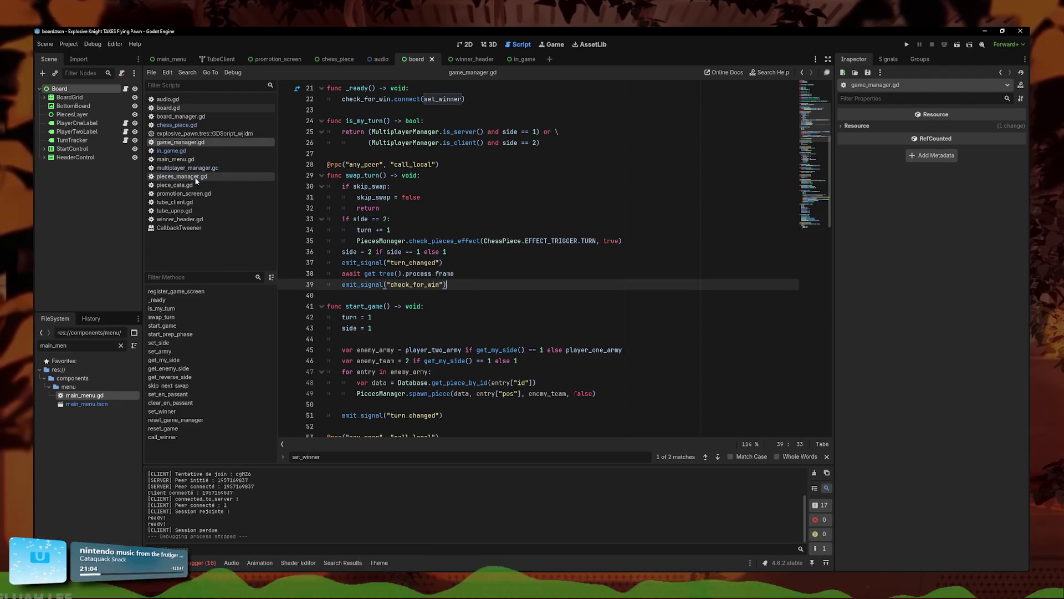
pyautogui.keyDown('ctrl'); pyautogui.click(385, 350); pyautogui.keyUp('ctrl')
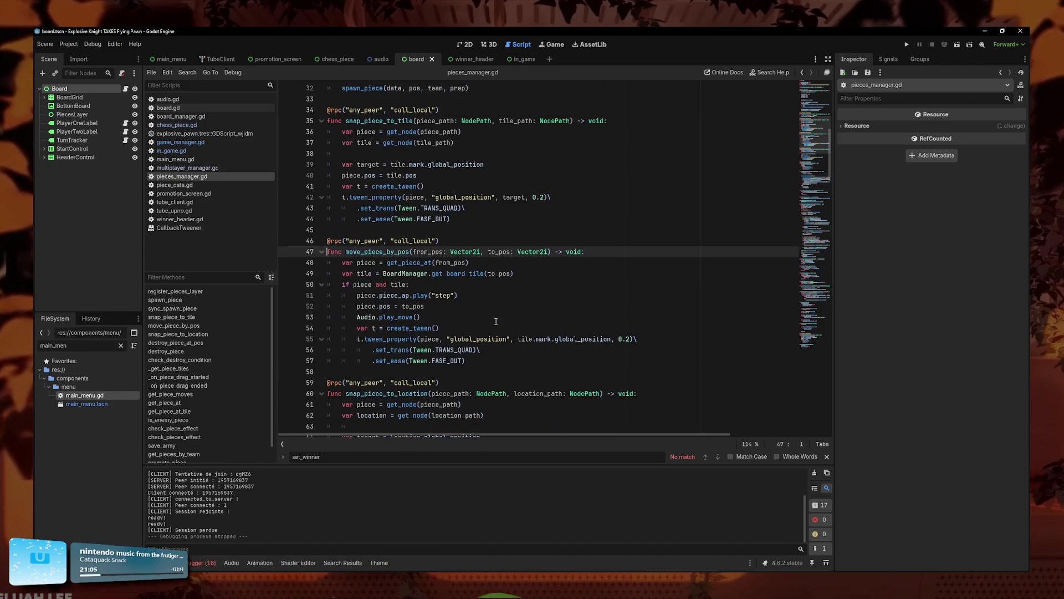
pyautogui.click(625, 334)
pyautogui.click(526, 349)
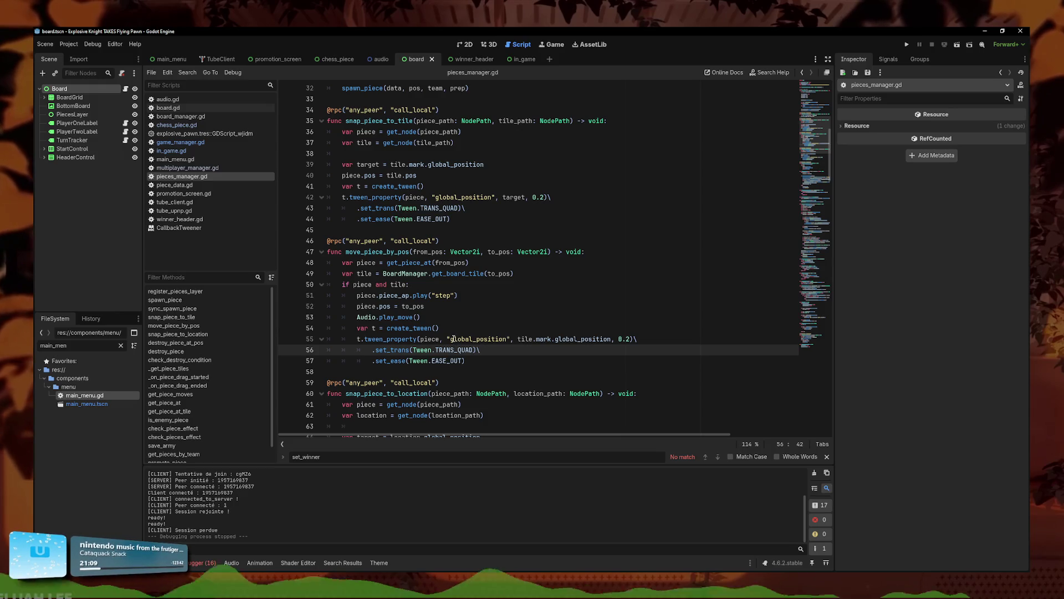
pyautogui.click(484, 369)
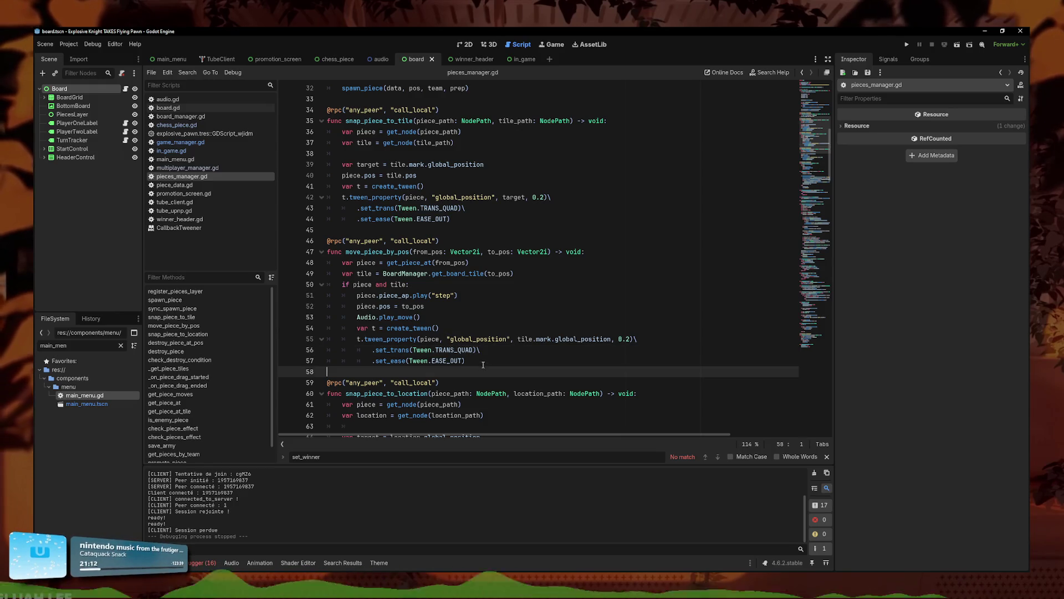
# Step: Browse the other scripts and select the await and check_for_win lines in game_manager.gd
pyautogui.click(181, 153)
pyautogui.click(184, 126)
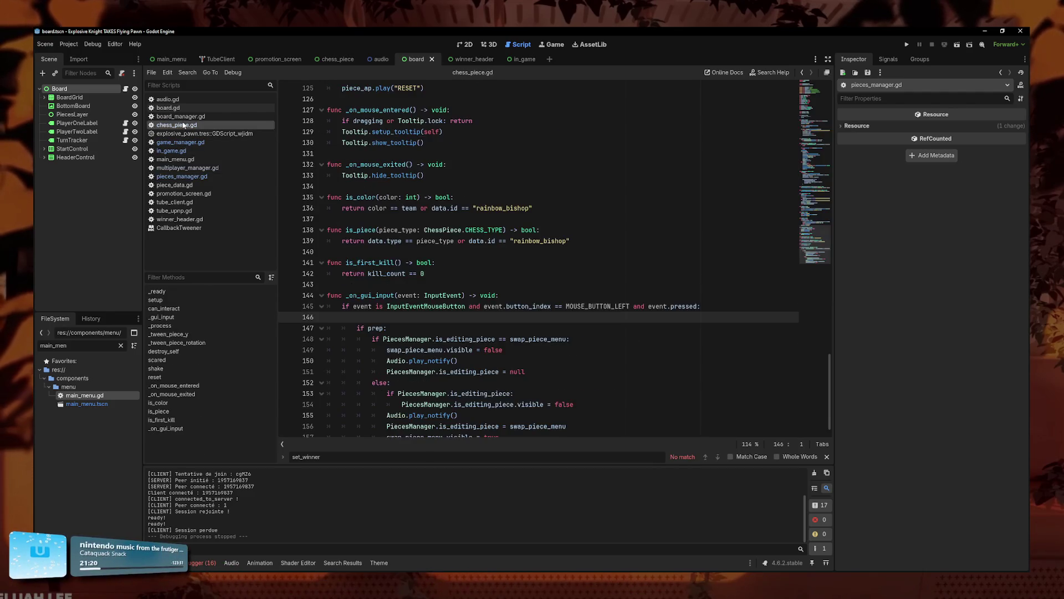
pyautogui.click(180, 143)
pyautogui.click(176, 160)
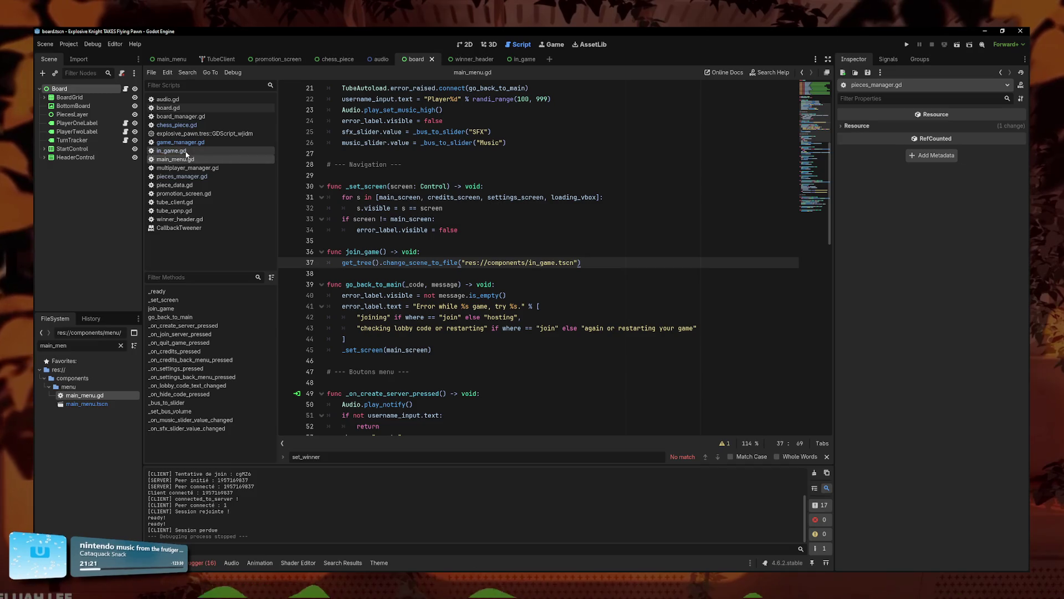
pyautogui.click(172, 151)
pyautogui.click(192, 175)
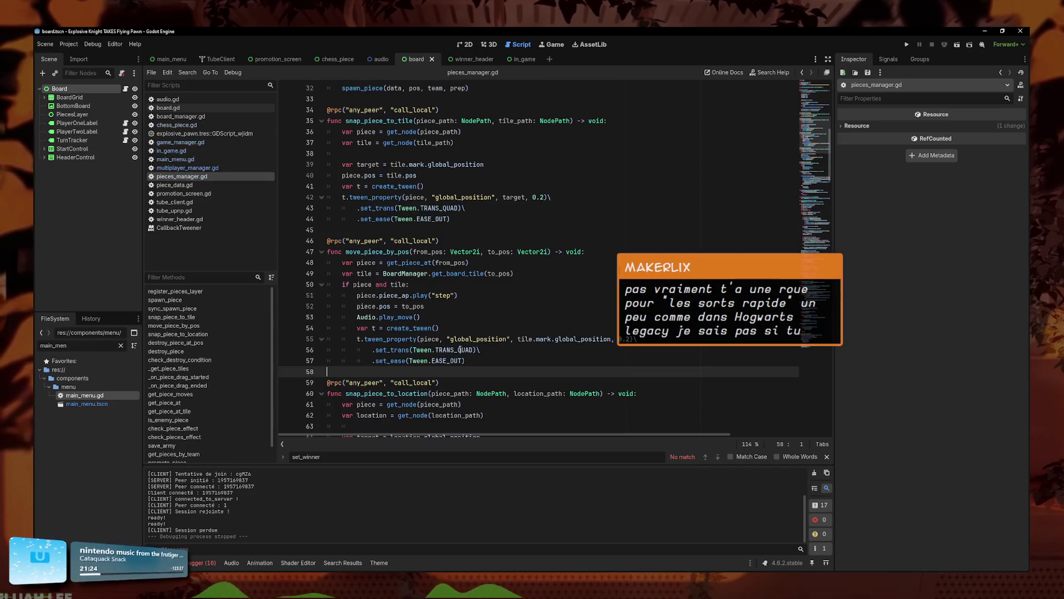
pyautogui.click(183, 142)
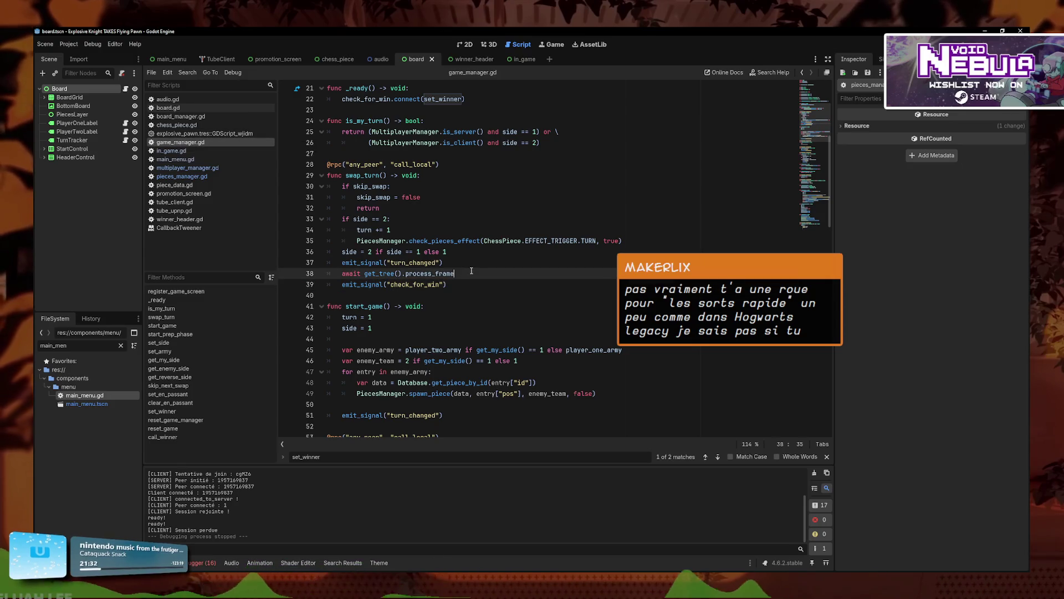
pyautogui.keyDown('shift'); pyautogui.click(277, 269); pyautogui.keyUp('shift')
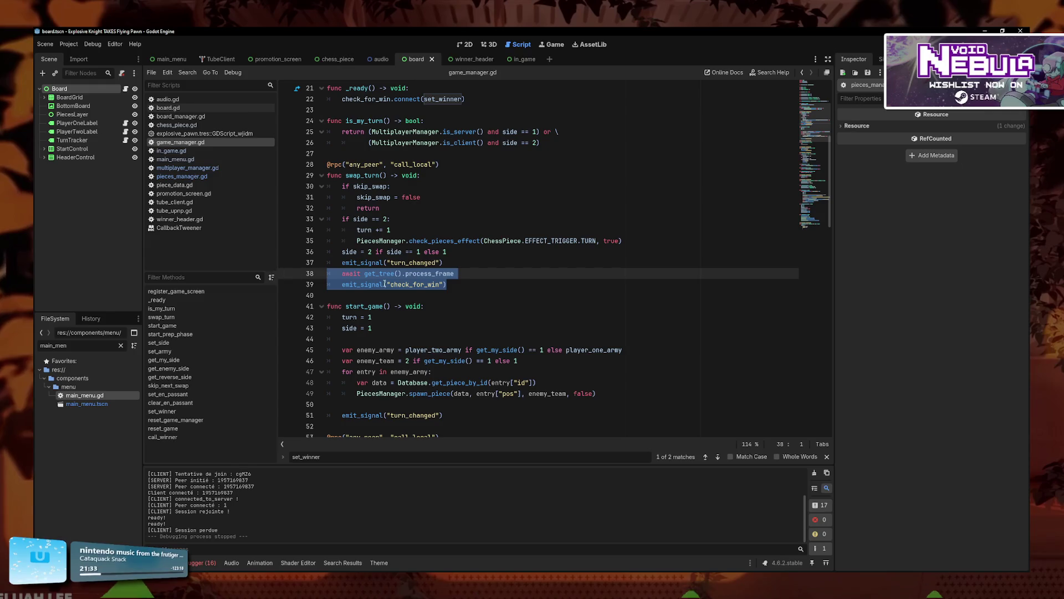
# Step: Undo the await process_frame line in swap_turn and delete the leftover blank line
pyautogui.hotkey('ctrl', 'z')
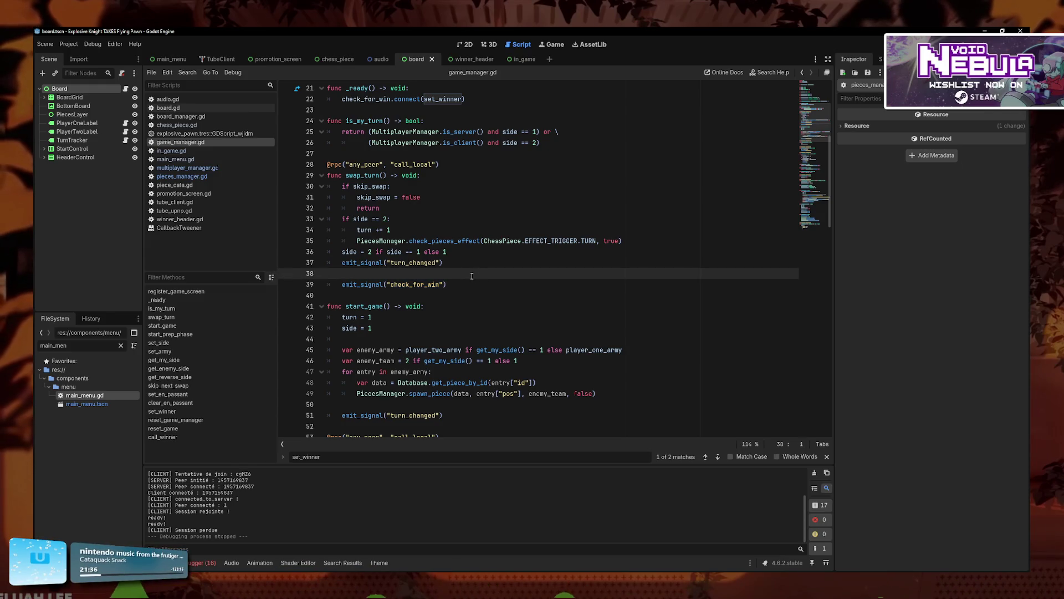
pyautogui.press('Delete')
pyautogui.click(466, 276)
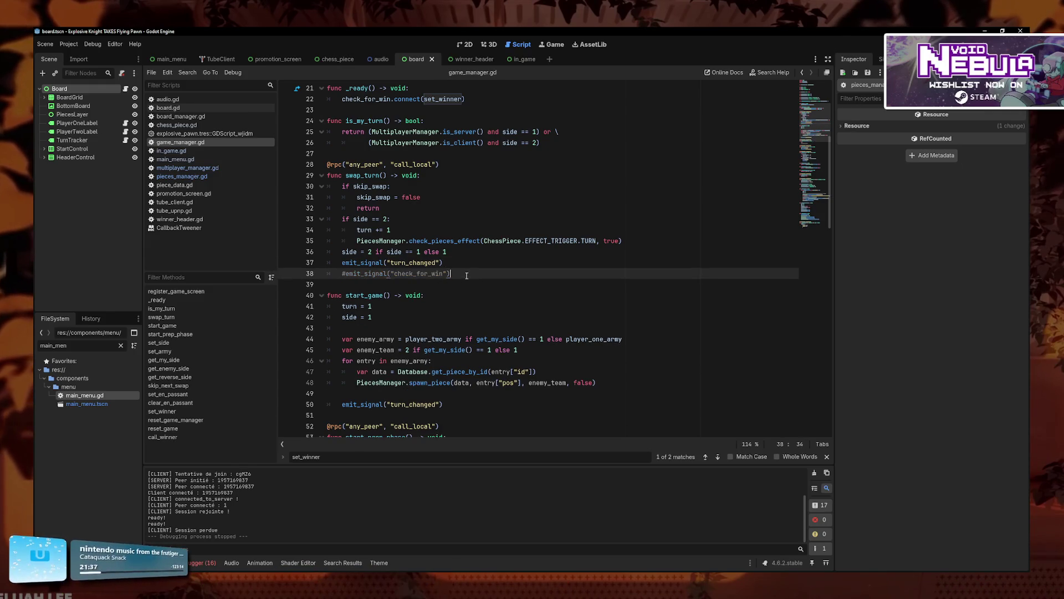
# Step: Paste the check_for_win emit after the tween easing line in move_piece_by_pos
pyautogui.click(194, 169)
pyautogui.click(177, 142)
pyautogui.click(183, 177)
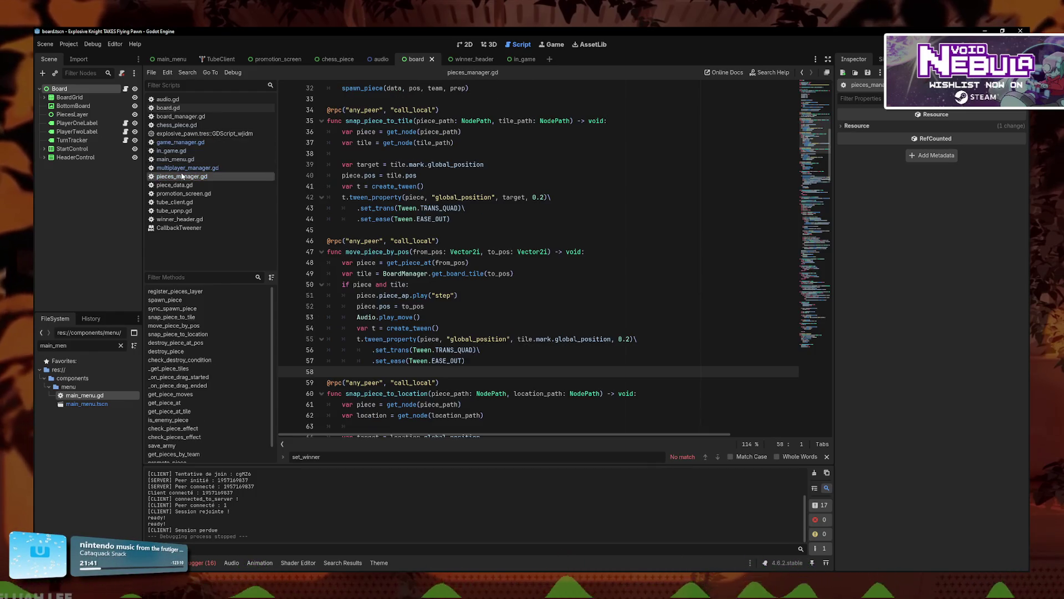
pyautogui.click(487, 359)
pyautogui.press('Return')
pyautogui.write('#emit_signal("check_for_win")')
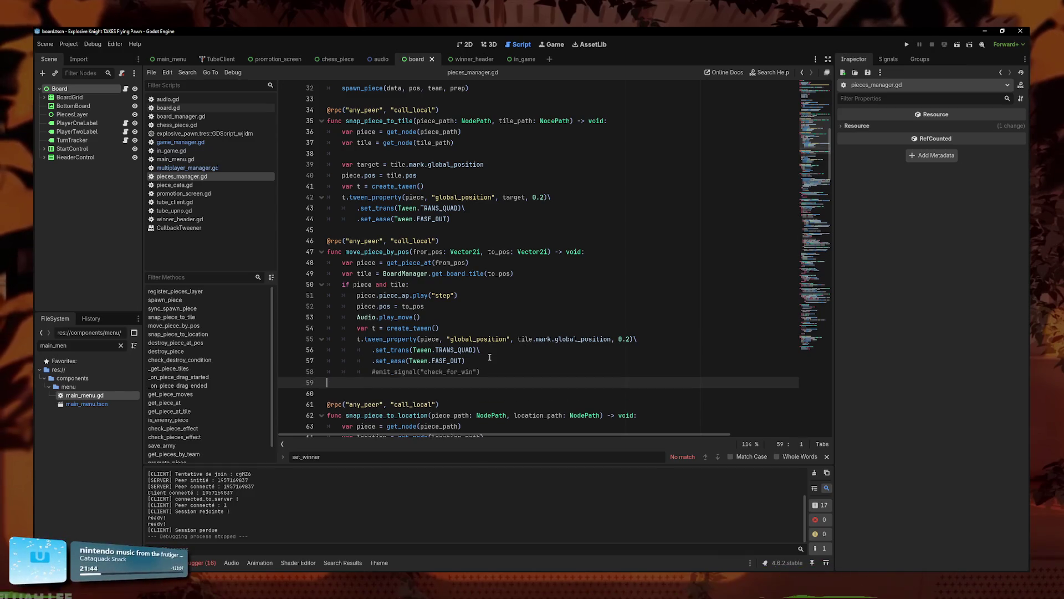
pyautogui.click(369, 375)
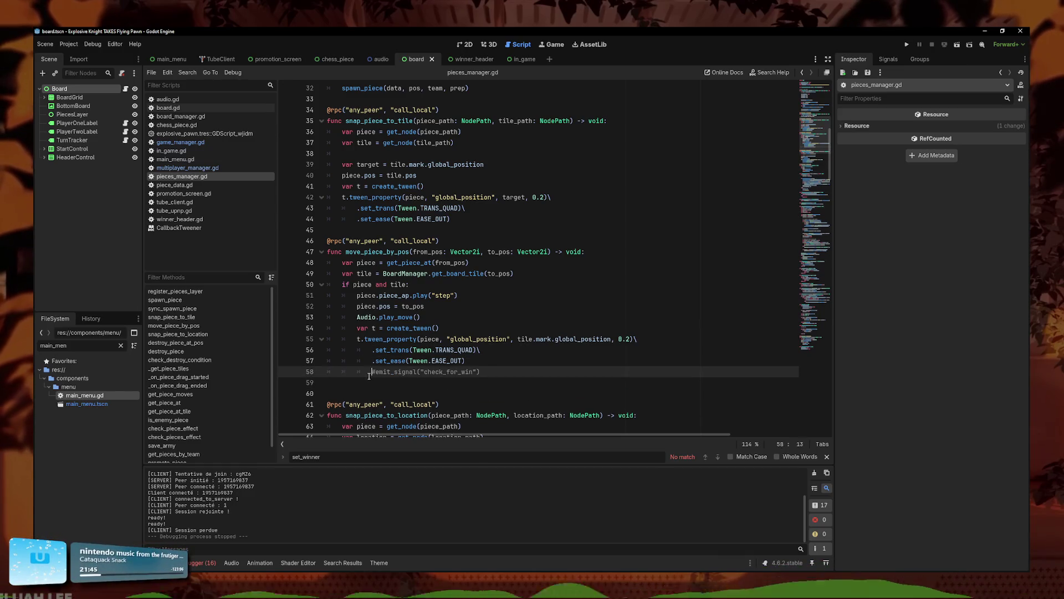
pyautogui.click(421, 382)
pyautogui.press('BackSpace')
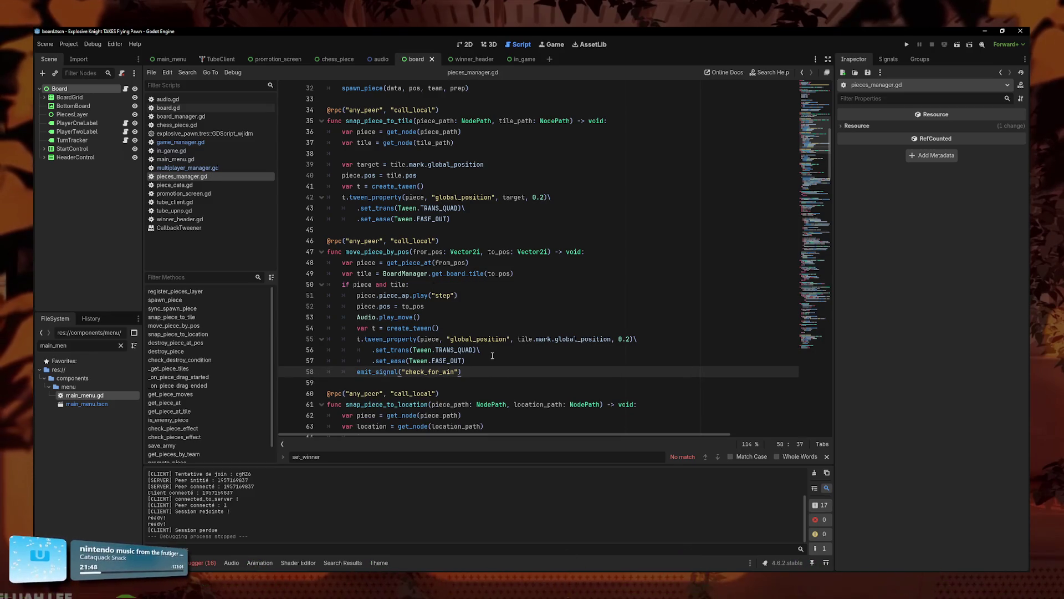
# Step: Select and copy the check_for_win emit call on line 58 of pieces_manager.gd
pyautogui.moveTo(462, 372); pyautogui.dragTo(353, 372)
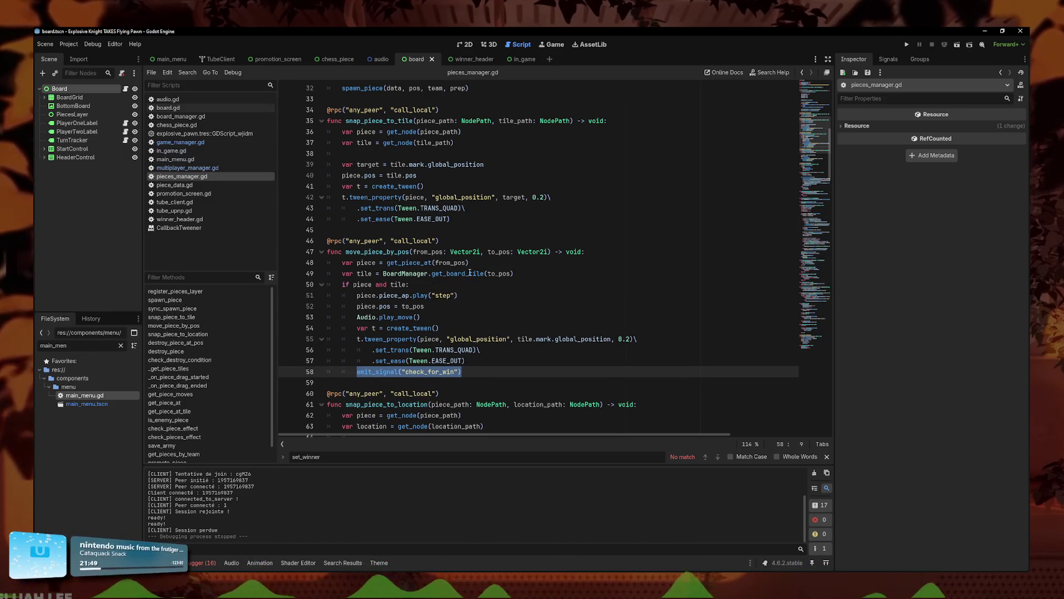
pyautogui.moveTo(364, 371); pyautogui.dragTo(357, 371)
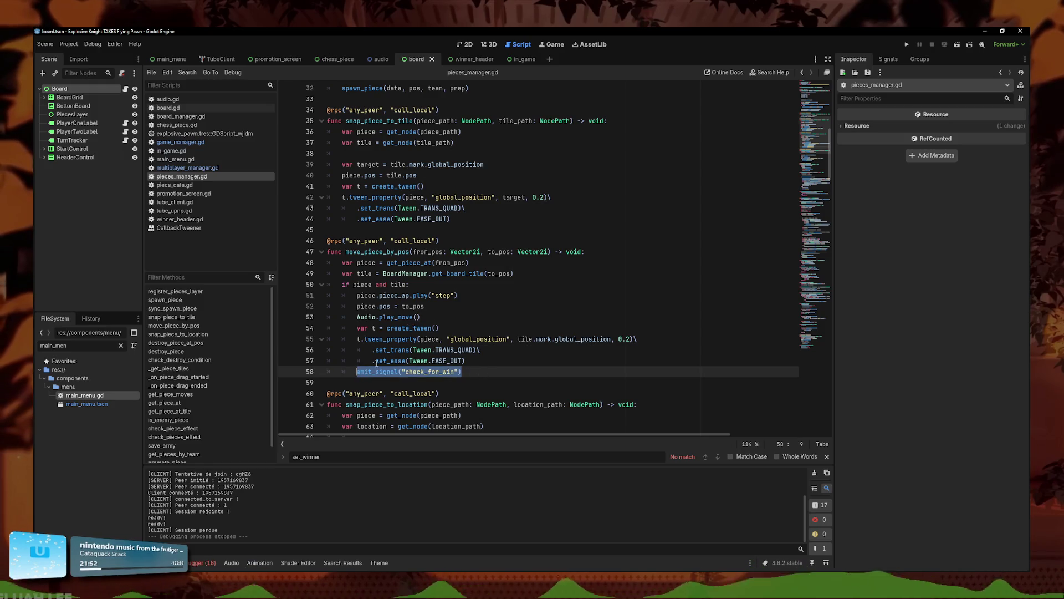
pyautogui.click(181, 142)
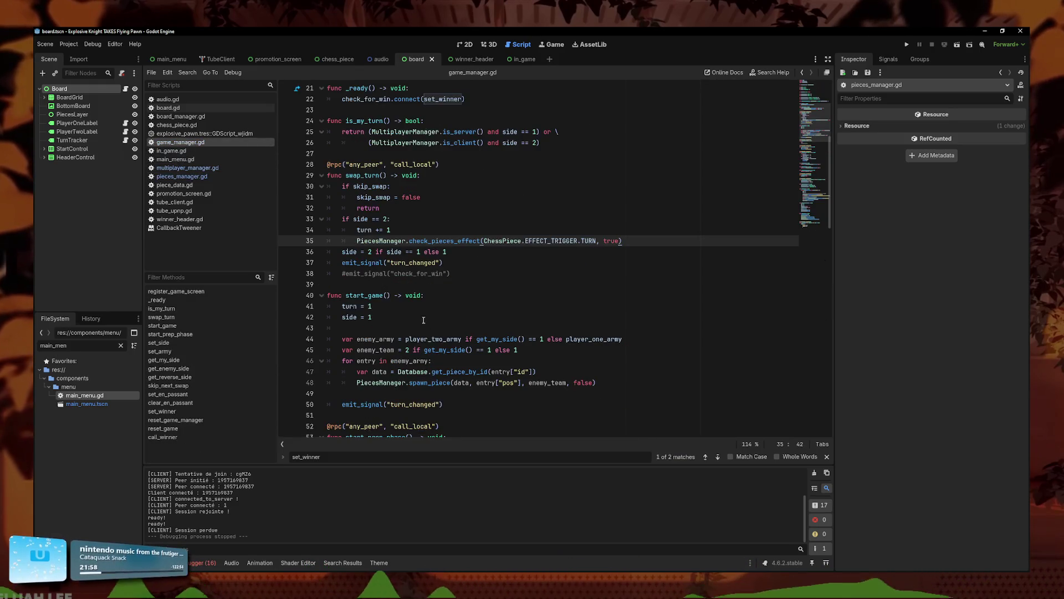
pyautogui.scroll(-3, 405, 308)
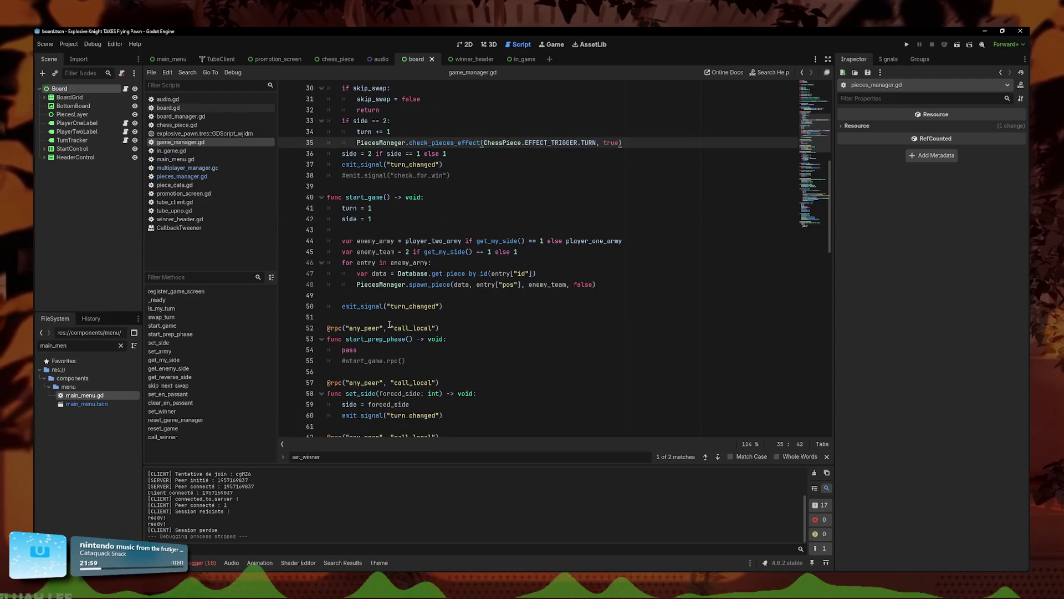
pyautogui.click(181, 176)
pyautogui.click(455, 367)
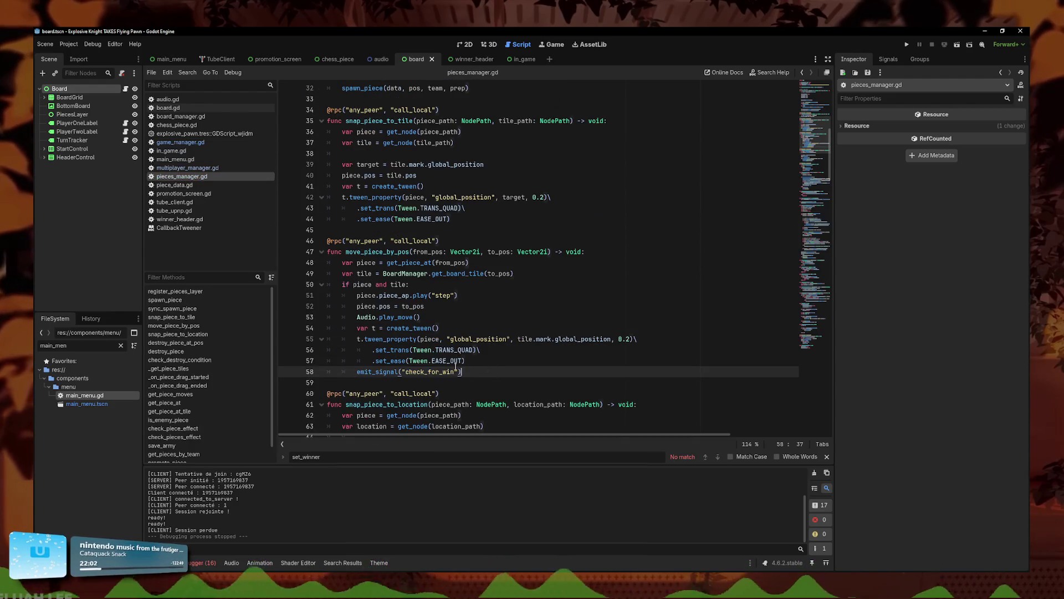
pyautogui.hotkey('shift', 'Home')
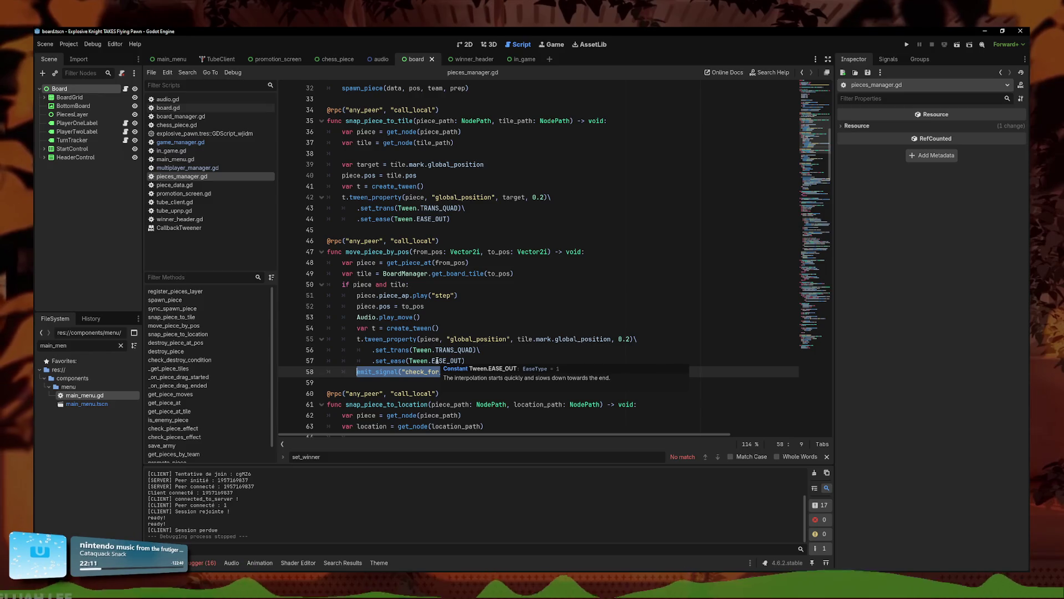
pyautogui.hotkey('ctrl', 'c')
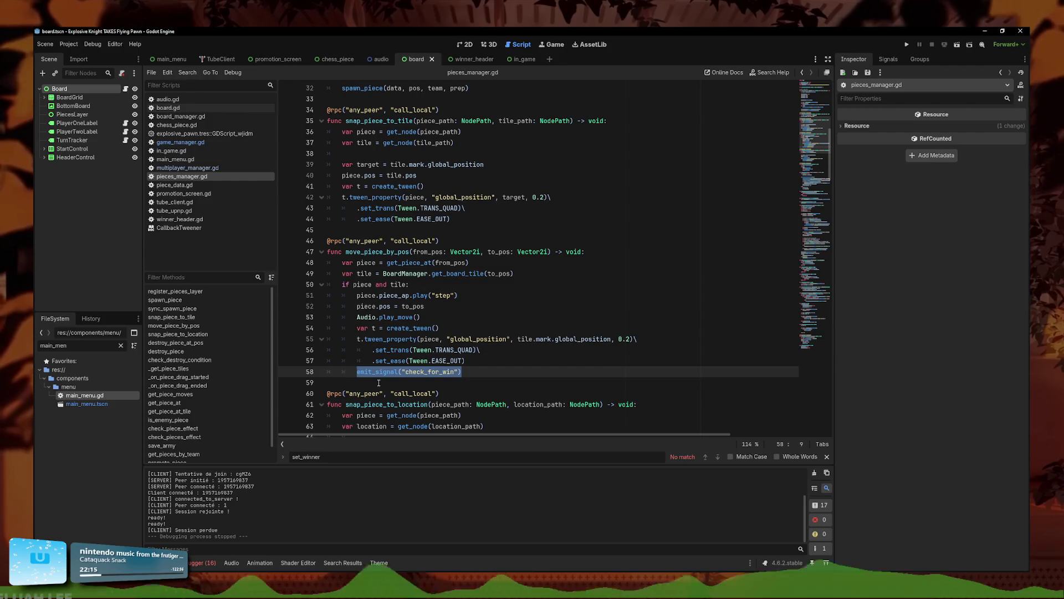
# Step: Prefix the line 58 call with 'GameManager.' using autocomplete
pyautogui.click(357, 372)
pyautogui.write('Game')
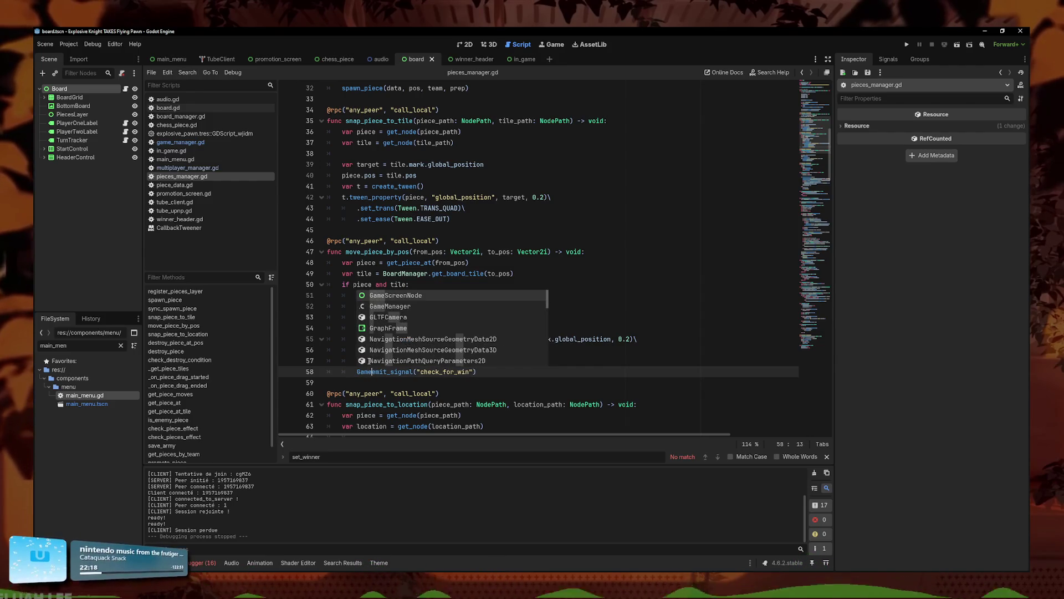
pyautogui.press('Return')
pyautogui.write('.')
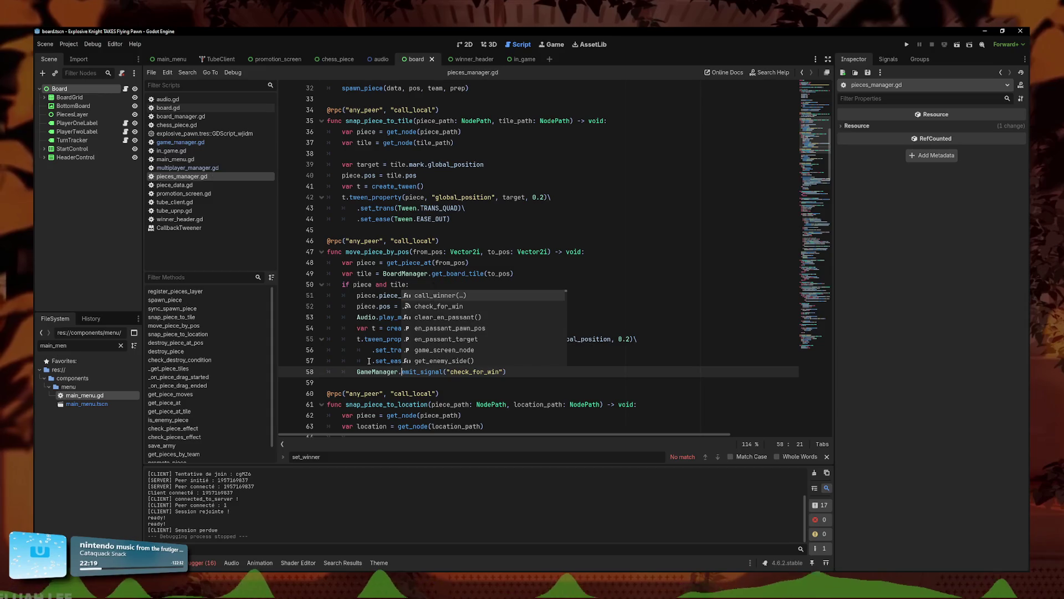
pyautogui.tripleClick(469, 374)
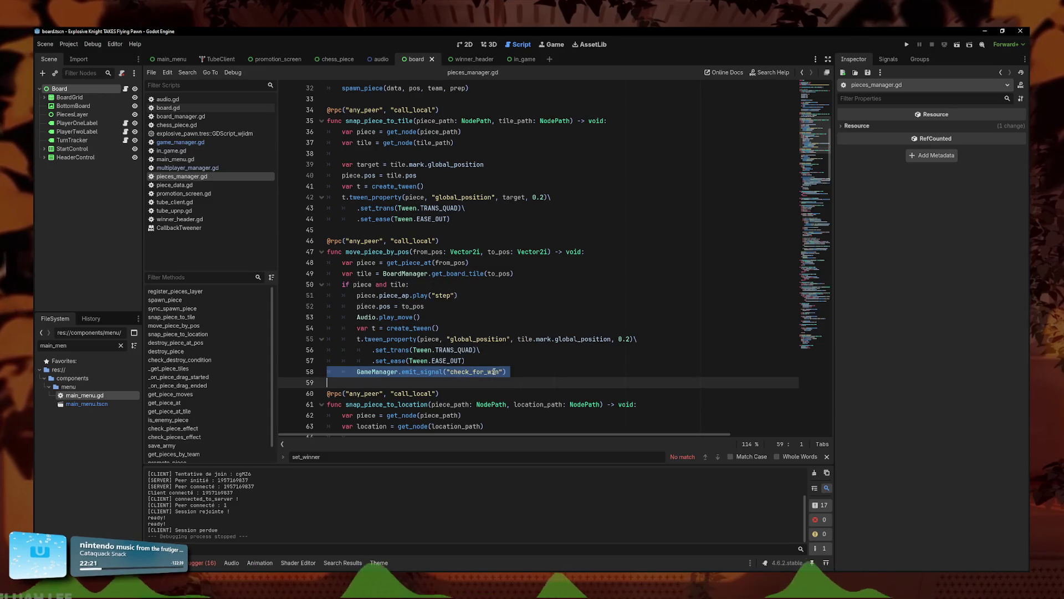
# Step: Find every emit_signal("check_for_win") call in the project with Find in Files
pyautogui.click(193, 78)
pyautogui.click(208, 123)
pyautogui.doubleClick(513, 267)
pyautogui.click(531, 346)
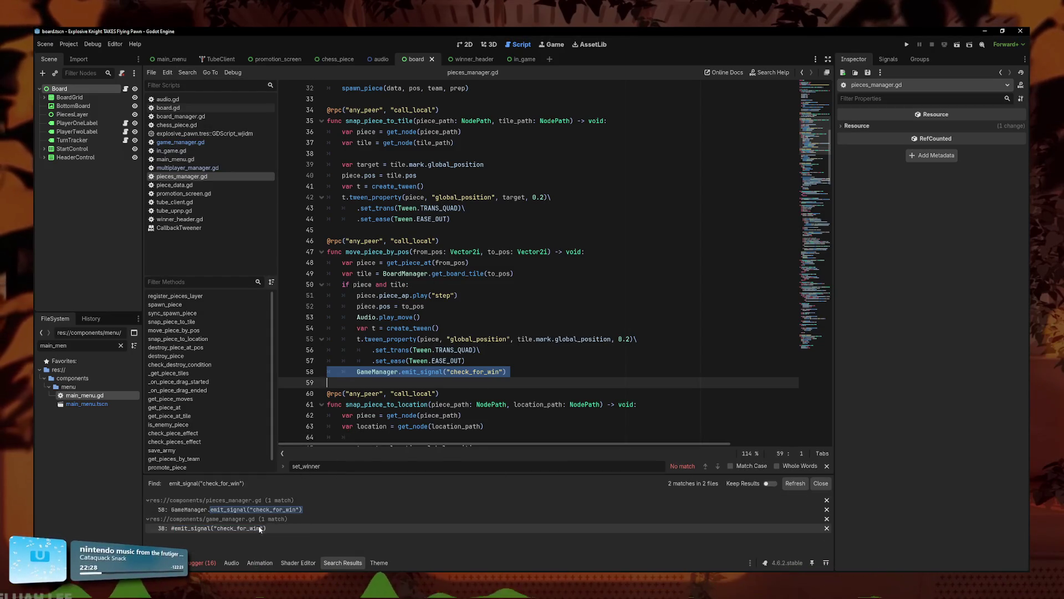
# Step: Cut the GameManager check_for_win call from pieces_manager.gd and uncomment the emit in swap_turn
pyautogui.moveTo(506, 372); pyautogui.dragTo(349, 374)
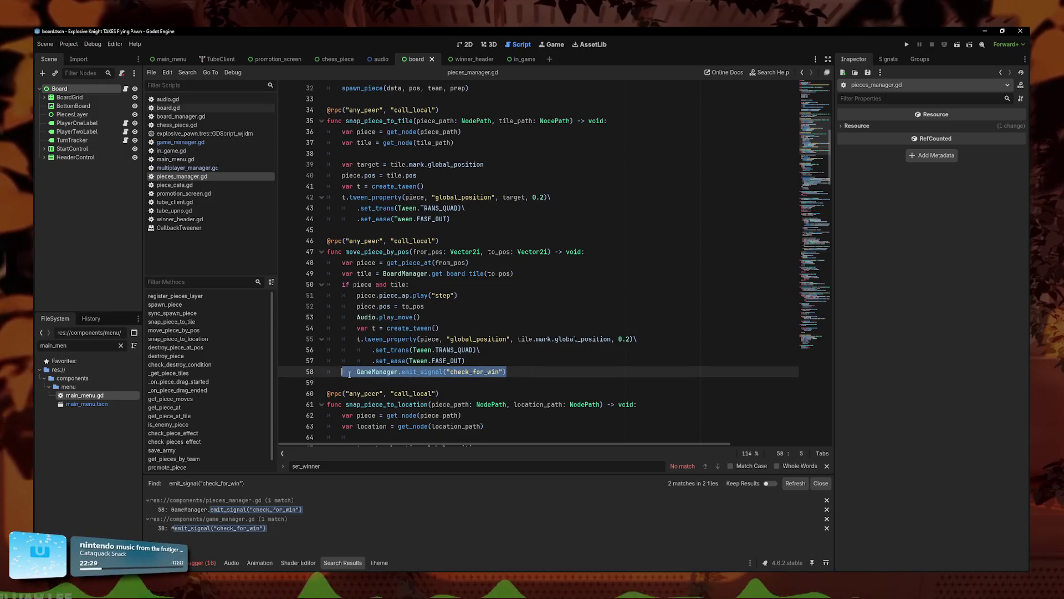
pyautogui.moveTo(505, 372); pyautogui.dragTo(358, 375)
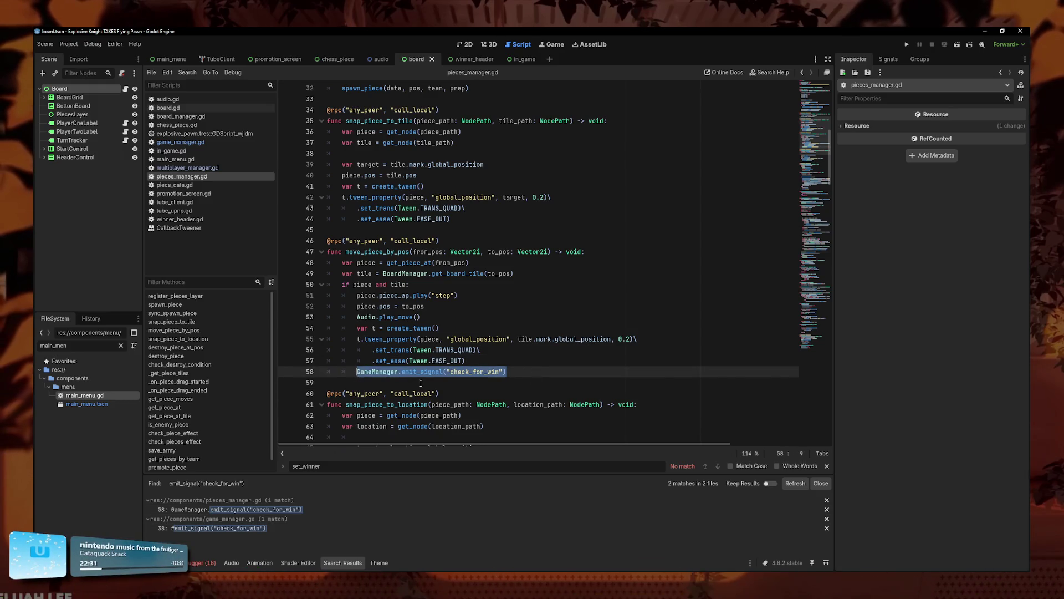
pyautogui.hotkey('ctrl', 'x')
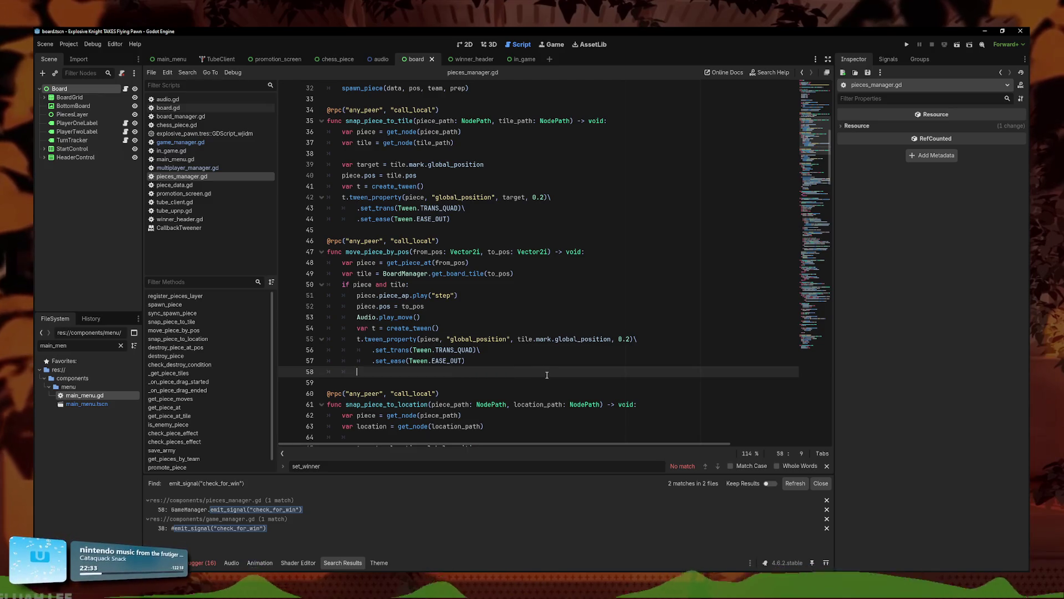
pyautogui.click(263, 528)
pyautogui.hotkey('ctrl', 'k')
# Step: Add 'await get_tree().create_timer(.3).timeout' before check_for_win and run the game
pyautogui.click(467, 229)
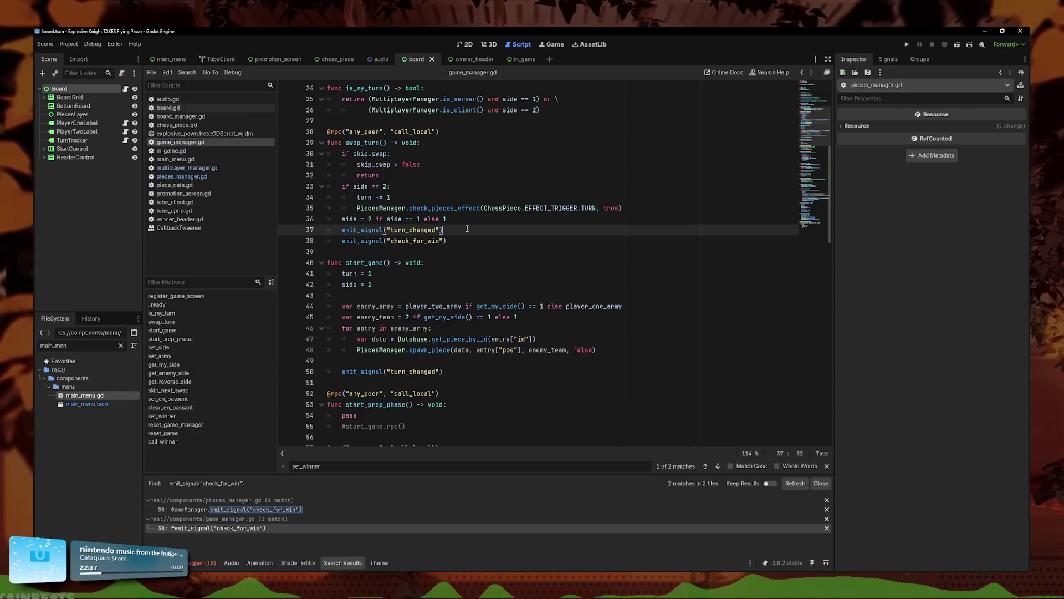
pyautogui.press('Return')
pyautogui.write('get')
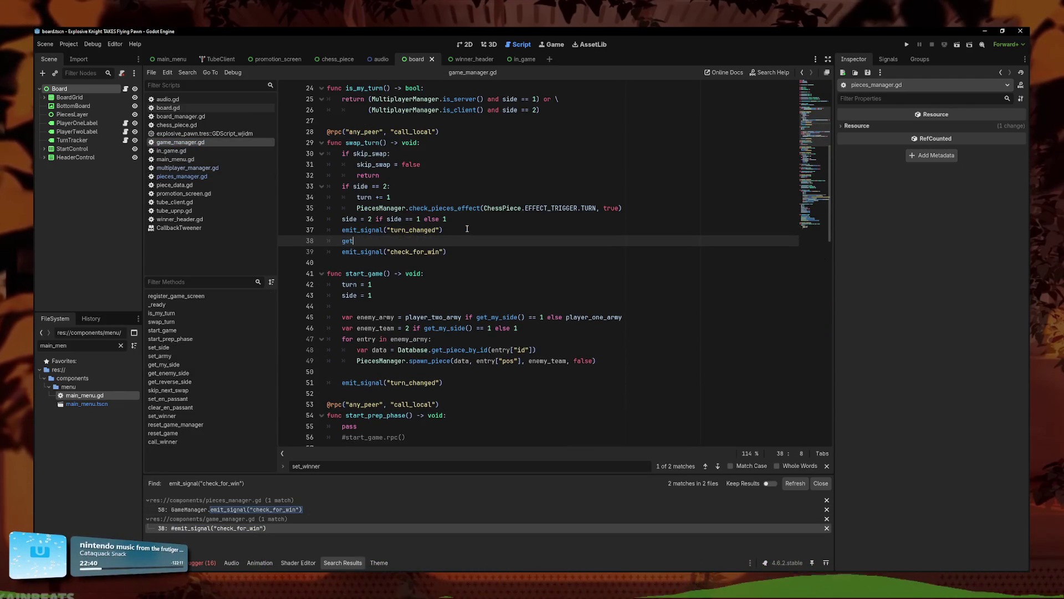
pyautogui.write('_t')
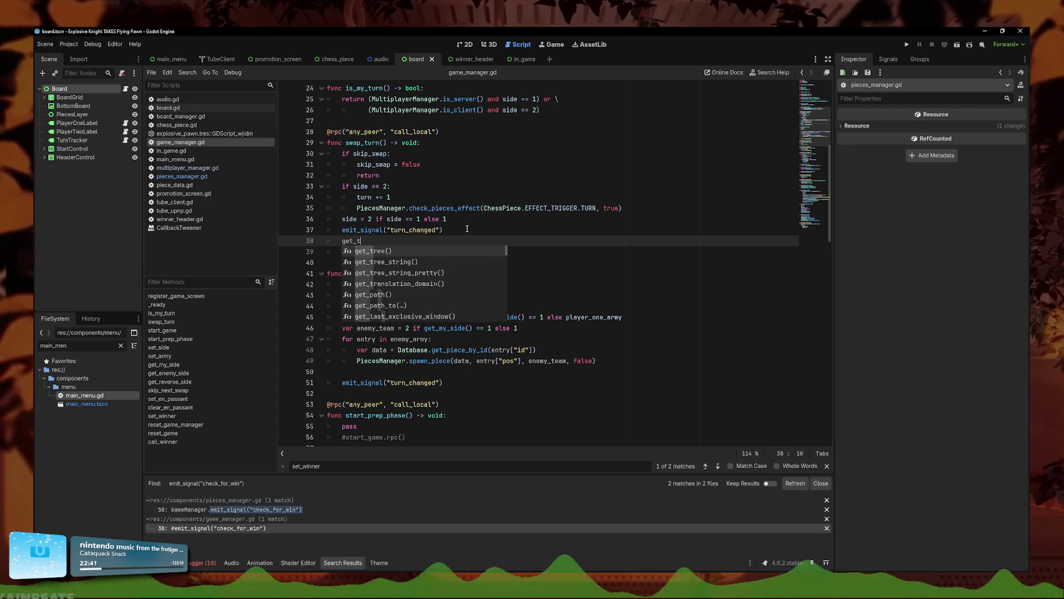
pyautogui.press('Return')
pyautogui.write('.aw')
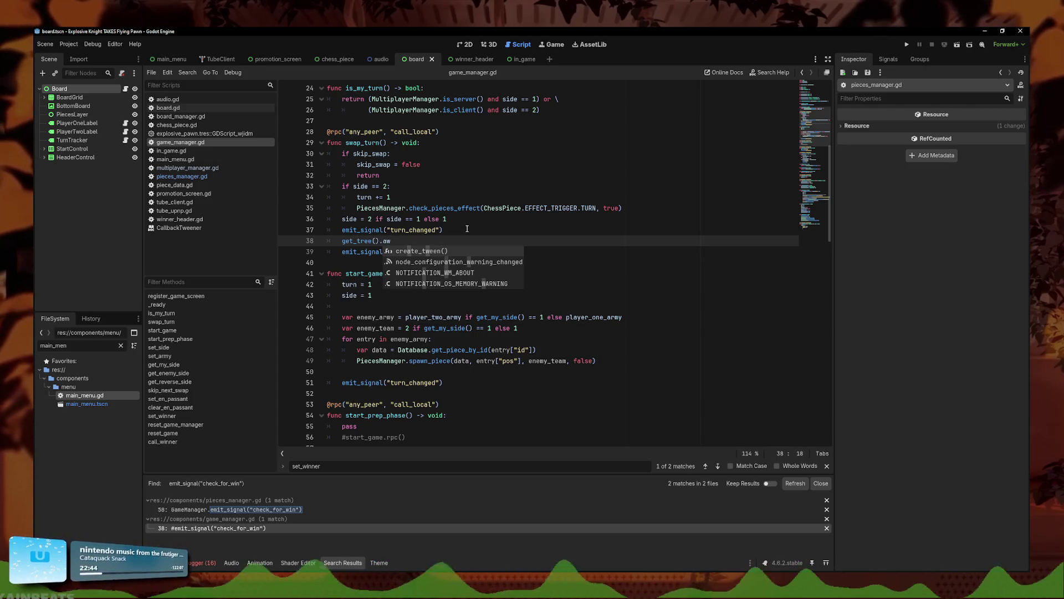
pyautogui.press('BackSpace')
pyautogui.press('BackSpace')
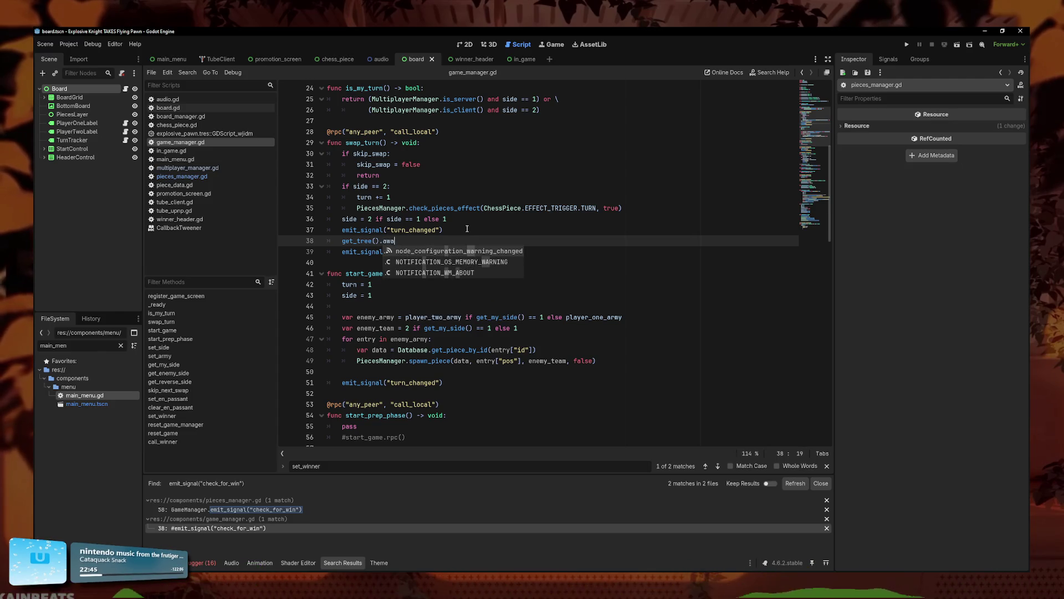
pyautogui.write('cre')
pyautogui.press('Return')
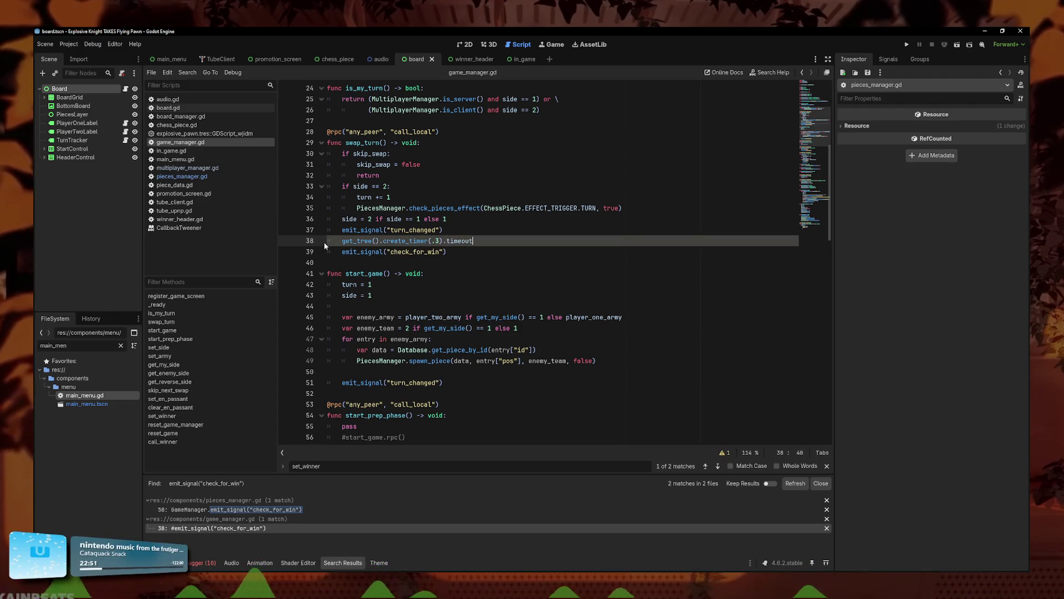
pyautogui.write('await')
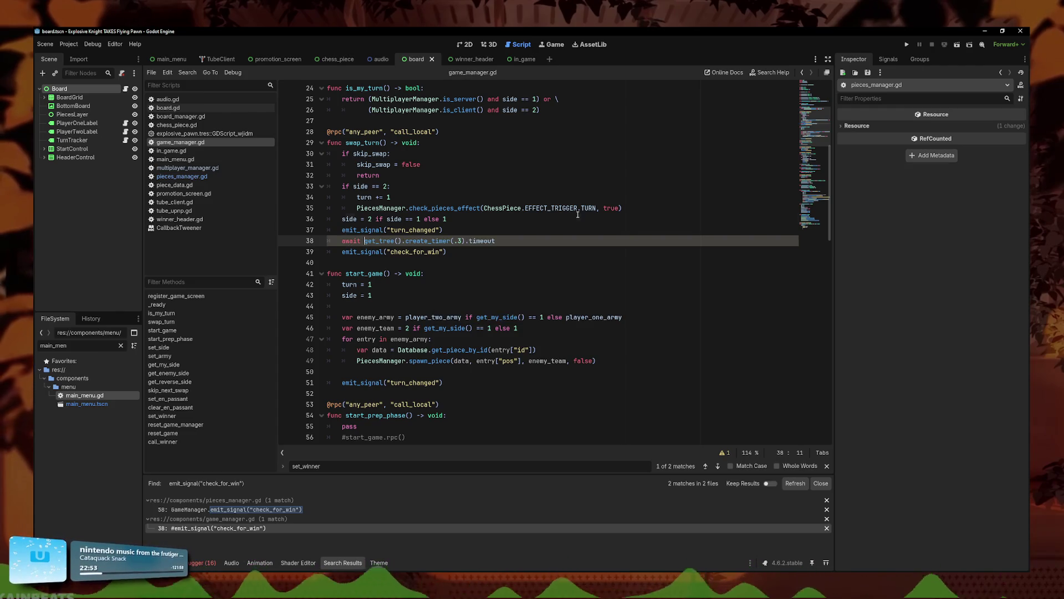
pyautogui.click(499, 219)
pyautogui.click(907, 46)
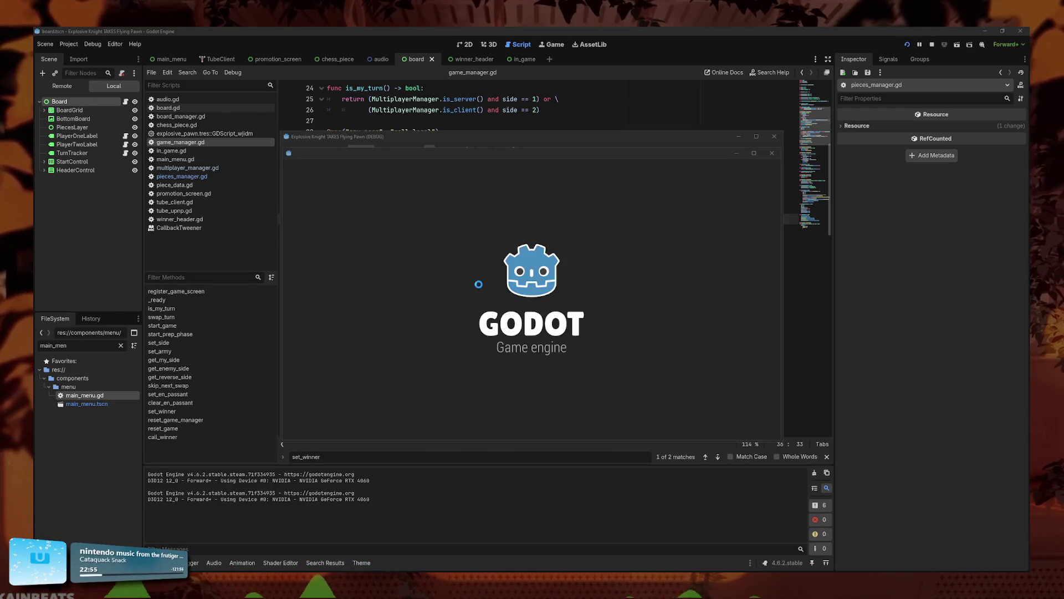
# Step: Host a game, join it with the lobby code, swap a pawn to the orange variant, and ready up
pyautogui.click(533, 291)
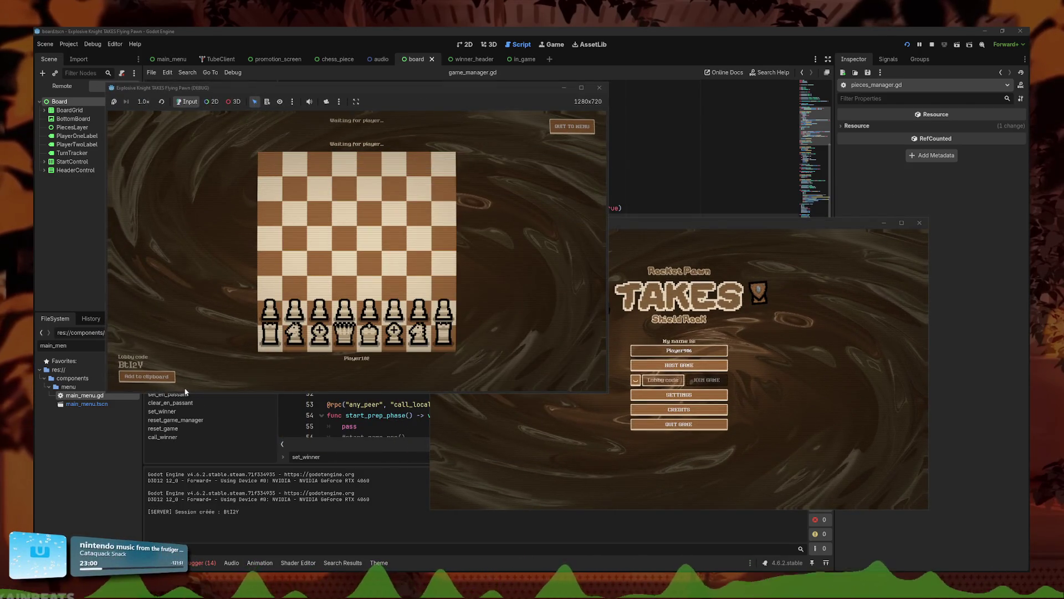
pyautogui.click(147, 377)
pyautogui.click(636, 379)
pyautogui.click(707, 380)
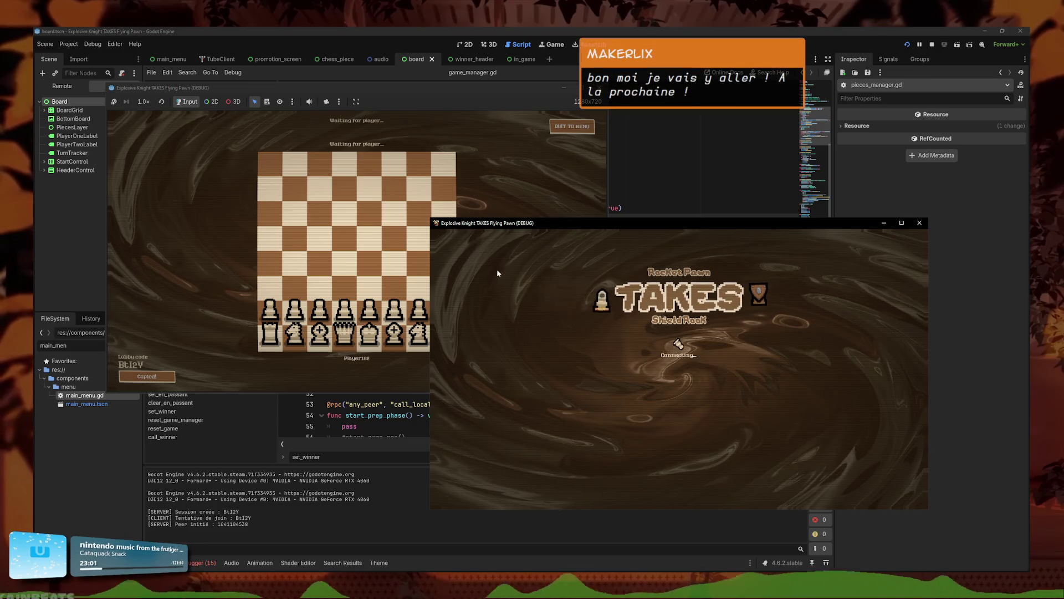
pyautogui.click(690, 434)
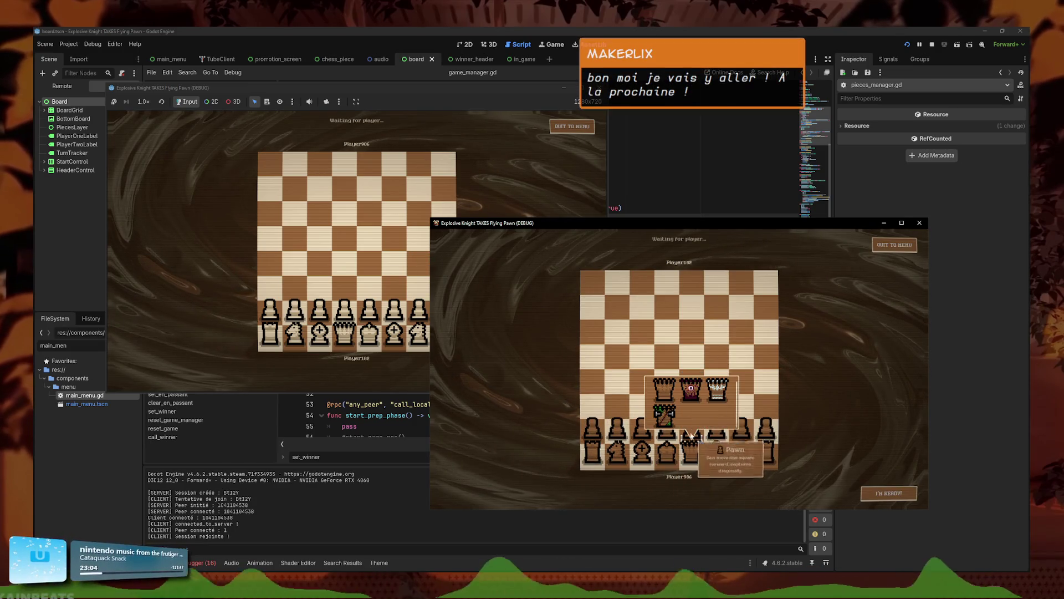
pyautogui.click(693, 436)
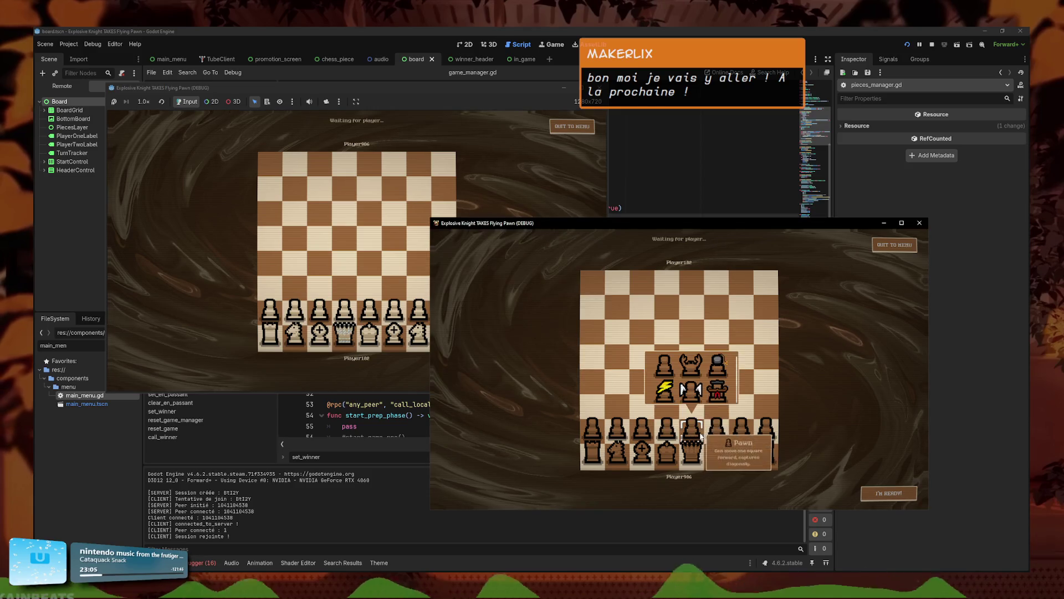
pyautogui.click(664, 389)
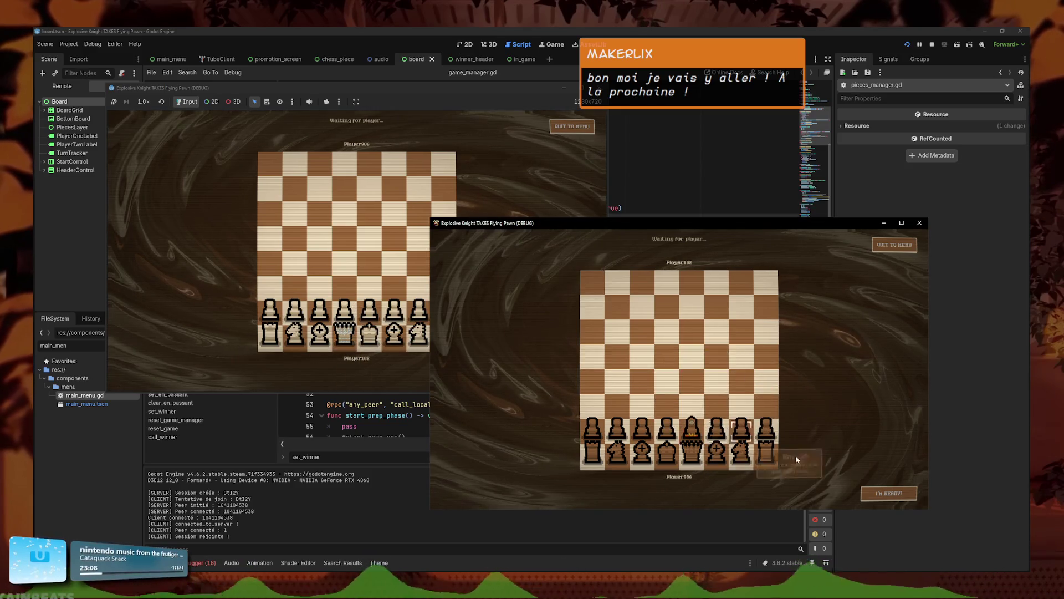
pyautogui.click(913, 491)
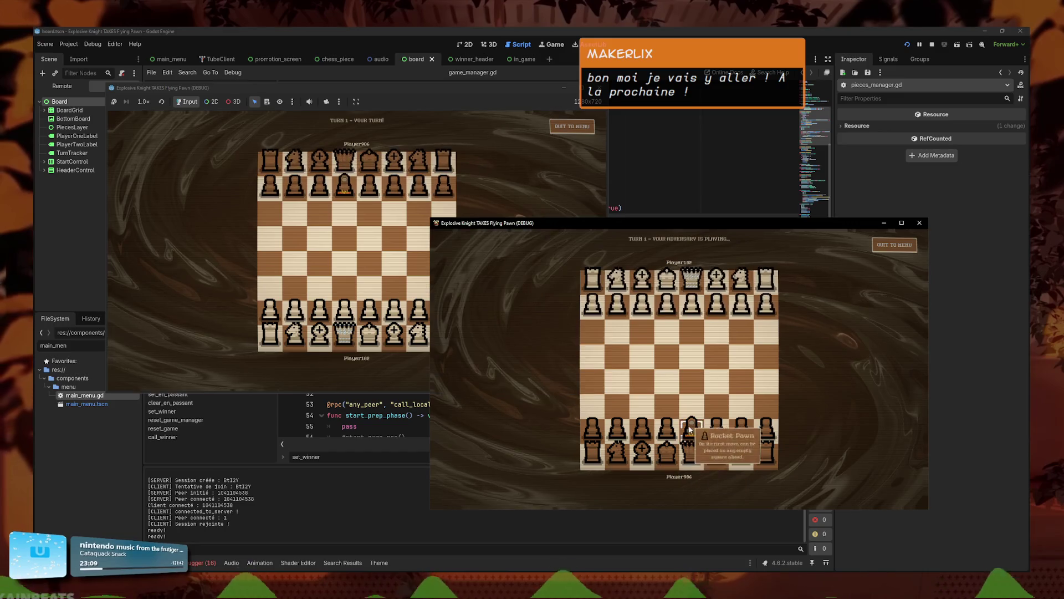
# Step: Play queen and e2 pawn moves, promote to a queen, capture the king with the rook, and return to the menu
pyautogui.click(410, 346)
pyautogui.moveTo(344, 333)
pyautogui.mouseDown()
pyautogui.moveTo(368, 289)
pyautogui.moveTo(319, 287)
pyautogui.mouseUp()
pyautogui.click(546, 416)
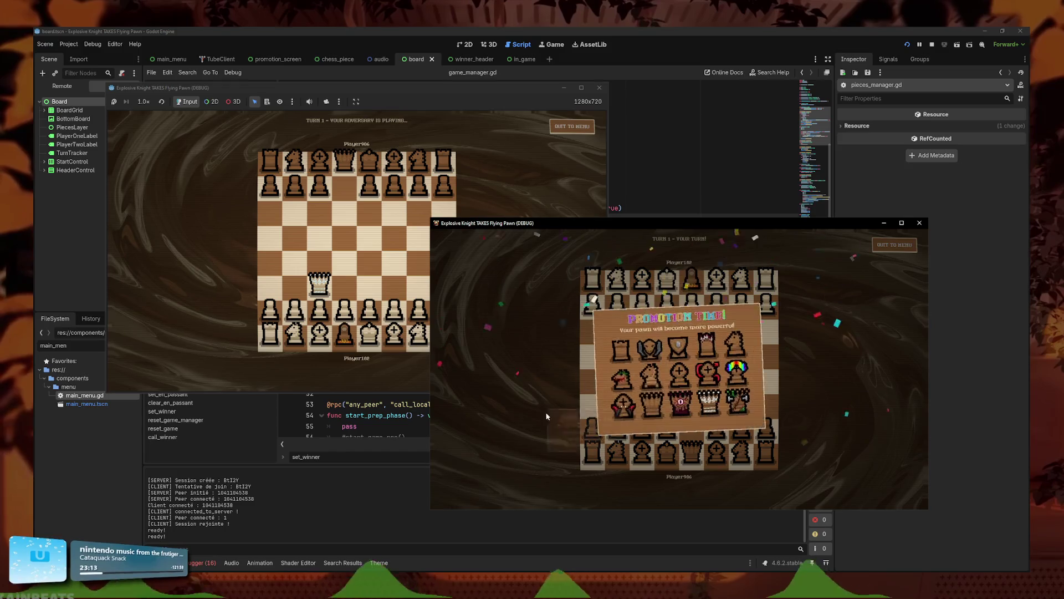
pyautogui.click(651, 411)
pyautogui.click(350, 346)
pyautogui.moveTo(369, 308)
pyautogui.mouseDown()
pyautogui.moveTo(368, 269)
pyautogui.moveTo(361, 281)
pyautogui.mouseUp()
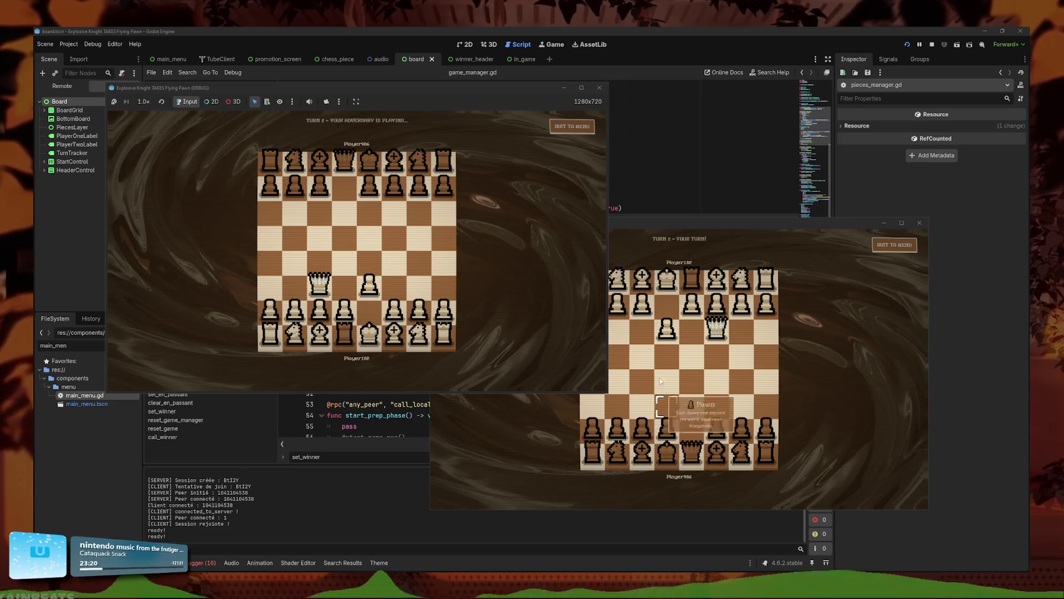
pyautogui.click(687, 285)
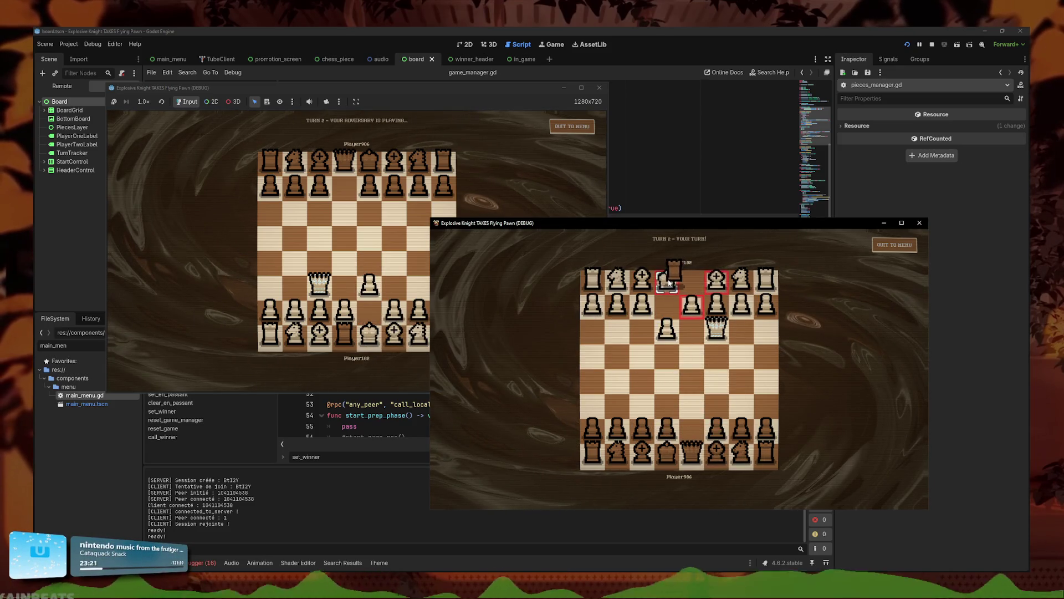
pyautogui.click(716, 279)
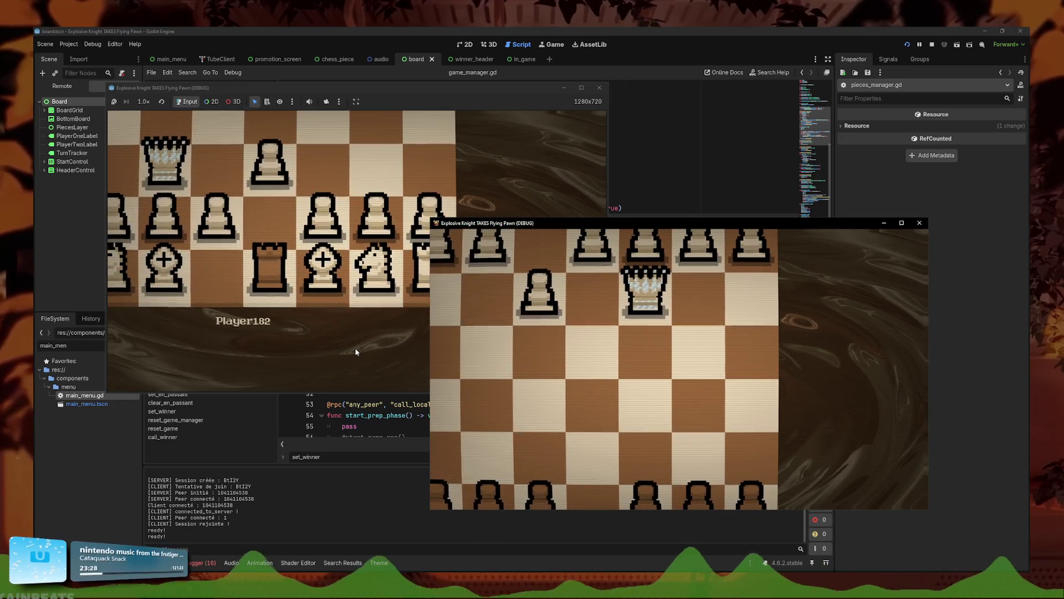
pyautogui.click(241, 249)
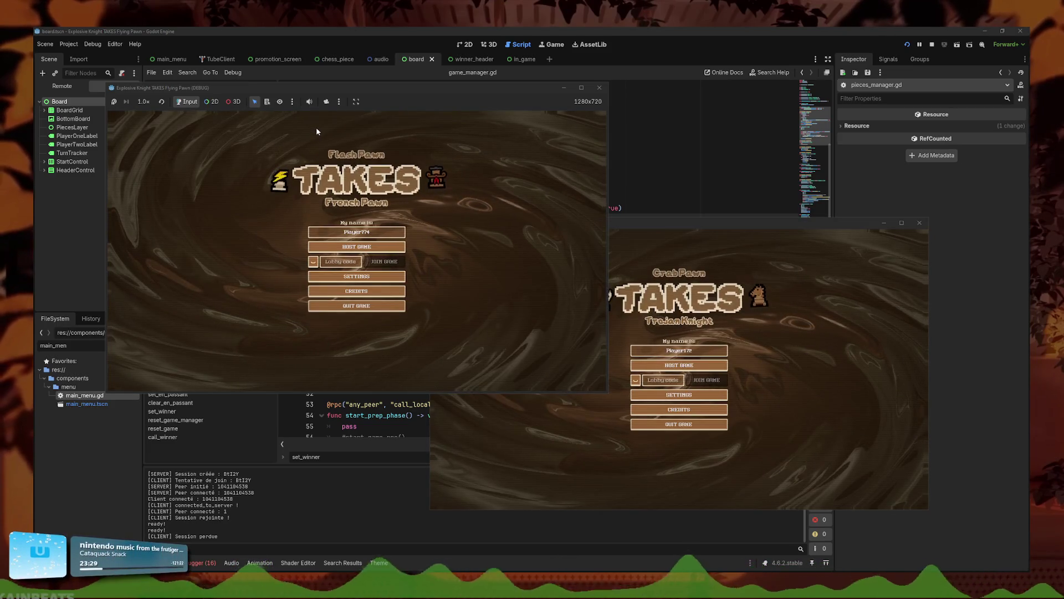
# Step: Host a new game in the first window and join it from the second with the lobby code
pyautogui.moveTo(755, 226)
pyautogui.mouseDown()
pyautogui.moveTo(847, 209)
pyautogui.moveTo(768, 233)
pyautogui.moveTo(788, 238)
pyautogui.mouseUp()
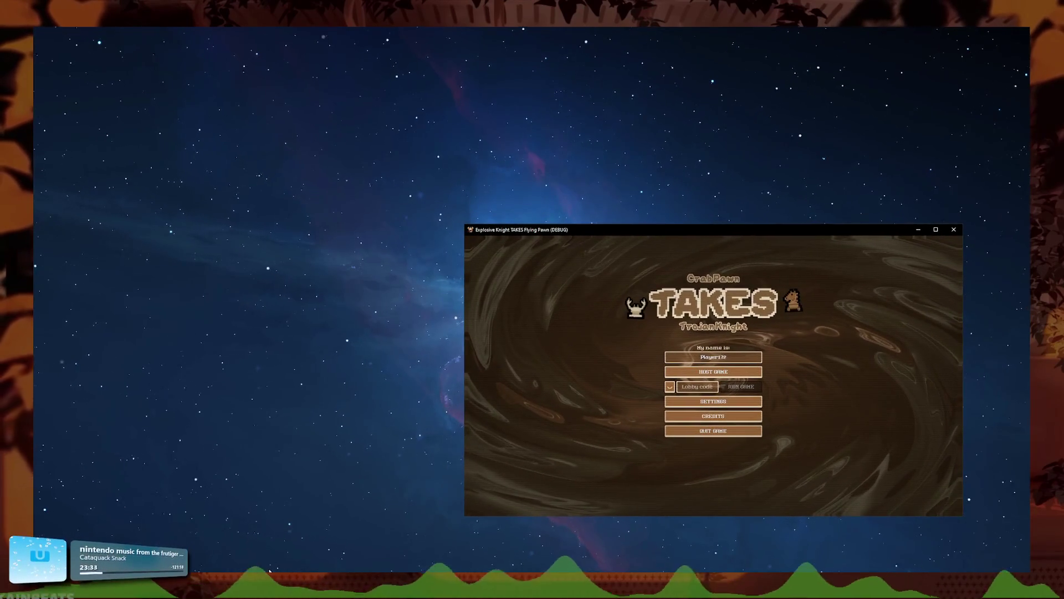
pyautogui.moveTo(270, 587)
pyautogui.click(244, 535)
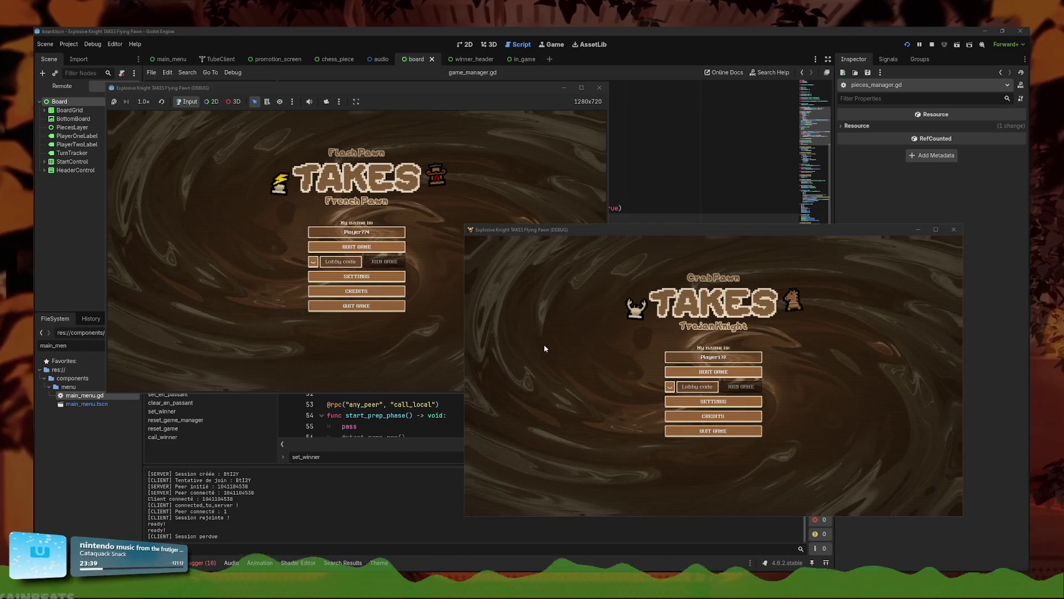
pyautogui.click(426, 237)
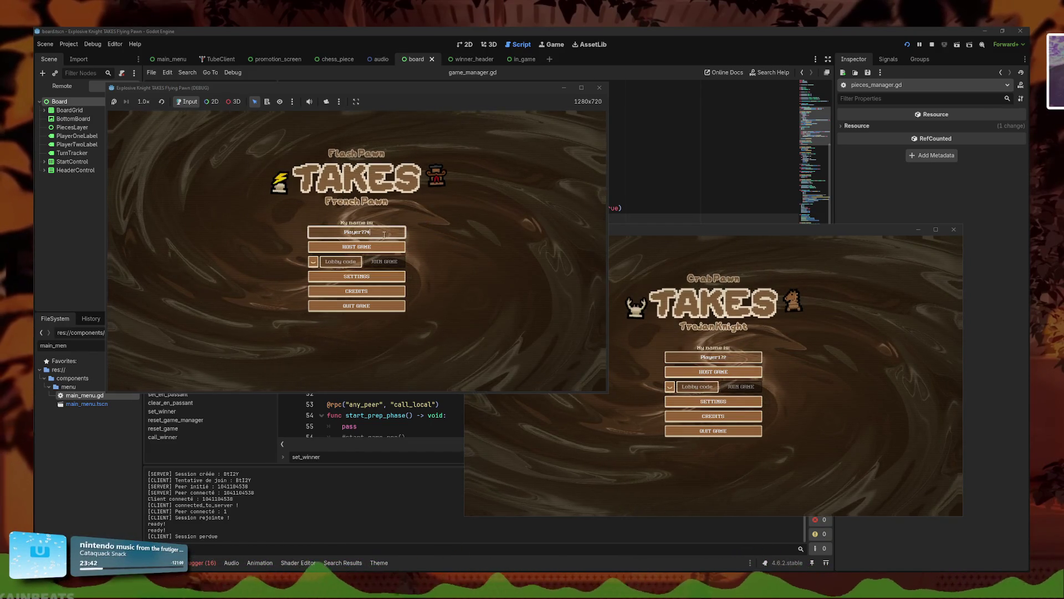
pyautogui.click(357, 246)
pyautogui.click(168, 381)
pyautogui.click(670, 387)
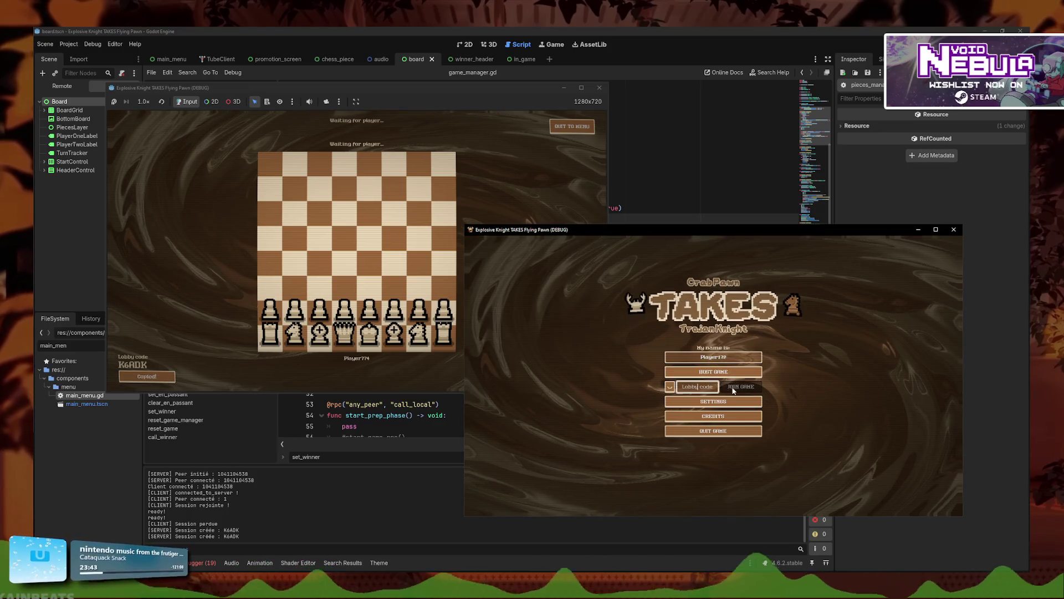
pyautogui.click(741, 386)
# Step: Look through the pawn and back-rank piece variants, then mark both players ready
pyautogui.click(725, 438)
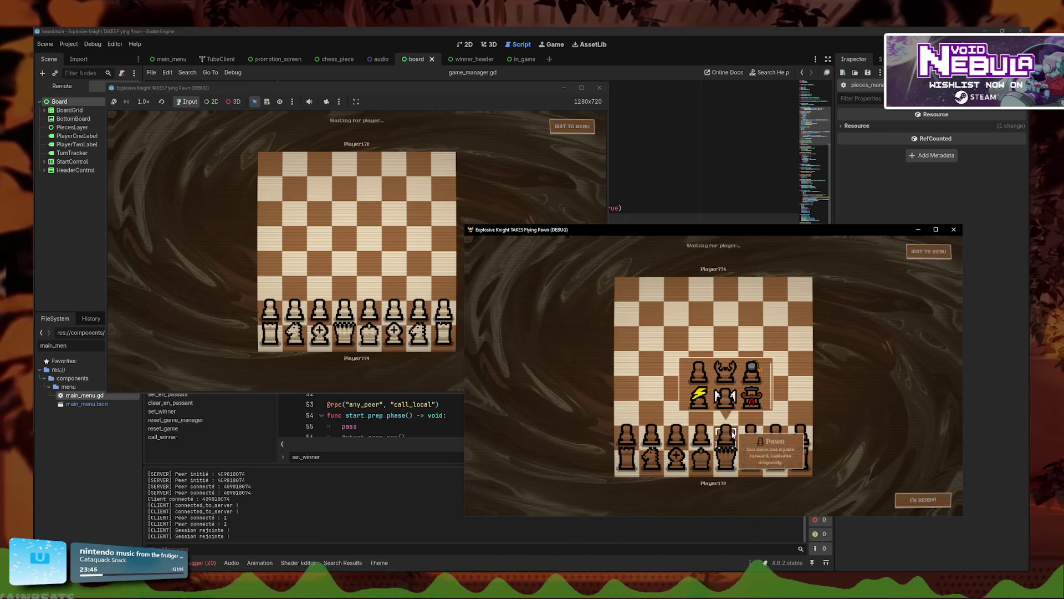
pyautogui.click(725, 394)
pyautogui.click(725, 458)
pyautogui.click(701, 457)
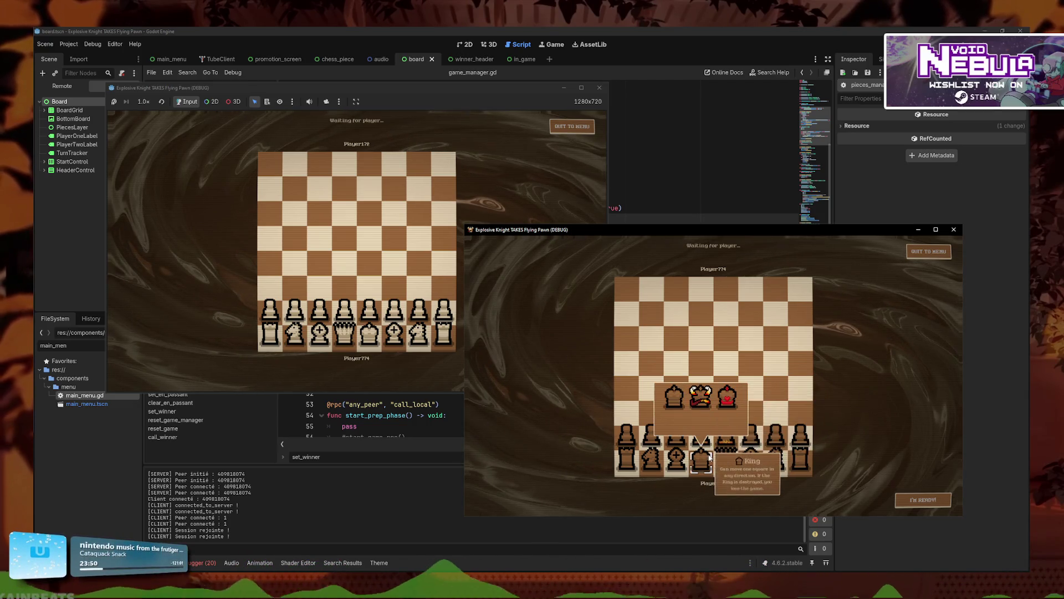
pyautogui.click(363, 344)
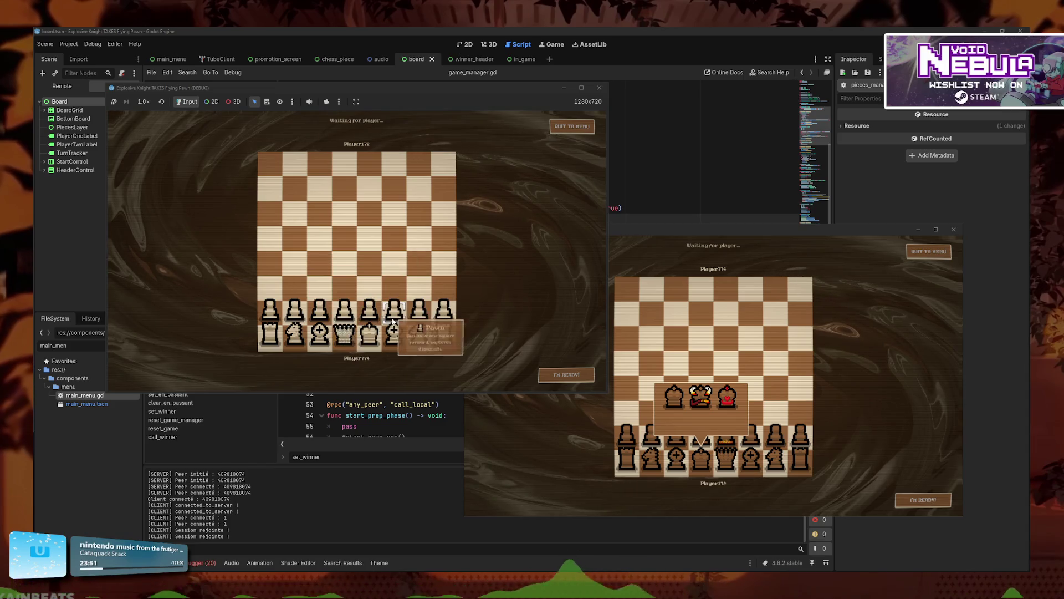
pyautogui.click(566, 374)
pyautogui.click(923, 499)
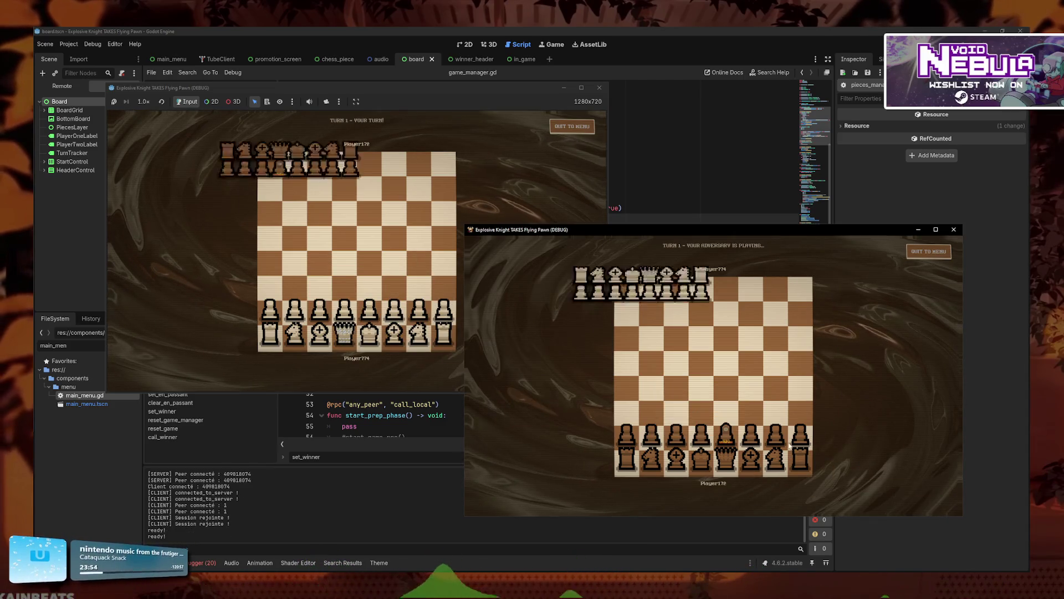
# Step: Move the queen toward c3, promote a pawn to a Rook, play e2-e4, and pick up the king
pyautogui.moveTo(343, 332); pyautogui.dragTo(319, 284)
pyautogui.moveTo(725, 435); pyautogui.dragTo(725, 285)
pyautogui.click(658, 363)
pyautogui.moveTo(369, 308); pyautogui.dragTo(369, 262)
pyautogui.moveTo(701, 285)
pyautogui.mouseDown()
pyautogui.moveTo(714, 283)
pyautogui.moveTo(727, 429)
pyautogui.mouseUp()
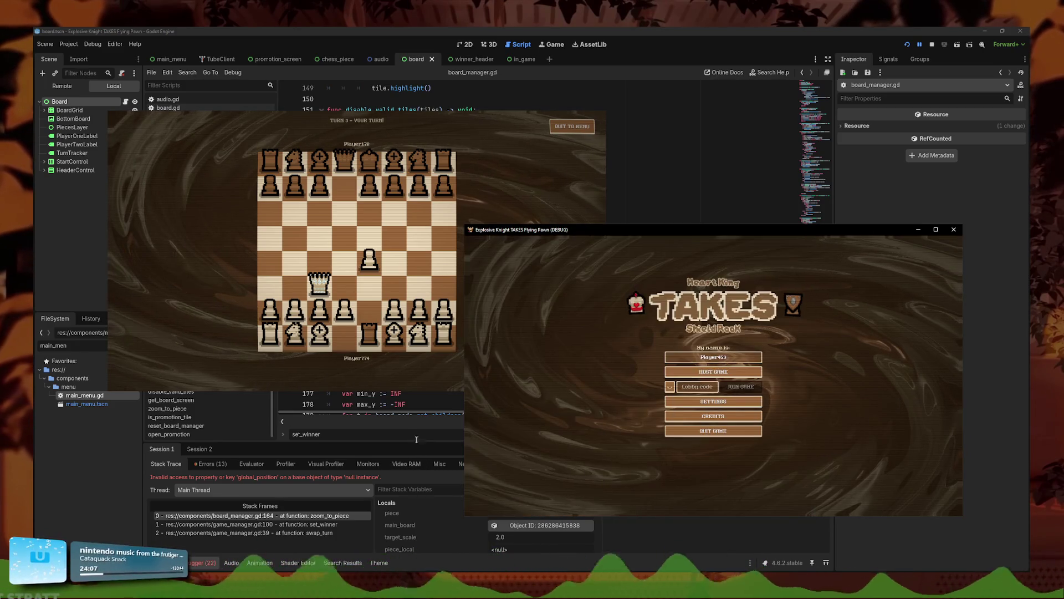
# Step: Close both game windows, check line 38 of game_manager.gd, then show pieces_manager.gd's move_piece_by_pos
pyautogui.click(953, 229)
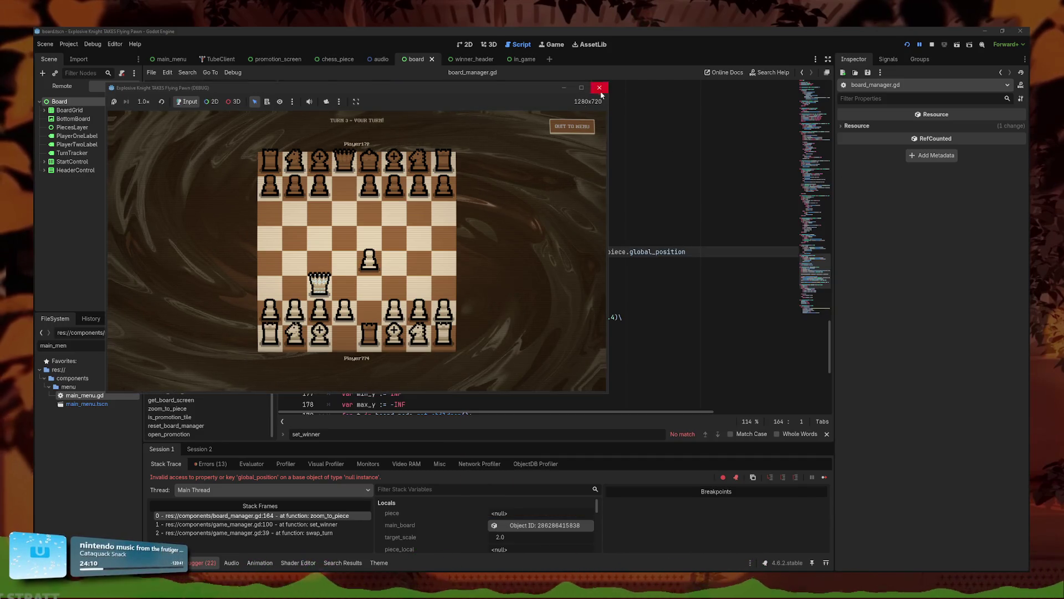
pyautogui.click(600, 90)
pyautogui.click(191, 143)
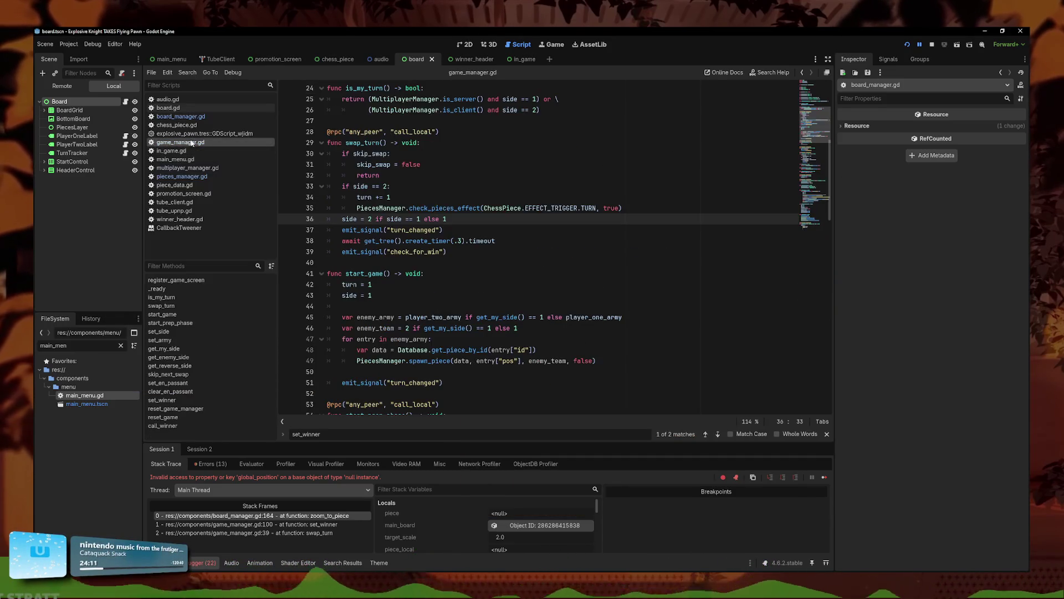
pyautogui.click(398, 240)
pyautogui.click(186, 176)
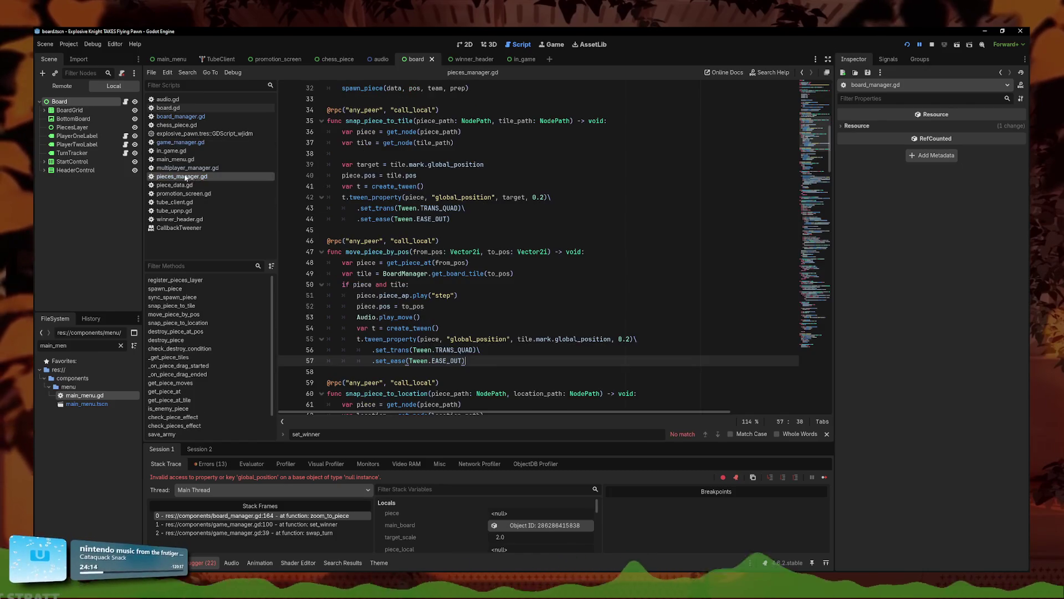
# Step: Close every script except game_manager.gd and select 'winner' in its call_winner function
pyautogui.click(178, 142)
pyautogui.rightClick(187, 144)
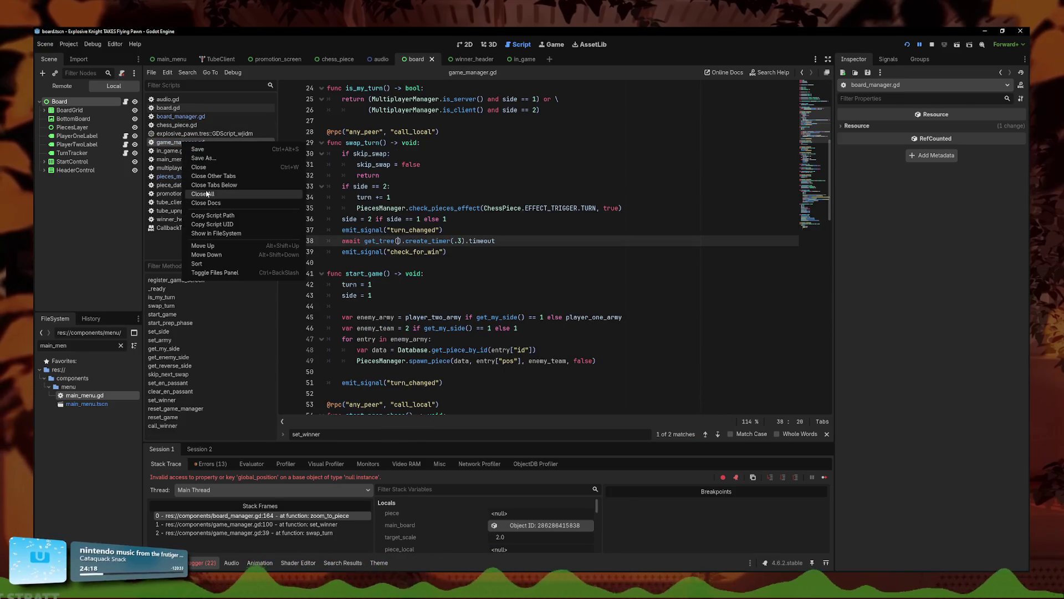
pyautogui.click(211, 176)
pyautogui.scroll(-3, 461, 338)
pyautogui.scroll(-20, 460, 338)
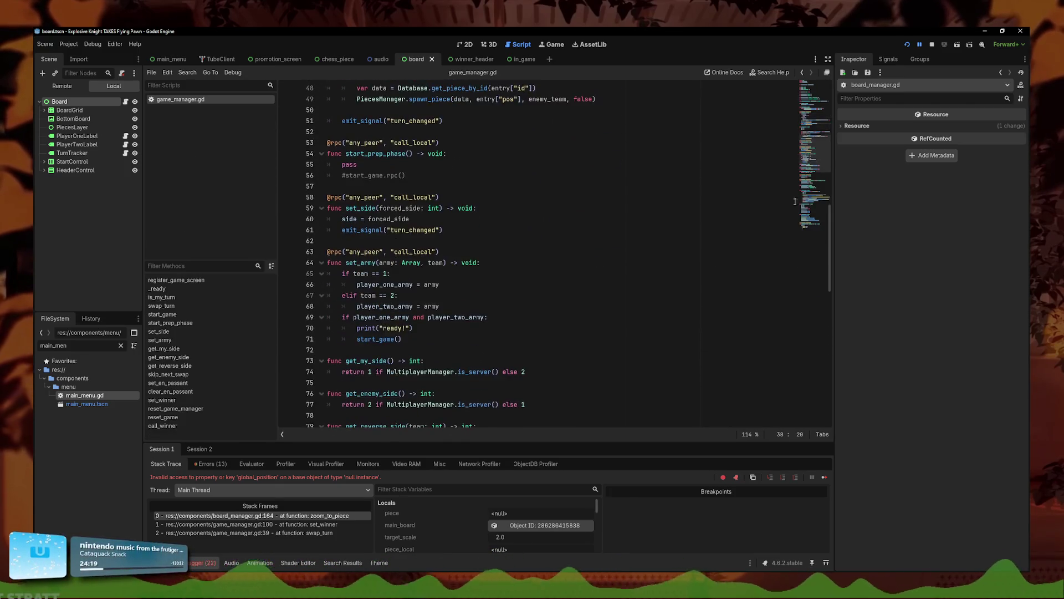
pyautogui.click(435, 300)
pyautogui.moveTo(388, 365); pyautogui.dragTo(365, 363)
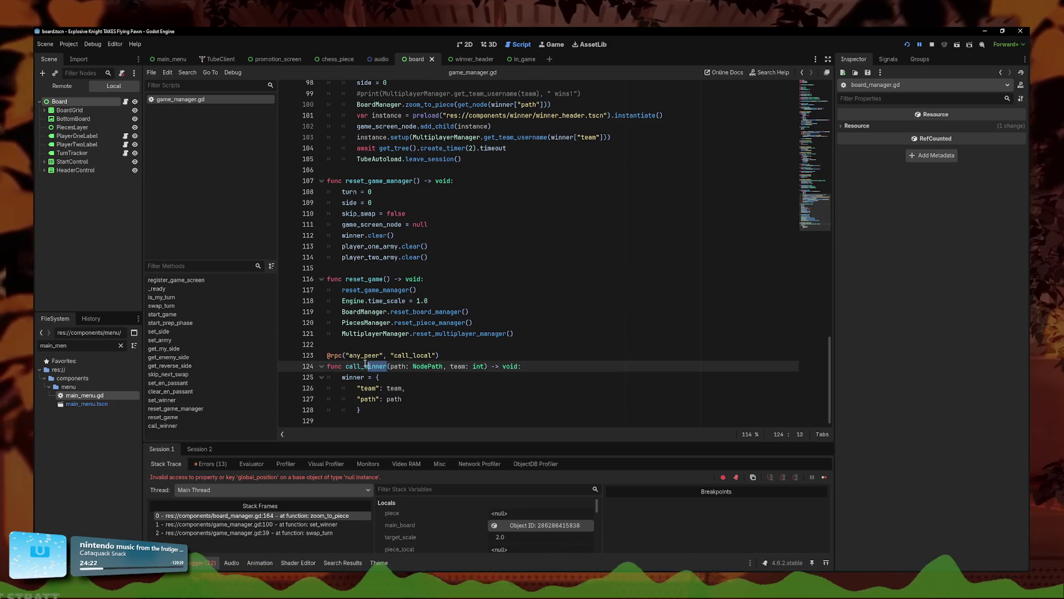
# Step: Search the whole project for call_winner and open the line-88 match in pieces_manager.gd
pyautogui.click(187, 73)
pyautogui.click(199, 125)
pyautogui.click(530, 344)
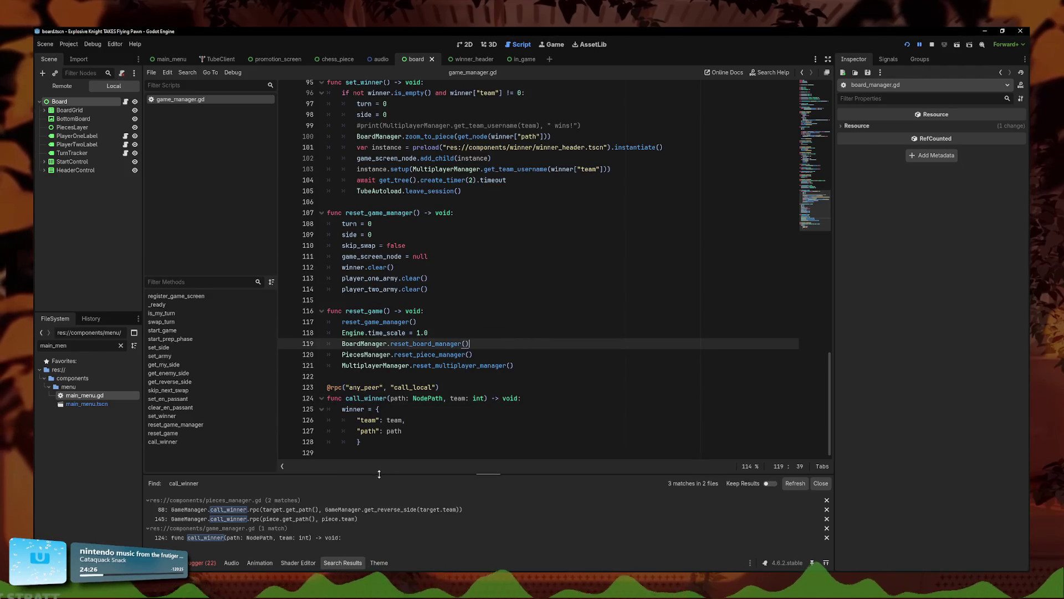
pyautogui.click(355, 508)
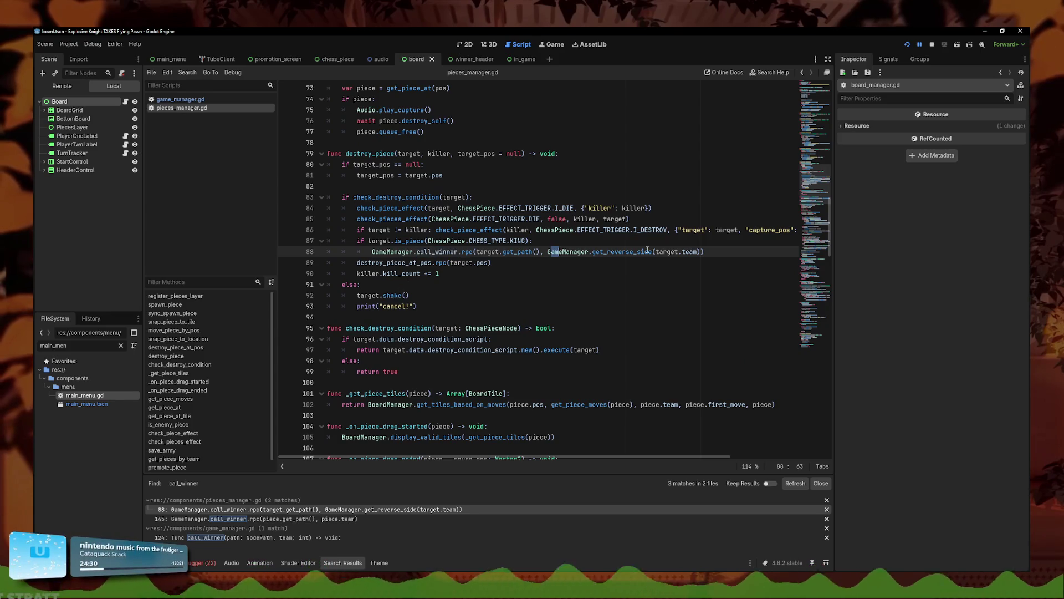
# Step: Comment out the king-capture check on lines 87–88 of destroy_piece with Ctrl+K
pyautogui.moveTo(706, 251); pyautogui.dragTo(266, 236)
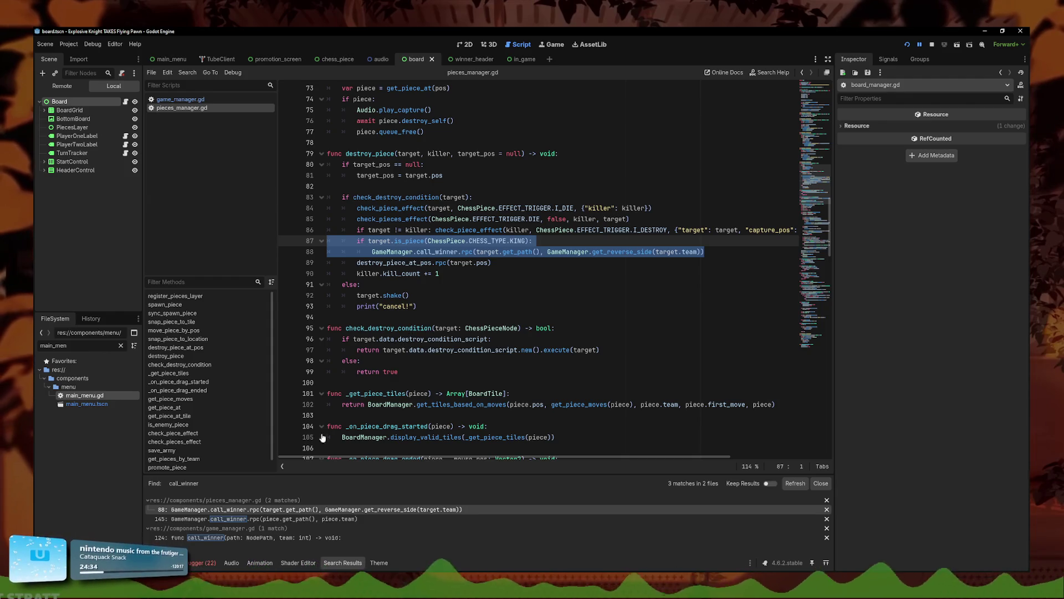
pyautogui.hotkey('ctrl', 'k')
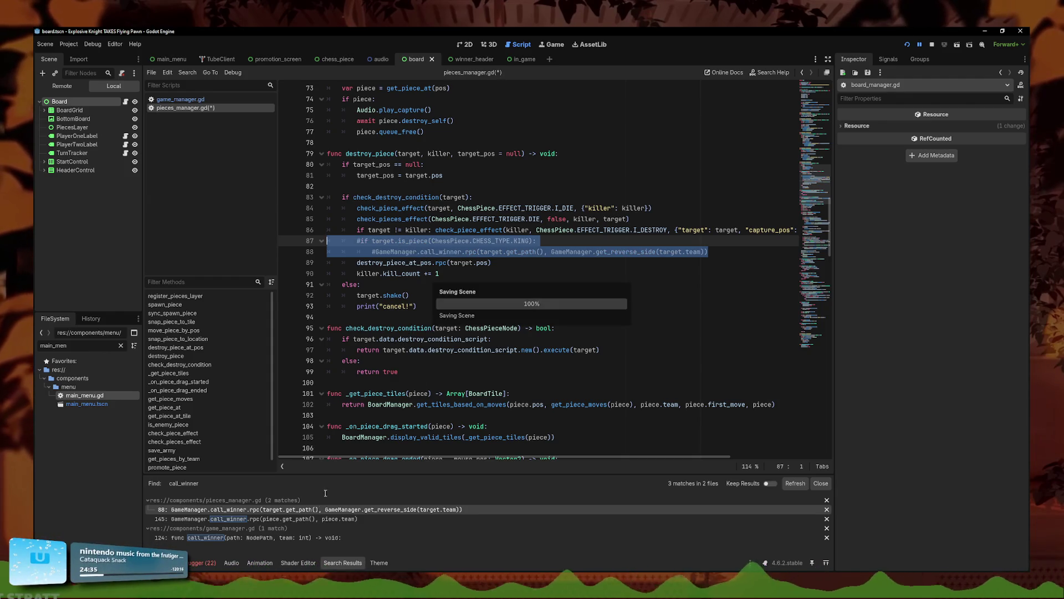
pyautogui.click(315, 519)
# Step: Review the drag-end king check on lines 144–145 that calls GameManager.call_winner.rpc
pyautogui.click(632, 348)
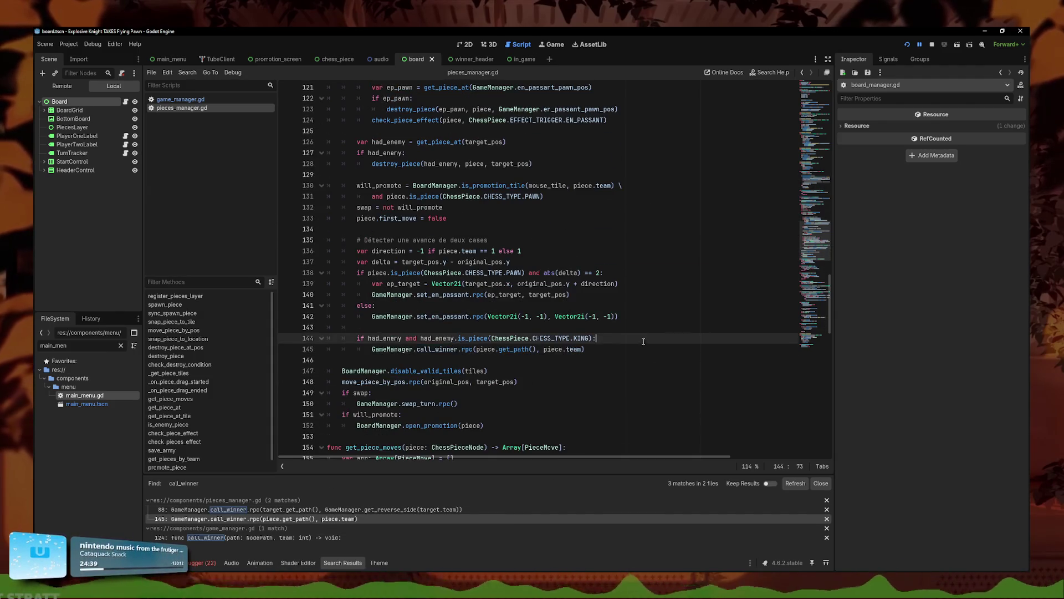
pyautogui.scroll(3, 373, 273)
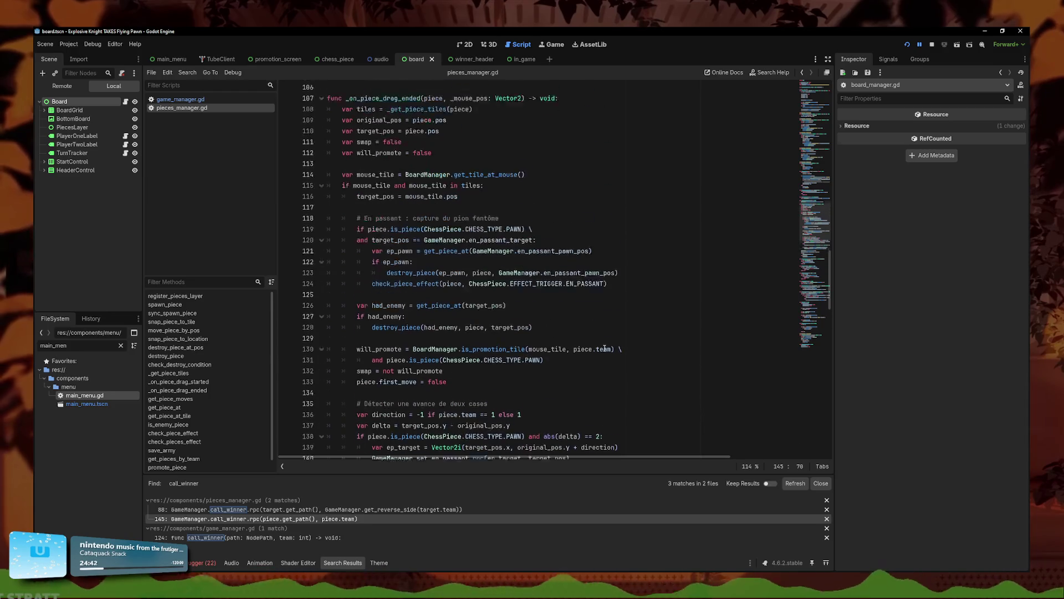
pyautogui.scroll(-3, 373, 273)
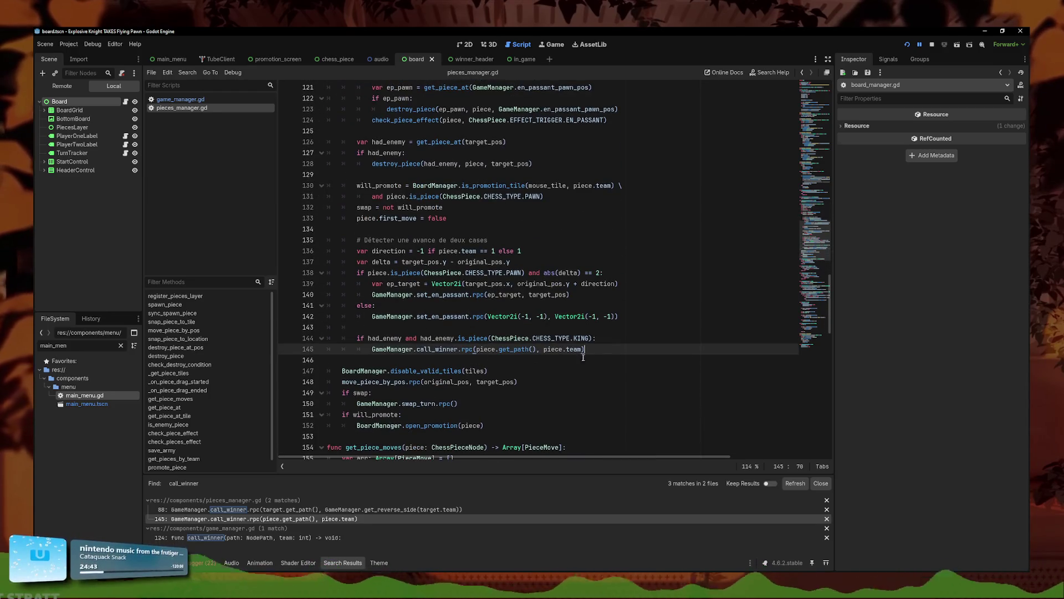
pyautogui.moveTo(612, 352); pyautogui.dragTo(271, 339)
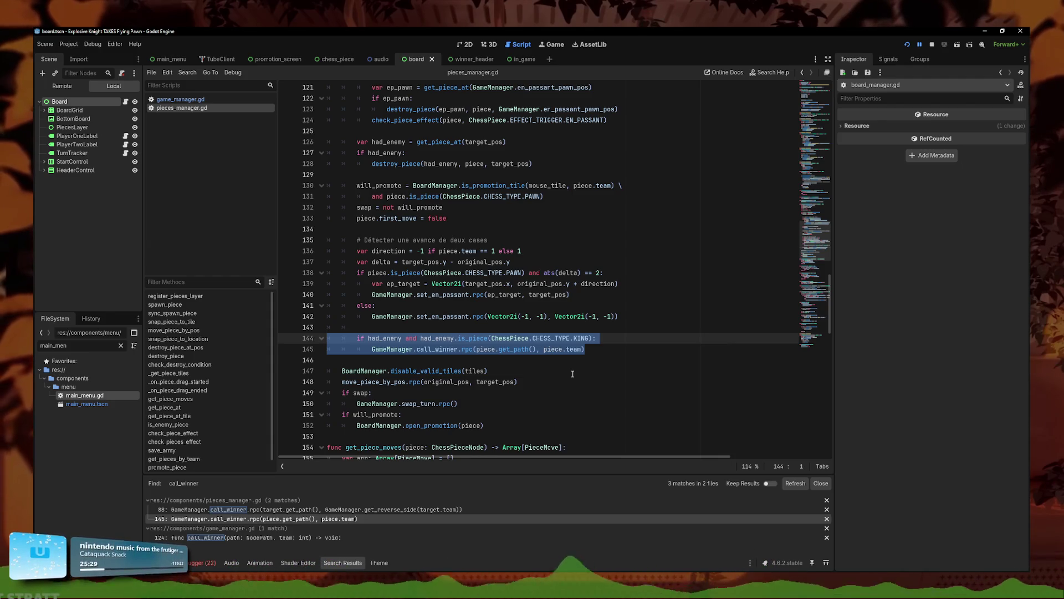
pyautogui.click(572, 374)
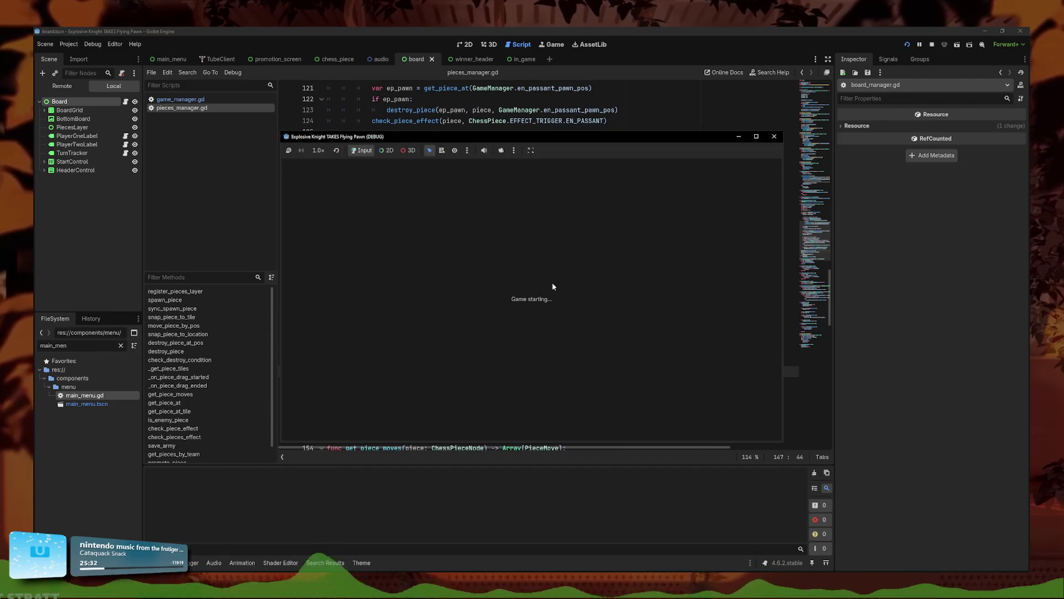
# Step: Arrange the two game windows side by side and visit settings in the second one
pyautogui.moveTo(554, 154)
pyautogui.mouseDown()
pyautogui.moveTo(375, 80)
pyautogui.moveTo(391, 88)
pyautogui.mouseUp()
pyautogui.click(629, 158)
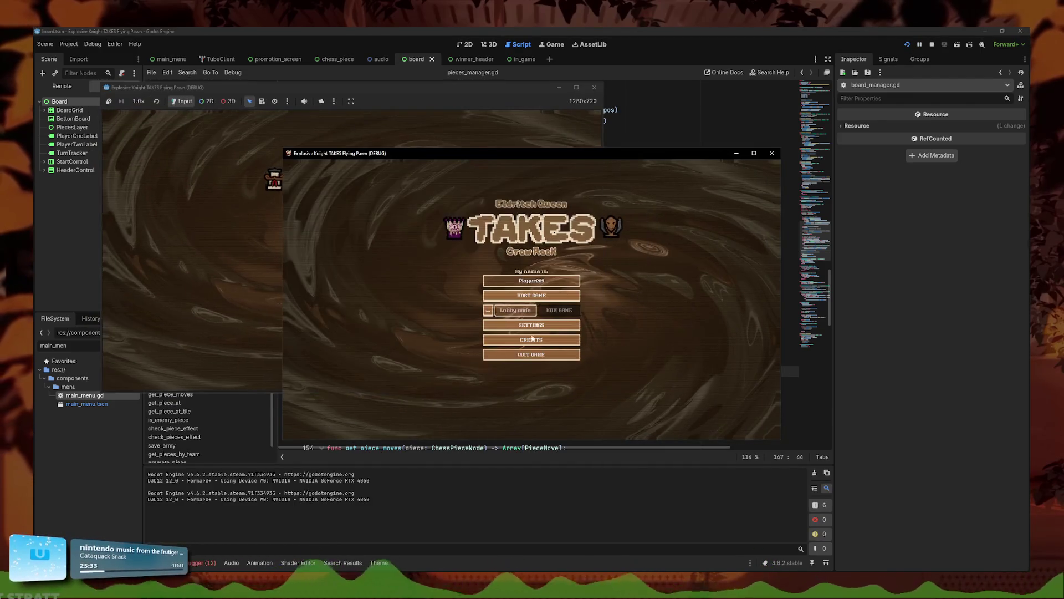
pyautogui.moveTo(629, 158)
pyautogui.mouseDown()
pyautogui.moveTo(629, 226)
pyautogui.moveTo(767, 266)
pyautogui.moveTo(718, 200)
pyautogui.mouseUp()
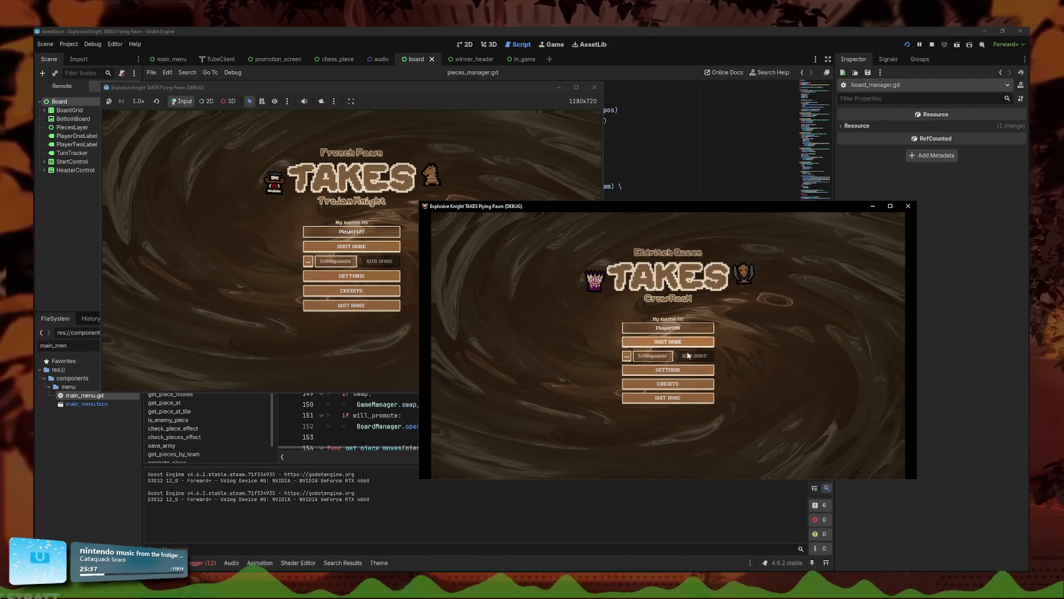
pyautogui.click(643, 371)
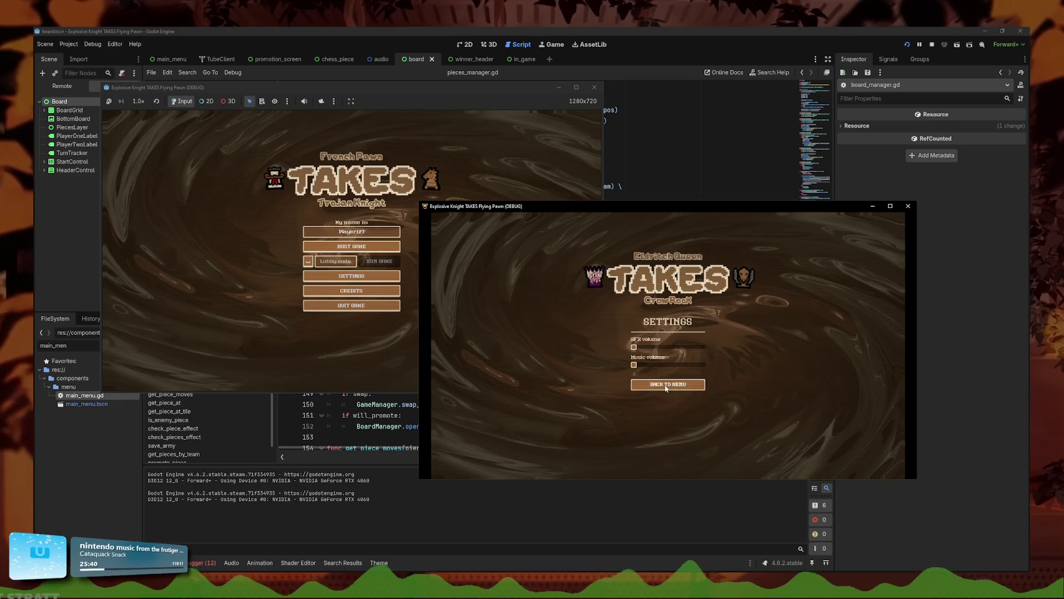
pyautogui.click(668, 384)
# Step: Host a game in the first window and join it from the second
pyautogui.click(359, 258)
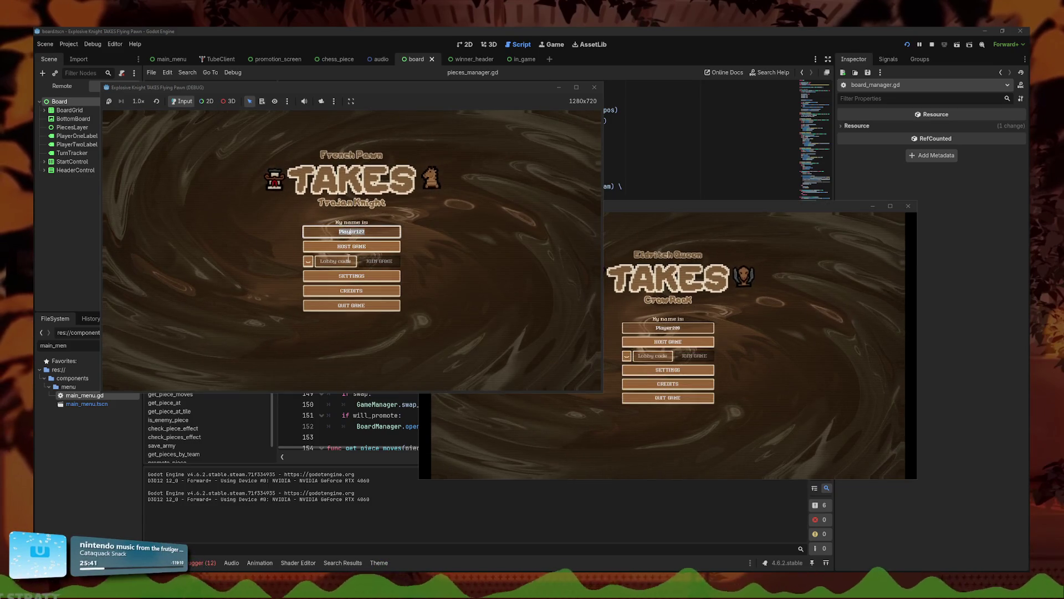
pyautogui.click(352, 246)
pyautogui.click(683, 359)
pyautogui.click(684, 359)
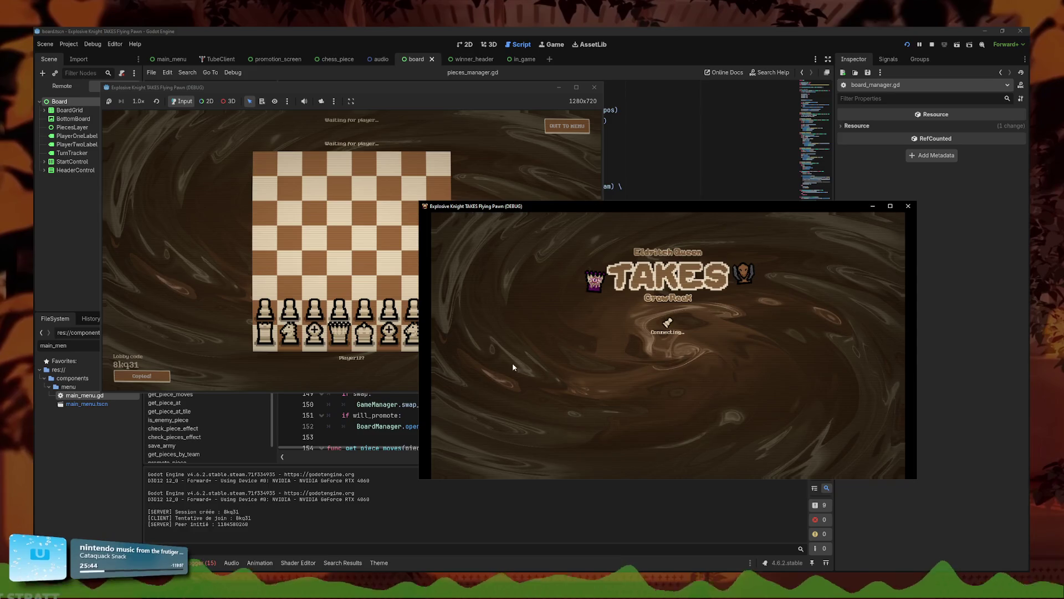
# Step: Browse the army piece choices in both instances and mark the player ready to start
pyautogui.click(655, 402)
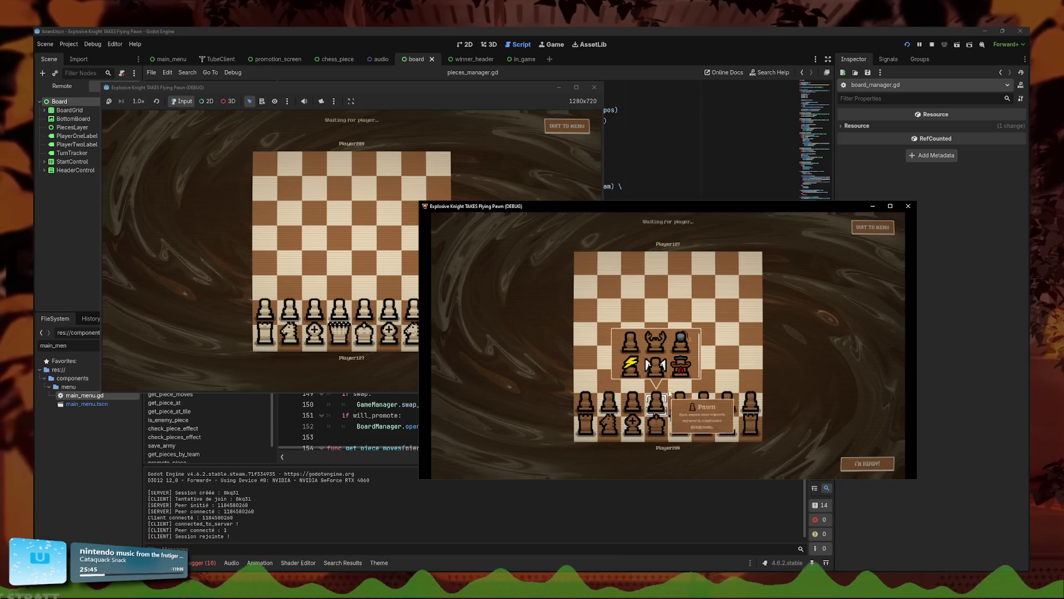
pyautogui.click(679, 424)
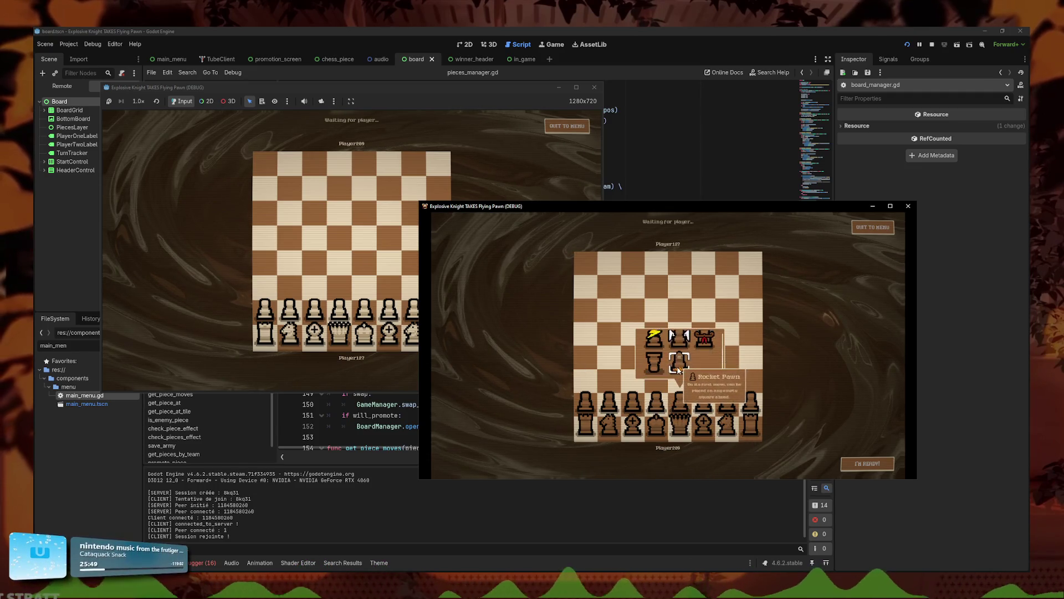
pyautogui.click(339, 337)
pyautogui.click(463, 386)
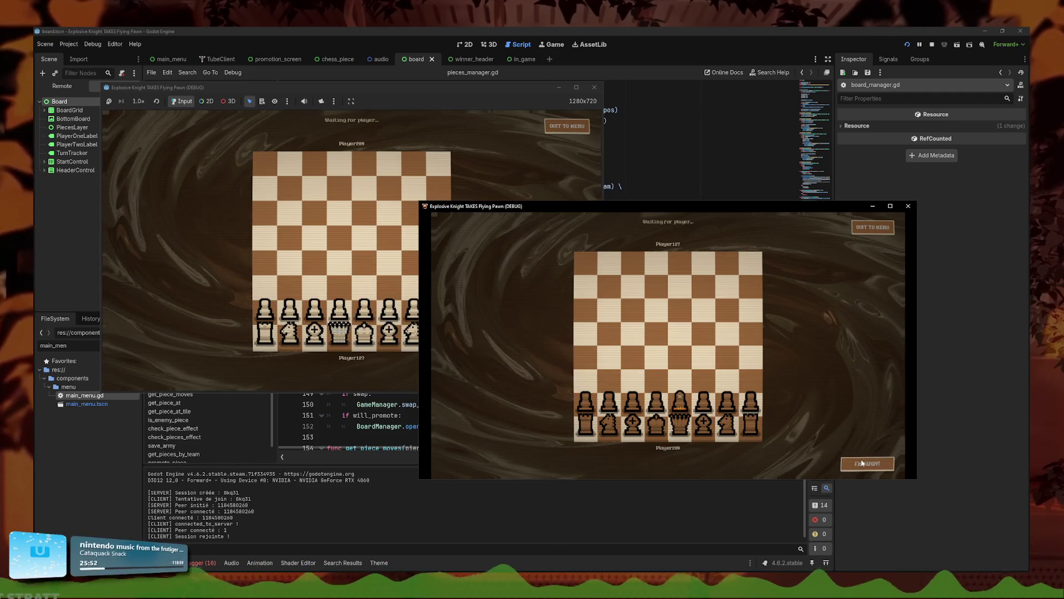
pyautogui.click(339, 335)
pyautogui.click(339, 335)
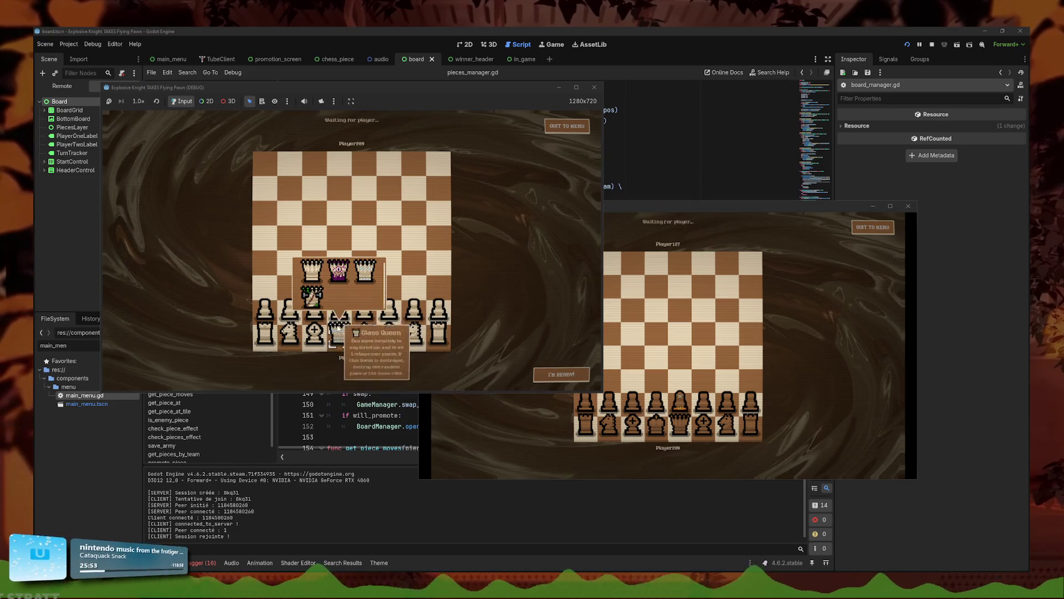
pyautogui.click(562, 374)
# Step: Play e2-e4, then capture the opponent's king to win the match
pyautogui.moveTo(679, 260); pyautogui.dragTo(667, 331)
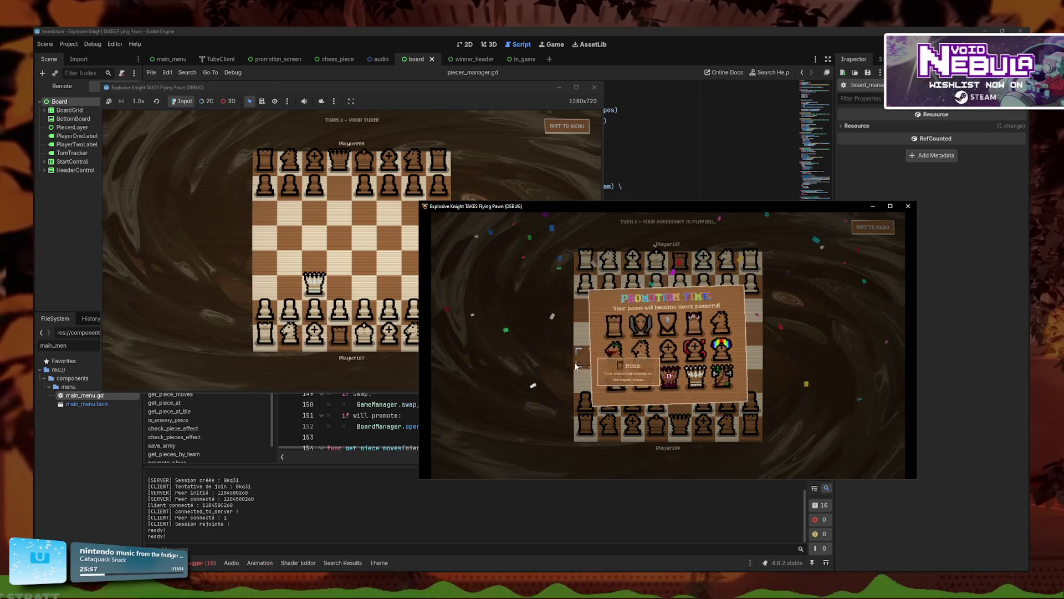
pyautogui.click(389, 328)
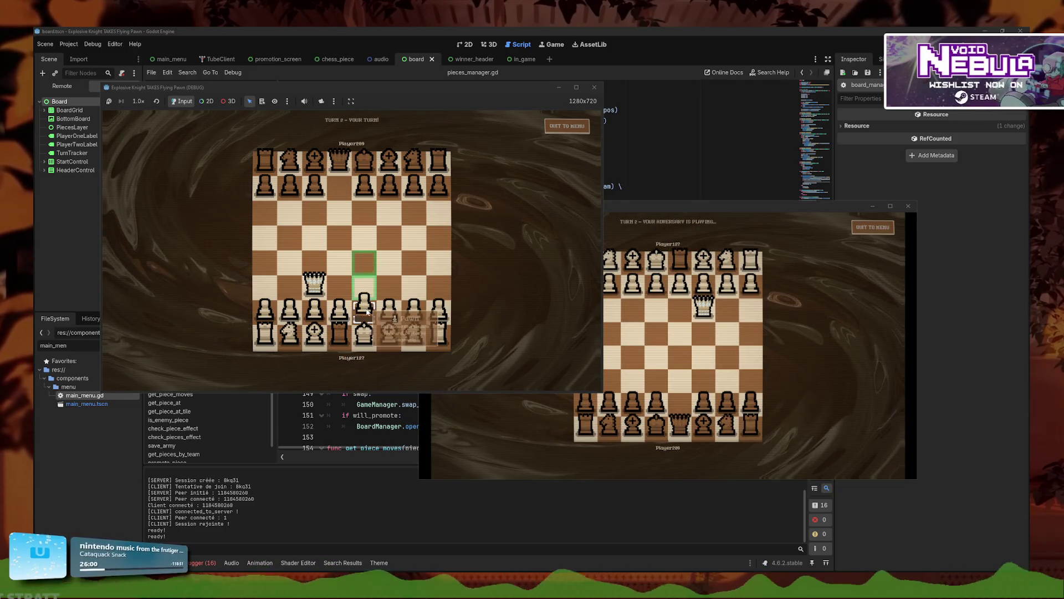
pyautogui.moveTo(368, 312); pyautogui.dragTo(364, 259)
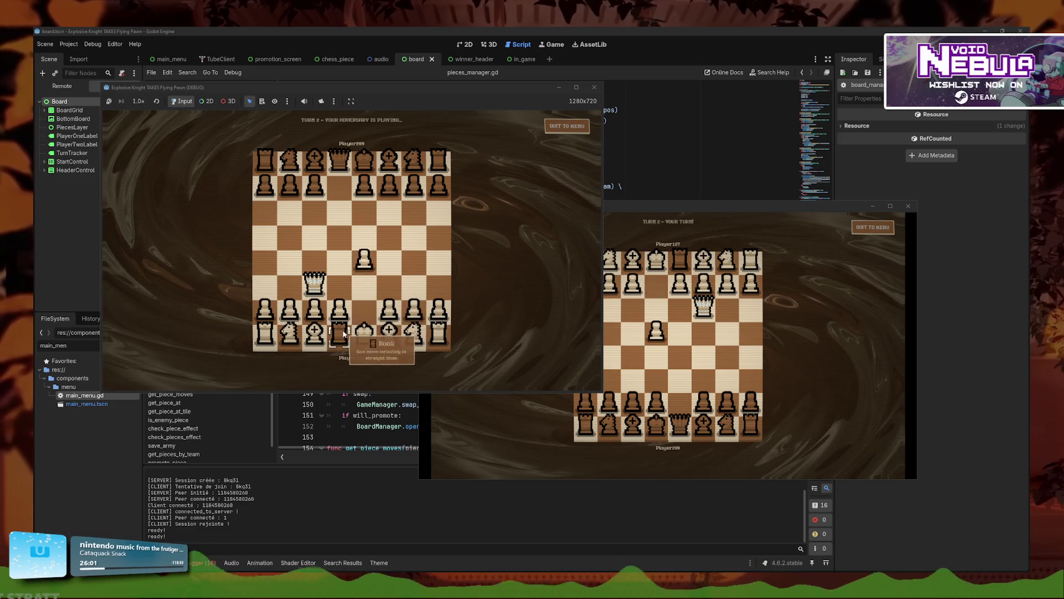
pyautogui.click(680, 260)
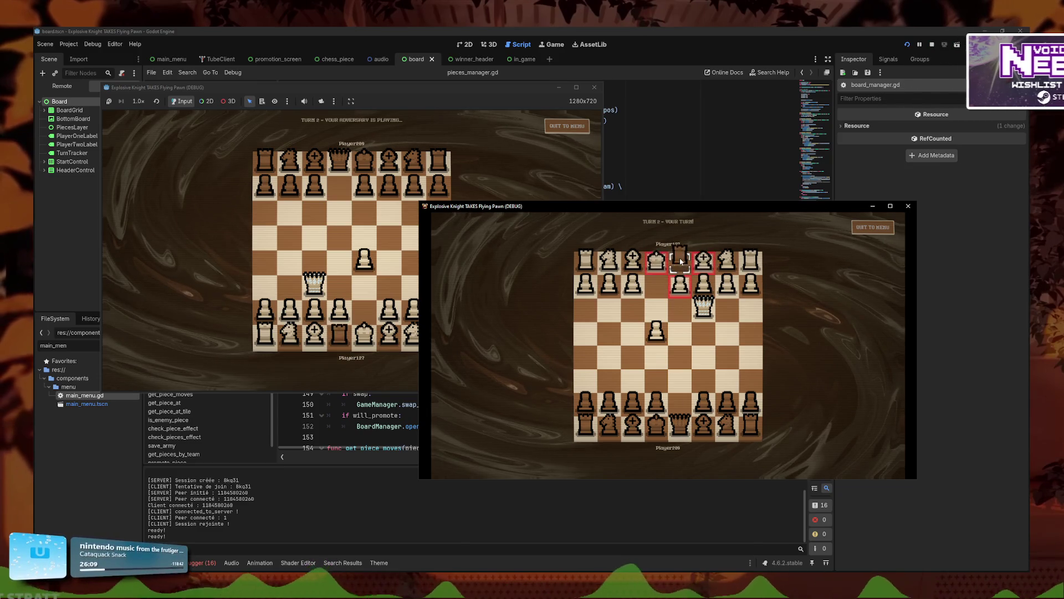
pyautogui.click(696, 372)
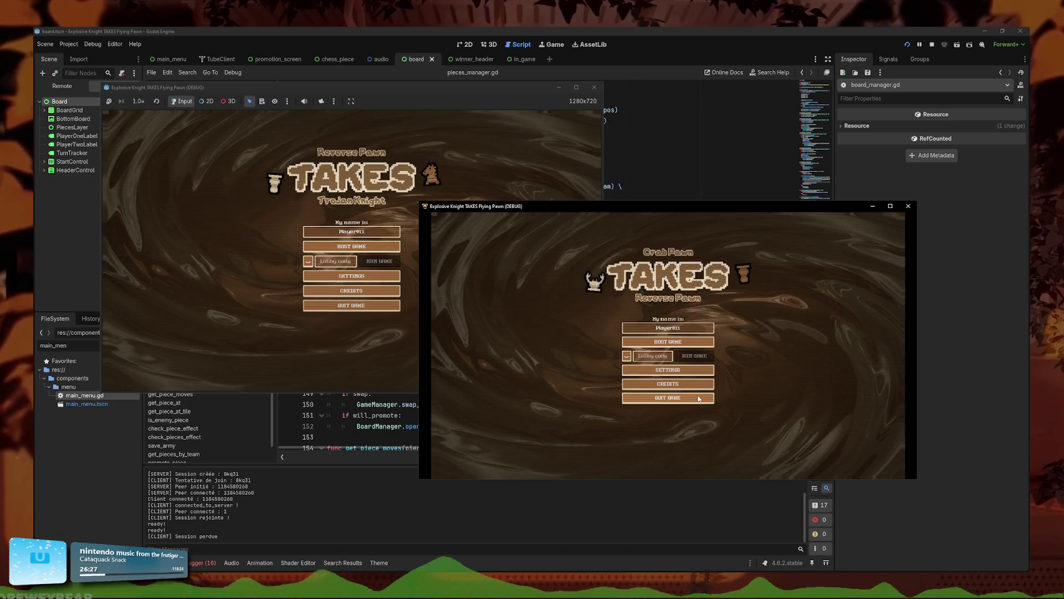
# Step: Close both debug game windows and save the scene
pyautogui.click(907, 206)
pyautogui.click(594, 87)
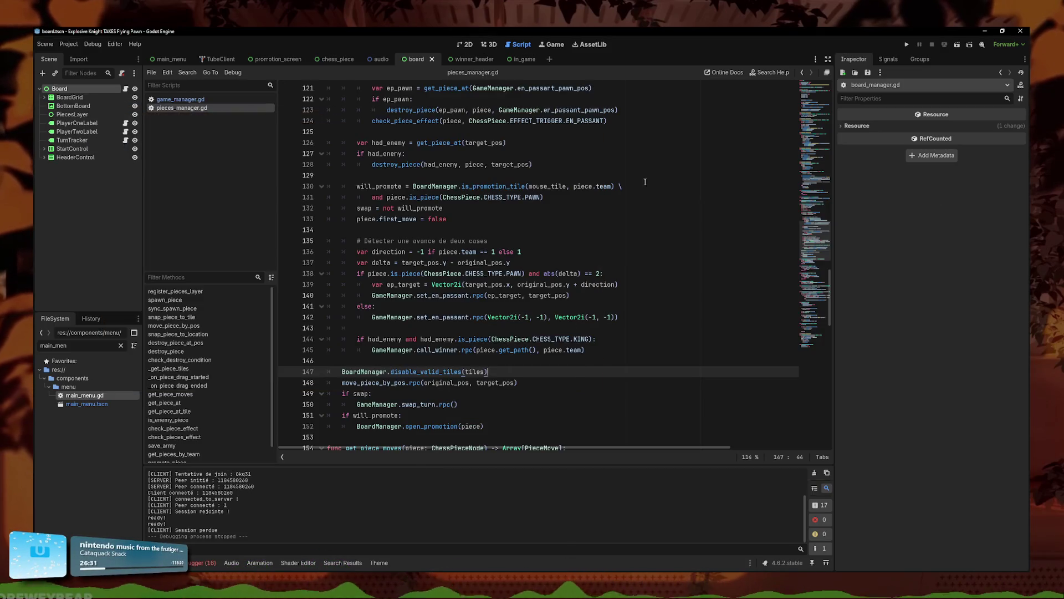
pyautogui.hotkey('ctrl', 's')
# Step: Review the pieces_manager.gd code from the line-144 king check down to promote_piece
pyautogui.click(641, 371)
pyautogui.click(643, 343)
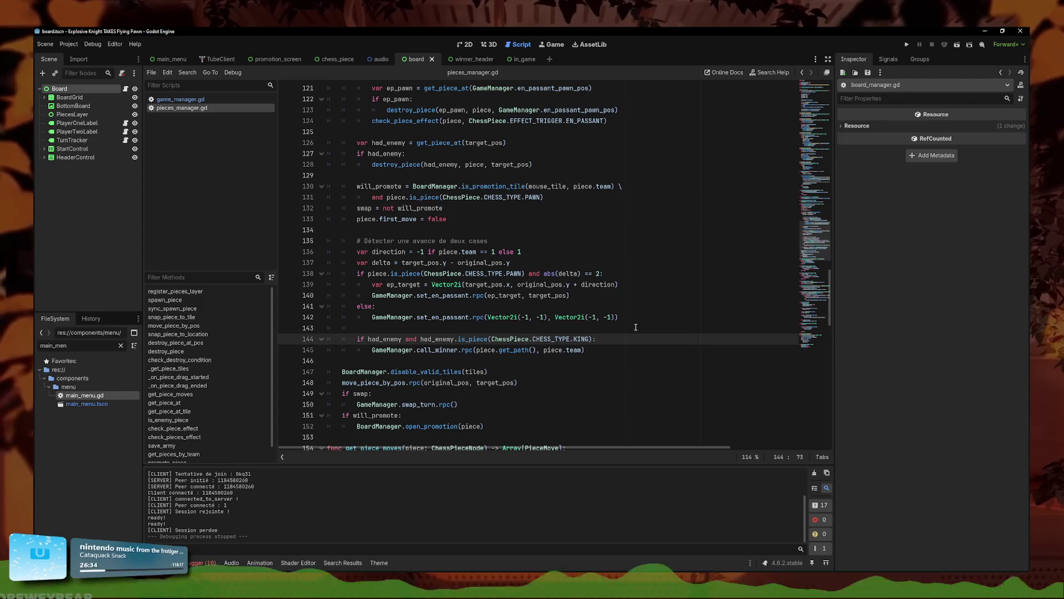
pyautogui.click(521, 393)
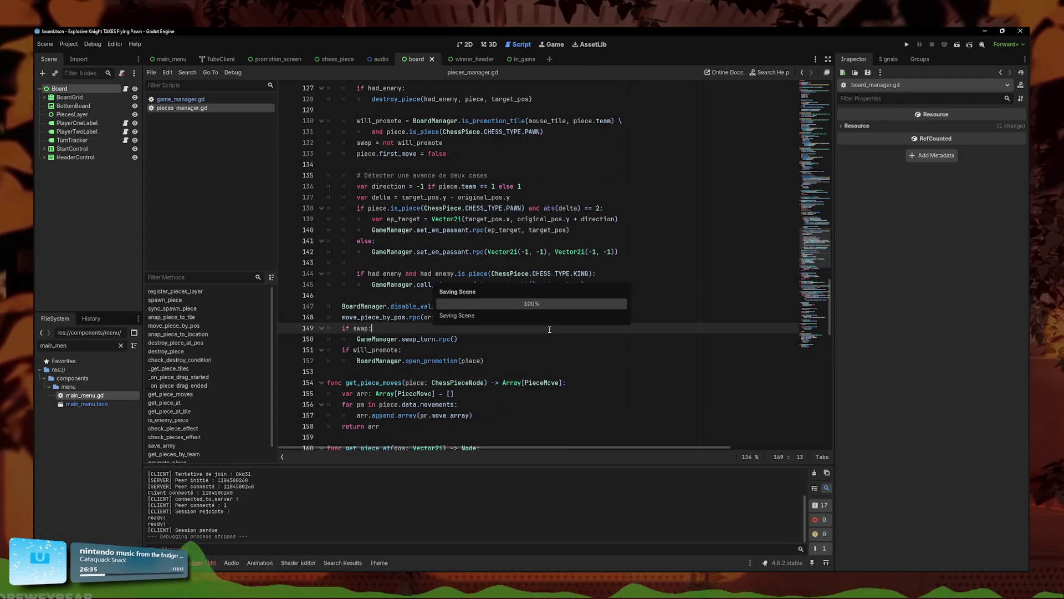
pyautogui.scroll(-7, 521, 340)
pyautogui.scroll(-18, 521, 339)
pyautogui.click(471, 405)
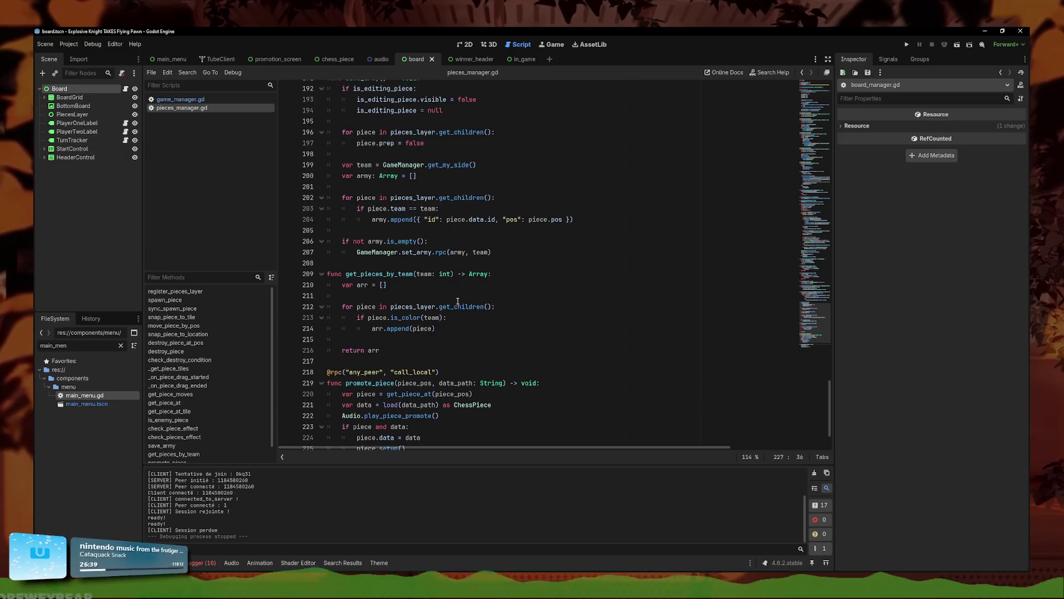
pyautogui.scroll(5, 458, 301)
# Step: Search game_manager.gd for 'winner' and place the caret on its line-103 occurrence
pyautogui.click(180, 99)
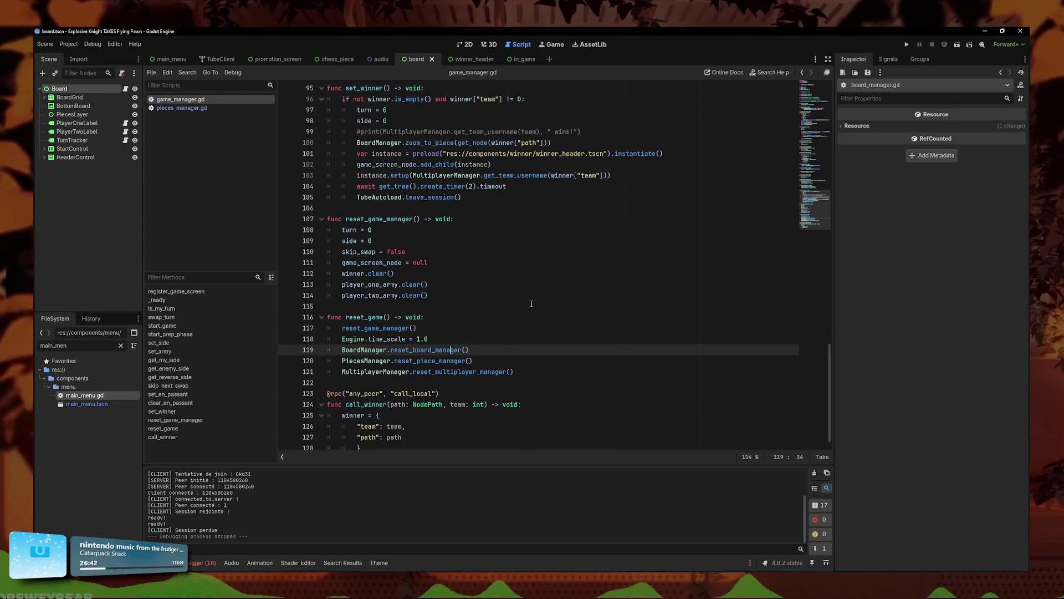
pyautogui.hotkey('ctrl', 'f')
pyautogui.write('winner')
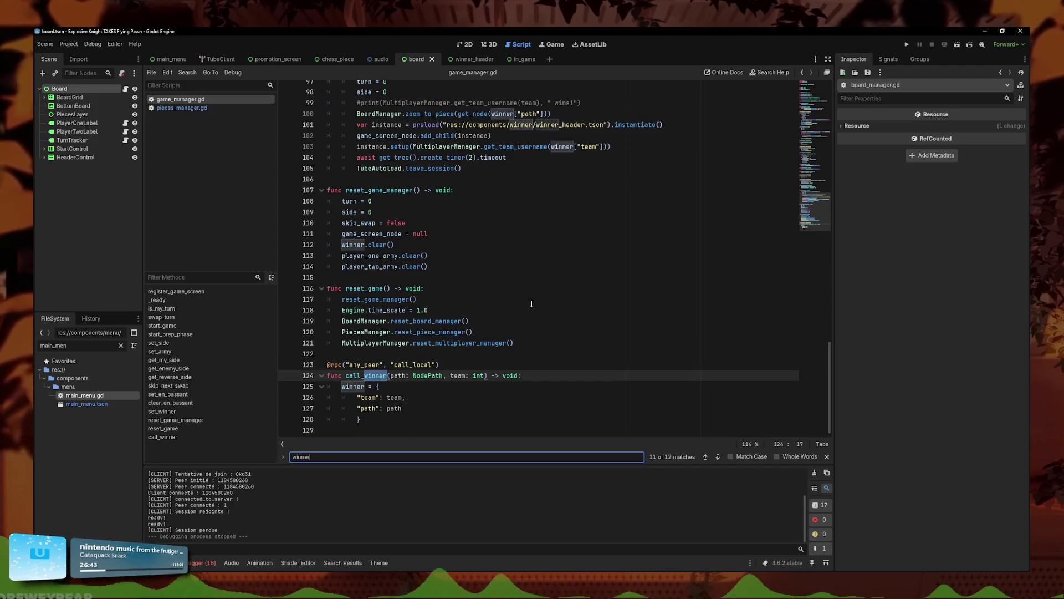
pyautogui.click(706, 456)
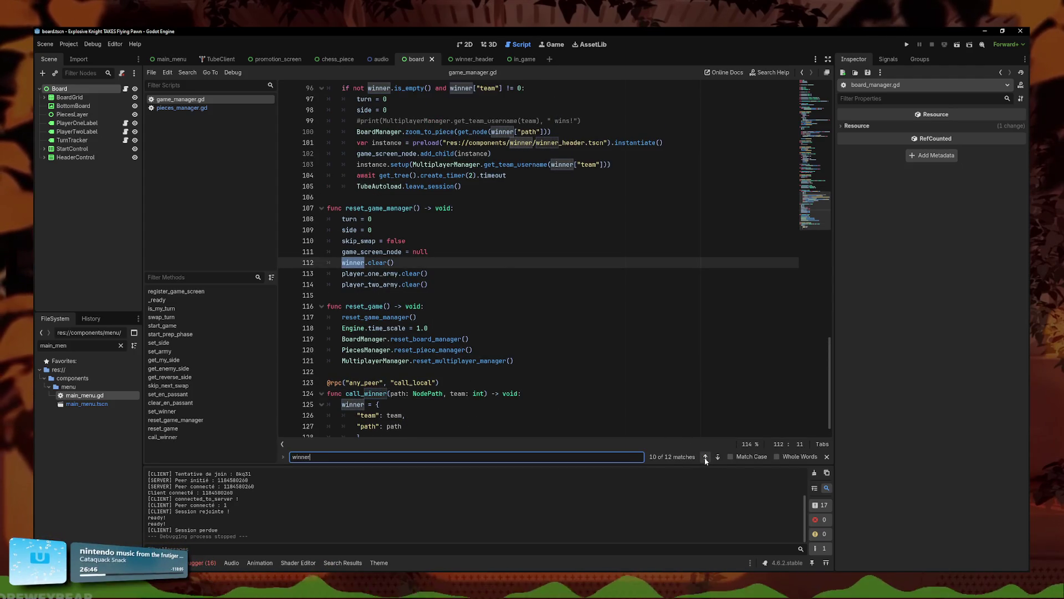
pyautogui.click(706, 457)
pyautogui.click(705, 457)
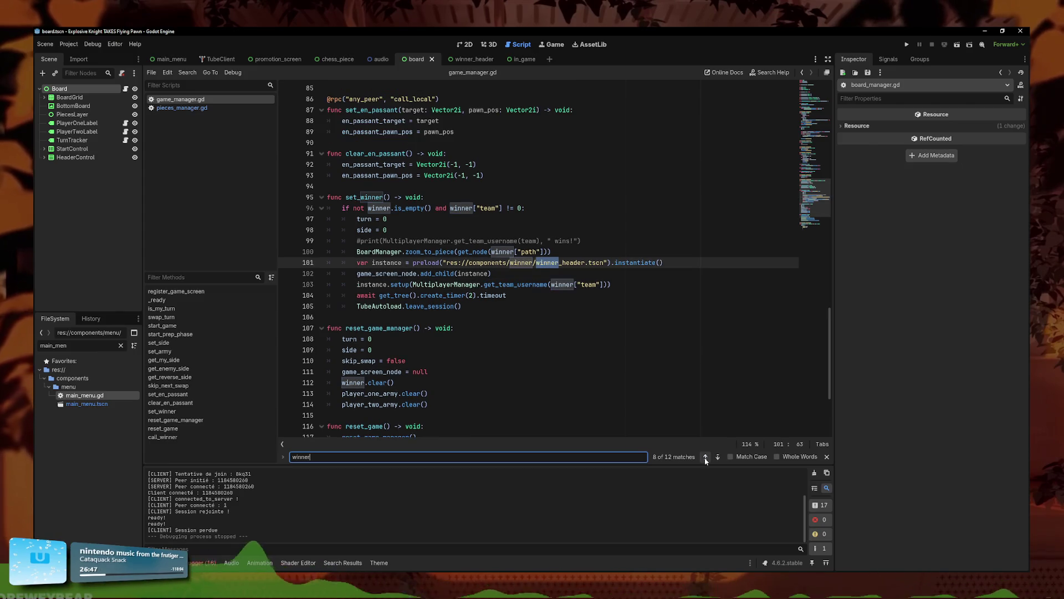
pyautogui.click(558, 284)
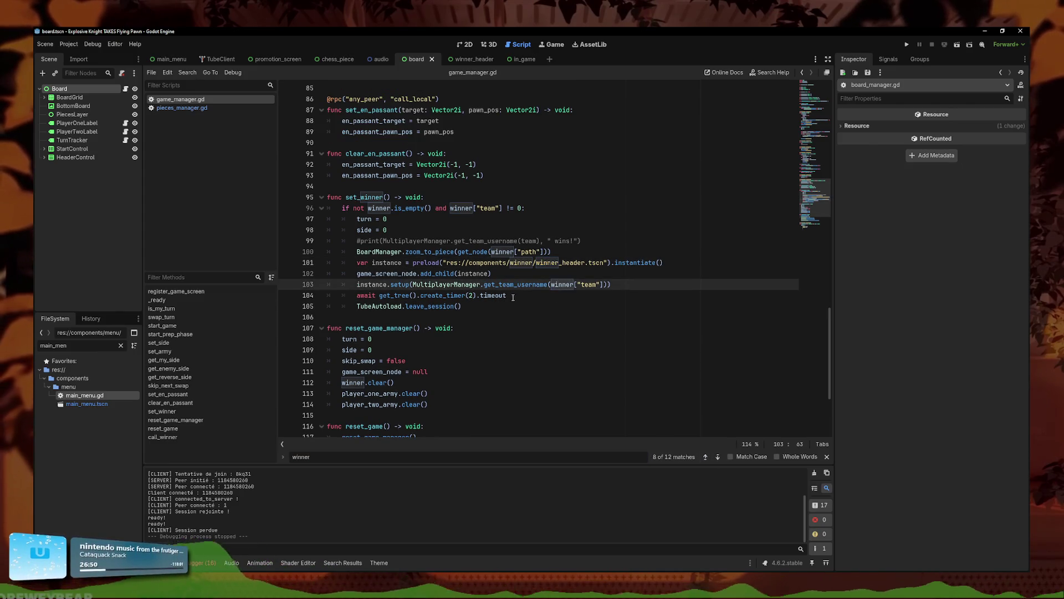
# Step: Jump to the zoom_to_piece definition in board_manager.gd
pyautogui.keyDown('ctrl'); pyautogui.click(430, 251); pyautogui.keyUp('ctrl')
pyautogui.scroll(-5, 509, 286)
pyautogui.scroll(6, 509, 285)
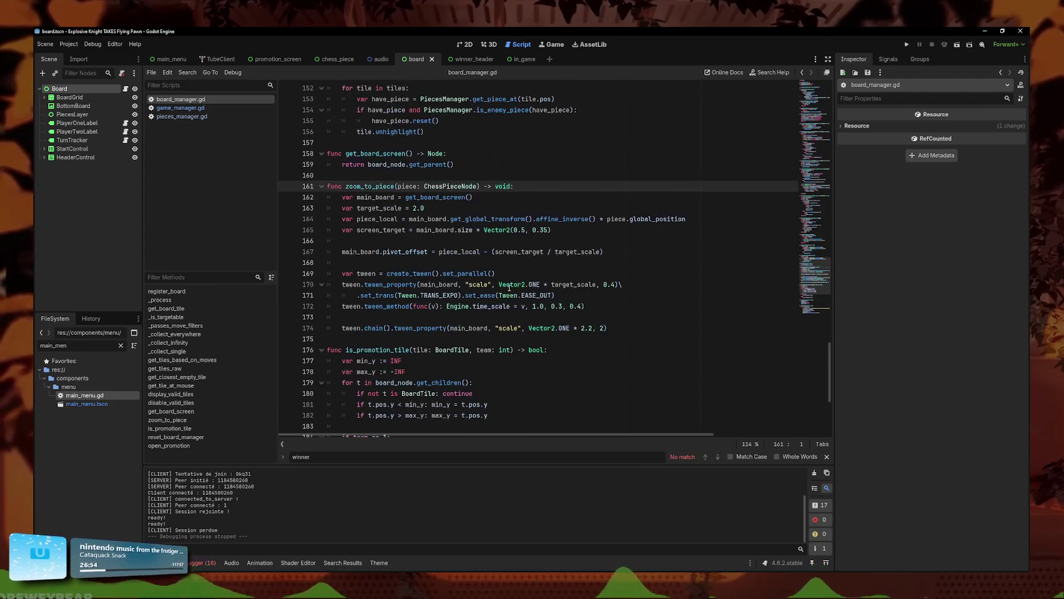
pyautogui.click(581, 317)
pyautogui.click(636, 327)
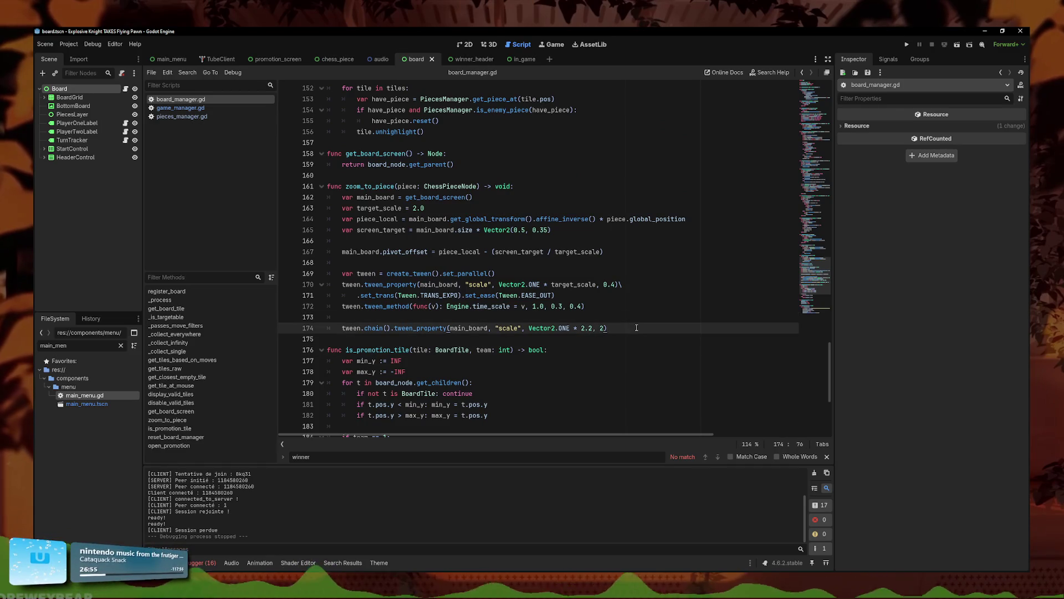
pyautogui.moveTo(610, 328); pyautogui.dragTo(284, 188)
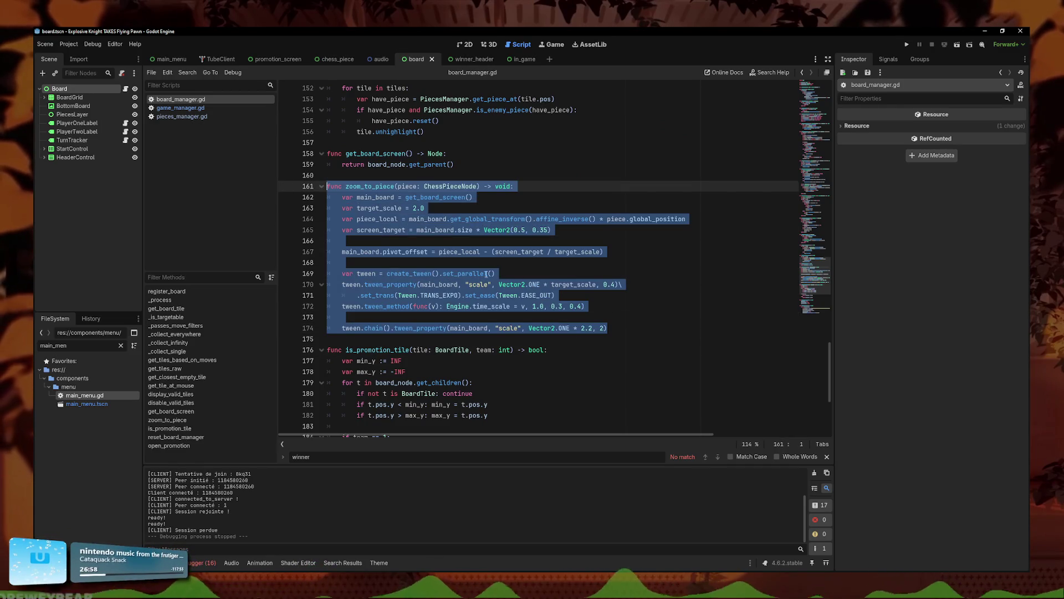
pyautogui.press('Right')
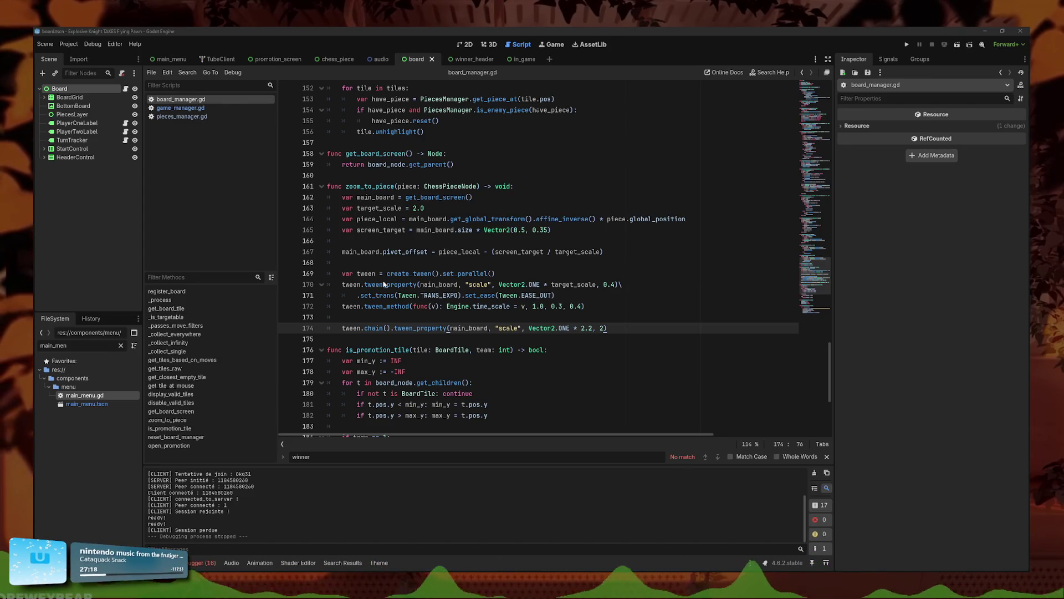
pyautogui.click(534, 267)
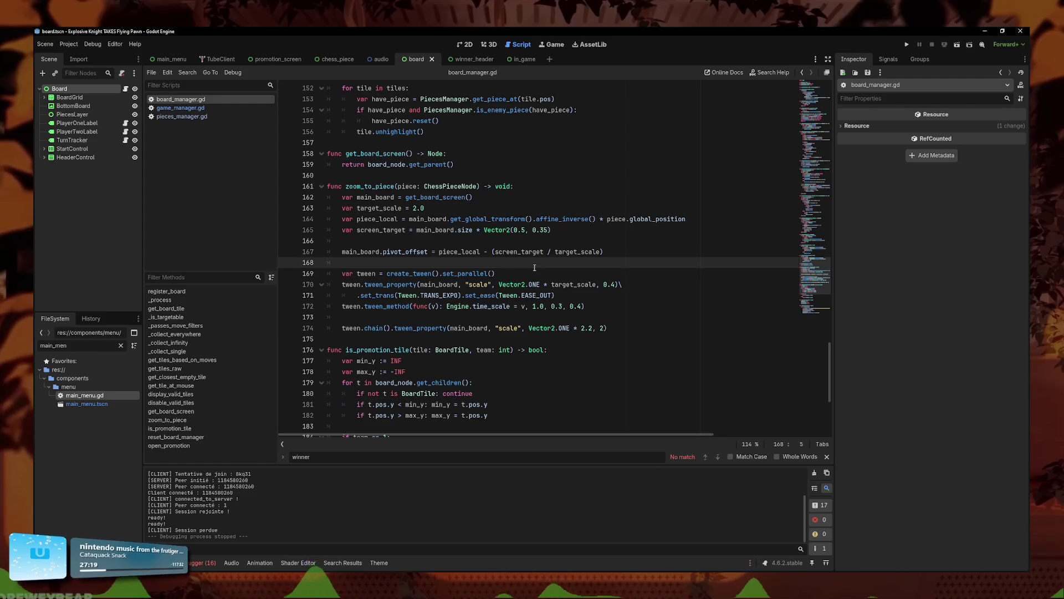
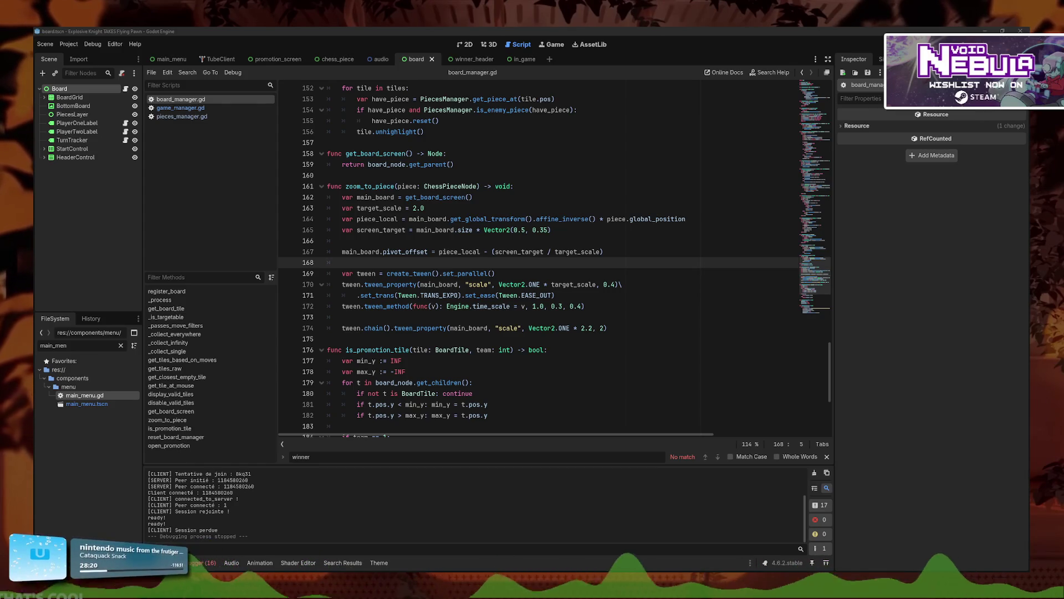
# Step: In the board scene, add a temporary Node2D child under the Board root
pyautogui.click(487, 229)
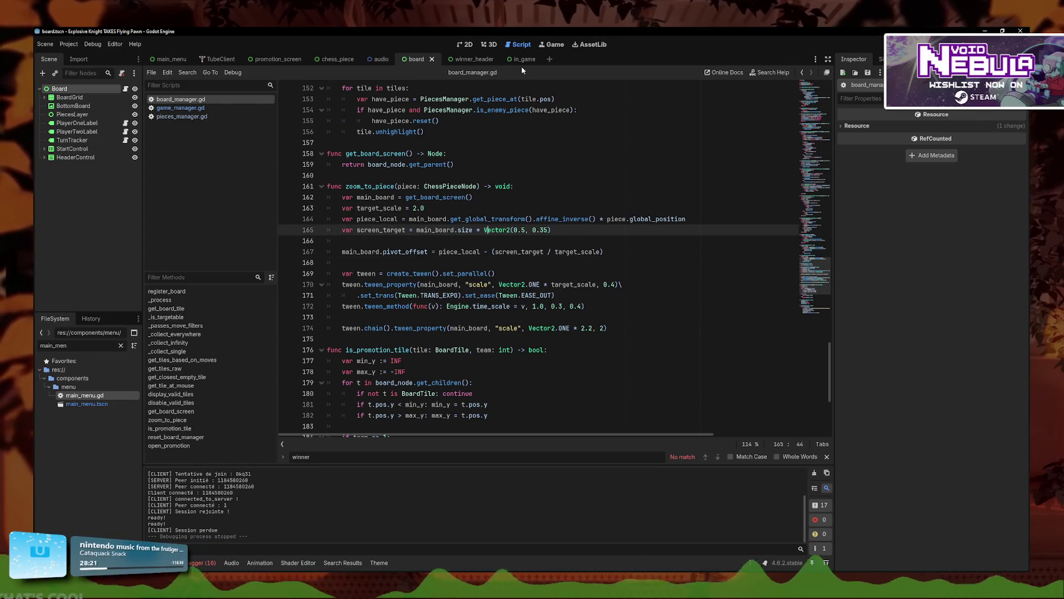
pyautogui.click(464, 45)
pyautogui.click(83, 88)
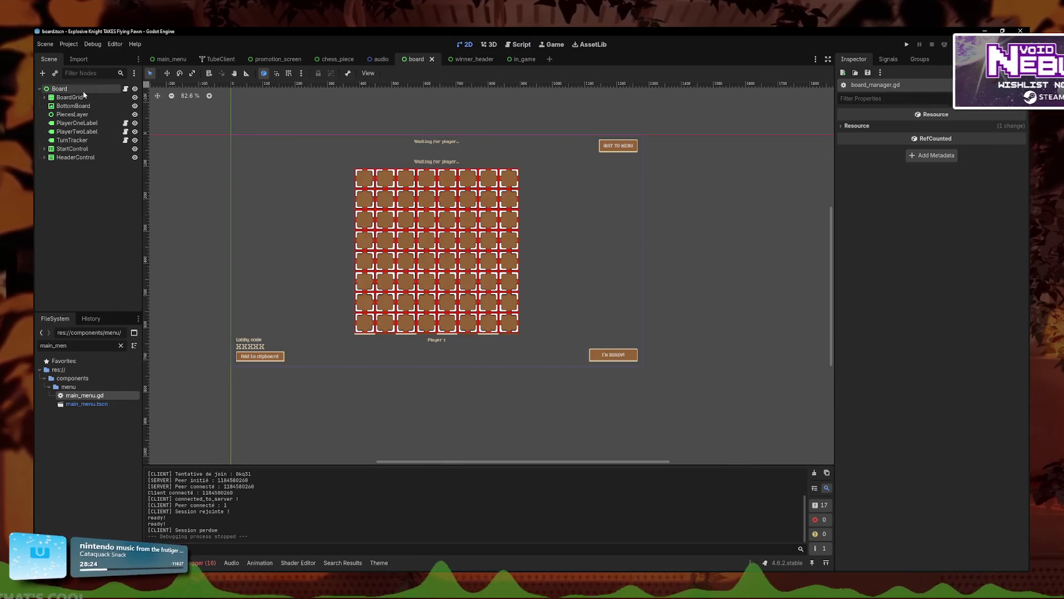
pyautogui.rightClick(85, 91)
pyautogui.click(102, 112)
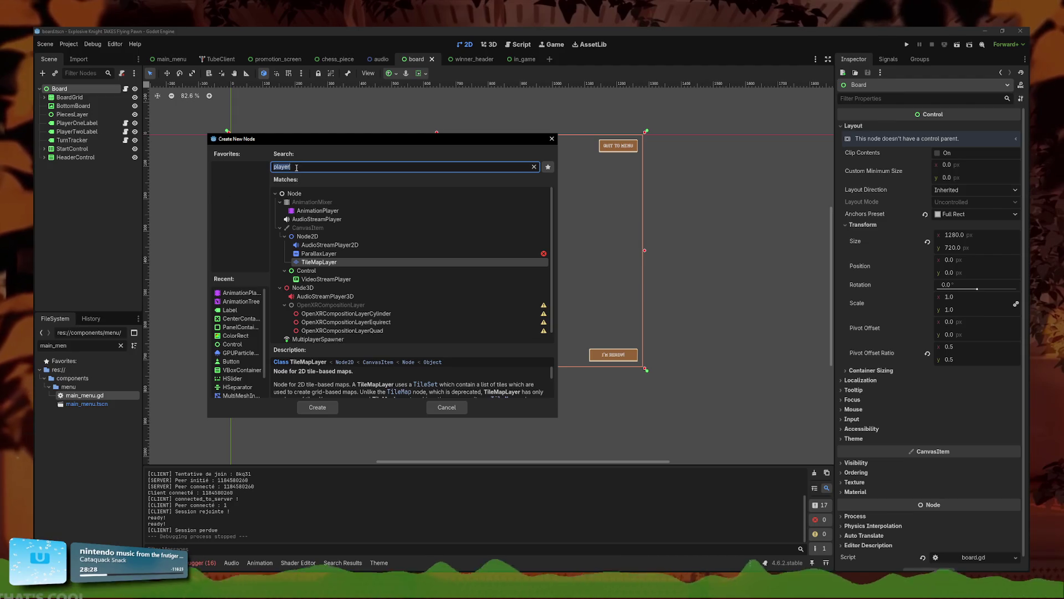
pyautogui.click(307, 236)
pyautogui.click(318, 407)
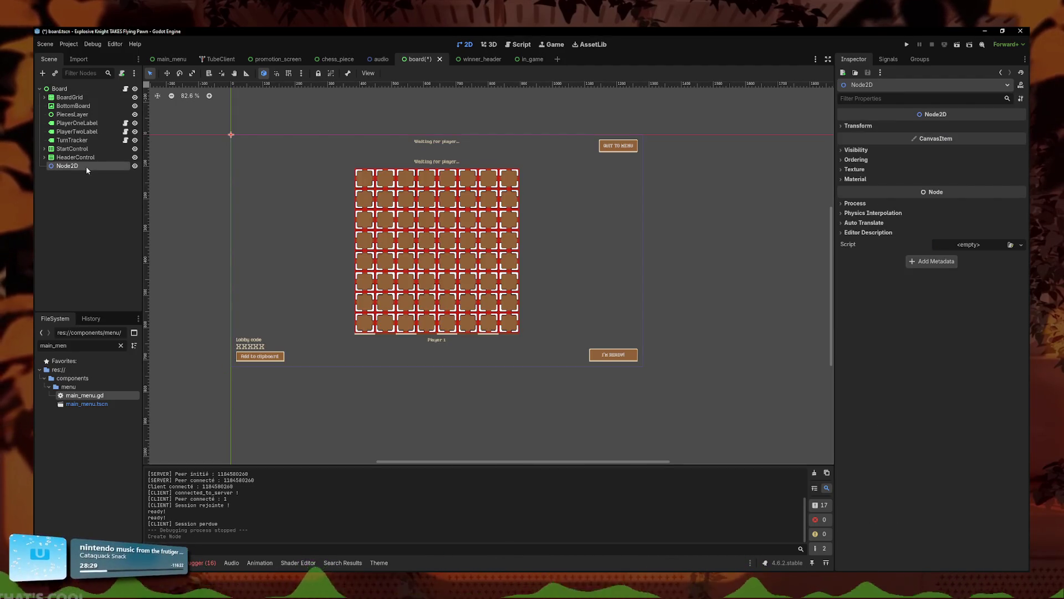
# Step: Compare the Node2D's Transform with Board's, then delete the Node2D and save the board scene
pyautogui.click(885, 127)
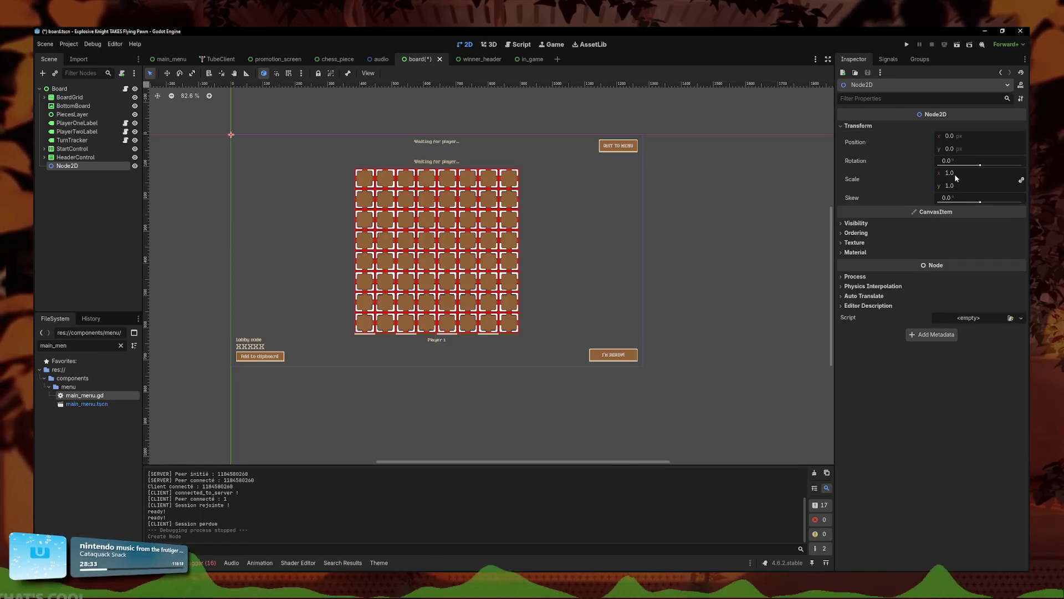
pyautogui.click(89, 89)
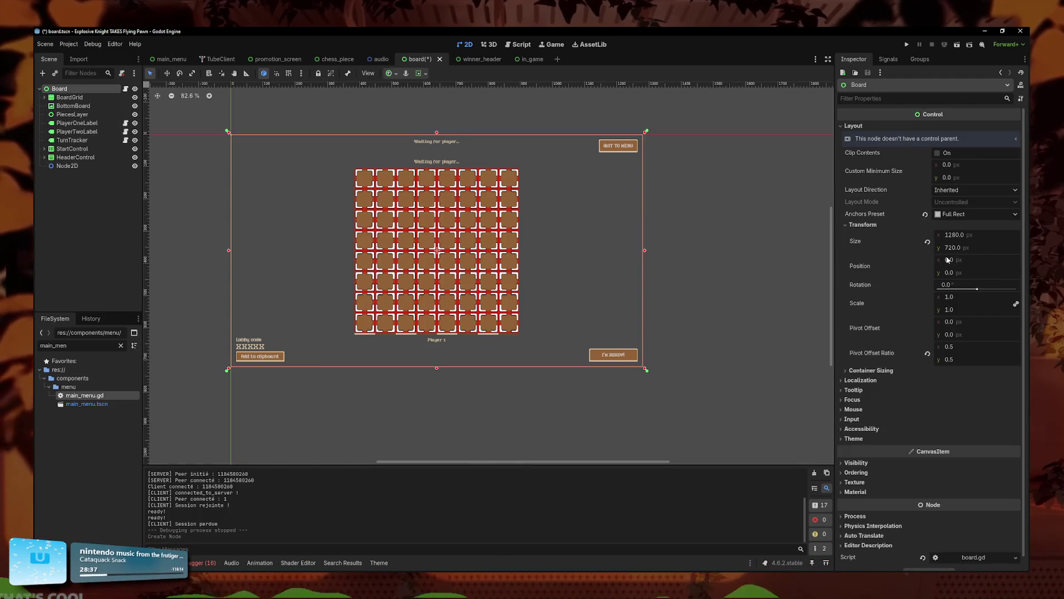
pyautogui.click(66, 165)
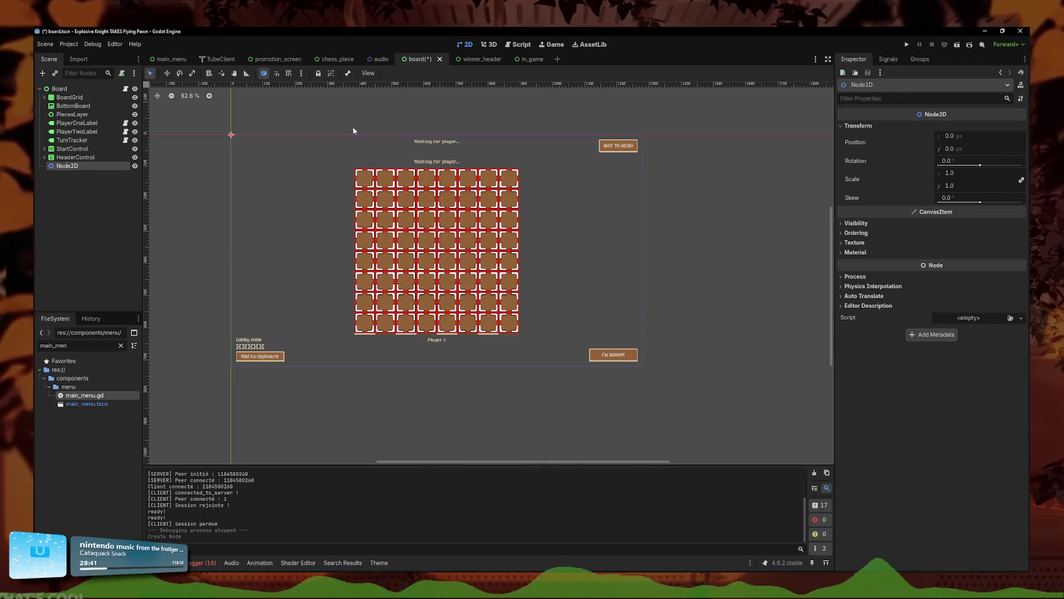
pyautogui.press('Delete')
pyautogui.press('Return')
pyautogui.hotkey('ctrl', 's')
pyautogui.click(333, 59)
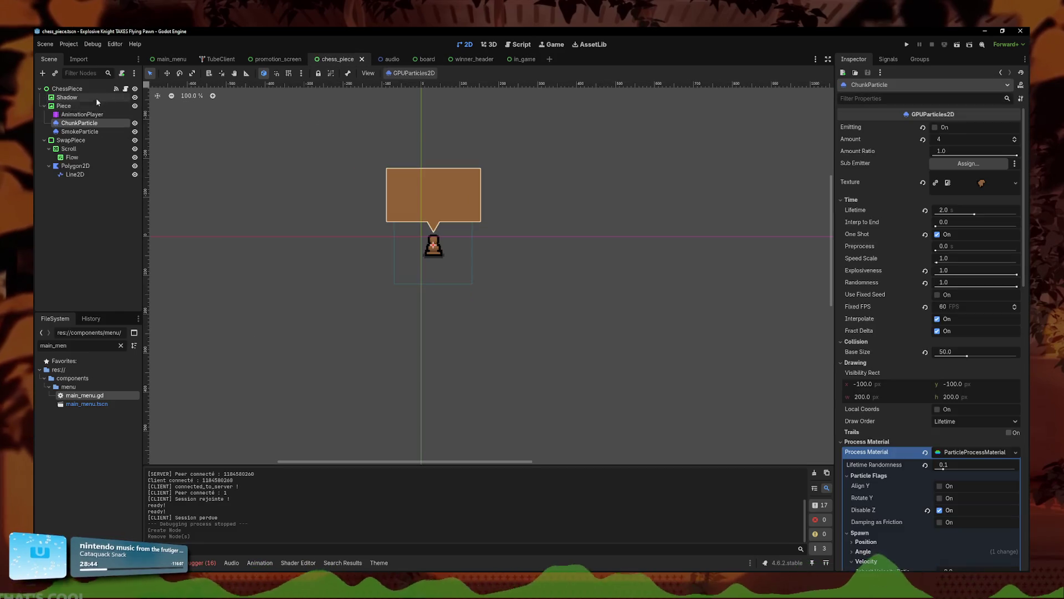
# Step: Add a Node2D child under the ChessPiece root
pyautogui.rightClick(85, 88)
pyautogui.click(121, 110)
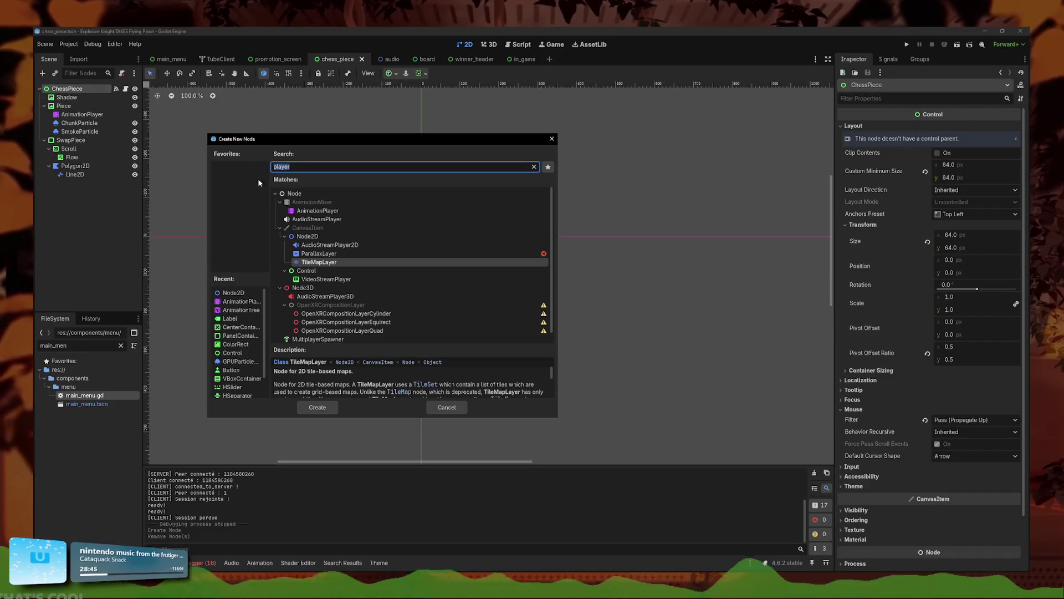
pyautogui.click(308, 236)
pyautogui.click(318, 409)
pyautogui.scroll(11, 430, 228)
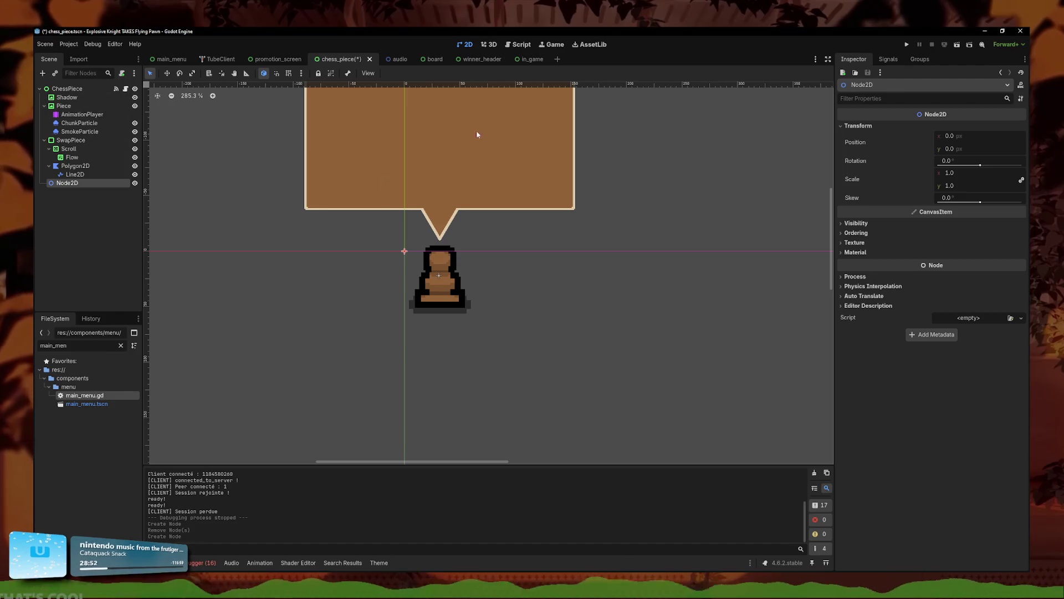
# Step: Set the new Node2D's position to 32, 32
pyautogui.click(955, 136)
pyautogui.write('16')
pyautogui.press('Return')
pyautogui.click(959, 149)
pyautogui.write('16')
pyautogui.press('Return')
pyautogui.click(963, 138)
pyautogui.write('32')
pyautogui.press('Return')
pyautogui.click(959, 150)
pyautogui.write('32')
pyautogui.press('Return')
# Step: Save the chess_piece scene and rename the new Node2D to CenterPoint
pyautogui.click(440, 289)
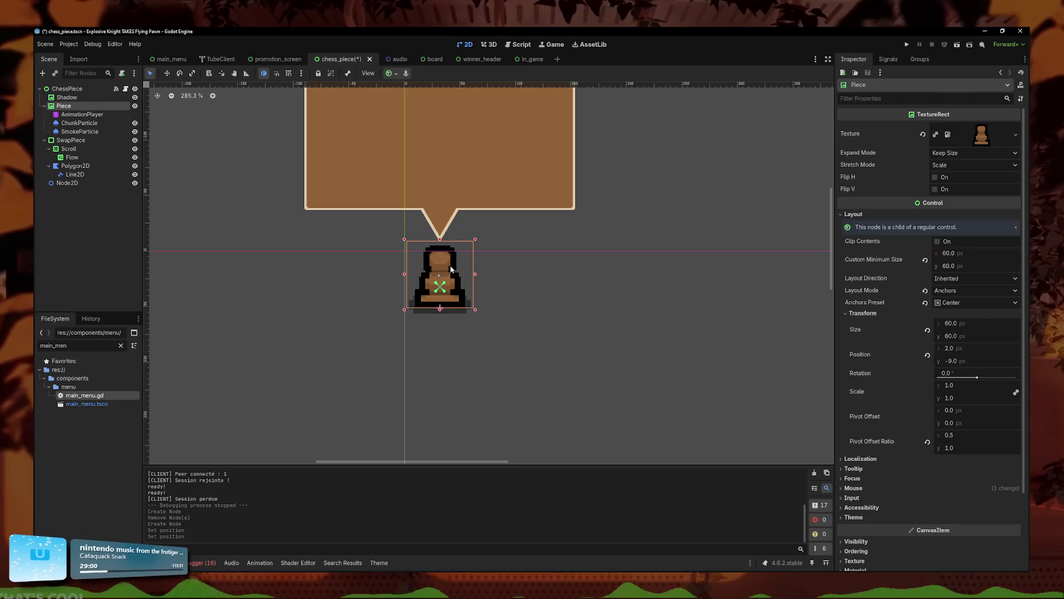
pyautogui.click(70, 90)
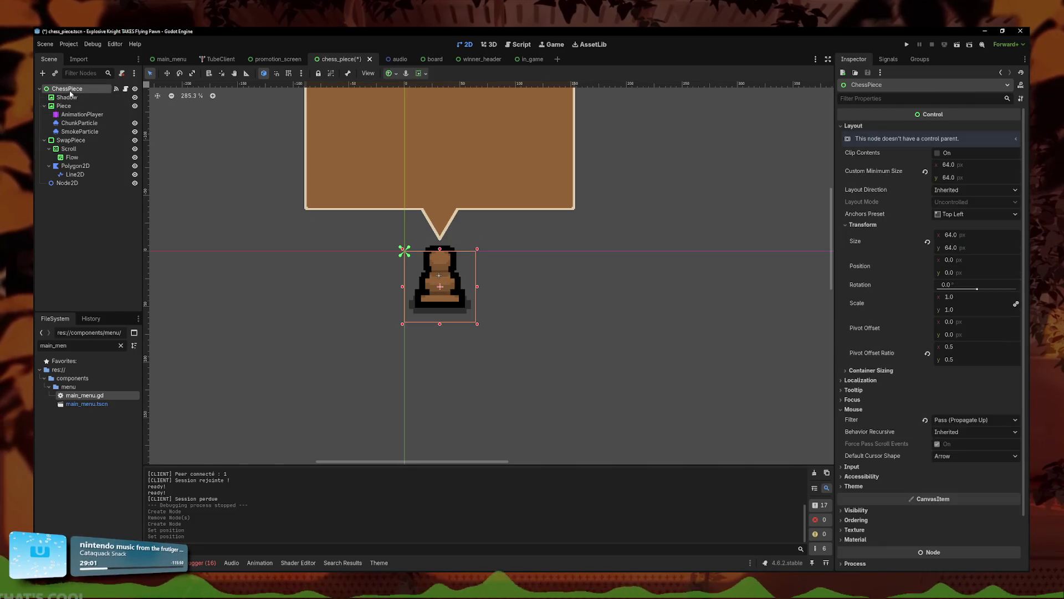
pyautogui.click(76, 184)
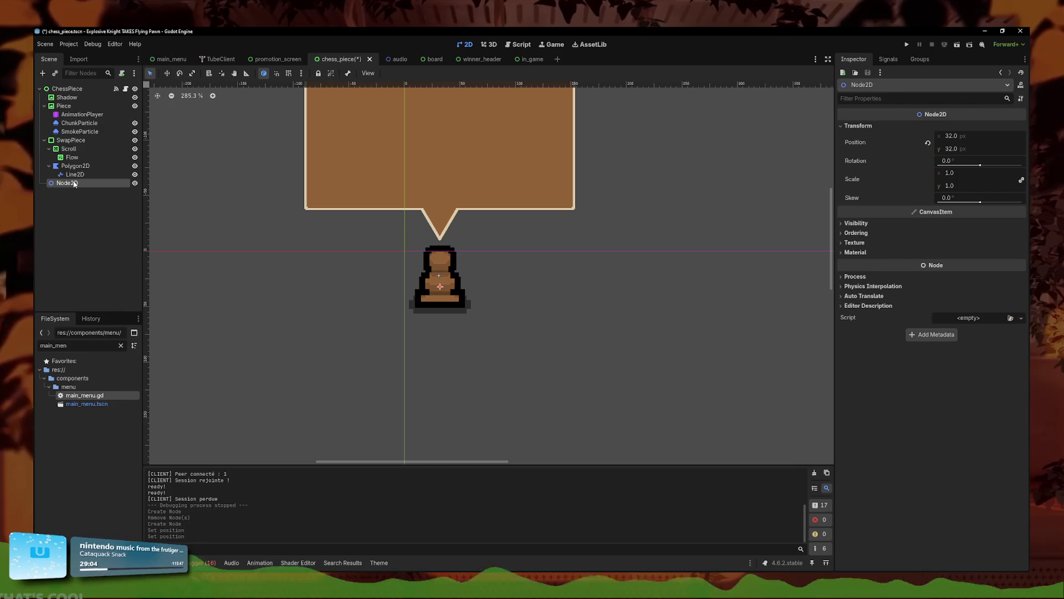
pyautogui.click(440, 277)
pyautogui.click(281, 289)
pyautogui.hotkey('ctrl', 's')
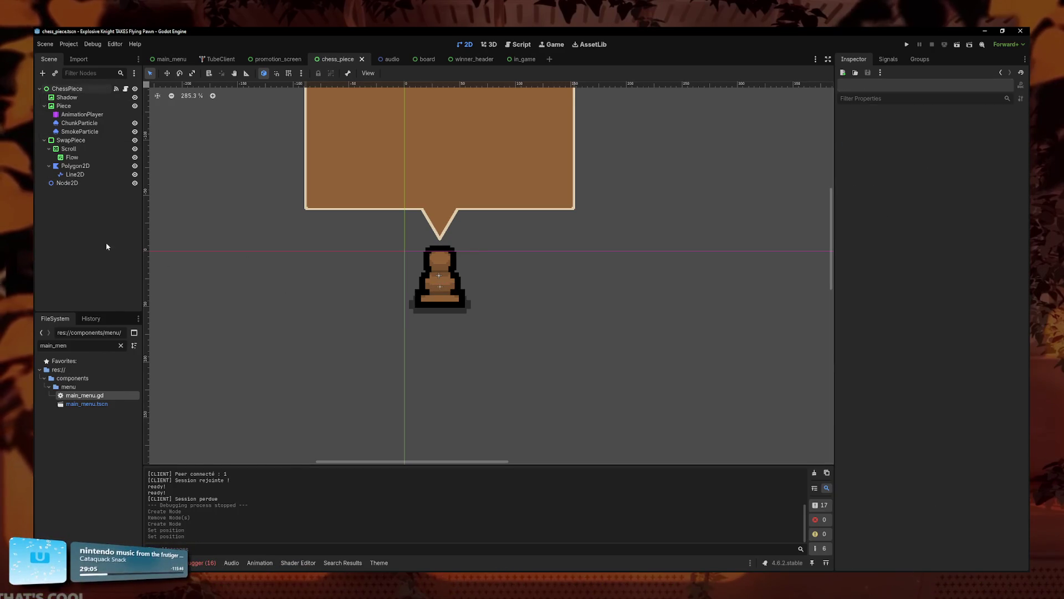
pyautogui.click(67, 183)
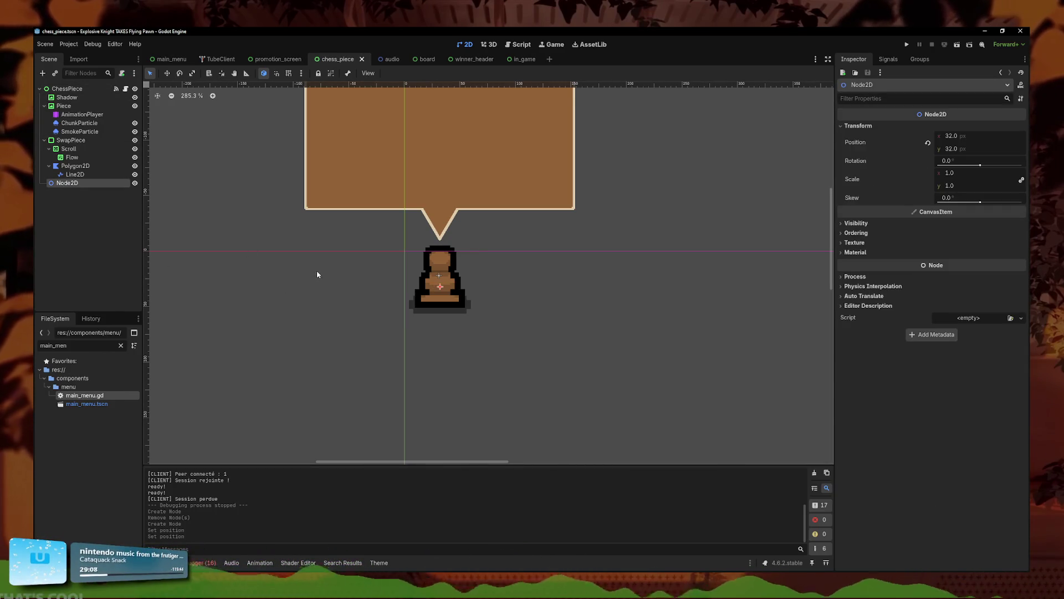
pyautogui.doubleClick(82, 185)
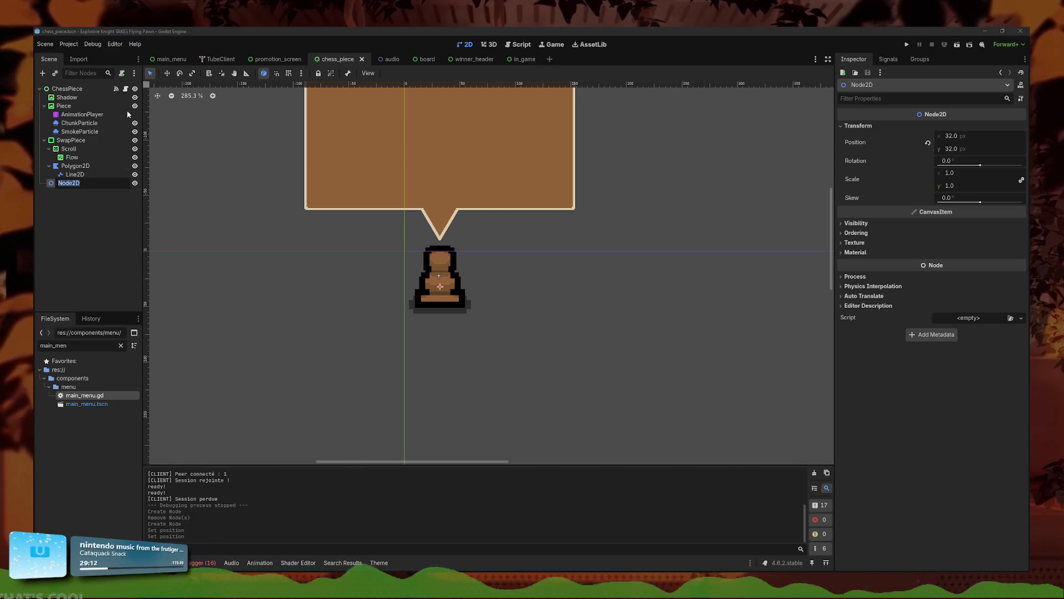
pyautogui.write('Center')
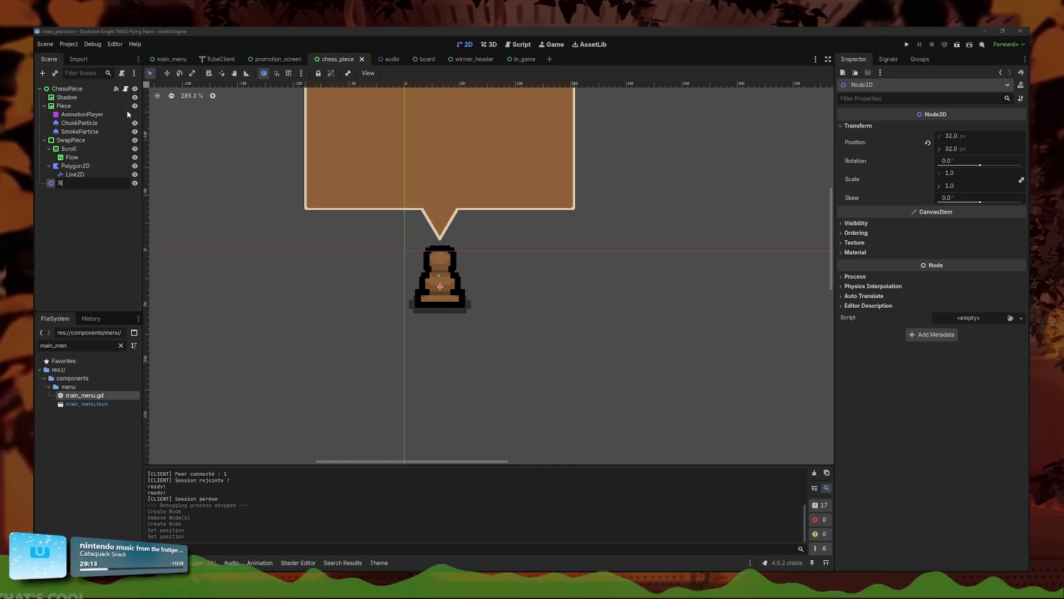
pyautogui.write('Point')
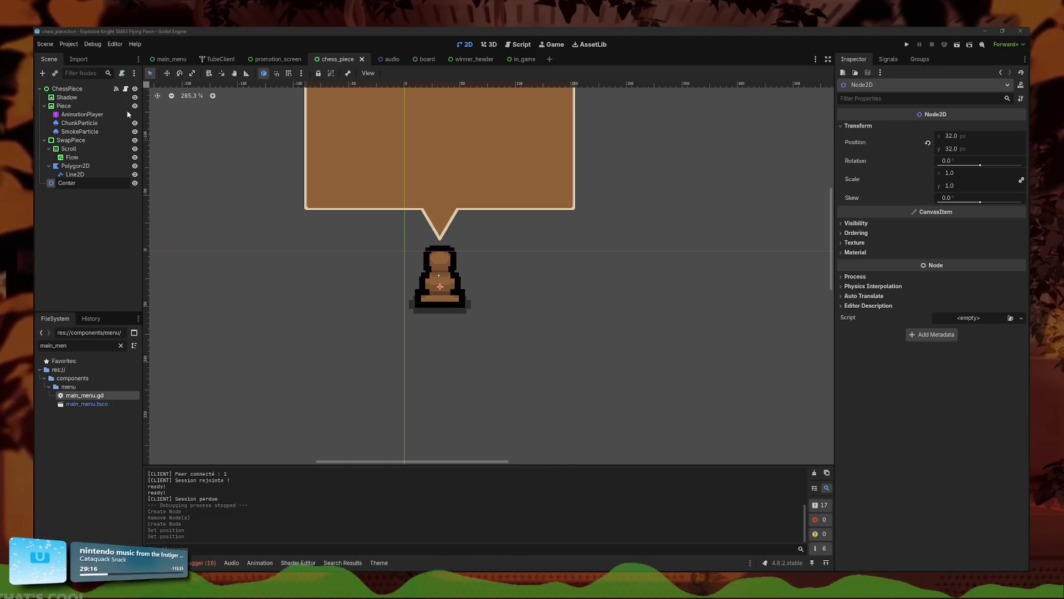
pyautogui.press('Return')
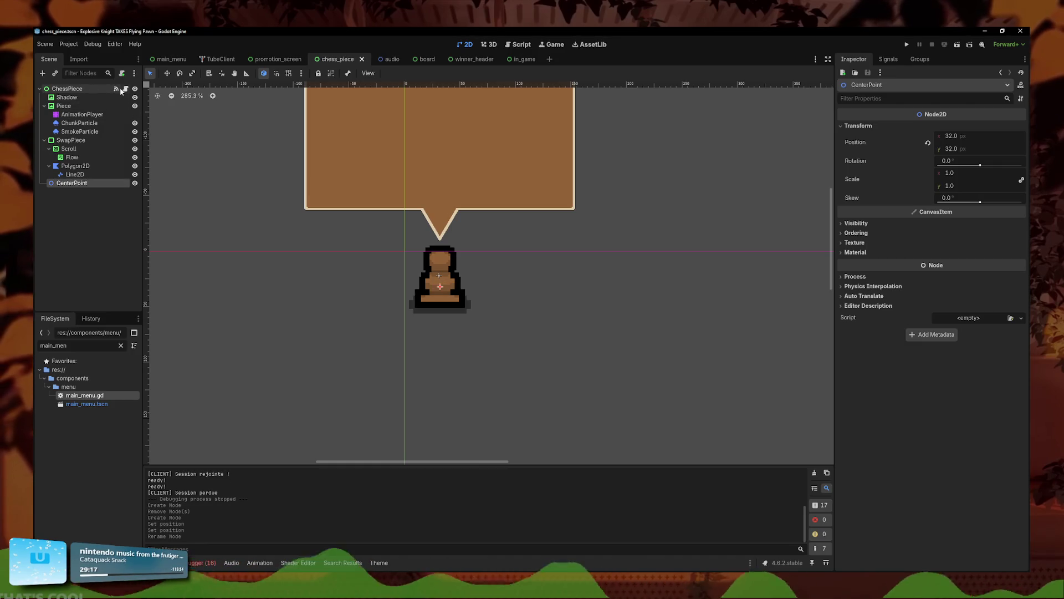
pyautogui.click(125, 89)
pyautogui.scroll(10, 456, 202)
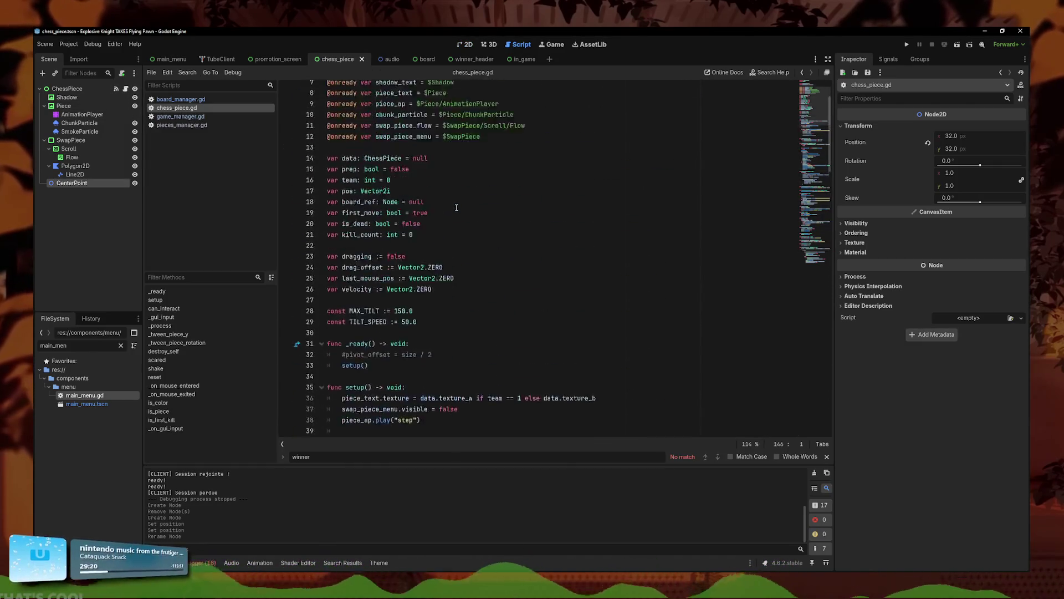
pyautogui.click(519, 209)
pyautogui.scroll(1, 518, 206)
pyautogui.write('@onready var ')
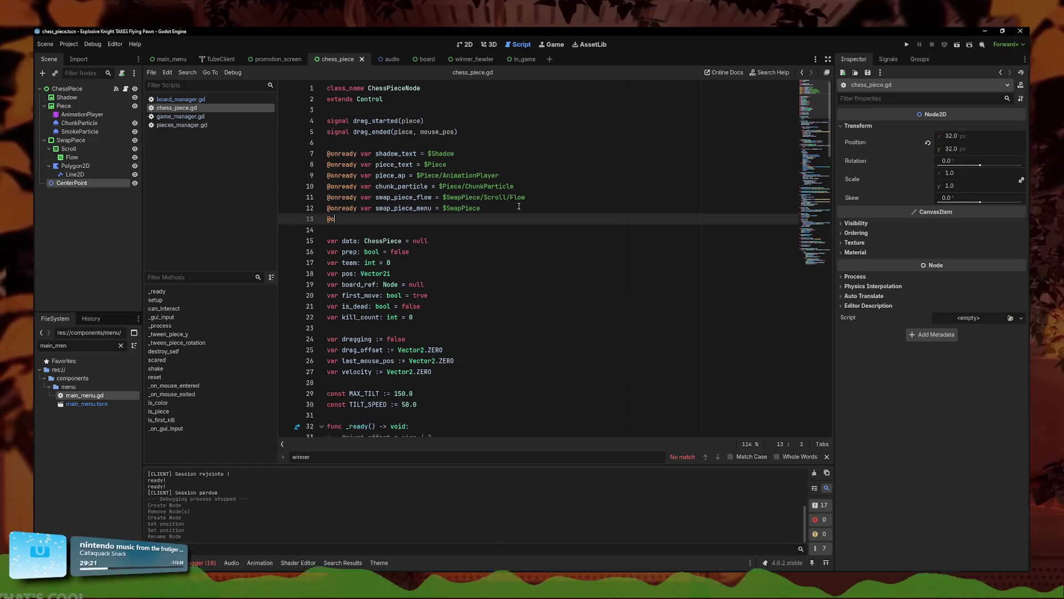
pyautogui.write('center_point = ')
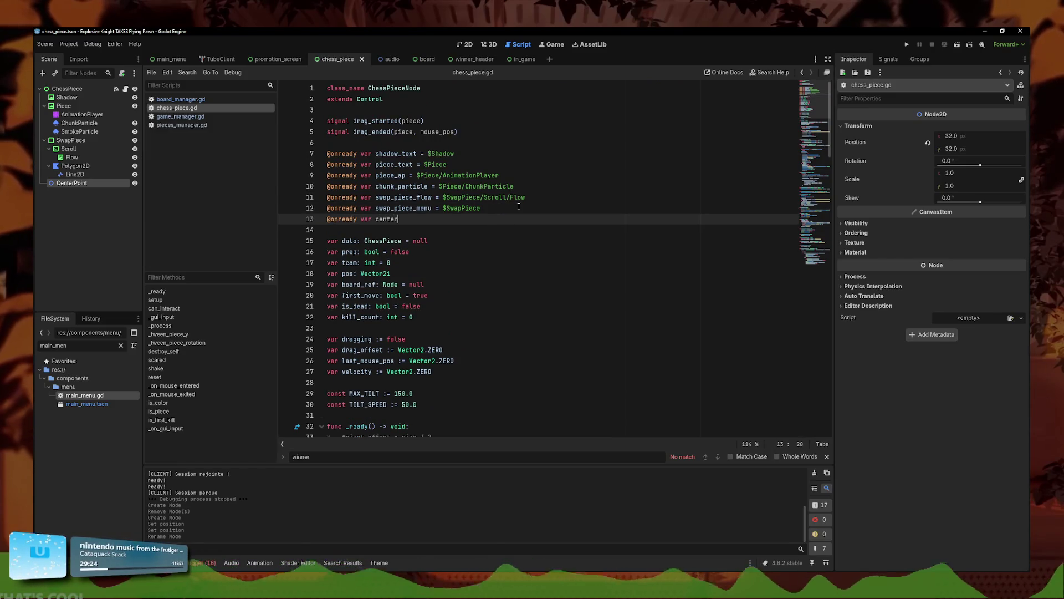
pyautogui.write('$Ce')
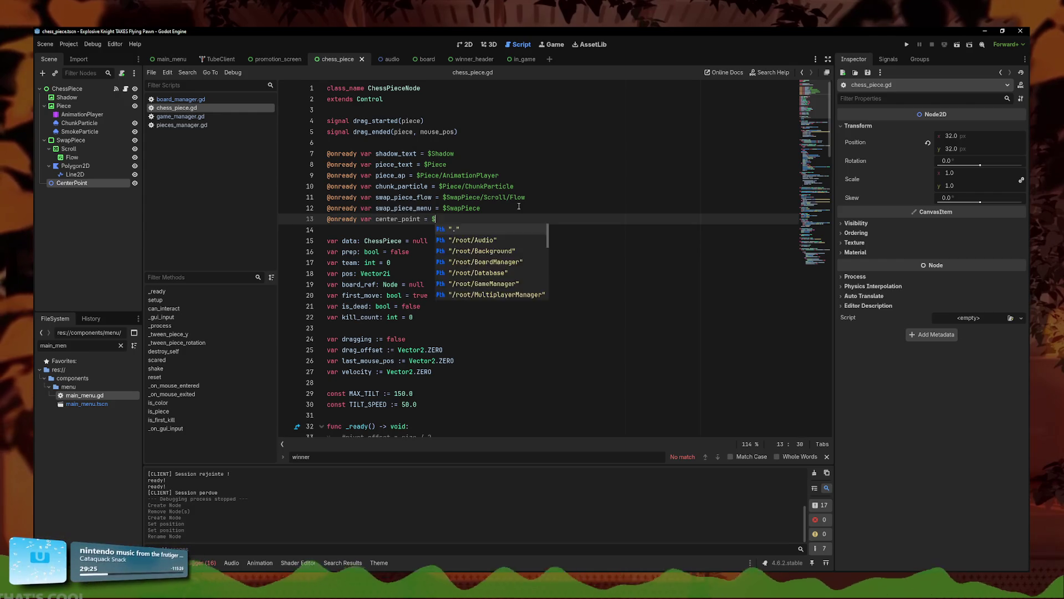
pyautogui.press('Return')
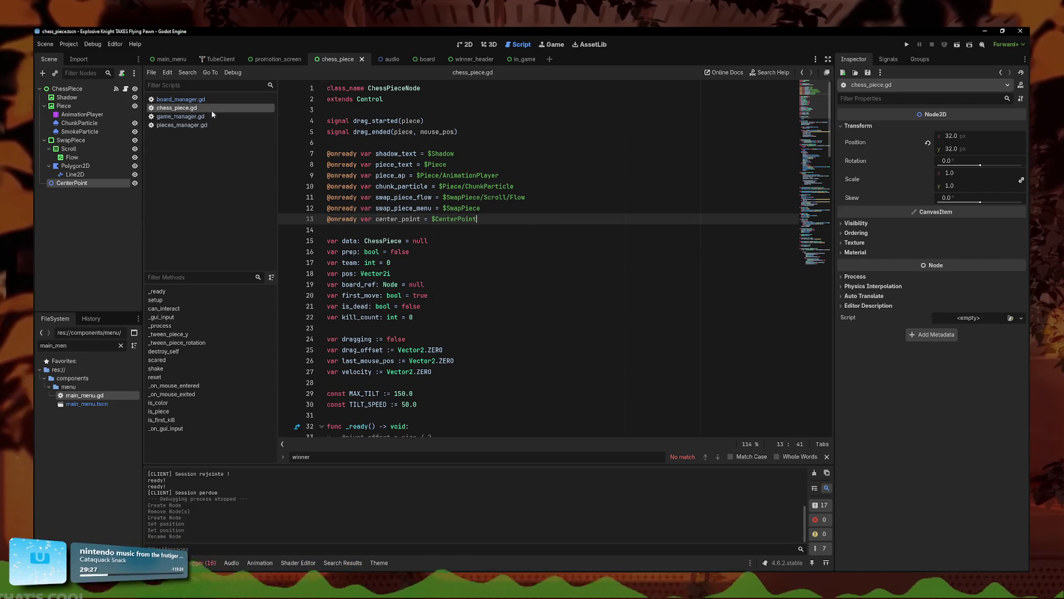
pyautogui.click(178, 100)
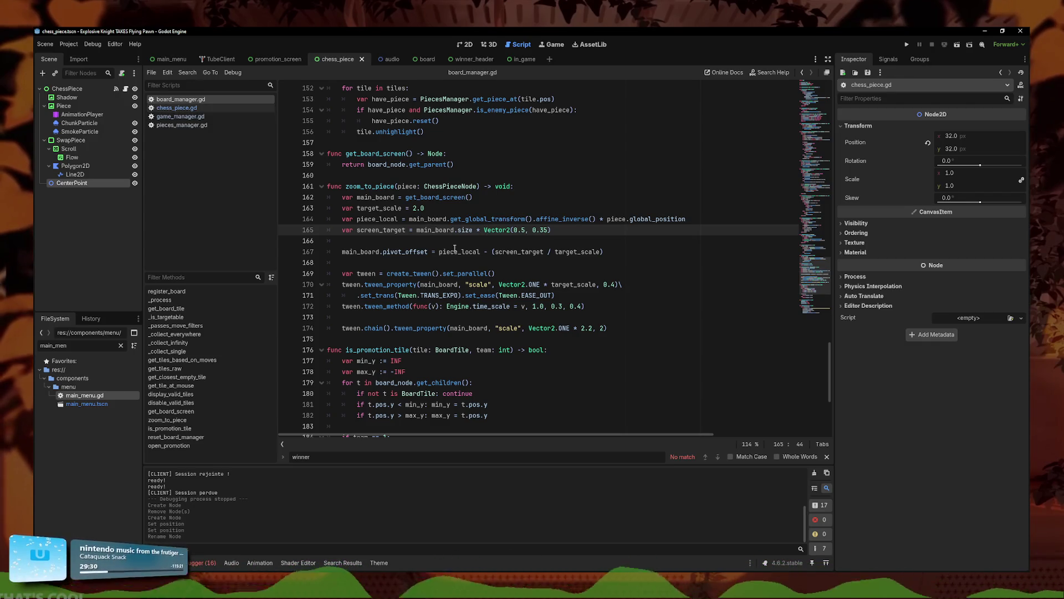
pyautogui.click(612, 266)
# Step: Review zoom_to_piece's tween code and select the affine_inverse piece_local expression on line 164
pyautogui.moveTo(610, 328)
pyautogui.mouseDown()
pyautogui.moveTo(554, 327)
pyautogui.moveTo(269, 190)
pyautogui.mouseUp()
pyautogui.click(523, 269)
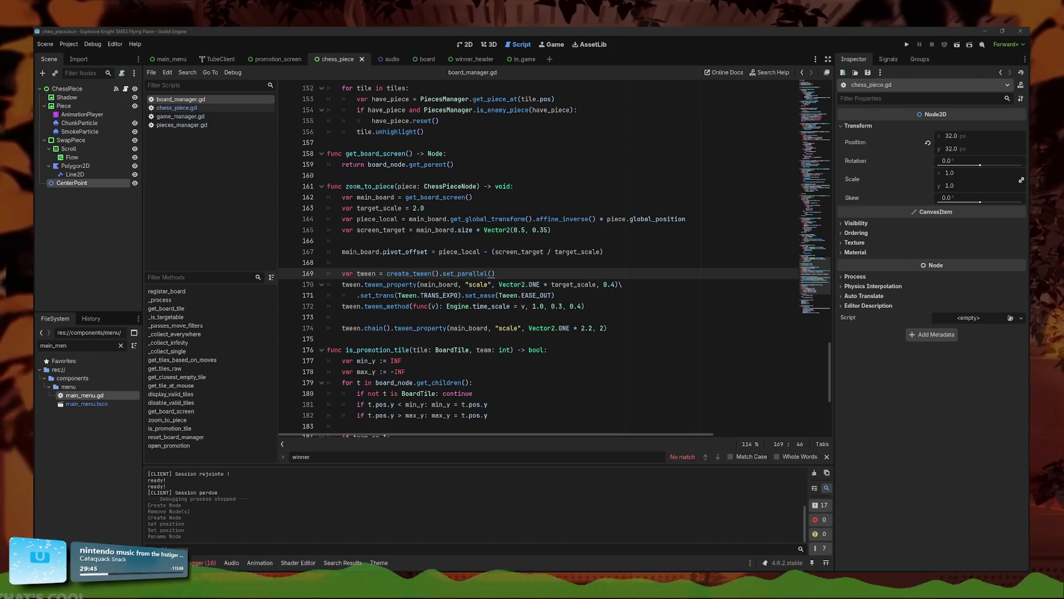
pyautogui.click(585, 306)
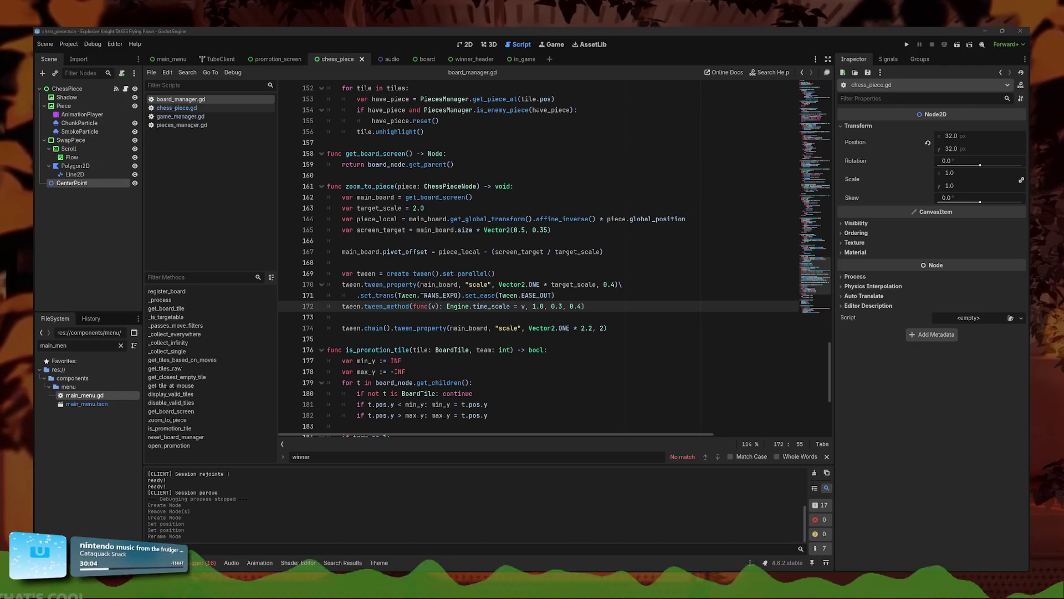
pyautogui.click(446, 273)
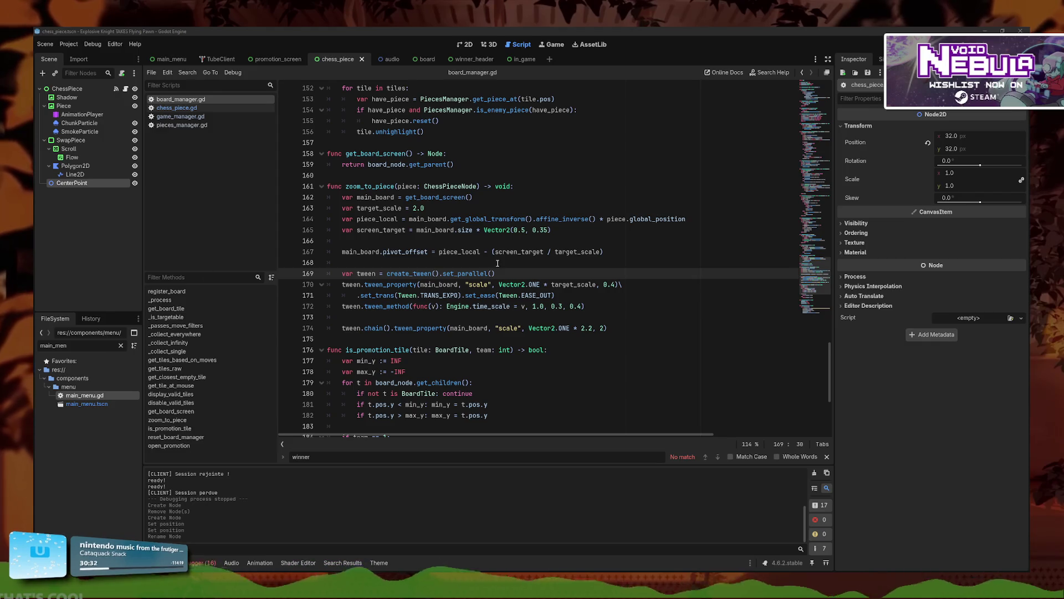
pyautogui.click(540, 240)
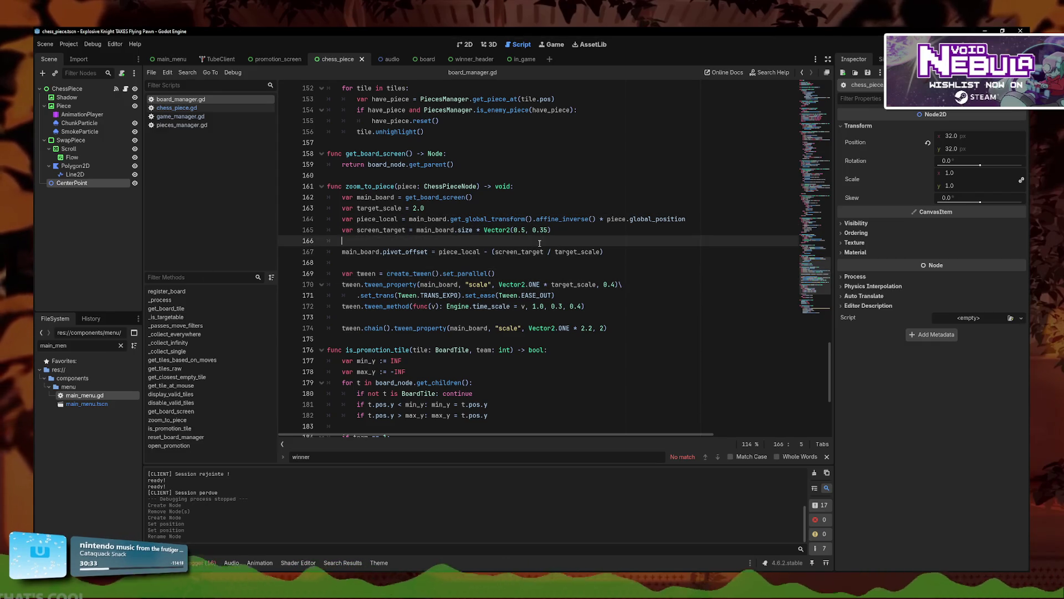
pyautogui.click(560, 229)
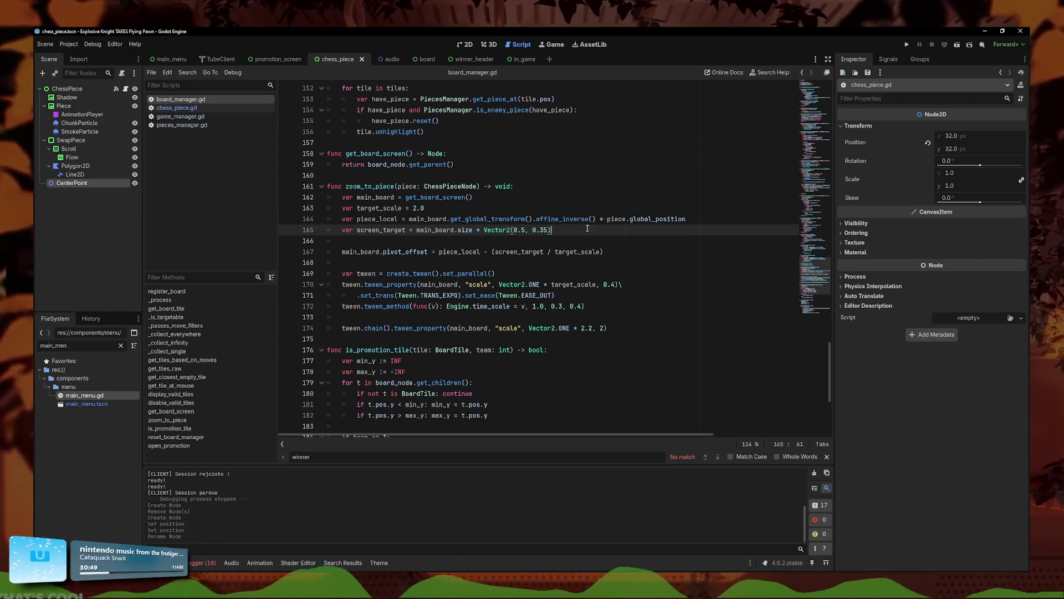
pyautogui.click(688, 218)
pyautogui.moveTo(689, 218)
pyautogui.mouseDown()
pyautogui.moveTo(533, 229)
pyautogui.moveTo(450, 218)
pyautogui.mouseUp()
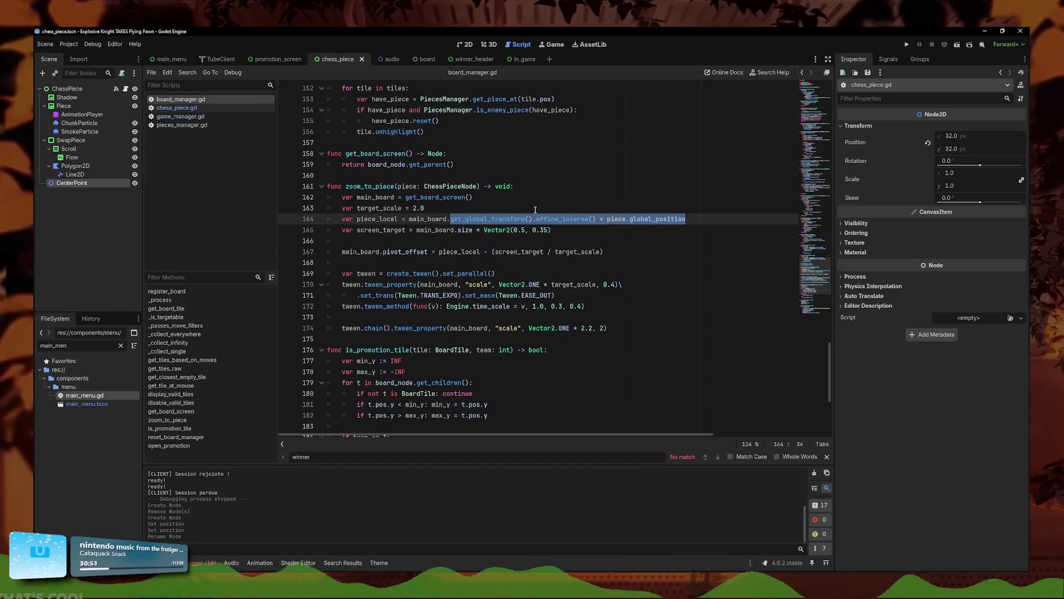
# Step: Delete the line 164 piece_local expression to check completions, then undo and reselect it
pyautogui.press('BackSpace')
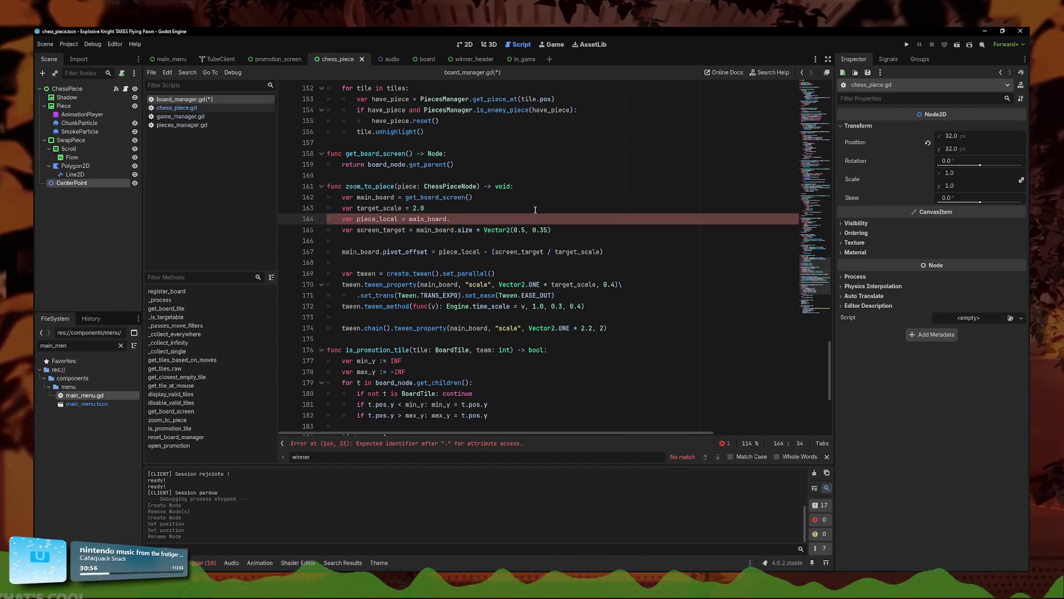
pyautogui.hotkey('ctrl', 'space')
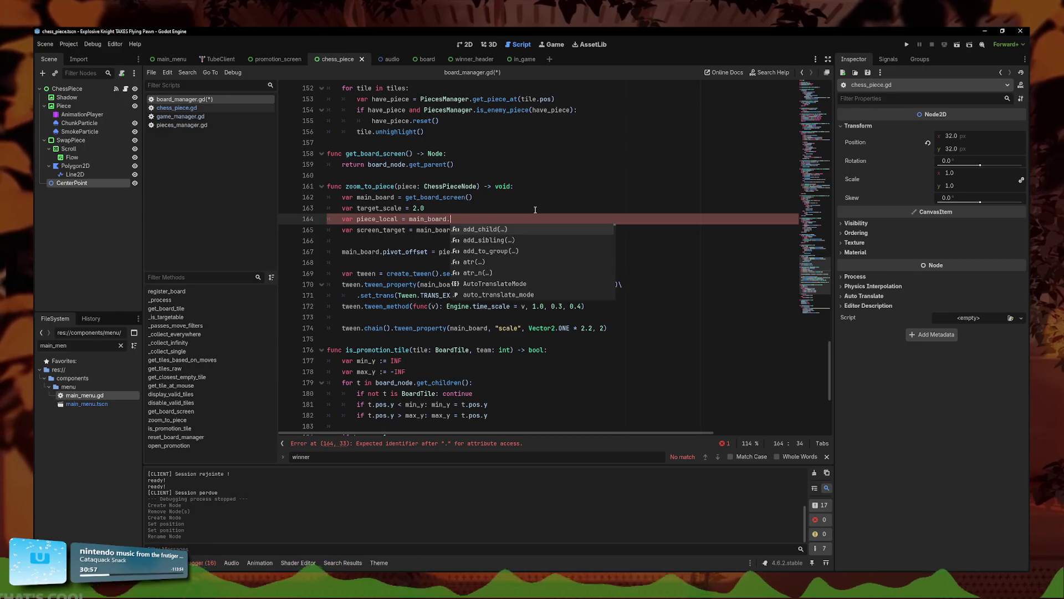
pyautogui.hotkey('ctrl', 'z')
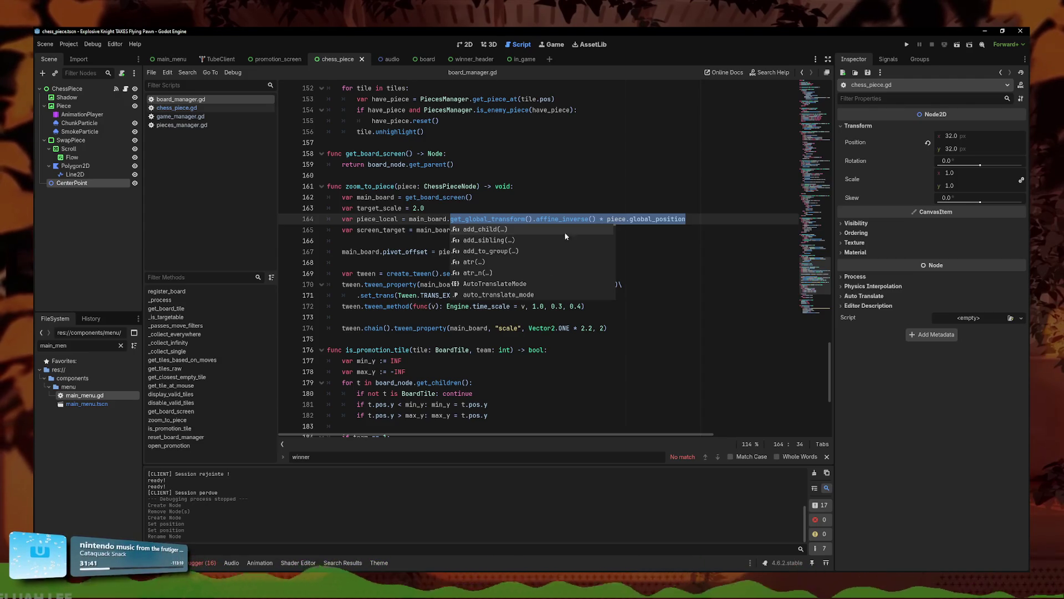
pyautogui.moveTo(686, 219); pyautogui.dragTo(410, 221)
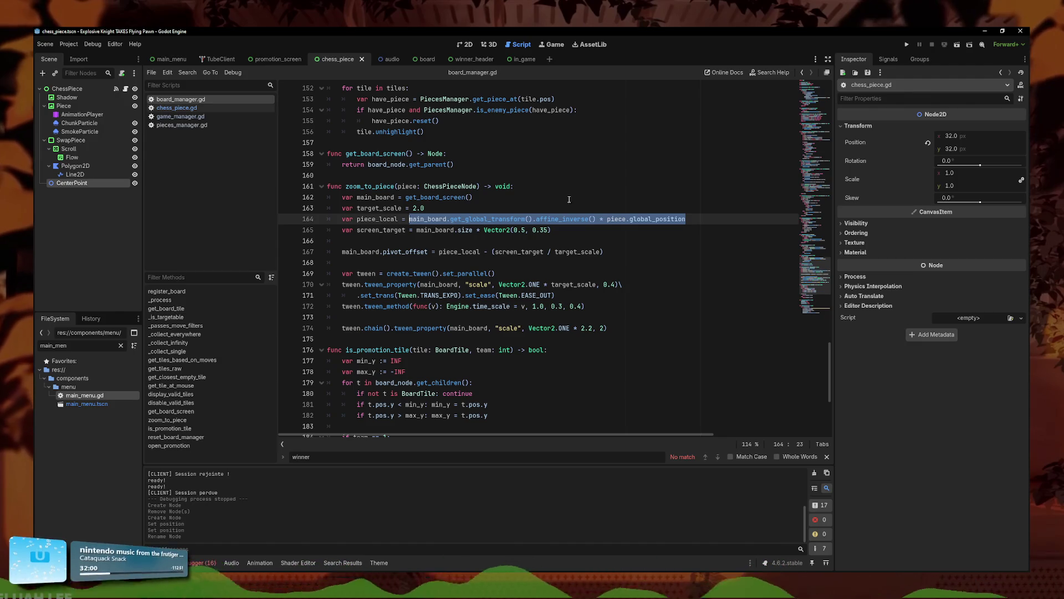
pyautogui.click(167, 108)
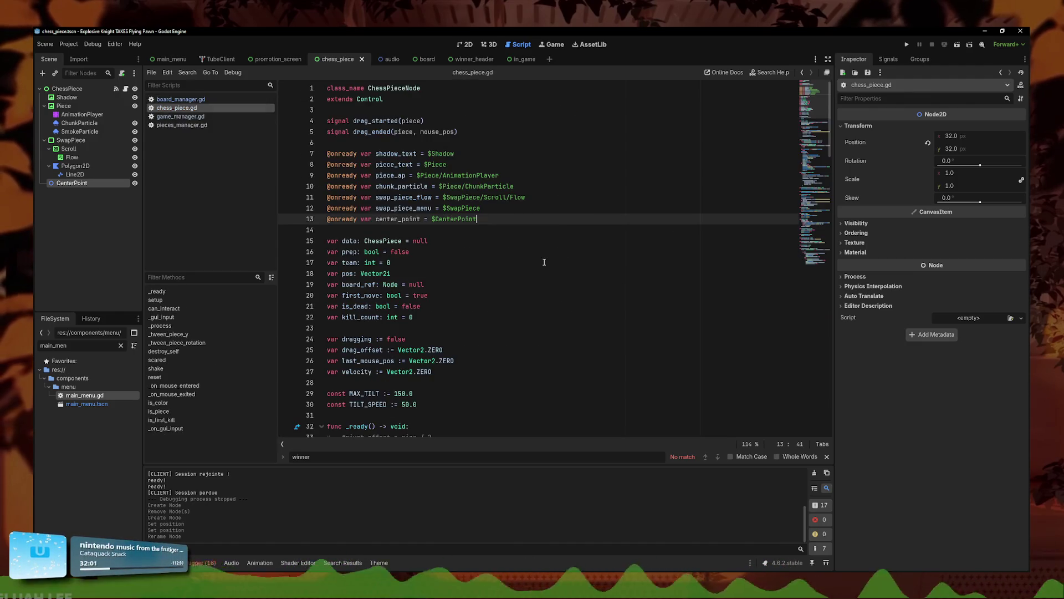
# Step: Add a trial center_point.to_local() line inside _ready in chess_piece.gd
pyautogui.click(427, 219)
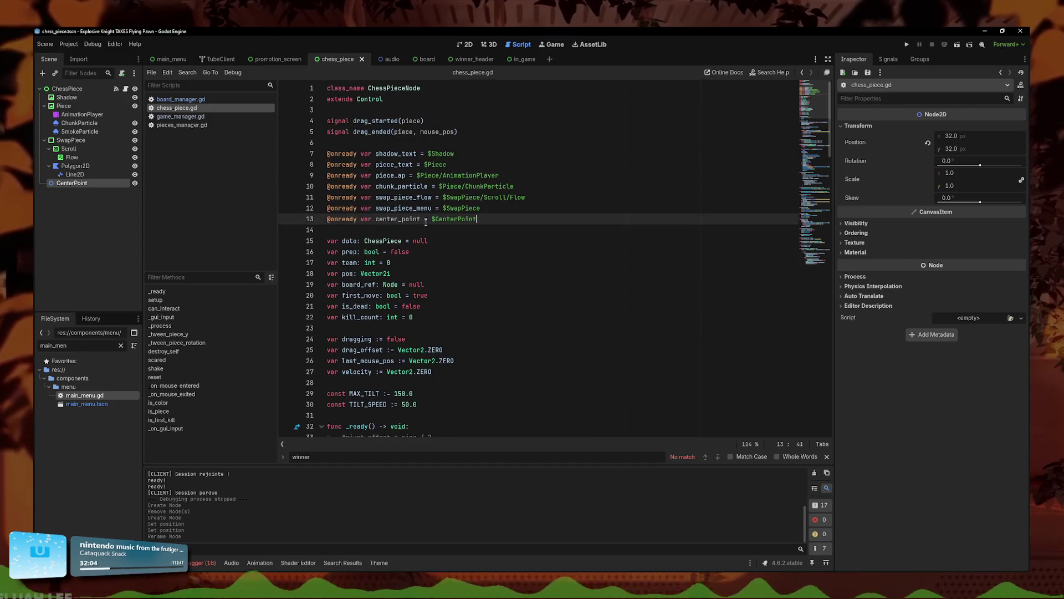
pyautogui.scroll(-6, 454, 278)
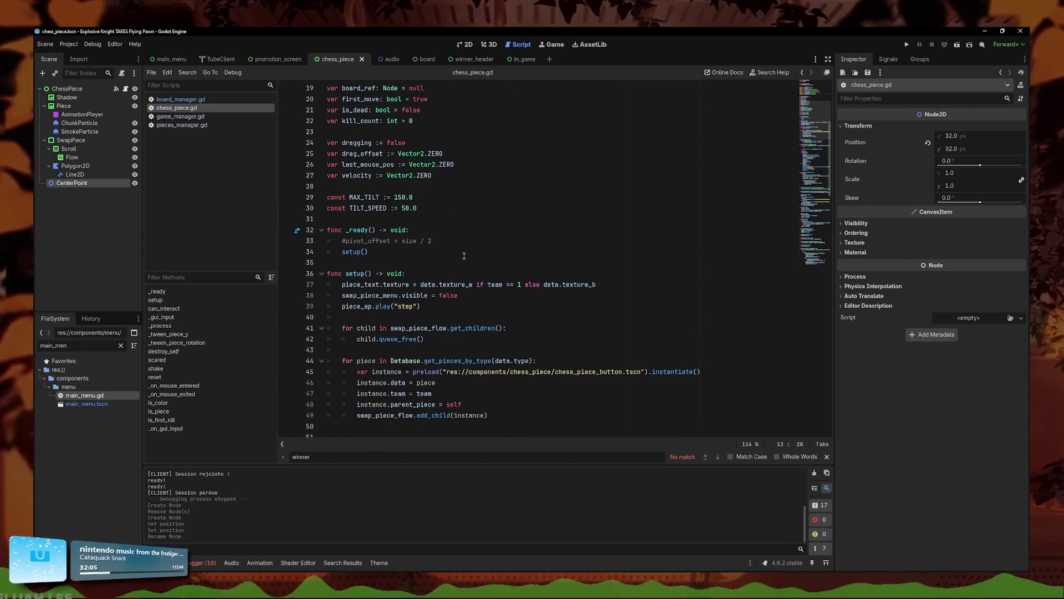
pyautogui.click(476, 243)
pyautogui.press('Return')
pyautogui.write('center_p')
pyautogui.press('Return')
pyautogui.write('.to_l')
pyautogui.press('Return')
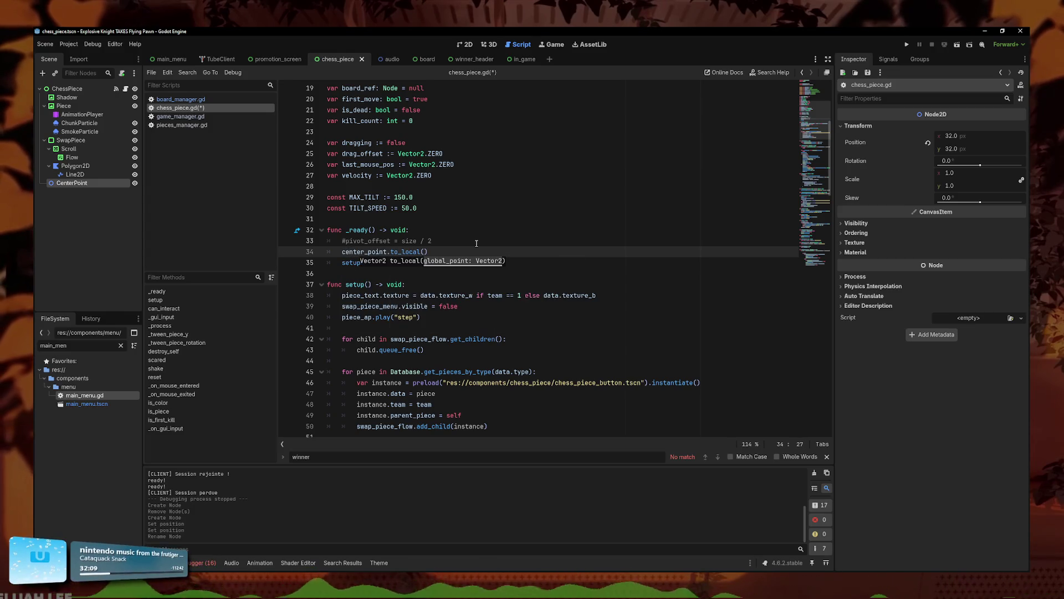
pyautogui.moveTo(409, 253)
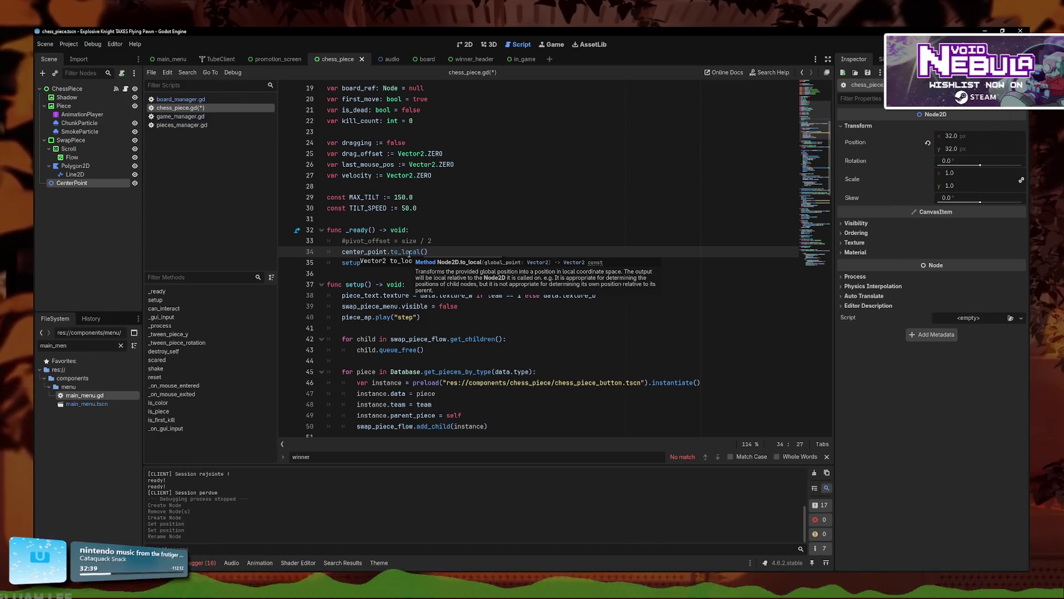
# Step: Remove the trial to_local line and save chess_piece.gd
pyautogui.tripleClick(409, 253)
pyautogui.press('Delete')
pyautogui.hotkey('ctrl', 's')
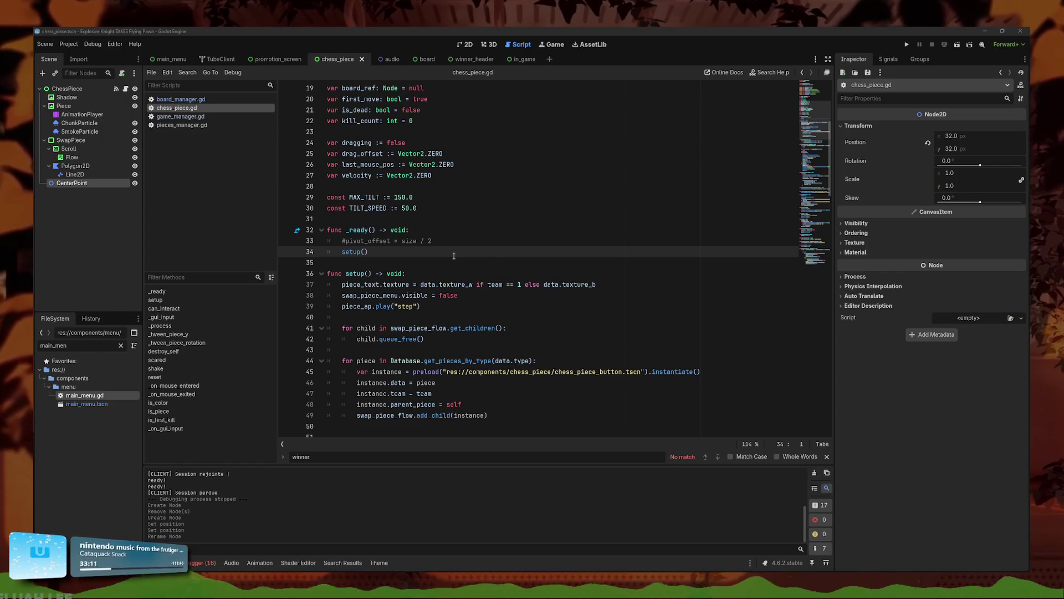
pyautogui.click(420, 60)
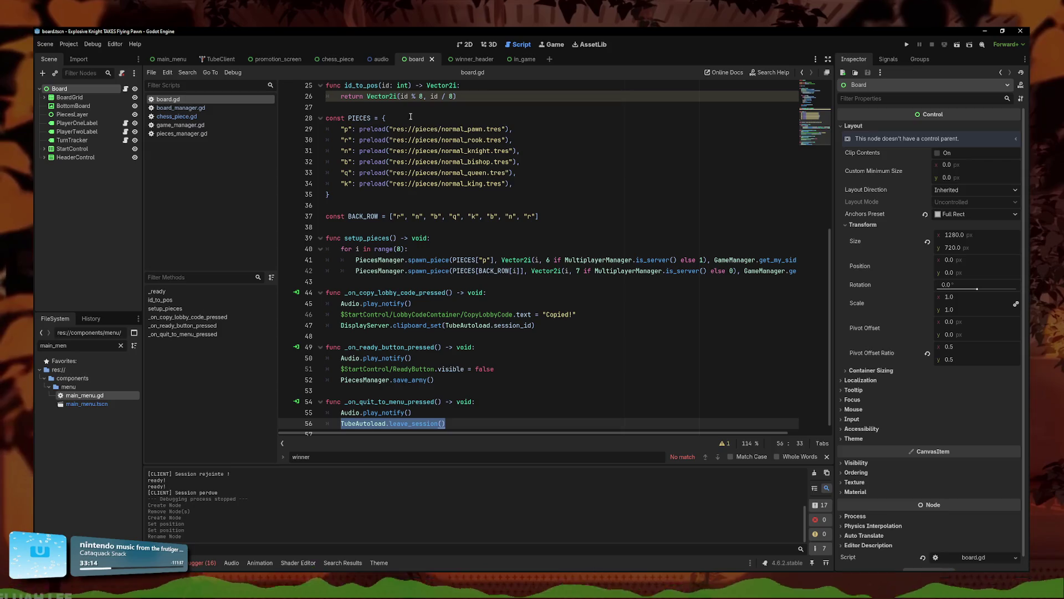
# Step: Return to the chess_piece scene and show board_manager.gd in the script editor
pyautogui.click(344, 59)
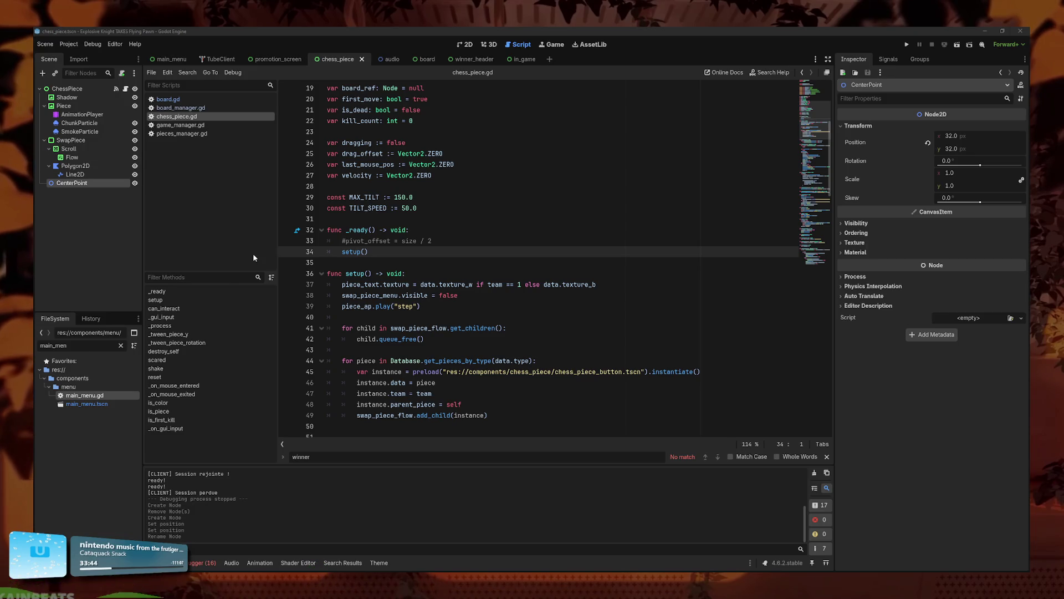
pyautogui.click(181, 108)
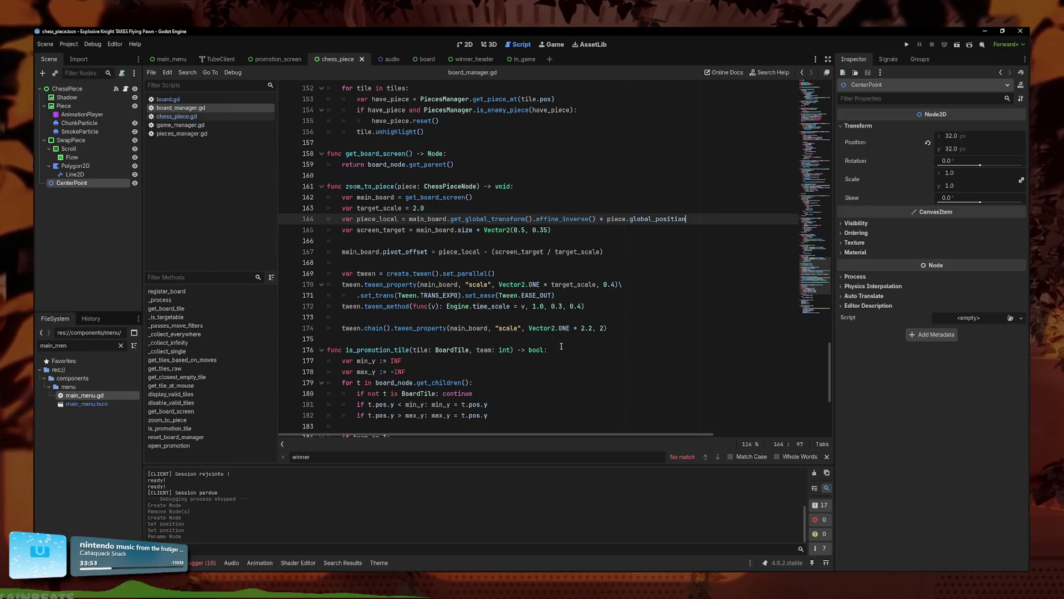
pyautogui.moveTo(607, 328); pyautogui.dragTo(269, 183)
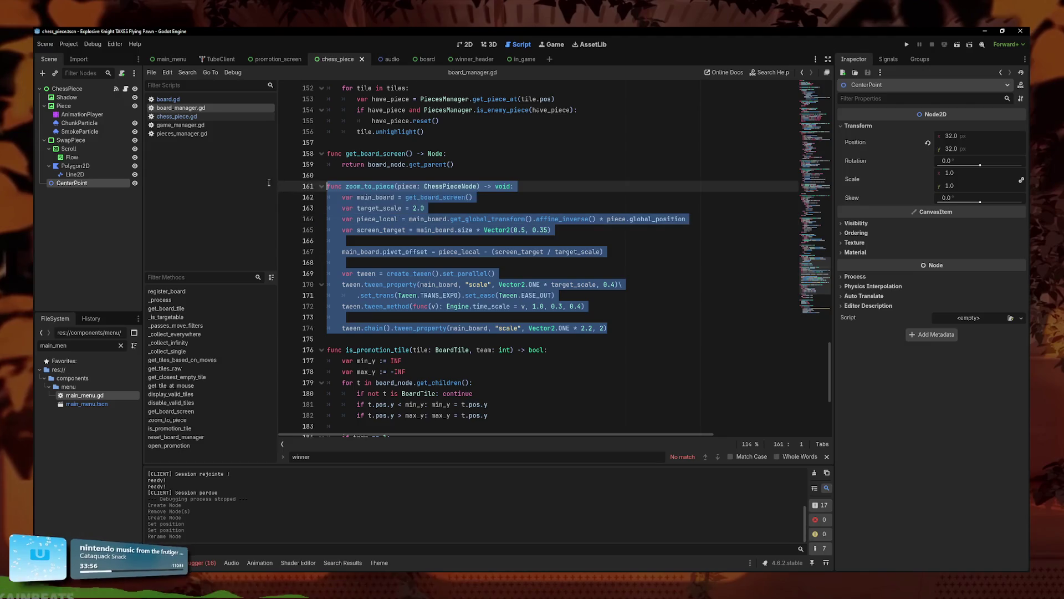
pyautogui.click(496, 269)
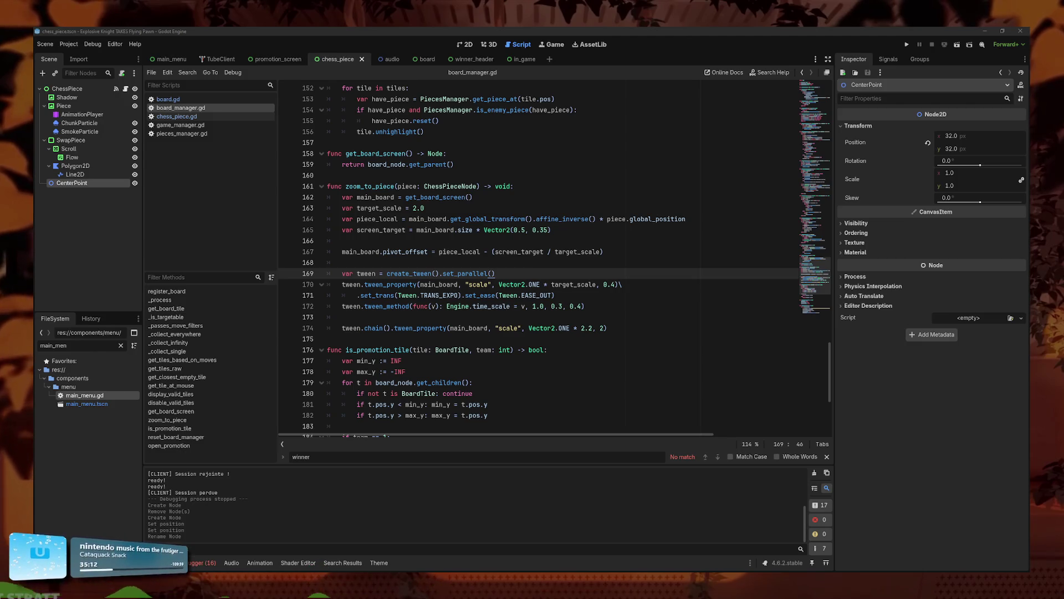
# Step: Replace zoom_to_piece with the pasted version using main_board.to_local(piece.global_position)
pyautogui.moveTo(609, 328)
pyautogui.mouseDown()
pyautogui.moveTo(268, 168)
pyautogui.moveTo(268, 187)
pyautogui.mouseUp()
pyautogui.write('func zoom_to_piece(piece: ChessPieceNode) -> void: \tvar main_board = get_board_screen() \tvar target_scale = 2.0  \t# position de la pièce dans le repère du board \tvar piece_pos = main_board.to_local(piece.global_position)  \t# position cible à l\'écran (là où tu veux centrer la pièce) \tvar screen_target = main_board.size * Vector2(0.5, 0.35)  \t# pivot = point autour duquel le zoom se fait \tmain_board.pivot_offset = piece_pos  \t# repositionnement pour garder la pièce au bon endroit après scale \tmain_board.position += (screen_target - piece_pos) * (target_scale - 1.0)  \tvar tween = create_tween() \ttween.tween_property(main_board, "scale", Vector2.ONE * target_scale, 0.4)\\ \t\t.set_trans(Tween.TRANS_EXPO).set_ease(Tween.EASE_OUT)')
pyautogui.click(541, 242)
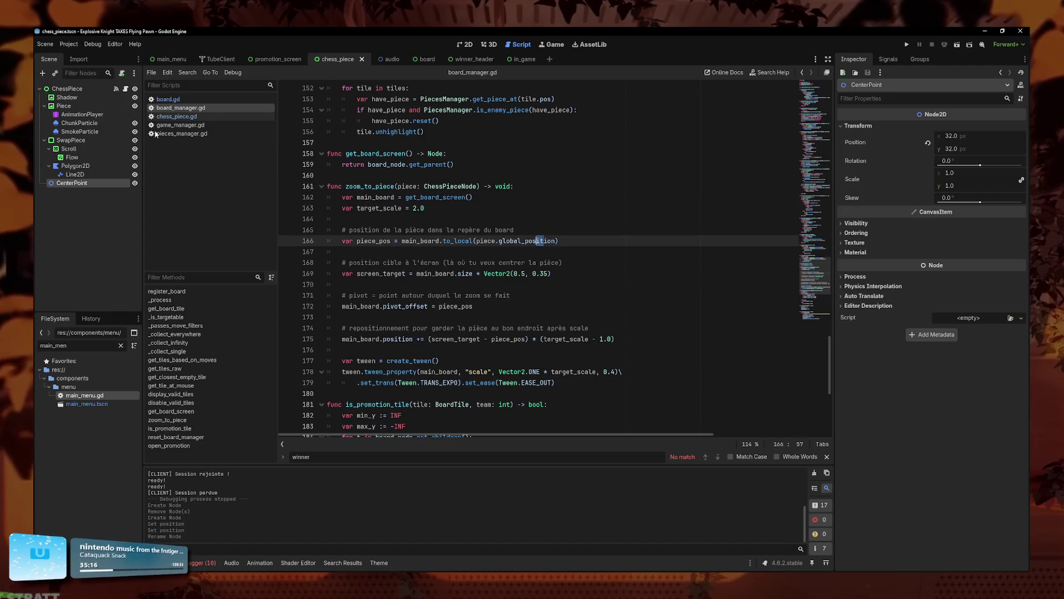
pyautogui.click(176, 117)
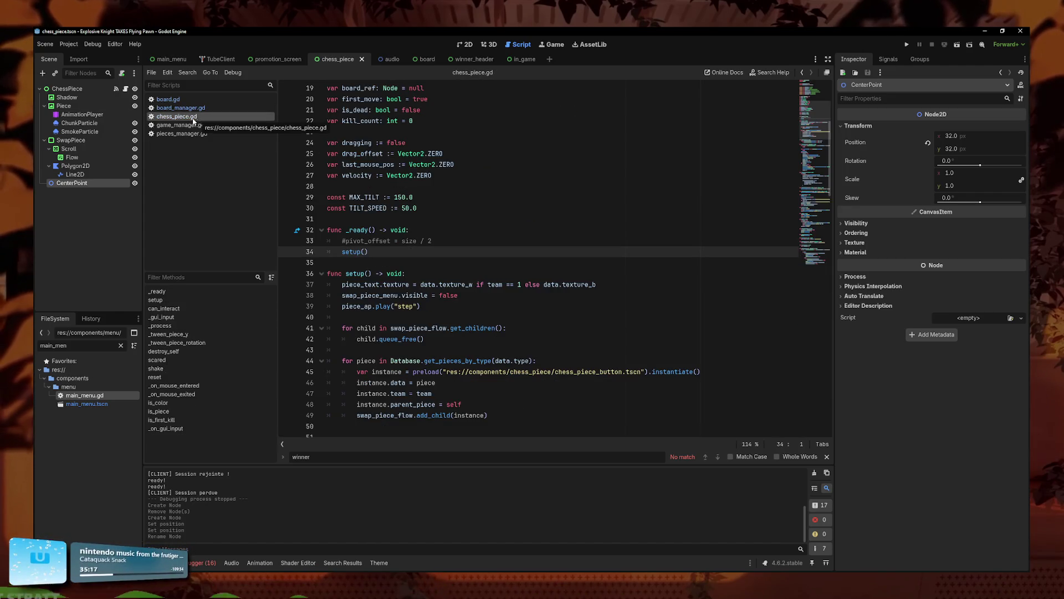
pyautogui.click(187, 100)
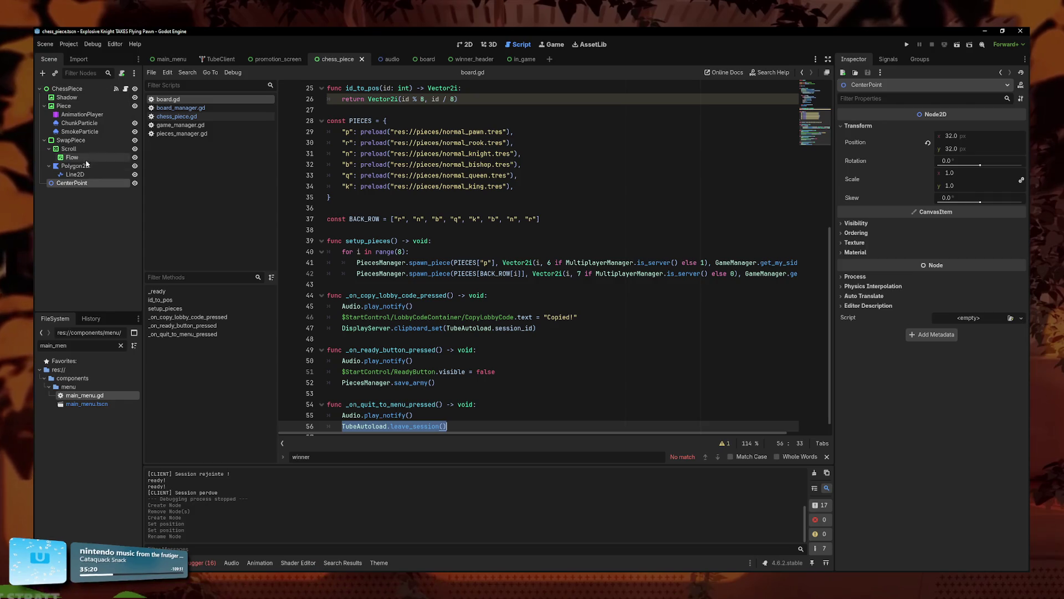
# Step: Delete the CenterPoint node from the chess_piece scene
pyautogui.rightClick(90, 183)
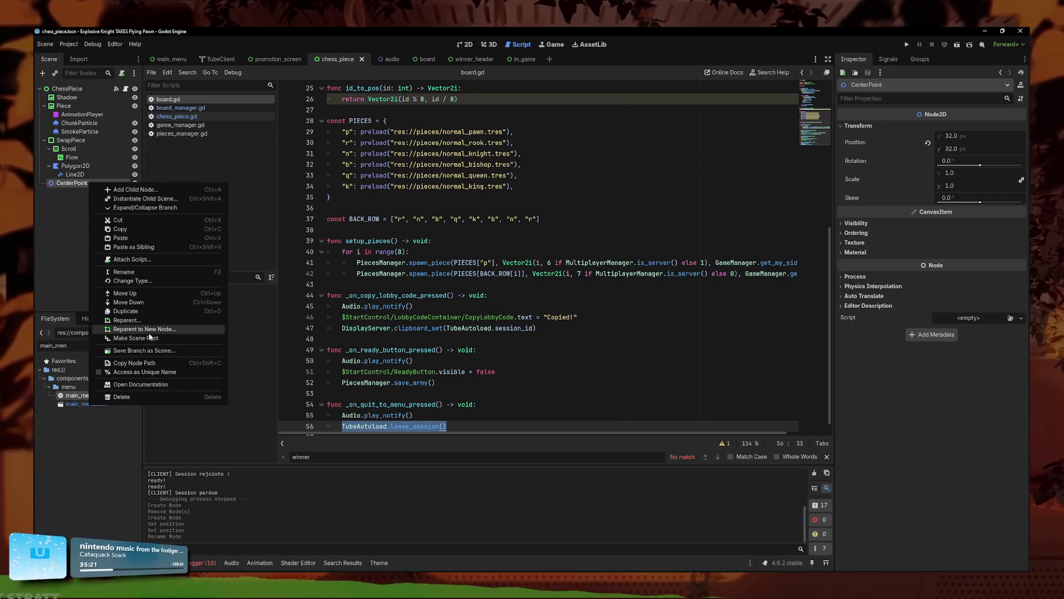
pyautogui.click(62, 235)
pyautogui.press('Delete')
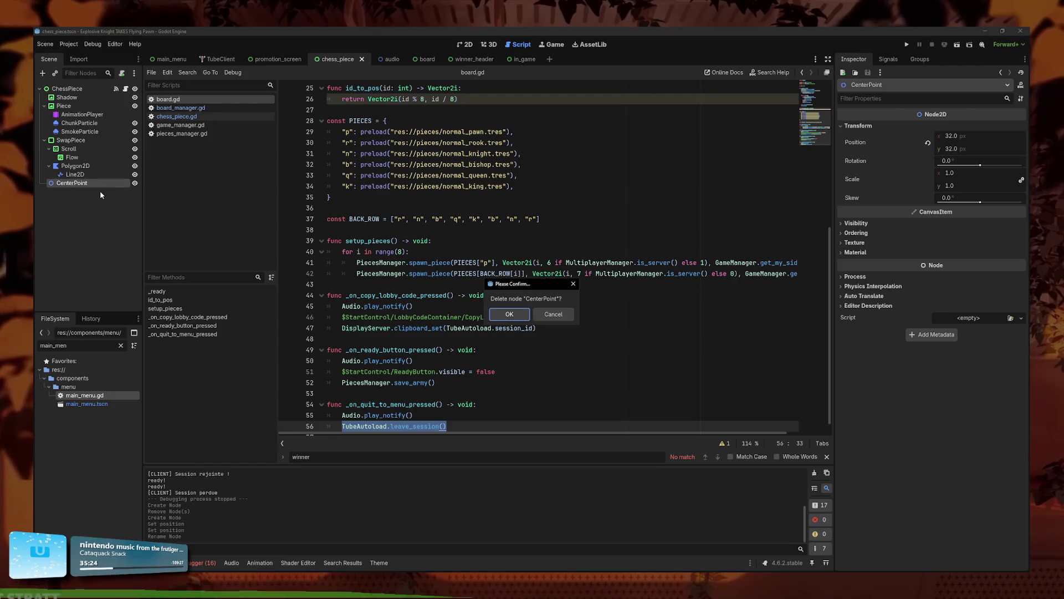
pyautogui.press('Return')
pyautogui.click(466, 404)
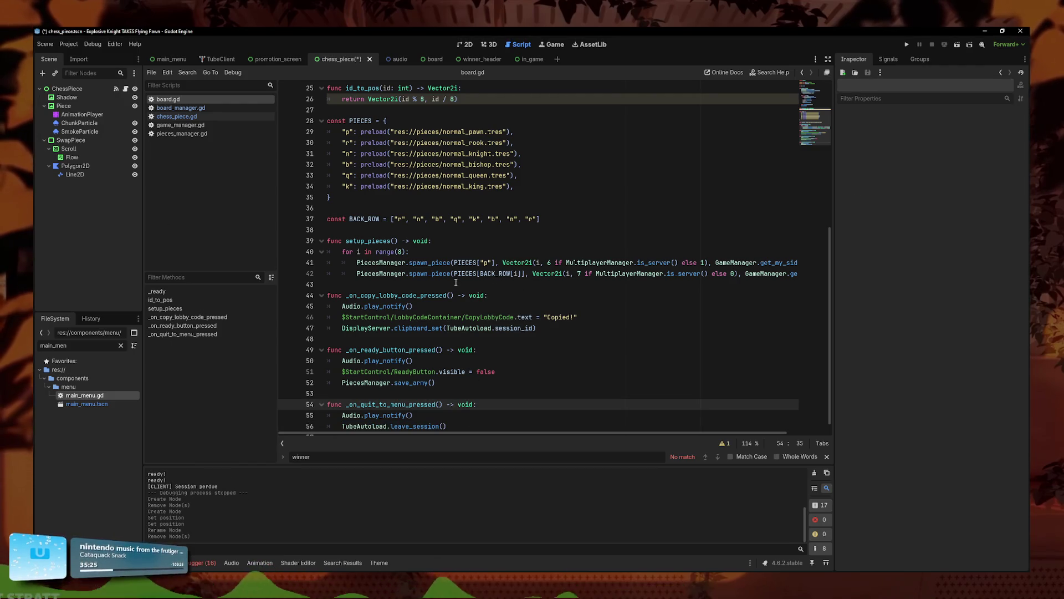
pyautogui.scroll(3, 438, 223)
pyautogui.scroll(2, 438, 223)
pyautogui.click(438, 240)
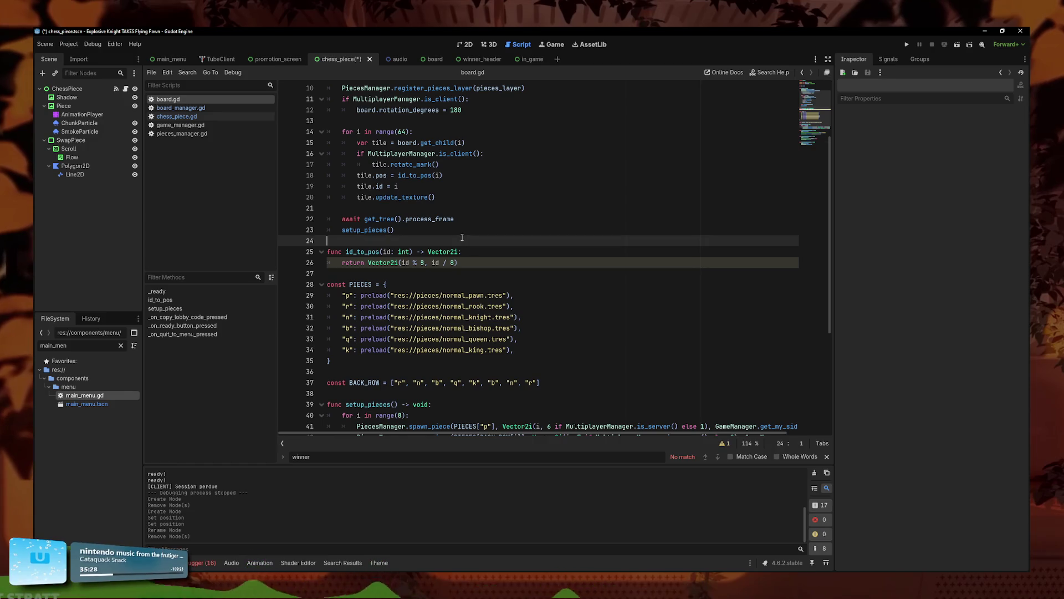
pyautogui.scroll(3, 801, 154)
pyautogui.click(177, 116)
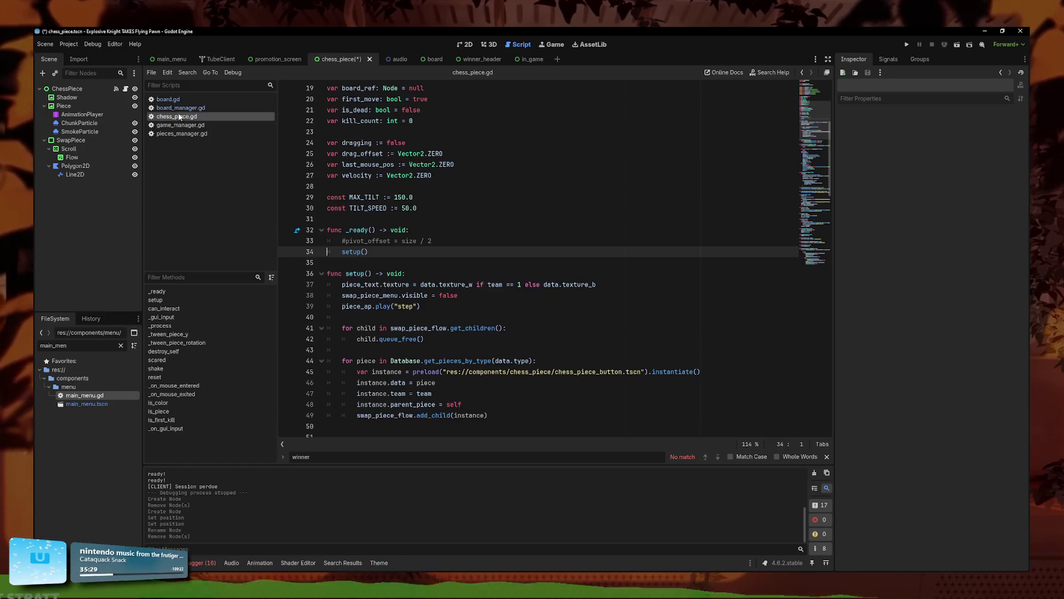
pyautogui.hotkey('ctrl', 'z')
pyautogui.hotkey('ctrl', 'z')
pyautogui.press('Return')
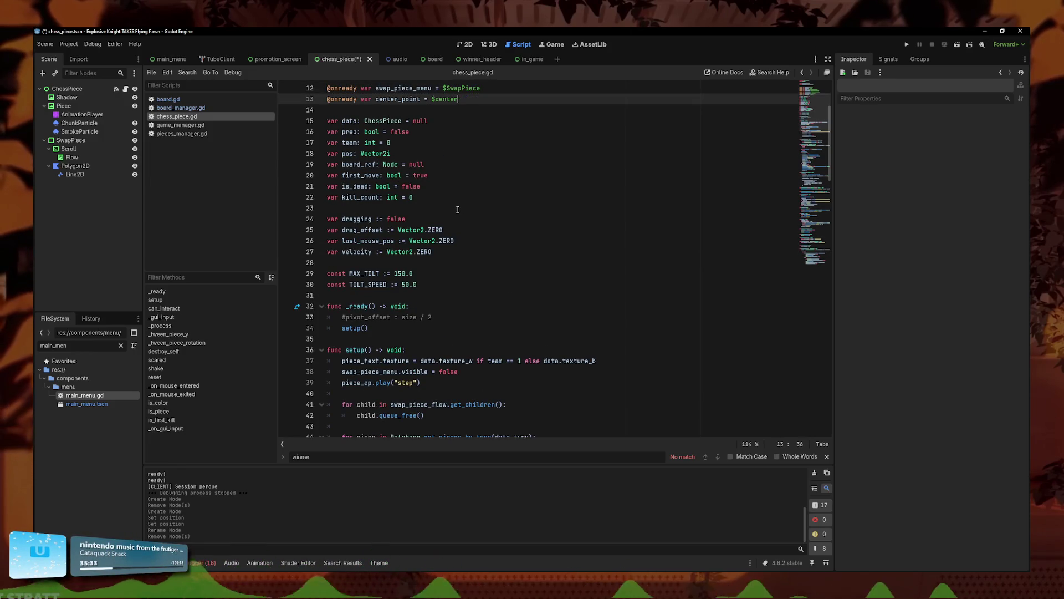
pyautogui.hotkey('ctrl', 'z')
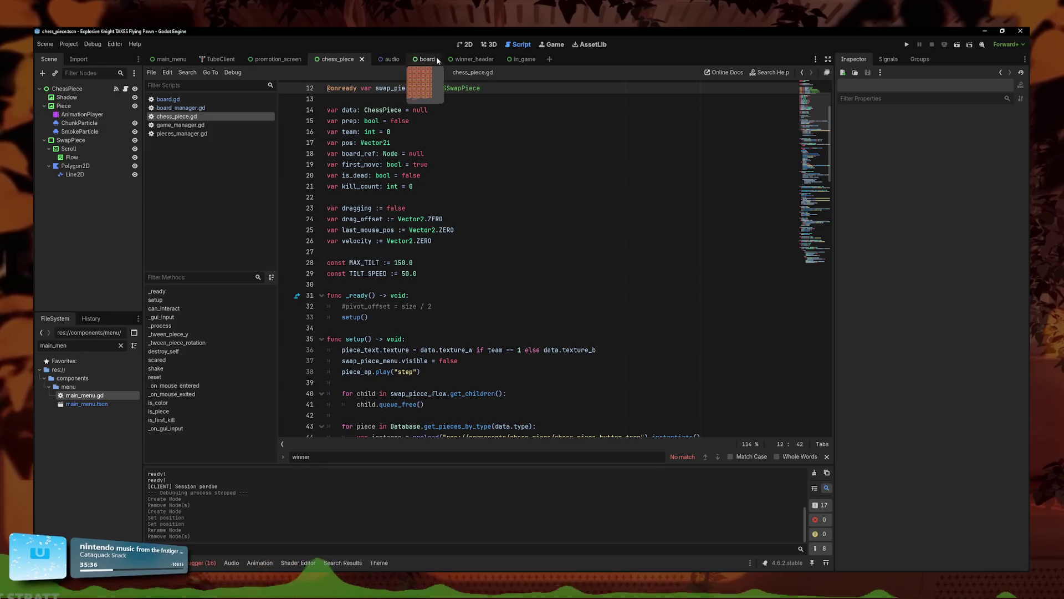
pyautogui.click(433, 62)
# Step: Add a new Node2D child under the Board root
pyautogui.rightClick(71, 89)
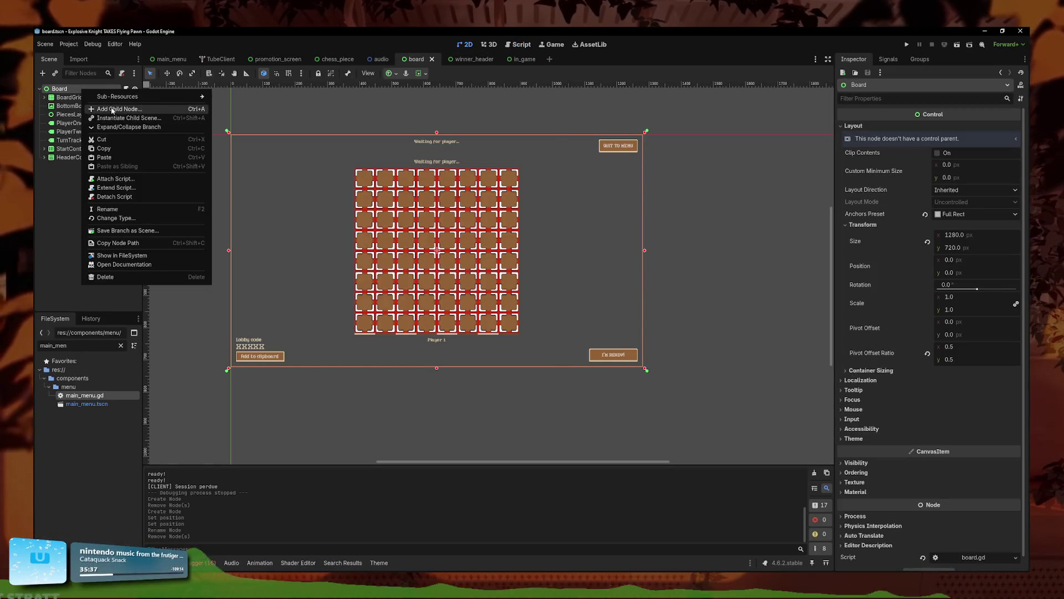
pyautogui.click(133, 106)
pyautogui.press('Up')
pyautogui.press('Up')
pyautogui.press('Up')
pyautogui.press('Return')
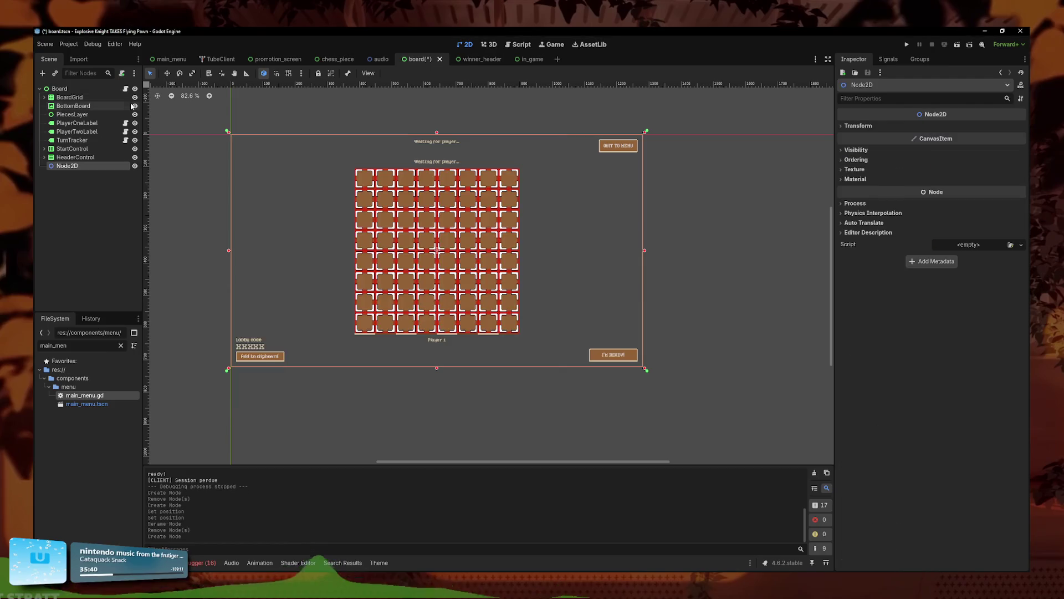
pyautogui.click(106, 178)
pyautogui.click(90, 167)
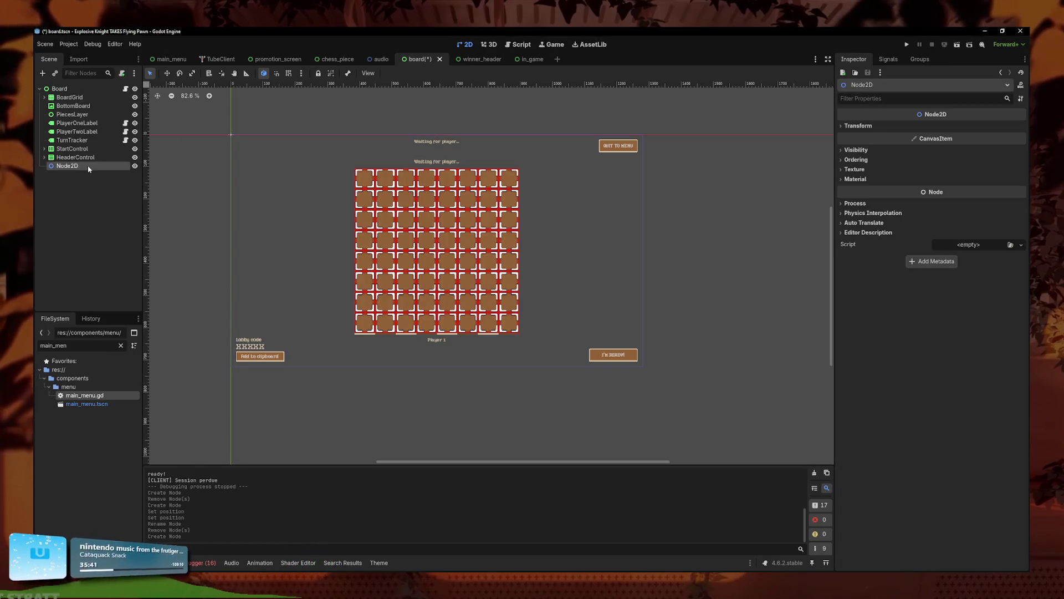
# Step: Rename the new Node2D to Ref
pyautogui.click(87, 165)
pyautogui.press('End')
pyautogui.write('Ref')
pyautogui.press('Return')
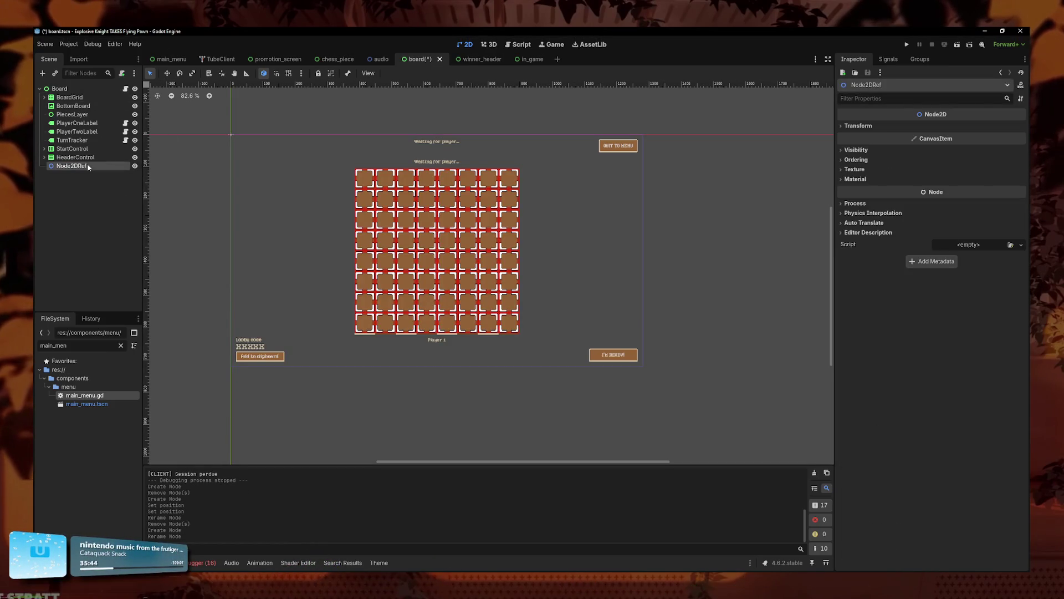
pyautogui.doubleClick(75, 165)
pyautogui.write('Ref')
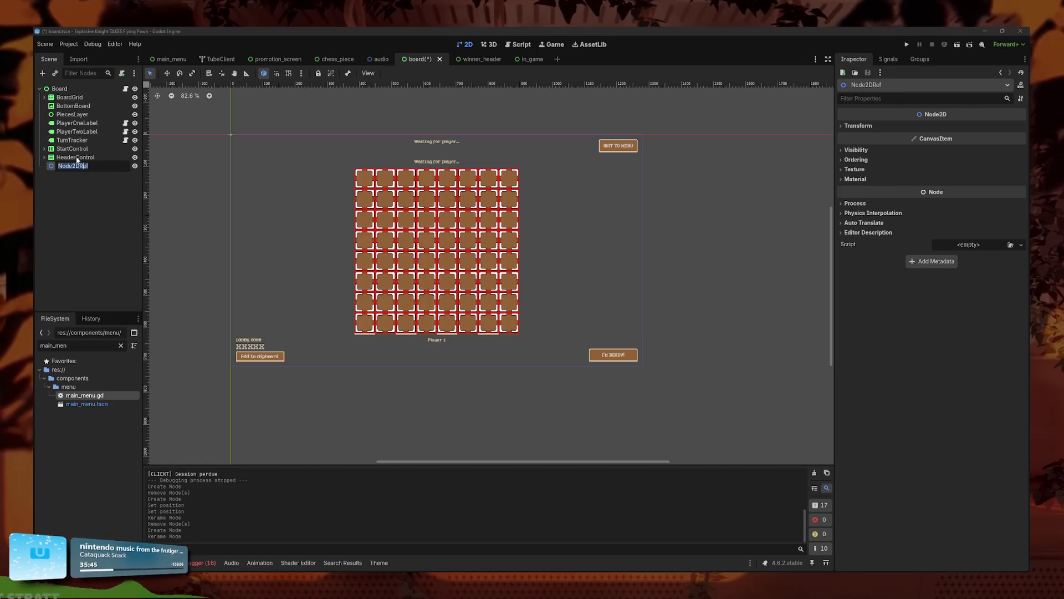
pyautogui.press('Return')
# Step: Declare 'var node_2d_ref = $Ref' near the top of board.gd
pyautogui.click(125, 88)
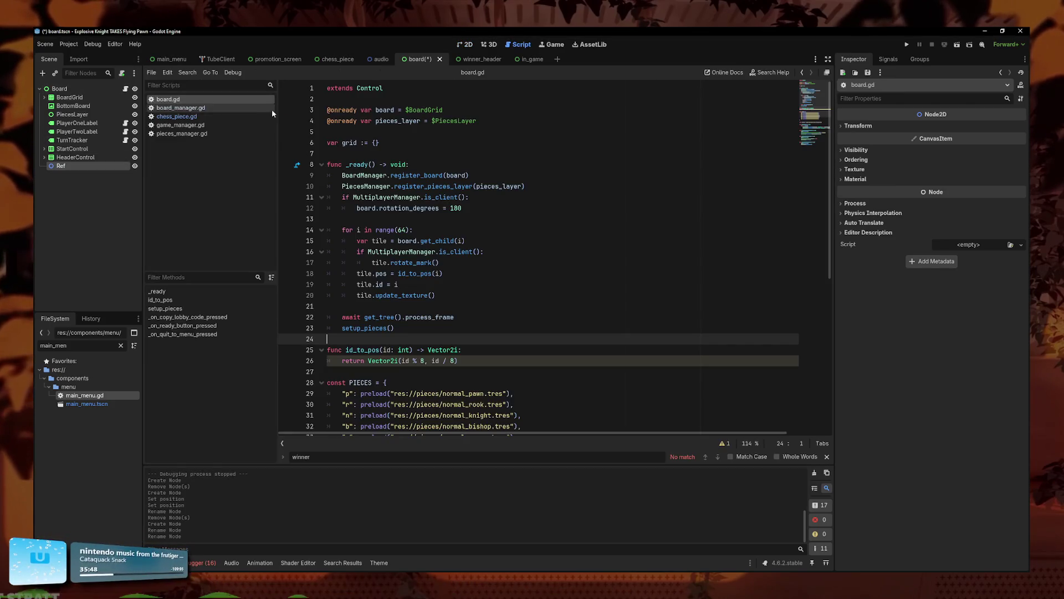
pyautogui.click(418, 149)
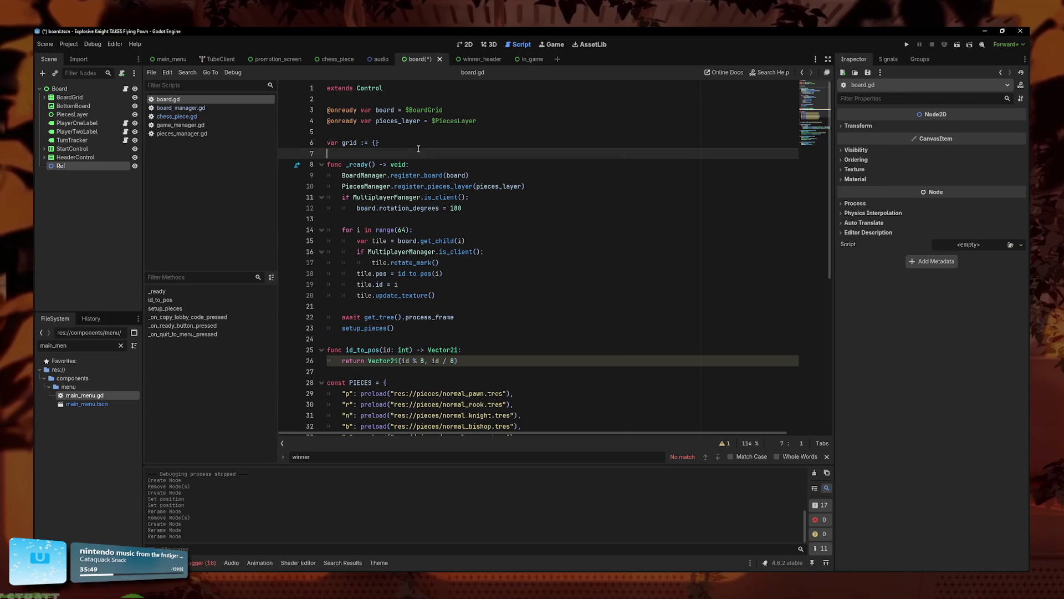
pyautogui.press('Return')
pyautogui.press('Up')
pyautogui.write('var r')
pyautogui.press('BackSpace')
pyautogui.write('node_2d_ref = ')
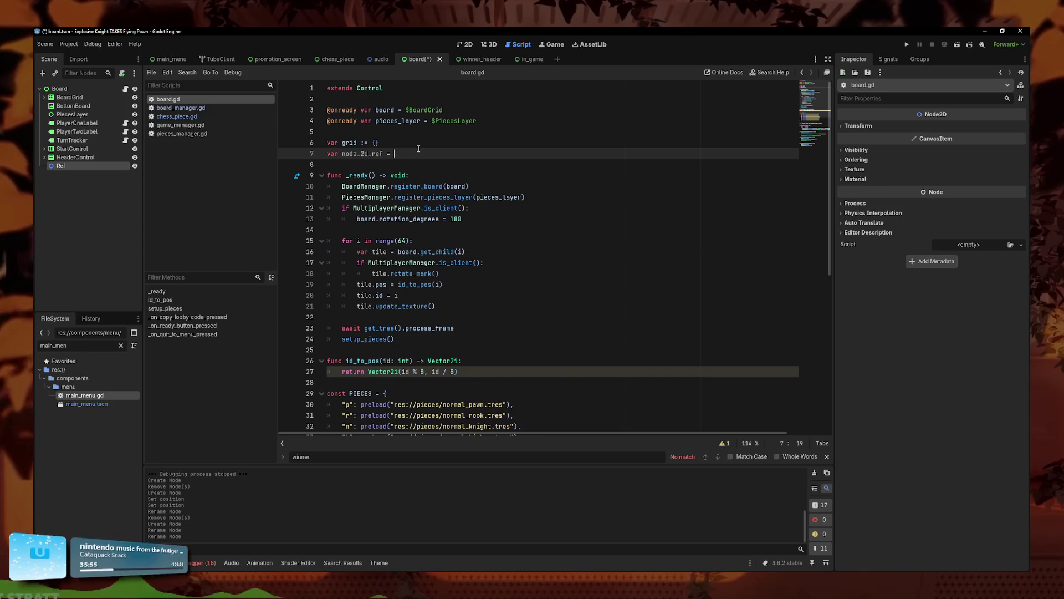
pyautogui.write('$no')
pyautogui.press('BackSpace')
pyautogui.write('ref')
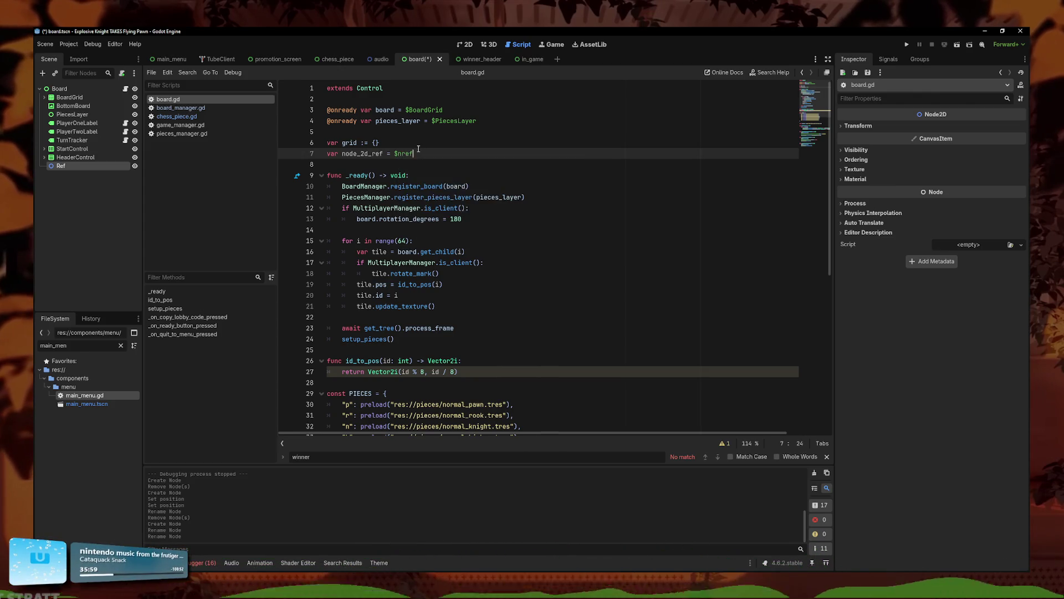
pyautogui.press('Return')
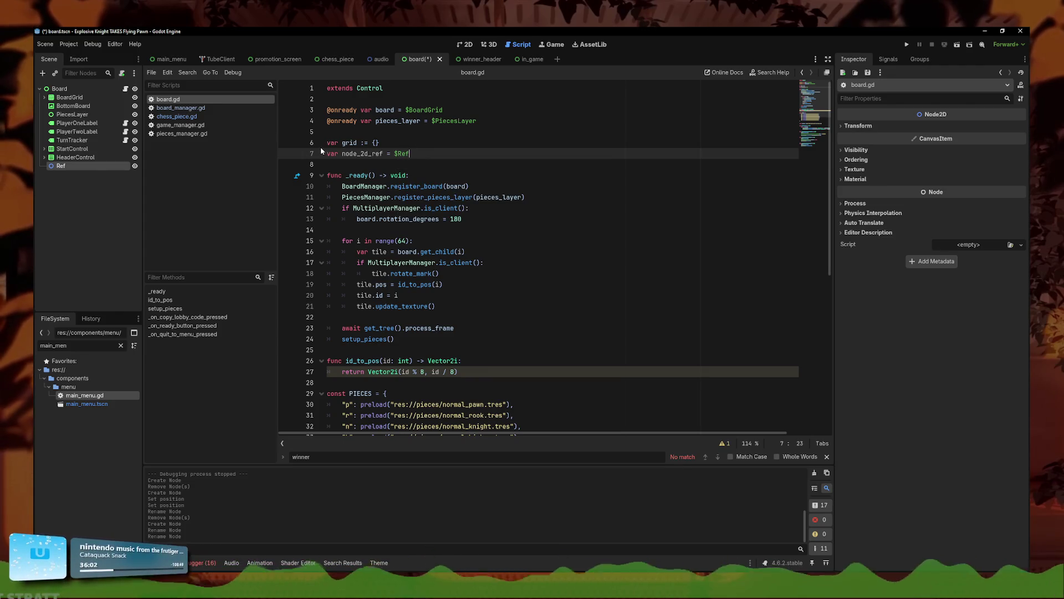
pyautogui.write('@onready')
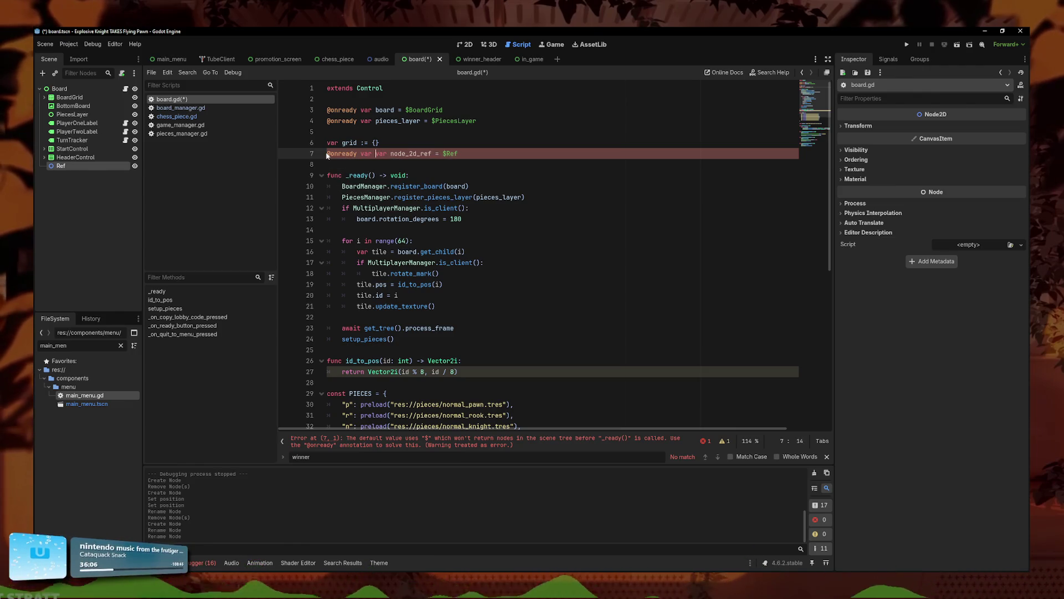
pyautogui.hotkey('alt', 'Up')
pyautogui.hotkey('alt', 'Up')
pyautogui.hotkey('ctrl', 's')
pyautogui.click(468, 132)
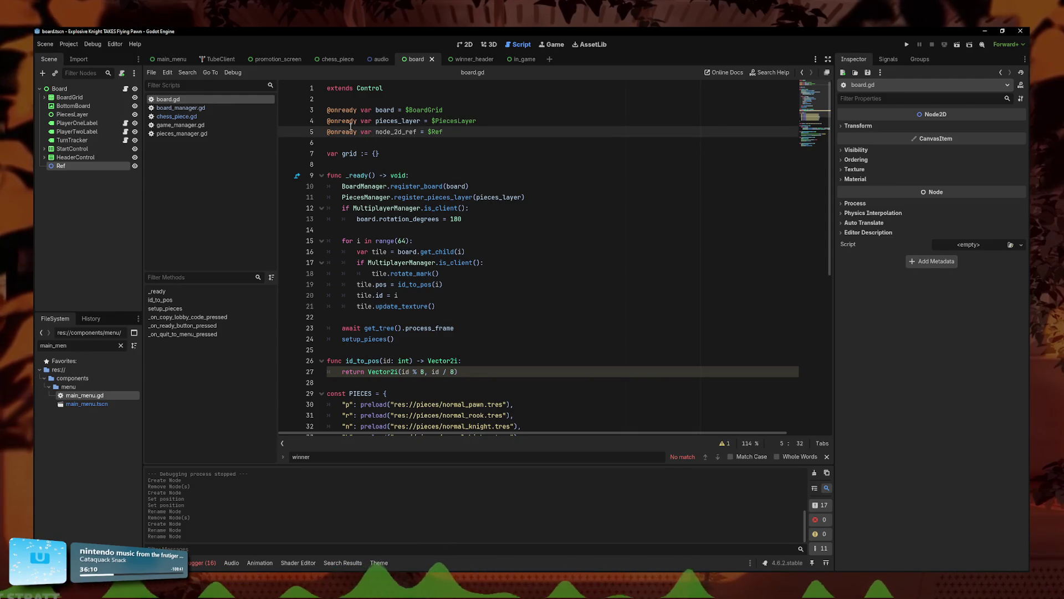
pyautogui.click(181, 108)
# Step: Change line 166 to main_board.node_2d_ref.to_local(piece.global_position)
pyautogui.click(441, 240)
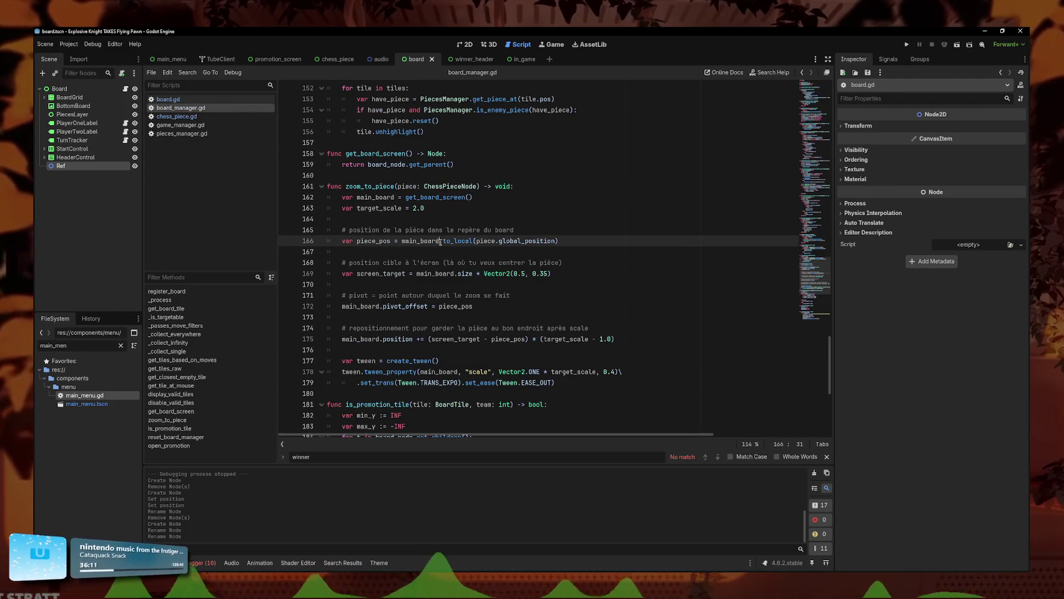
pyautogui.write('.')
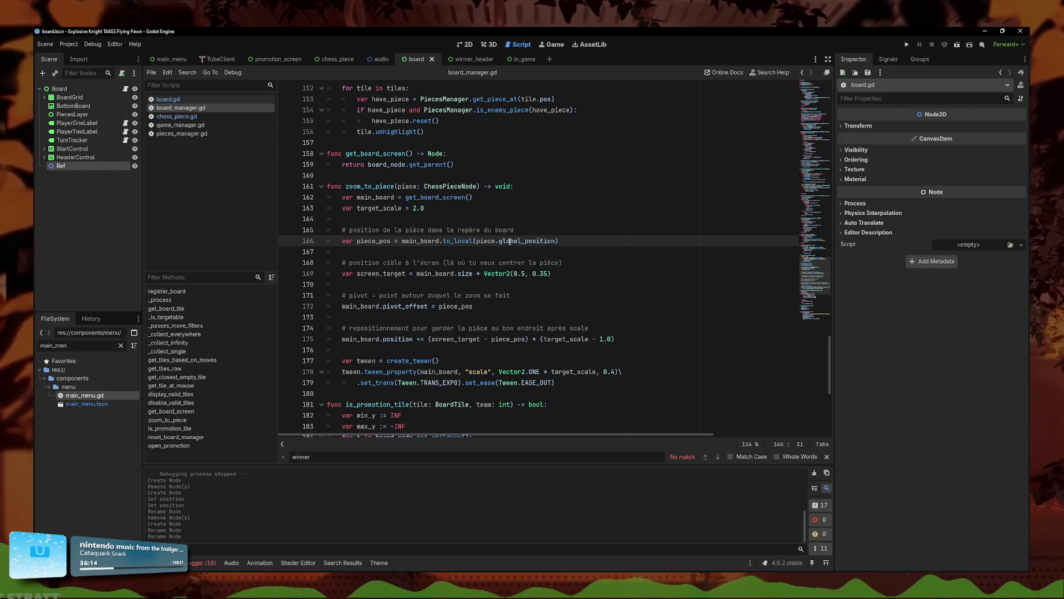
pyautogui.write('ref')
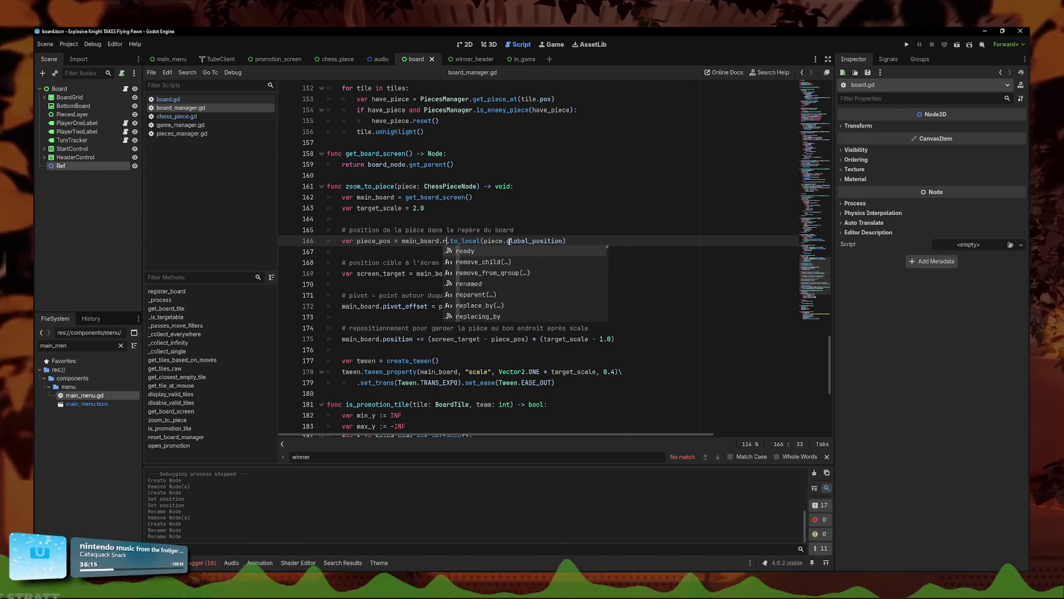
pyautogui.press('BackSpace')
pyautogui.press('BackSpace')
pyautogui.press('BackSpace')
pyautogui.write('node_2')
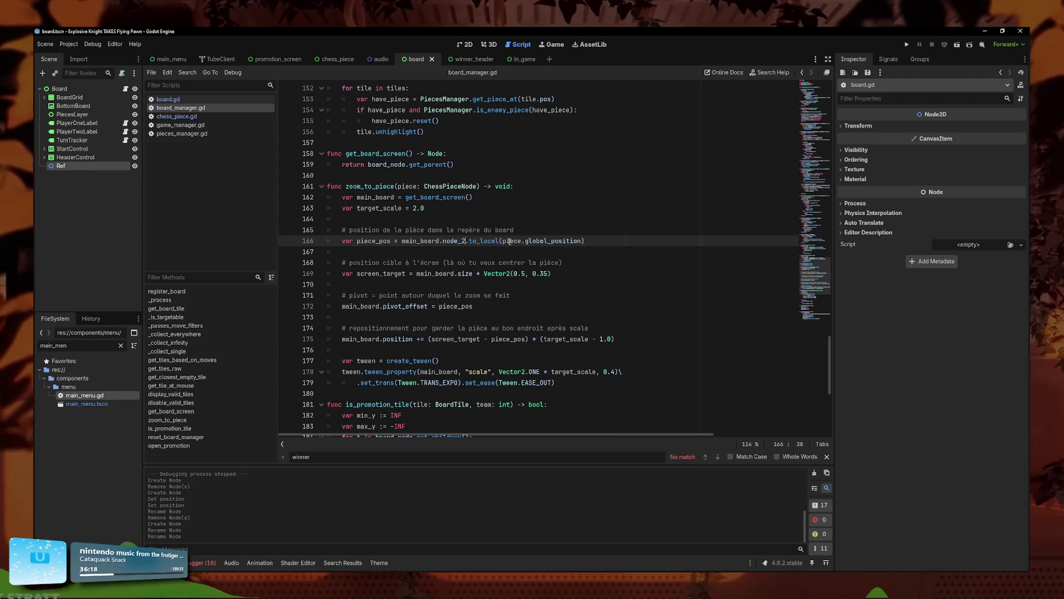
pyautogui.write('d_ref')
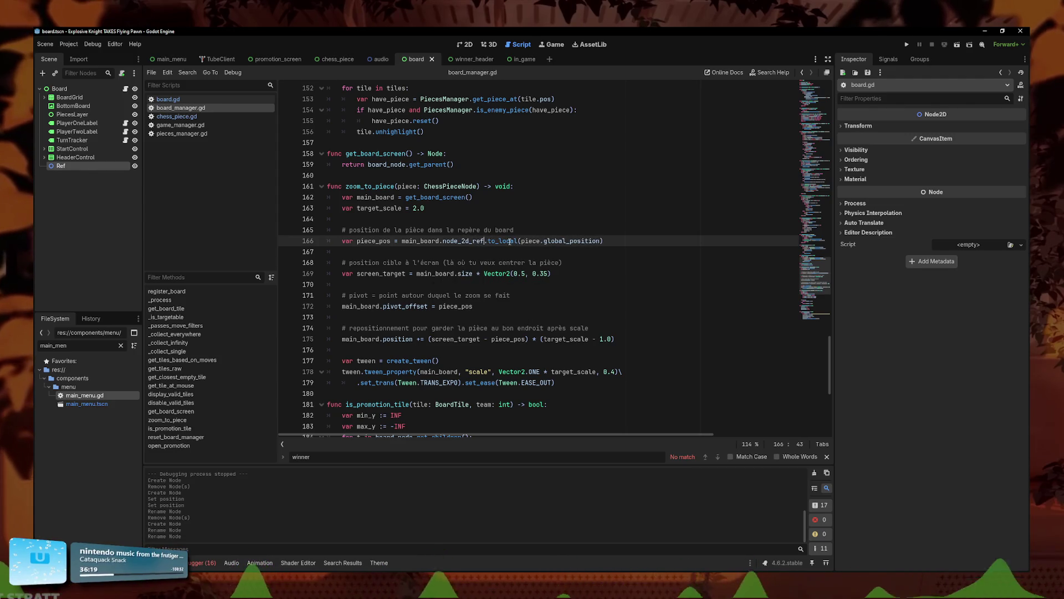
# Step: Verify the node_2d_ref name in board.gd and copy the zoom_to_piece signature
pyautogui.click(170, 101)
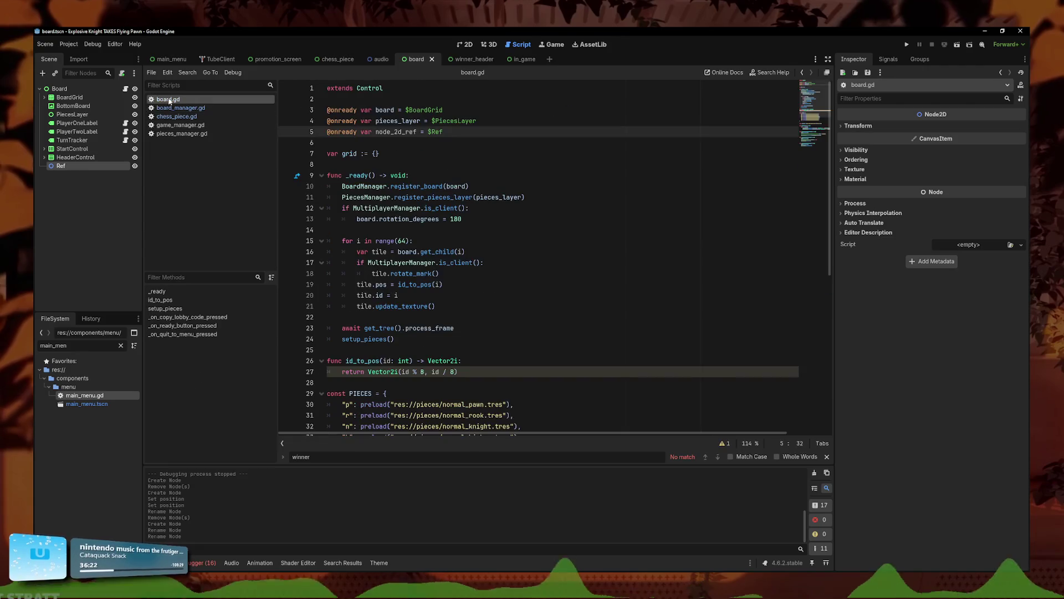
pyautogui.click(220, 117)
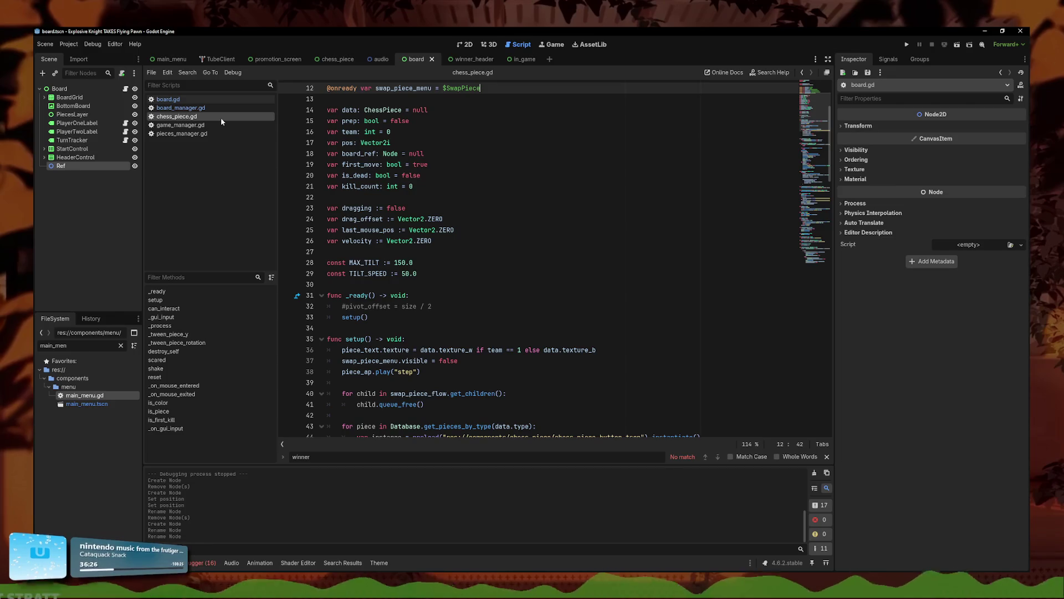
pyautogui.click(215, 105)
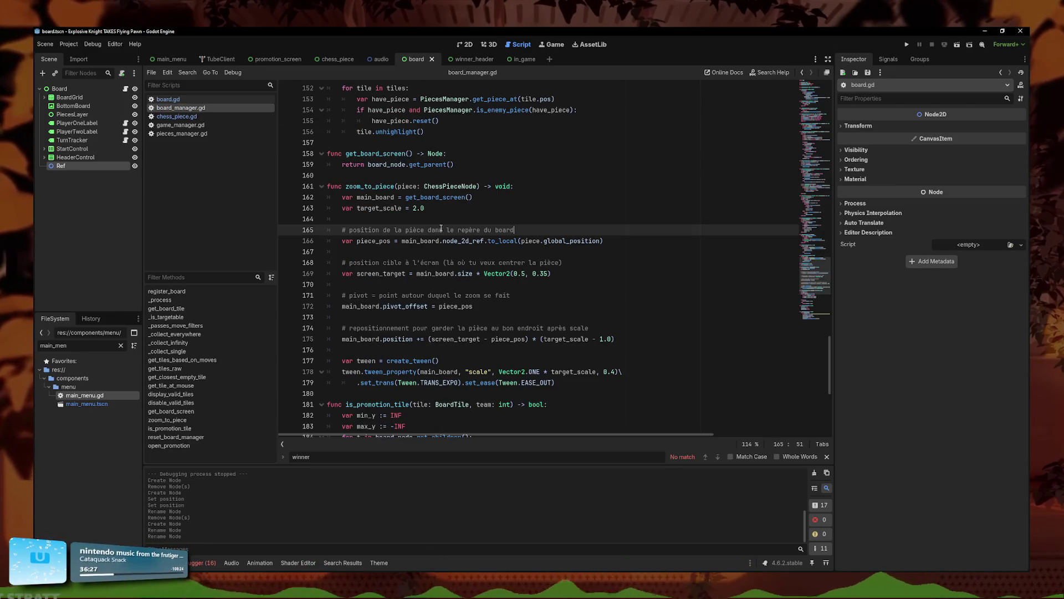
pyautogui.moveTo(480, 187); pyautogui.dragTo(342, 186)
pyautogui.hotkey('ctrl', 'c')
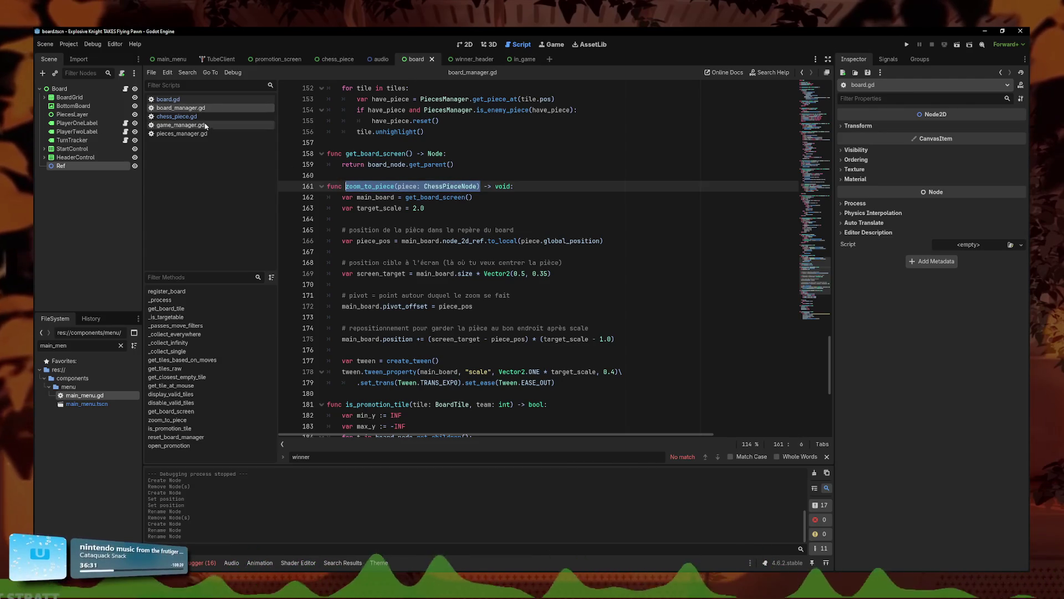
pyautogui.click(176, 117)
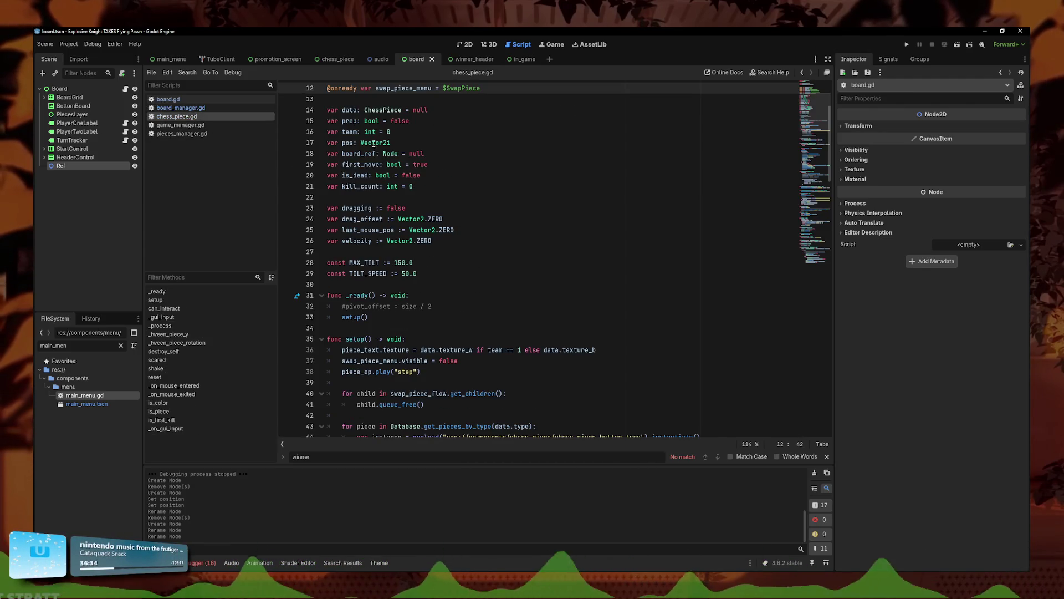
# Step: Paste an indented BoardManager.zoom_to_piece(self) call on line 146 of chess_piece.gd and save
pyautogui.scroll(-20, 374, 143)
pyautogui.click(532, 302)
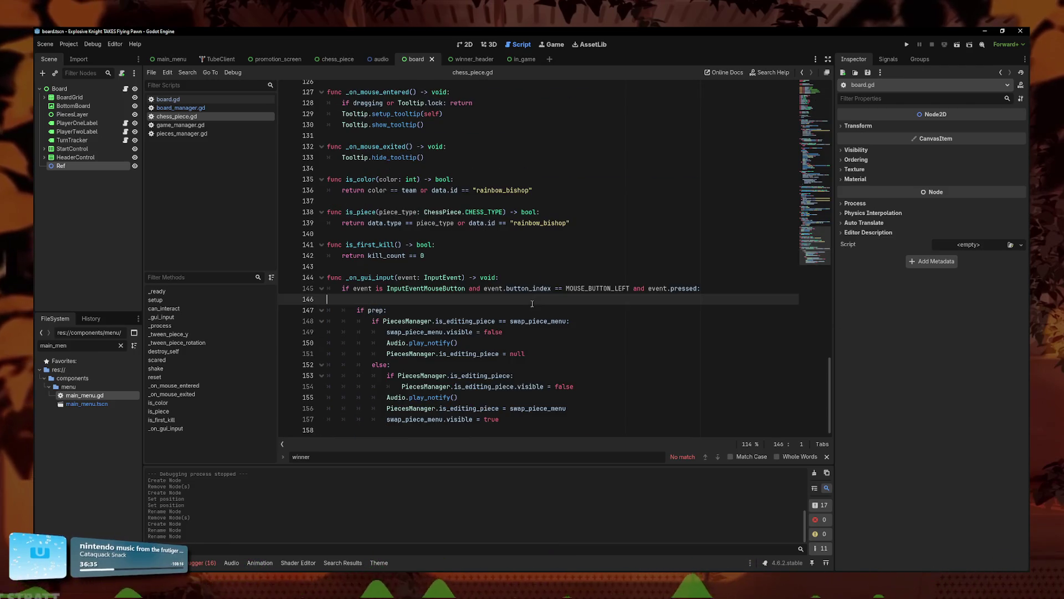
pyautogui.hotkey('ctrl', 'v')
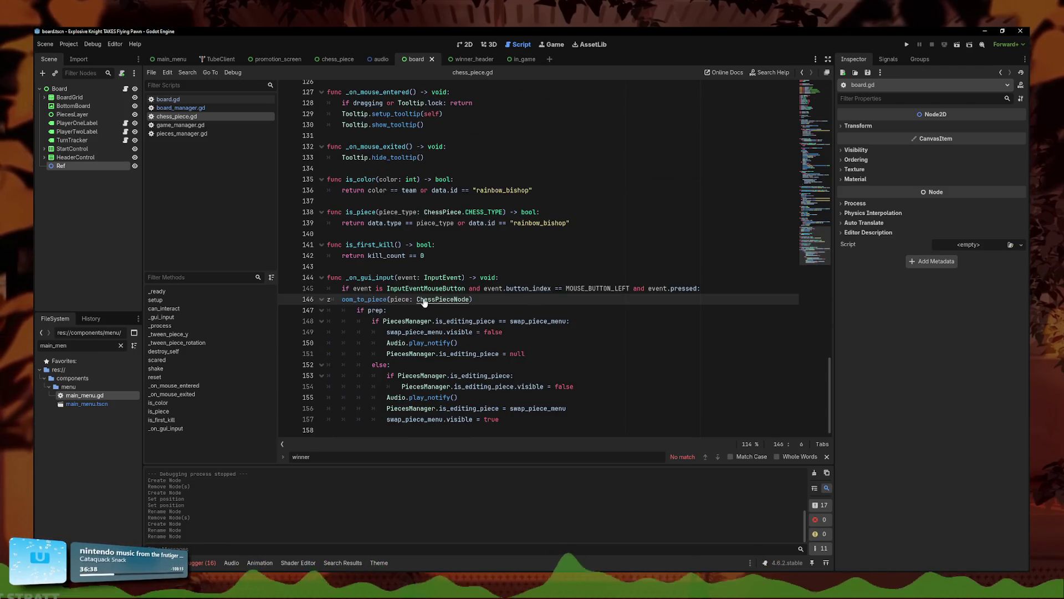
pyautogui.press('Tab')
pyautogui.press('Tab')
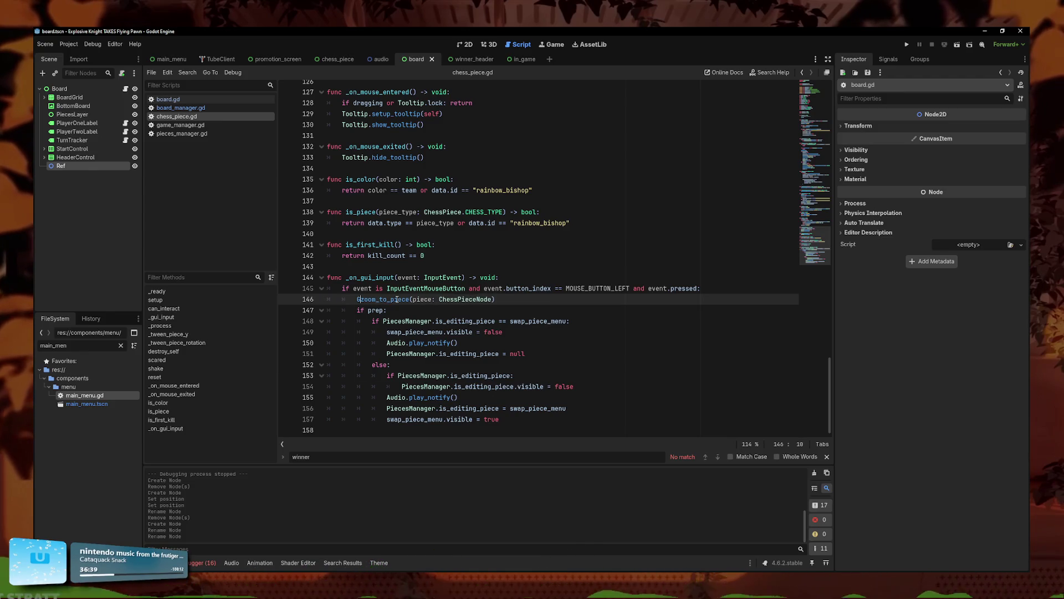
pyautogui.write('BoardManager.')
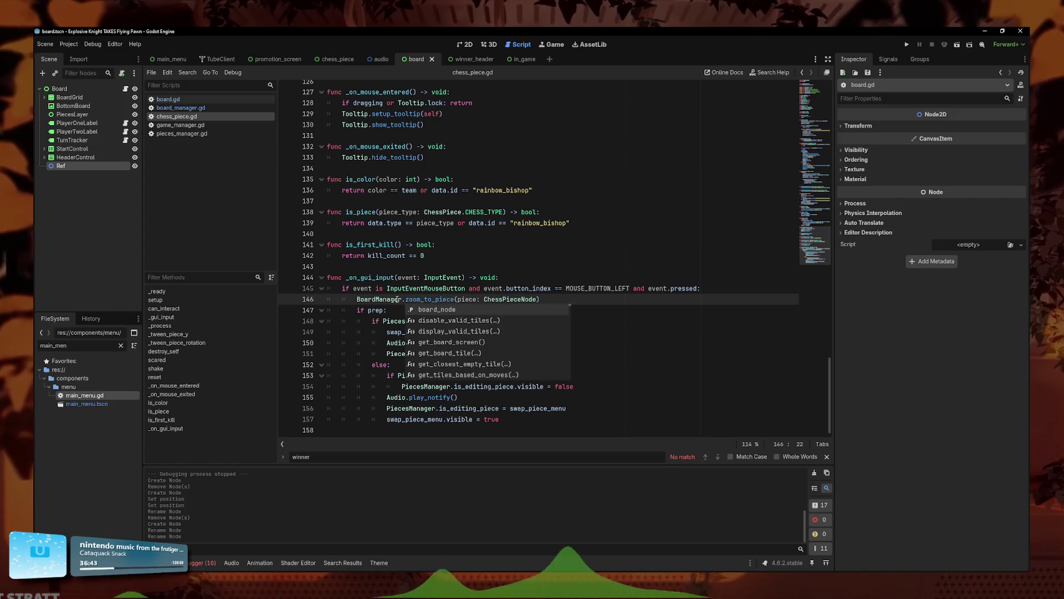
pyautogui.moveTo(537, 300); pyautogui.dragTo(466, 306)
pyautogui.write('self')
pyautogui.click(601, 295)
pyautogui.hotkey('ctrl', 's')
# Step: Test-run the project by hosting a game, stop it, and return to the board scene in 2D
pyautogui.click(907, 44)
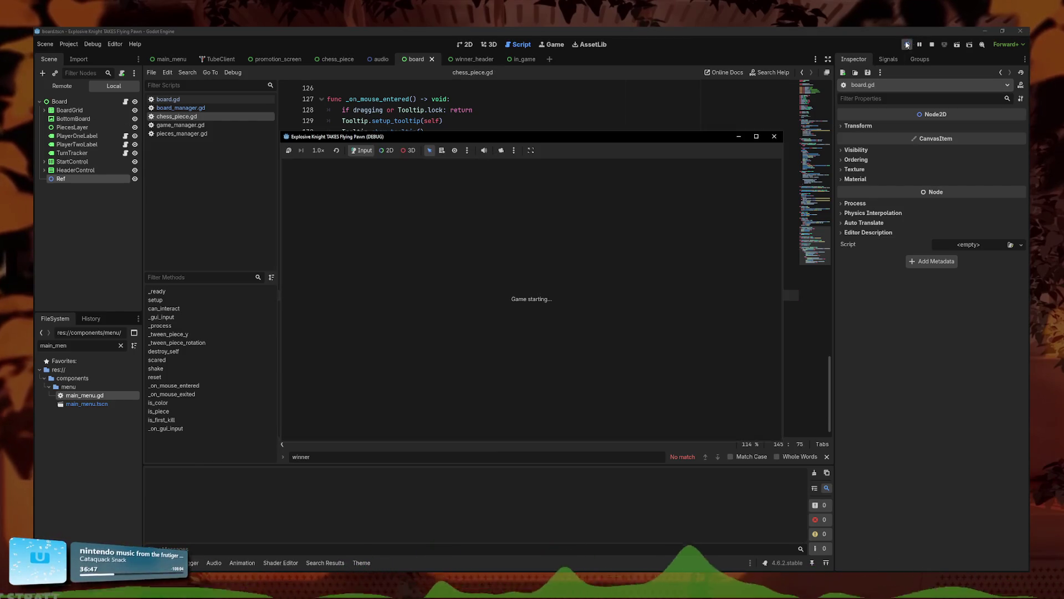
pyautogui.click(552, 292)
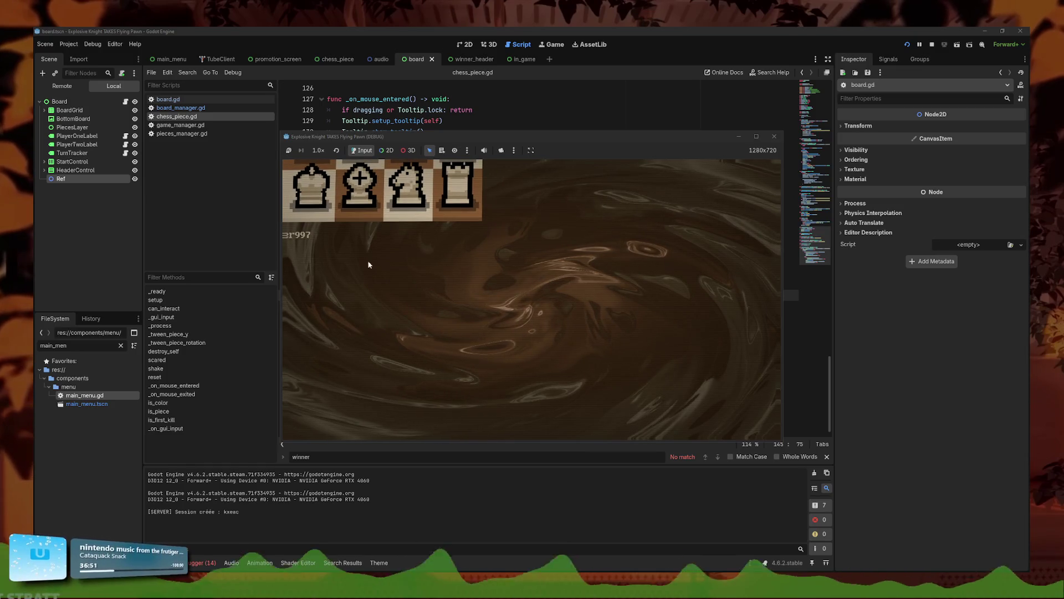
pyautogui.click(775, 136)
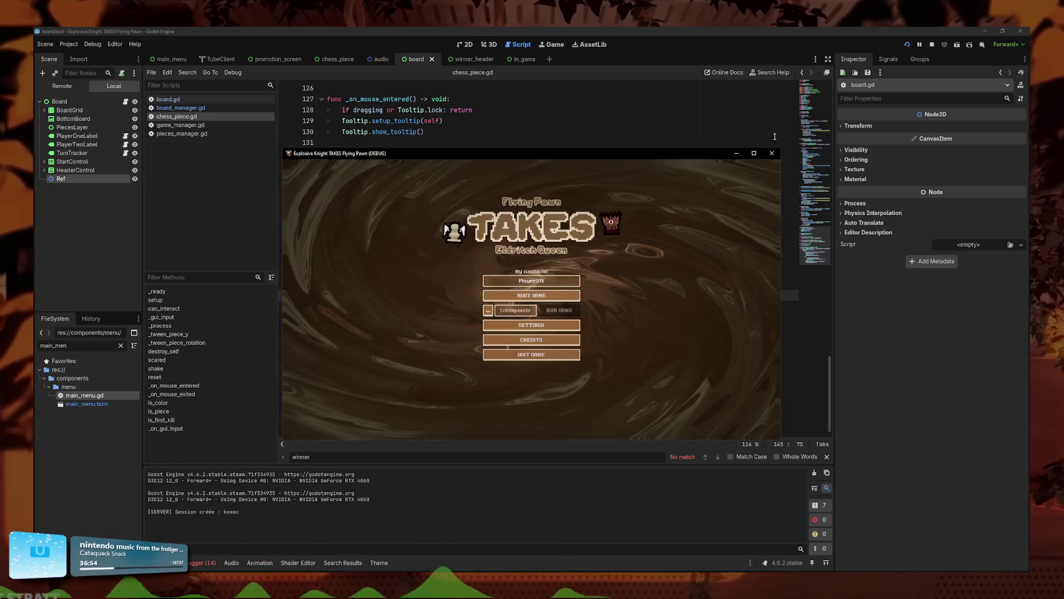
pyautogui.click(933, 45)
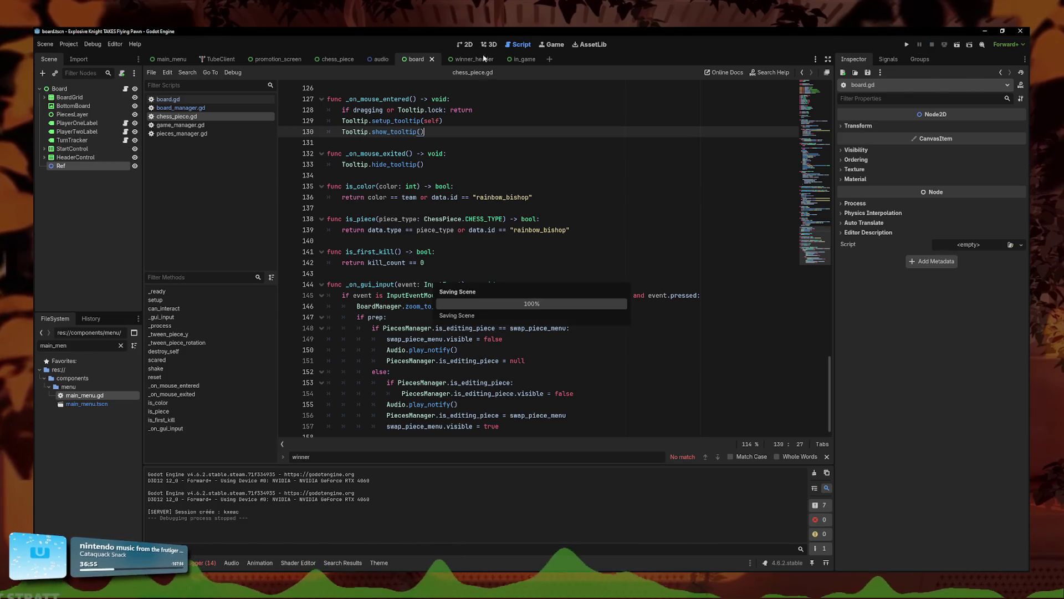
pyautogui.click(514, 59)
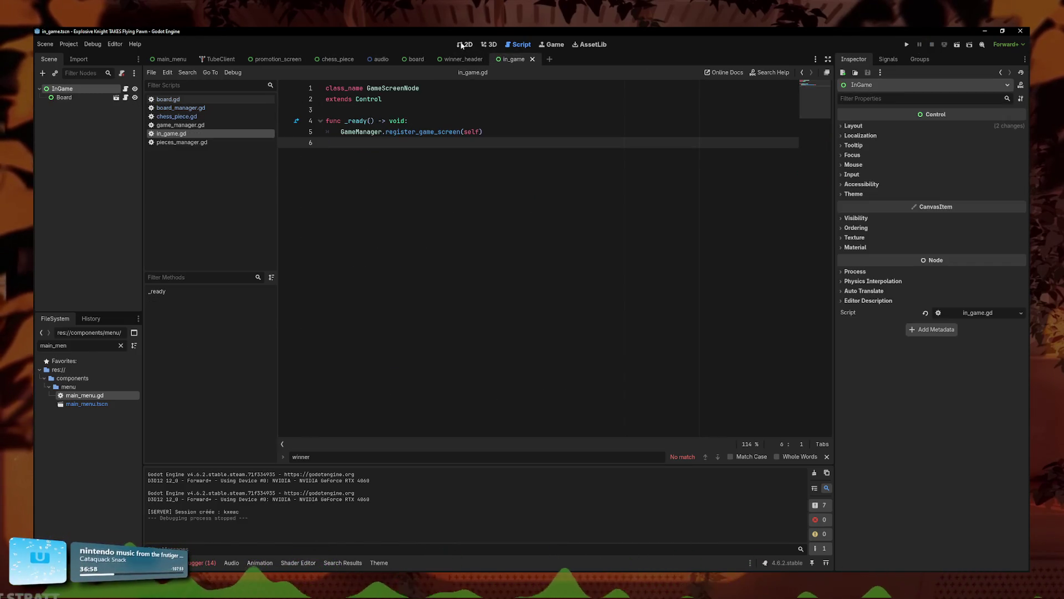
pyautogui.click(414, 59)
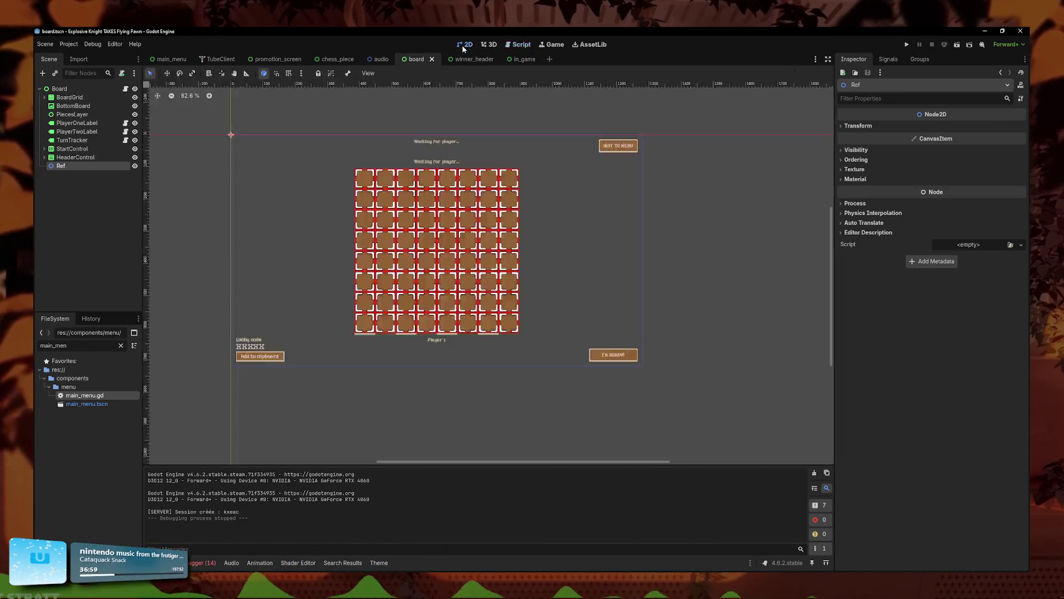
# Step: Set the Ref node's position to x 640, y 360, then save and run the game
pyautogui.click(856, 126)
pyautogui.click(59, 89)
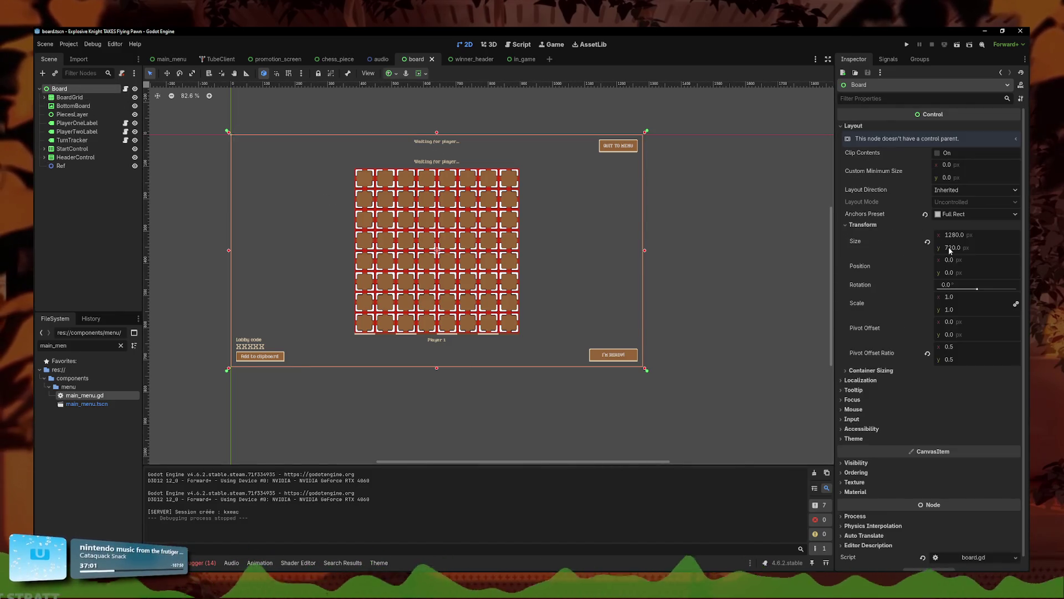
pyautogui.click(91, 167)
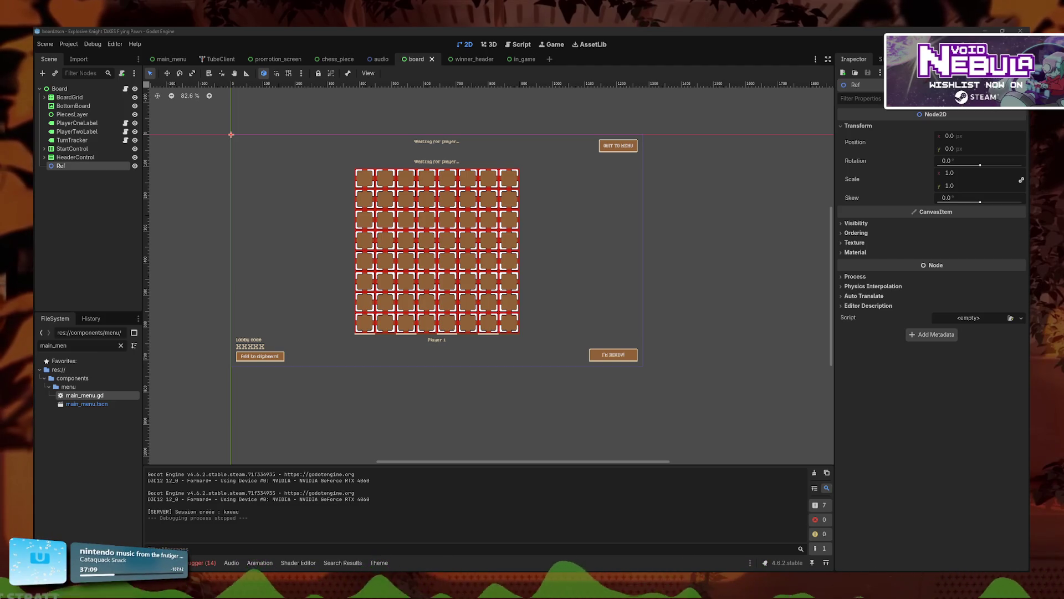
pyautogui.click(972, 136)
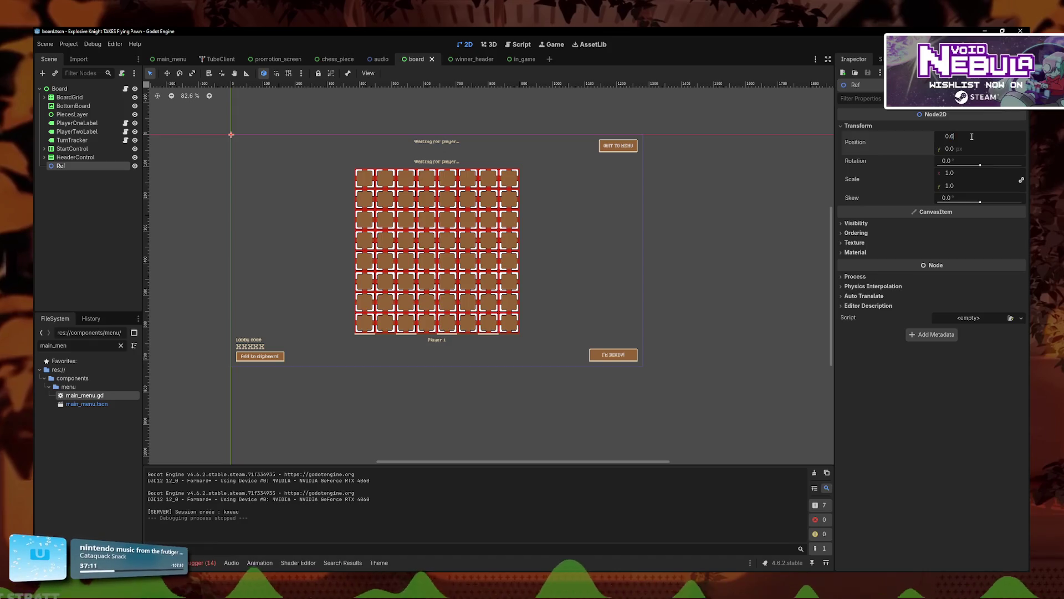
pyautogui.write('640')
pyautogui.press('Return')
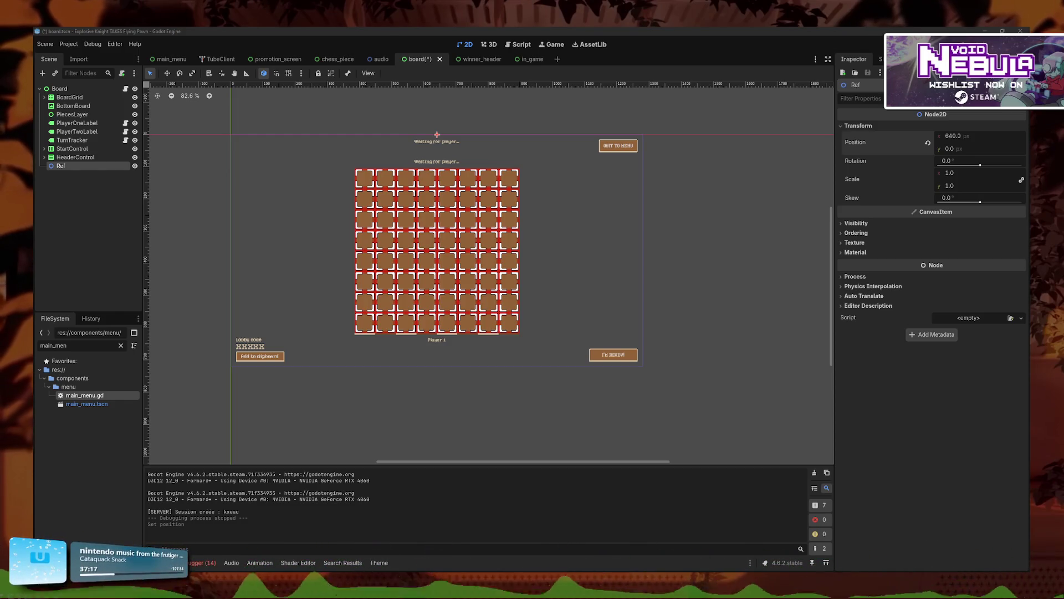
pyautogui.click(953, 148)
pyautogui.write('360')
pyautogui.press('Return')
pyautogui.click(906, 44)
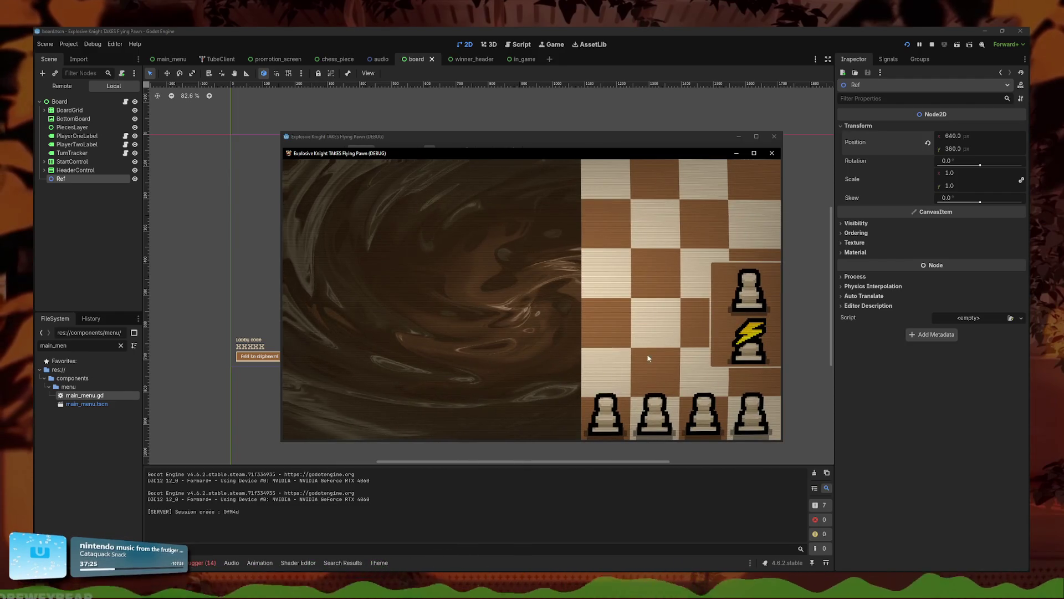
# Step: Close the game windows, stop the run, and revert Ref's position to 0, 0
pyautogui.click(772, 155)
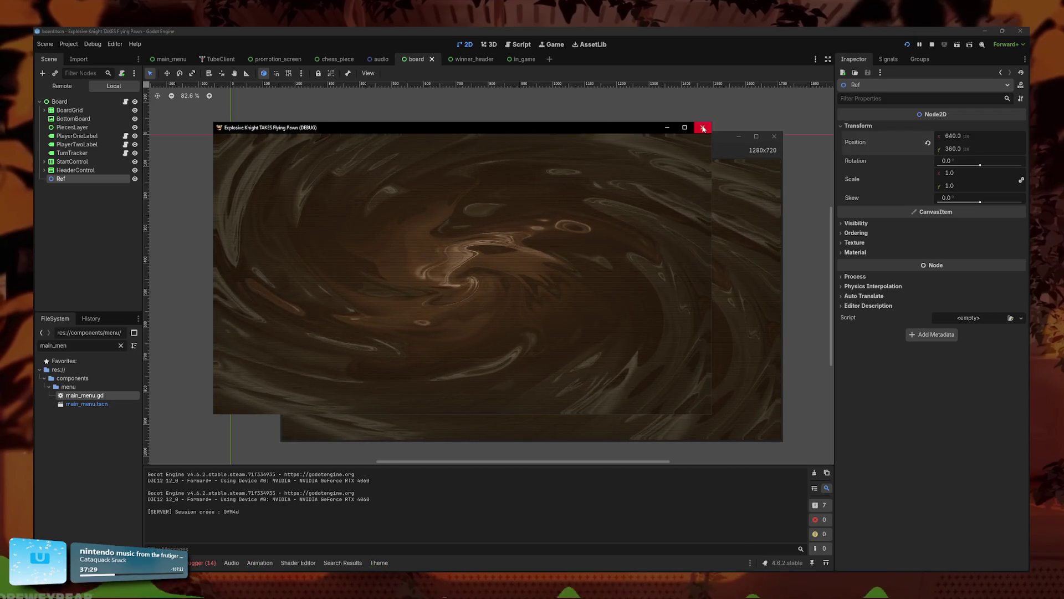
pyautogui.click(703, 126)
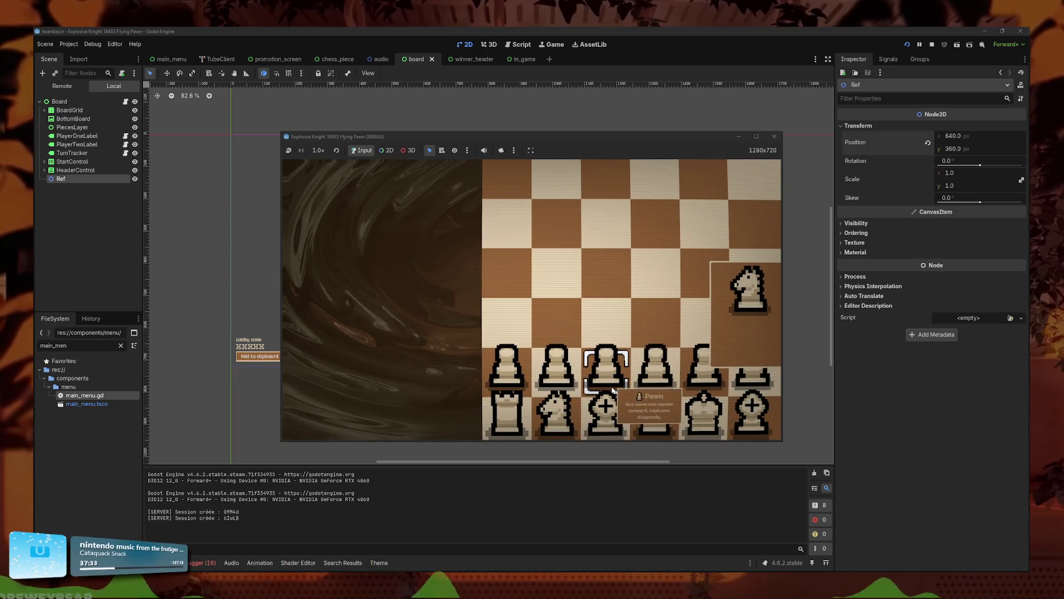
pyautogui.click(773, 136)
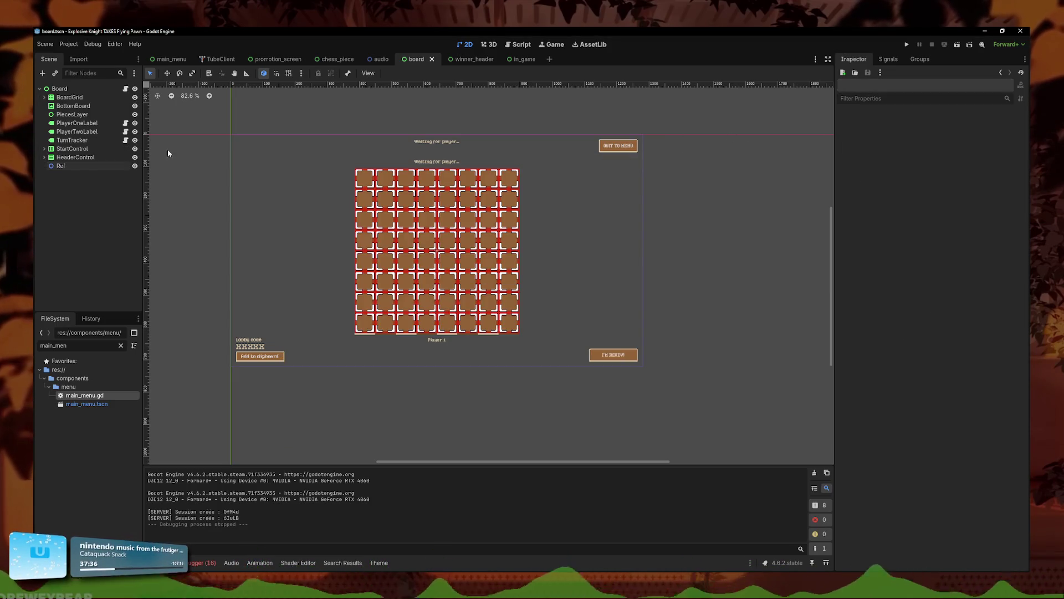
pyautogui.click(83, 165)
pyautogui.click(929, 144)
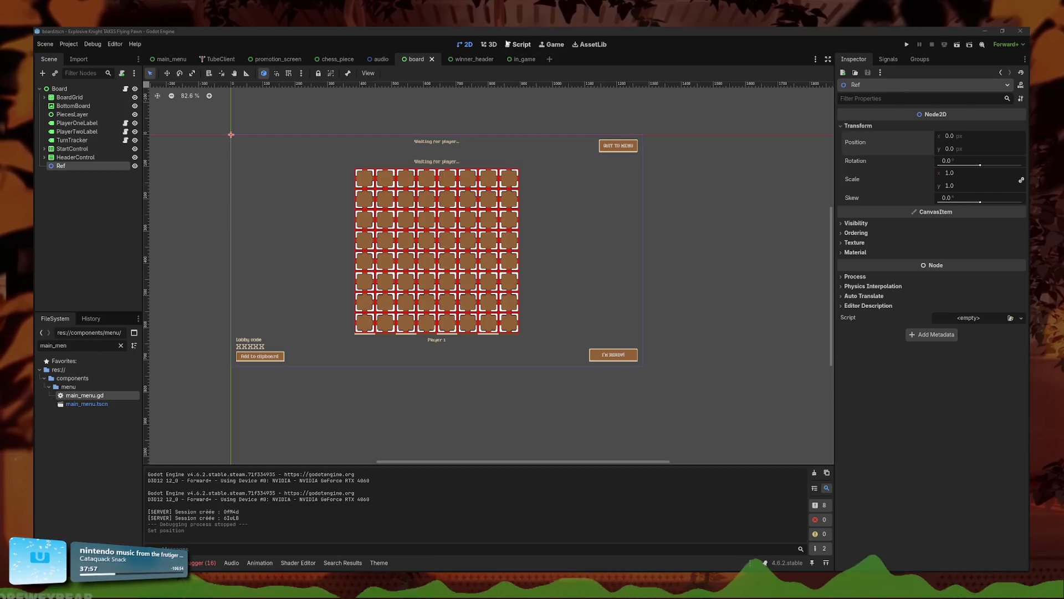
pyautogui.click(82, 176)
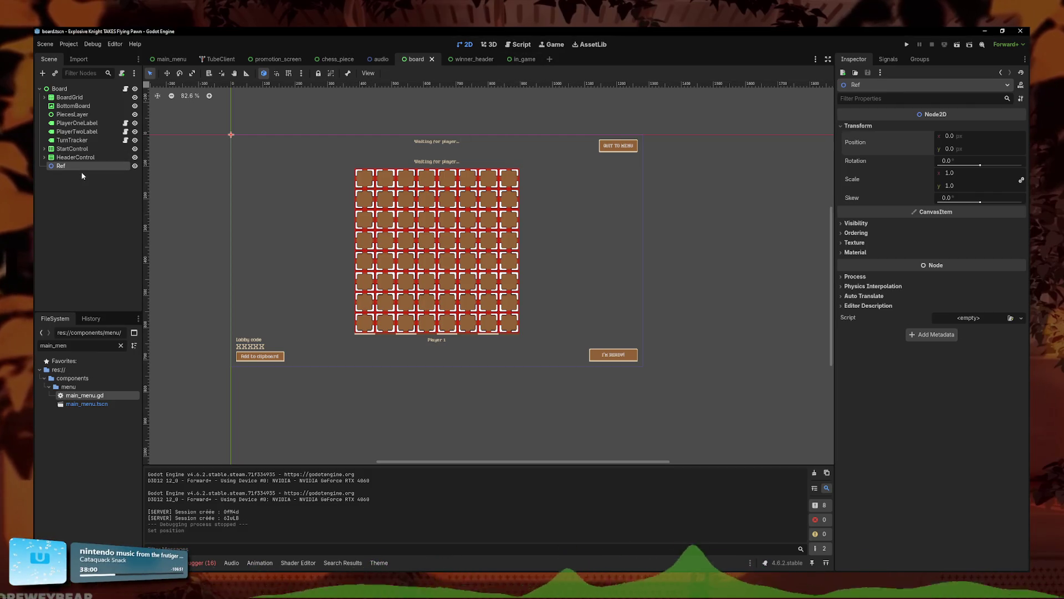
pyautogui.press('Delete')
pyautogui.click(509, 314)
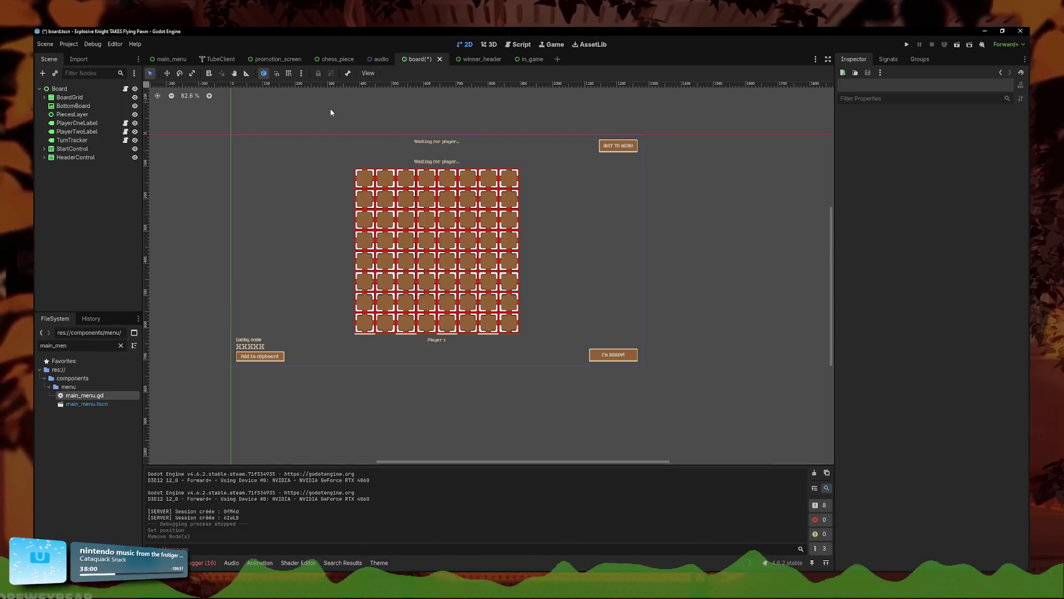
pyautogui.click(125, 89)
pyautogui.tripleClick(444, 134)
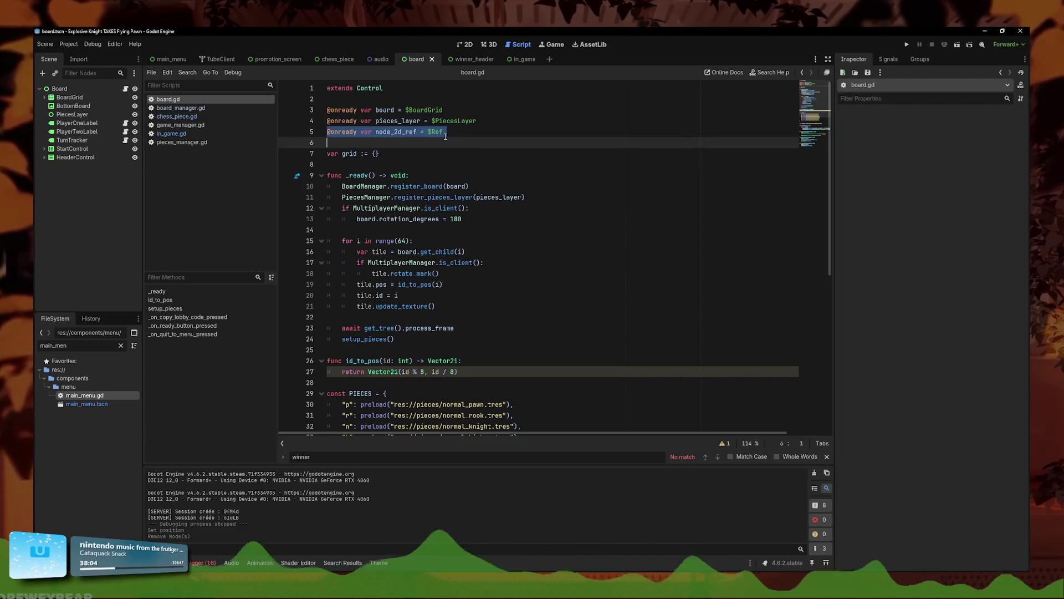
pyautogui.press('BackSpace')
# Step: Replace zoom_to_piece in board_manager.gd with the pasted affine_inverse version and test-run it
pyautogui.click(180, 108)
pyautogui.click(342, 317)
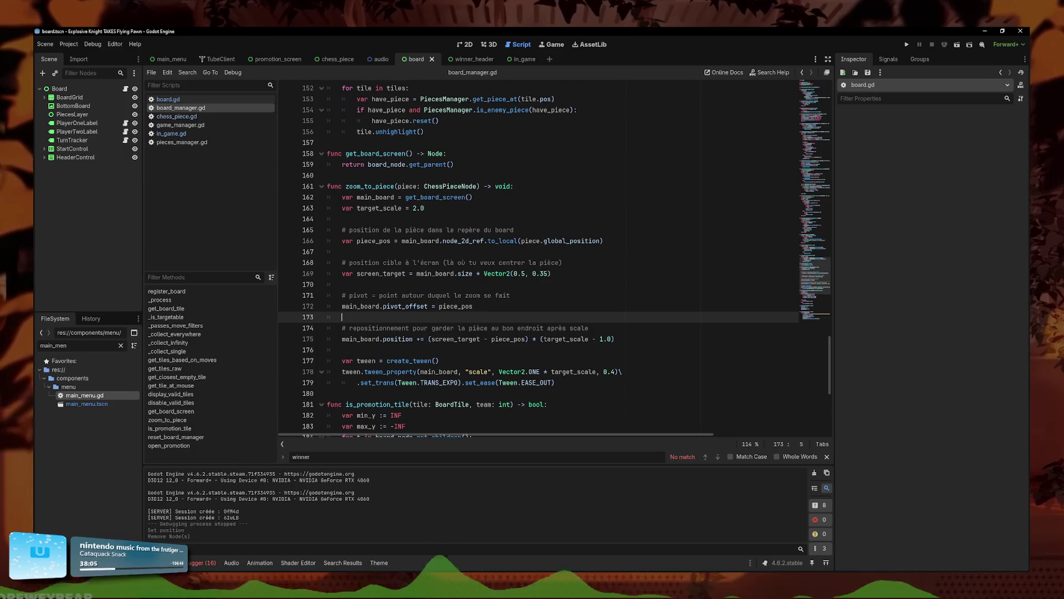
pyautogui.moveTo(555, 382)
pyautogui.mouseDown()
pyautogui.moveTo(370, 287)
pyautogui.moveTo(255, 188)
pyautogui.mouseUp()
pyautogui.write('func zoom_to_piece(piece: ChessPieceNode) -> void: \tvar main_board = get_board_screen() \tvar target_scale = 2.0  \t# convertir position globale -> locale du Control \tvar piece_pos = main_board.get_global_transform().affine_inverse() * piece.global_position  \tvar screen_target = main_board.size * Vector2(0.5, 0.35)  \t# pivot = point de zoom \tmain_board.pivot_offset = piece_pos  \t# compenser le décalage du scale \tmain_board.position += (screen_target - piece_pos) * (target_scale - 1.0)  \tvar tween = create_tween() \ttween.tween_property(main_board, "scale", Vector2.ONE * target_scale, 0.4)\\ \t\t.set_trans(Tween.TRANS_EXPO).set_ease(Tween.EASE_OUT)')
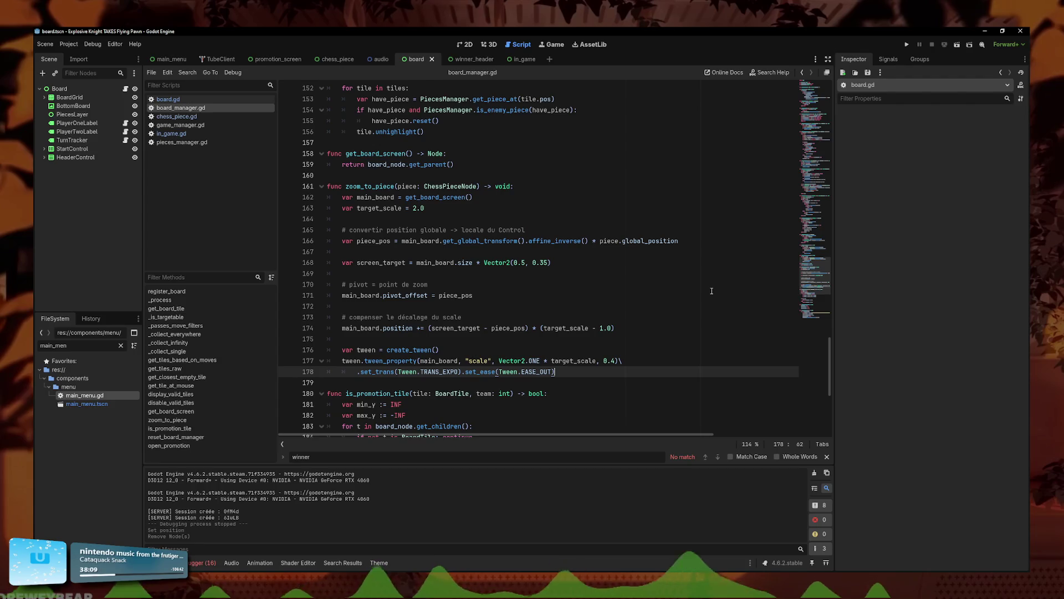
pyautogui.press('F5')
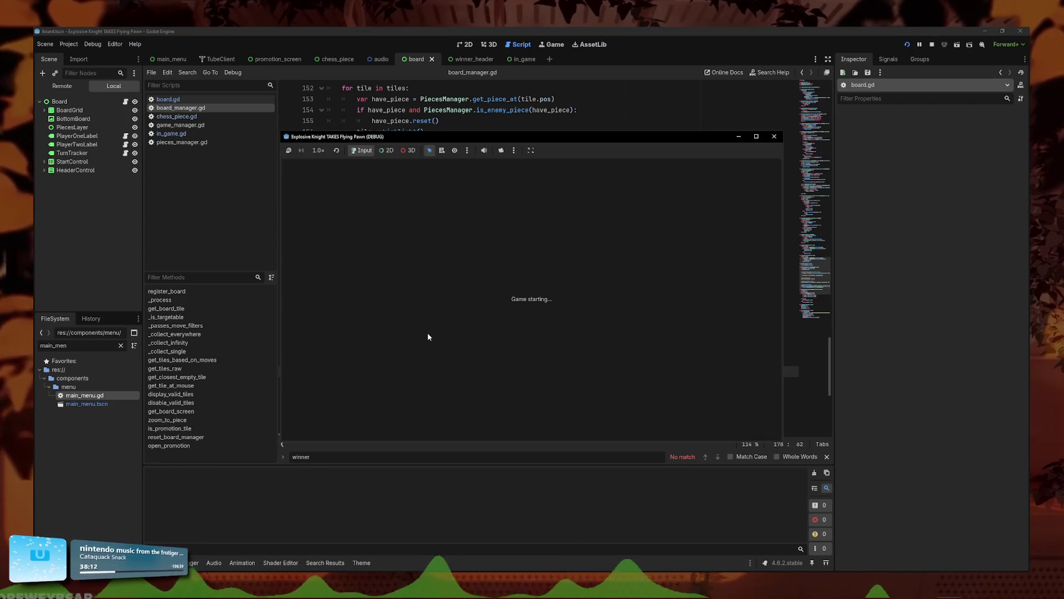
pyautogui.click(557, 296)
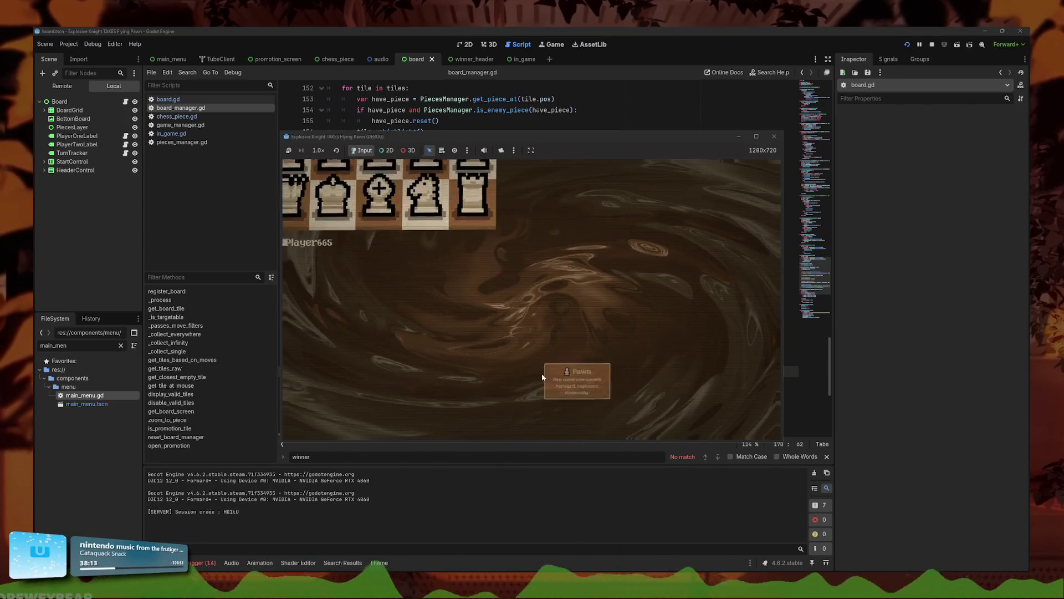
pyautogui.click(776, 136)
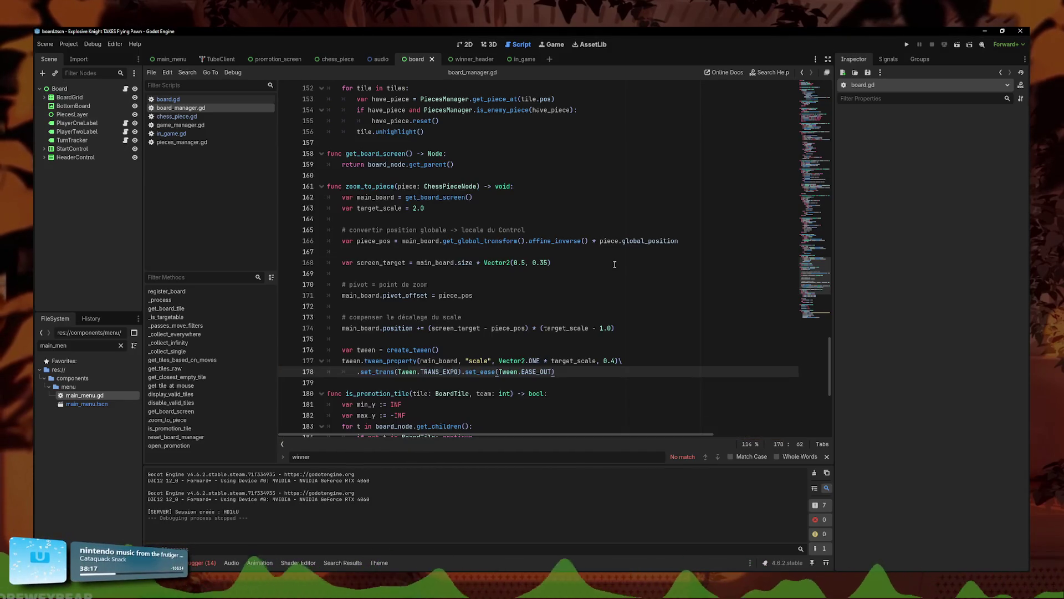
# Step: Review the 0.35 screen_target and offset lines, then comment out the pivot_offset line
pyautogui.click(614, 264)
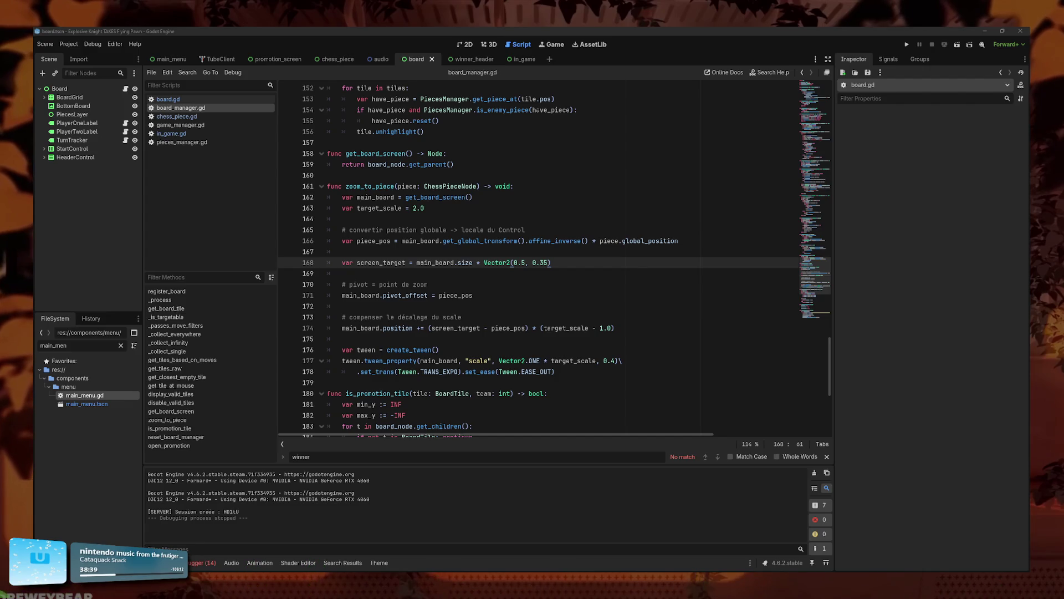
pyautogui.click(532, 284)
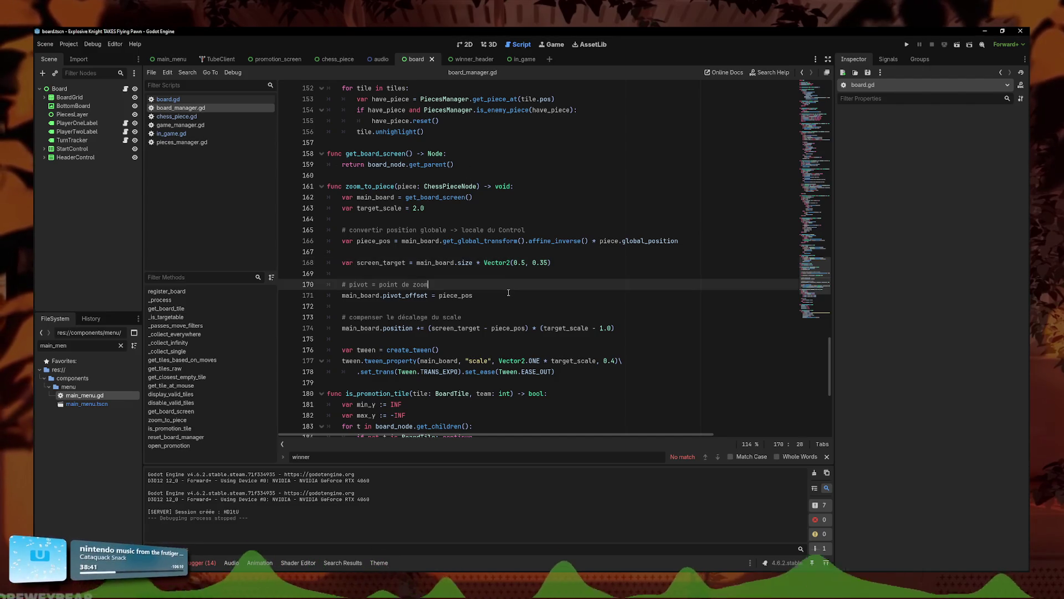
pyautogui.click(538, 263)
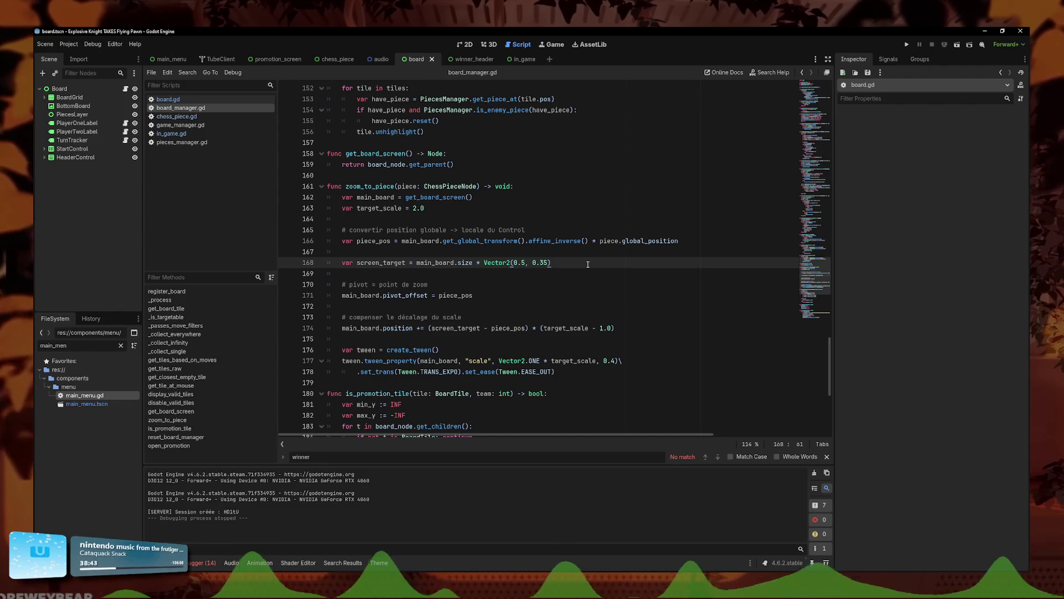
pyautogui.click(549, 284)
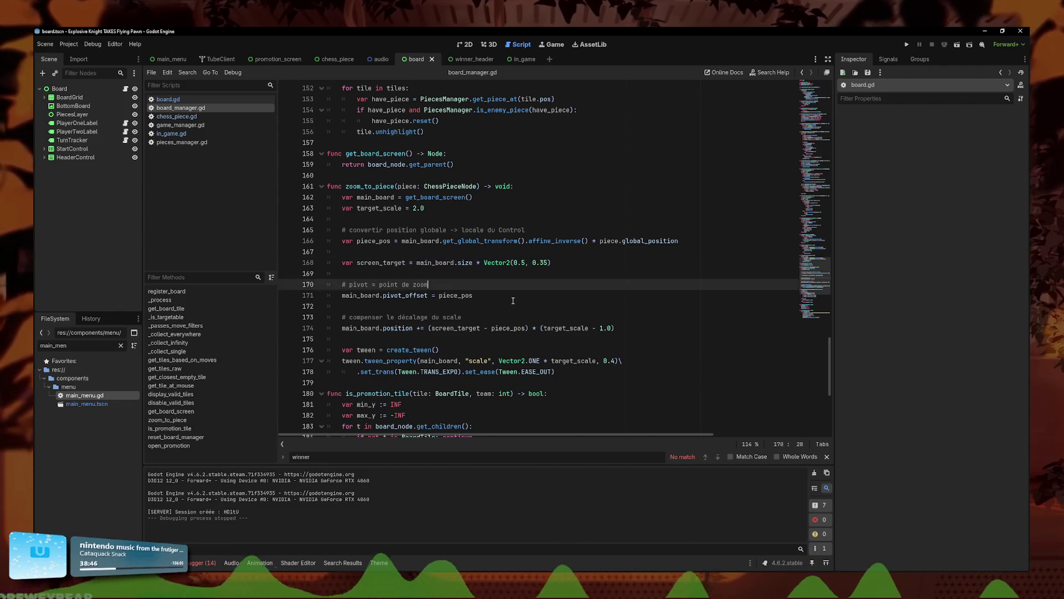
pyautogui.click(515, 295)
pyautogui.click(508, 328)
pyautogui.click(663, 328)
pyautogui.press('Down')
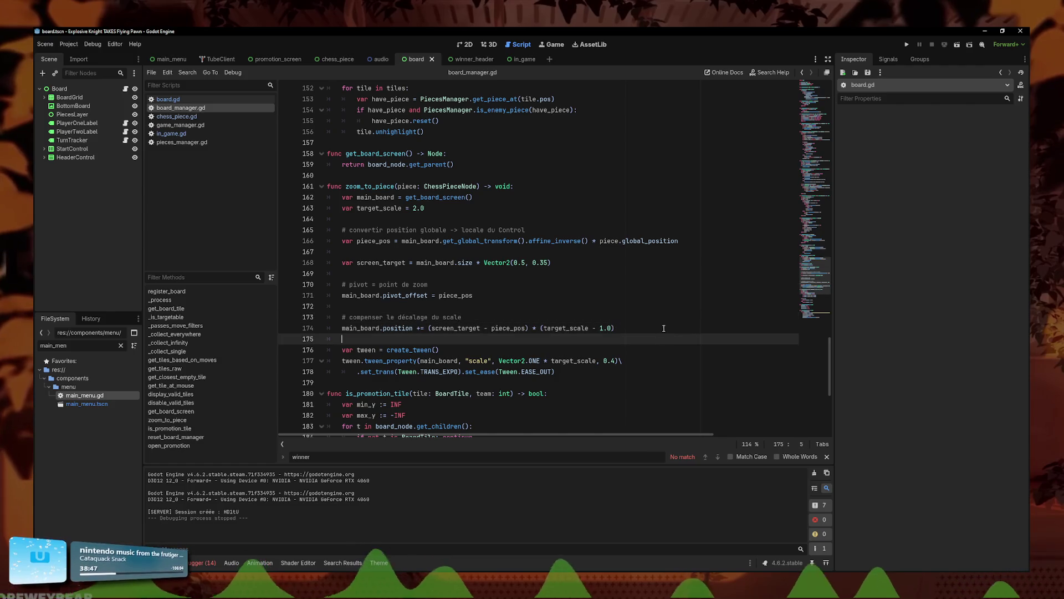
pyautogui.click(532, 291)
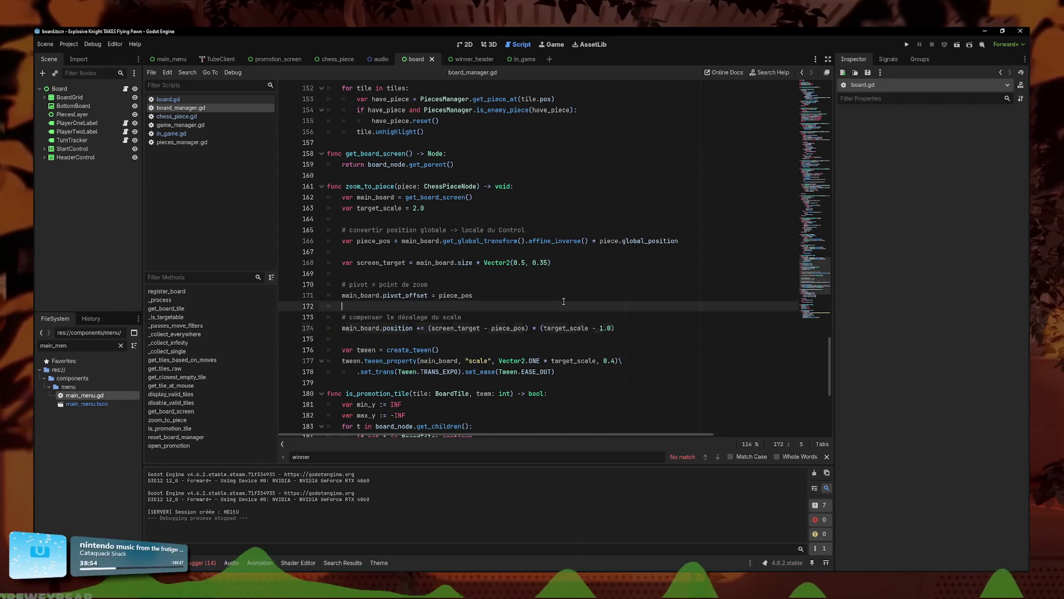
pyautogui.moveTo(476, 295)
pyautogui.mouseDown()
pyautogui.moveTo(304, 227)
pyautogui.moveTo(286, 295)
pyautogui.mouseUp()
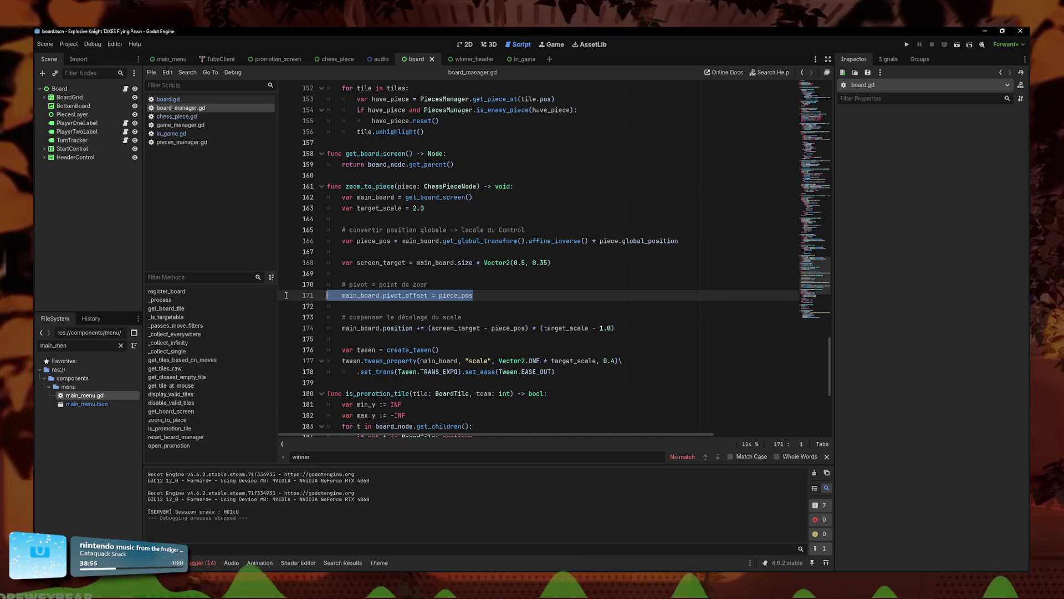
pyautogui.hotkey('ctrl', 'k')
pyautogui.click(464, 45)
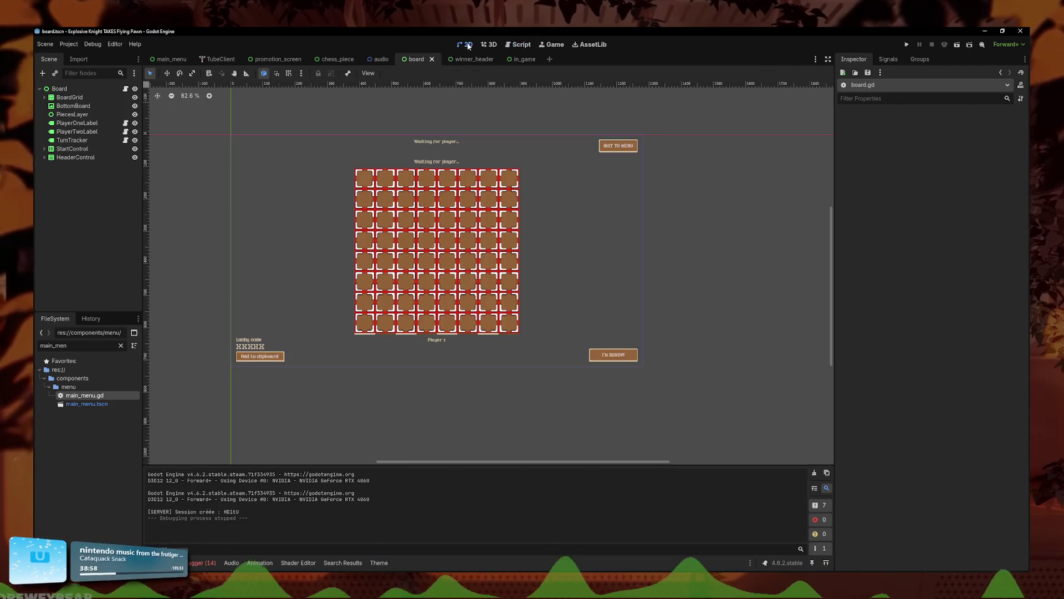
# Step: On the Board node, undo the 2.2 scale and pivot tries, set Pivot Offset Ratio to 0, and run
pyautogui.click(273, 173)
pyautogui.click(60, 89)
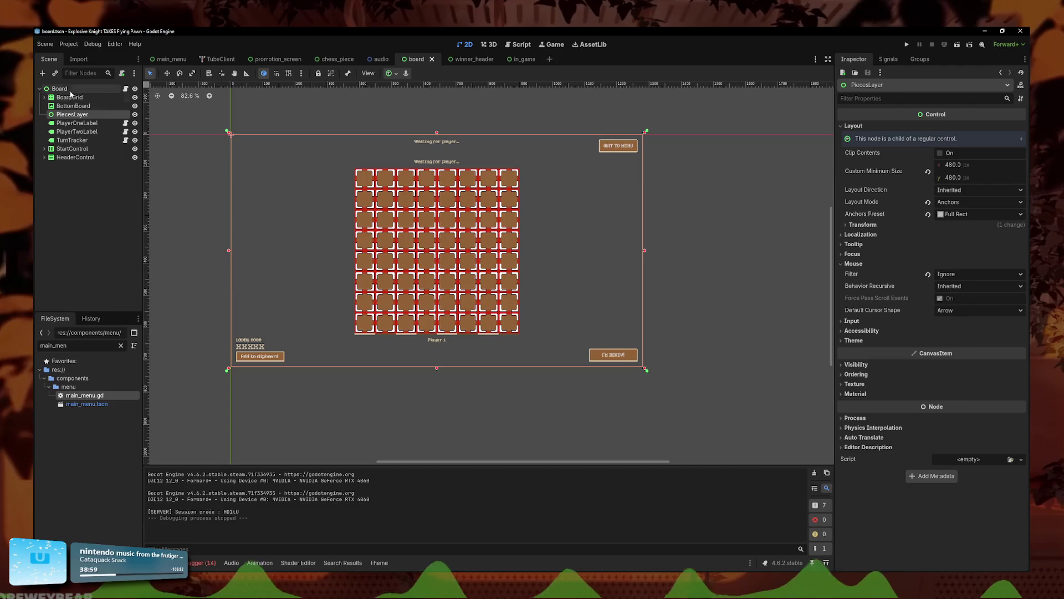
pyautogui.moveTo(980, 350); pyautogui.dragTo(997, 350)
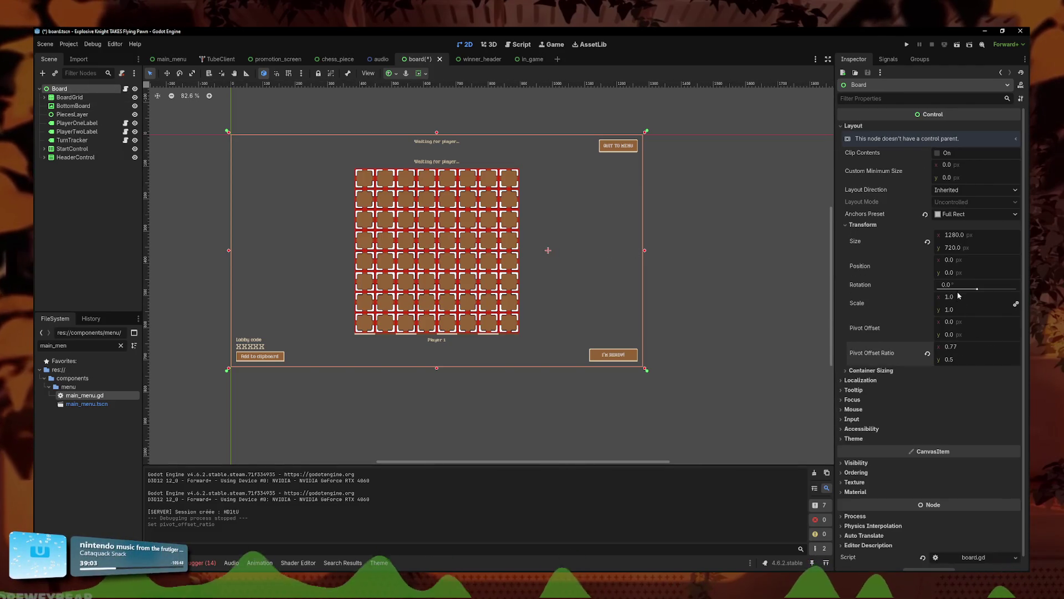
pyautogui.moveTo(948, 297); pyautogui.dragTo(989, 300)
pyautogui.hotkey('ctrl', 'z')
pyautogui.hotkey('ctrl', 'z')
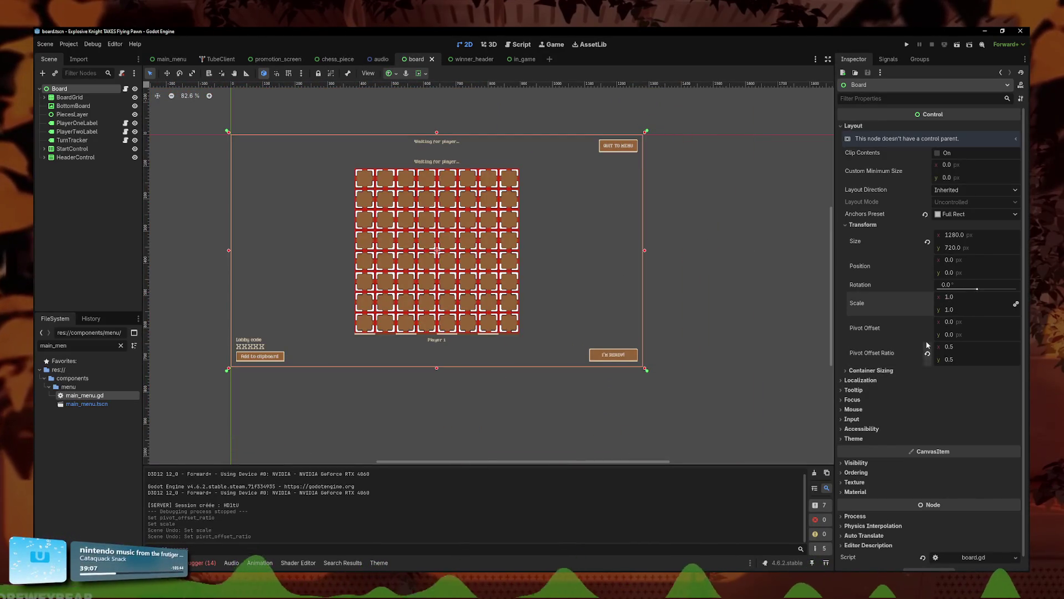
pyautogui.moveTo(953, 347); pyautogui.dragTo(955, 348)
pyautogui.hotkey('ctrl', 'z')
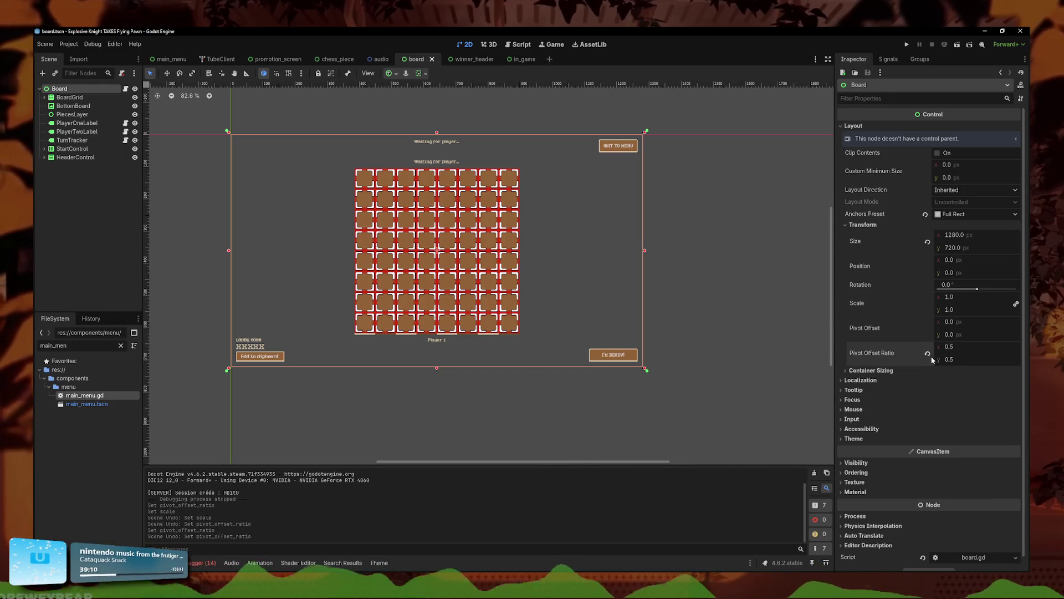
pyautogui.click(929, 355)
pyautogui.click(907, 44)
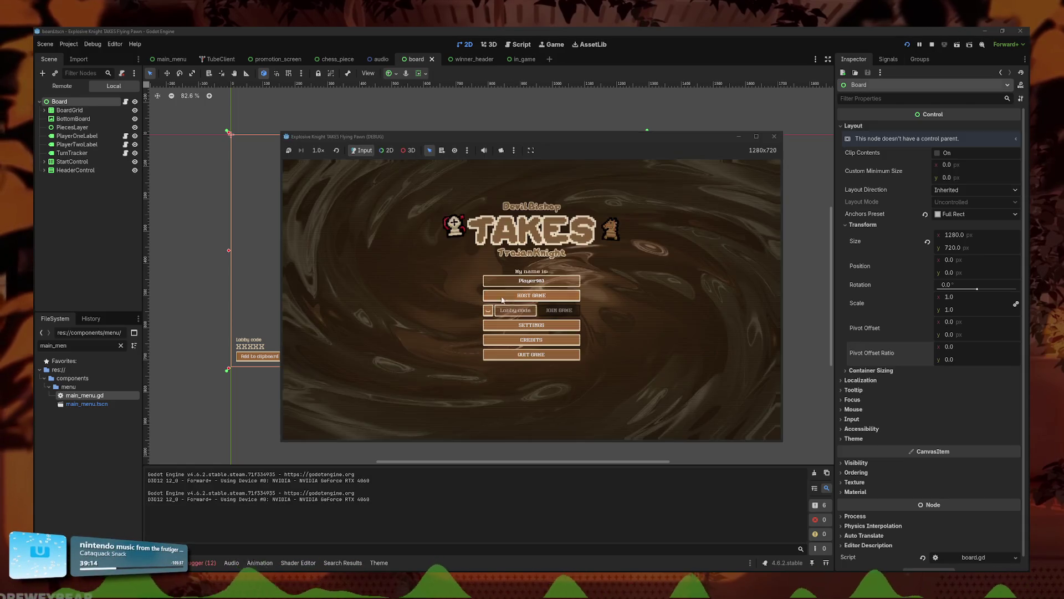
# Step: Uncomment the pivot_offset line in board_manager.gd and test the zoom in a hosted game
pyautogui.click(502, 298)
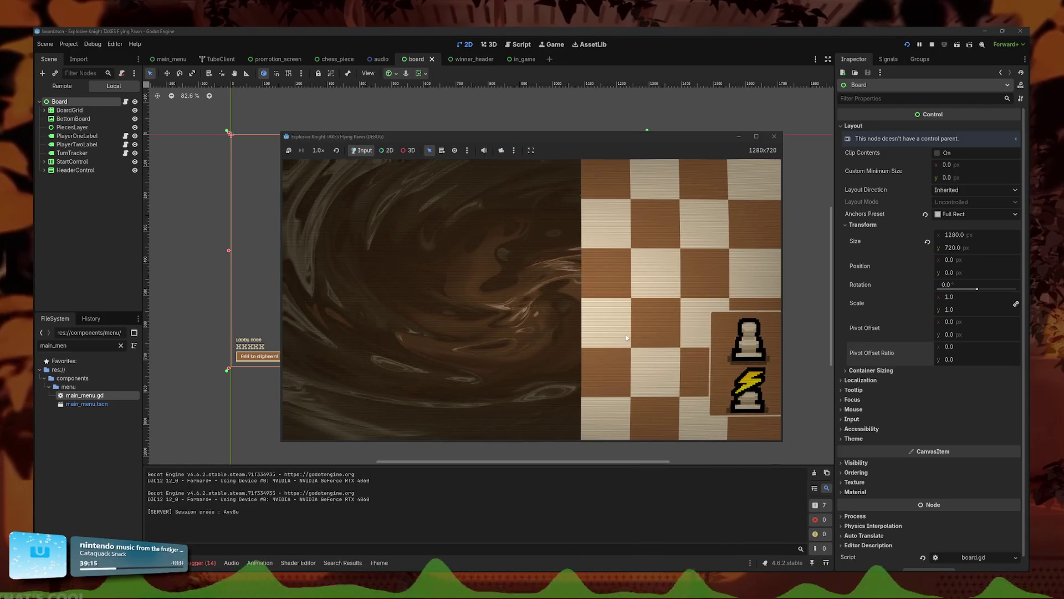
pyautogui.click(774, 137)
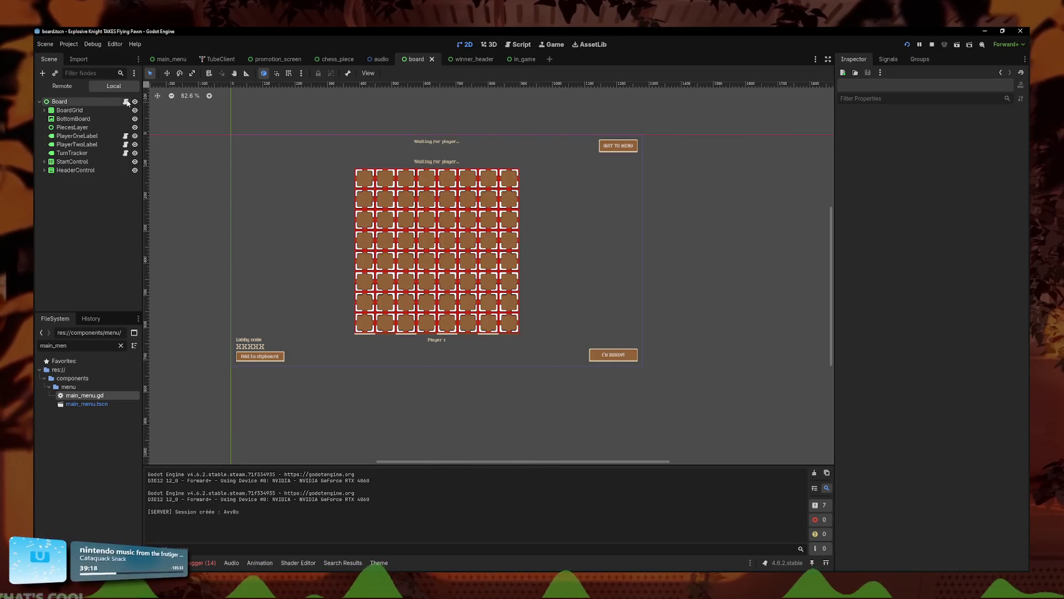
pyautogui.click(126, 103)
pyautogui.click(181, 107)
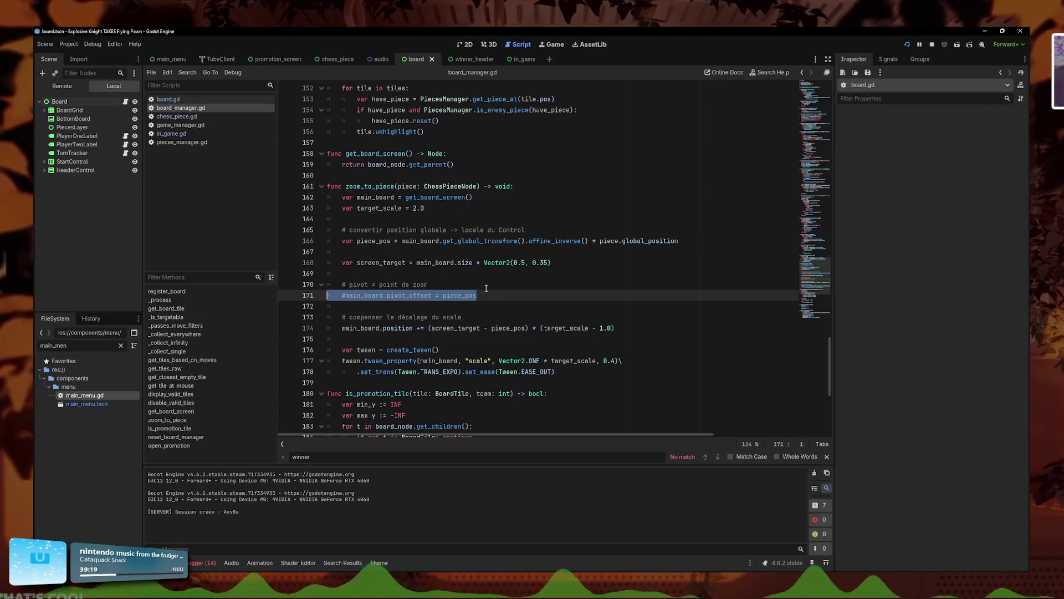
pyautogui.hotkey('ctrl', 'k')
pyautogui.press('F5')
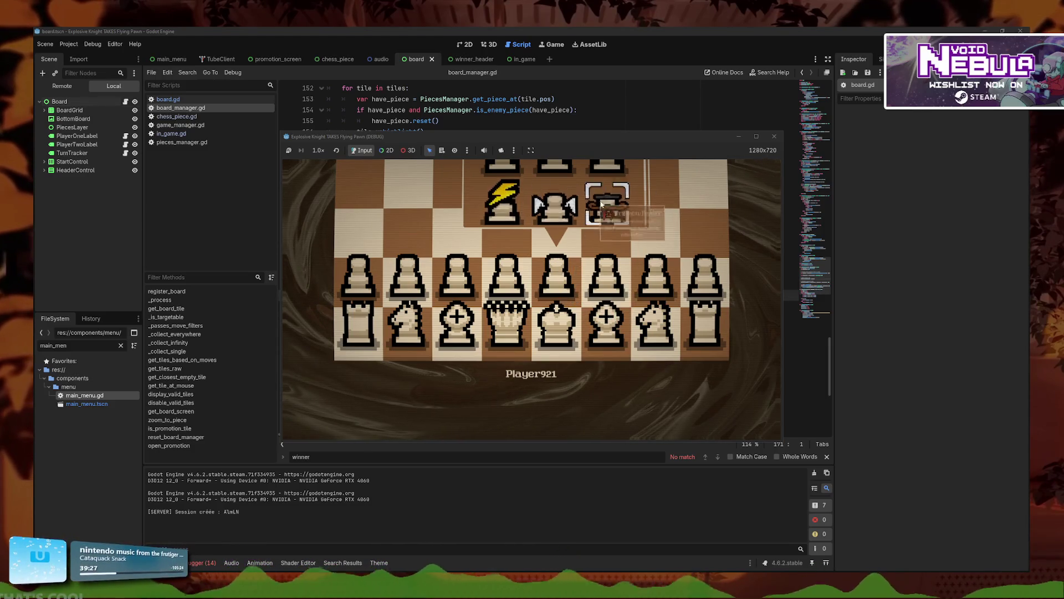
pyautogui.click(542, 252)
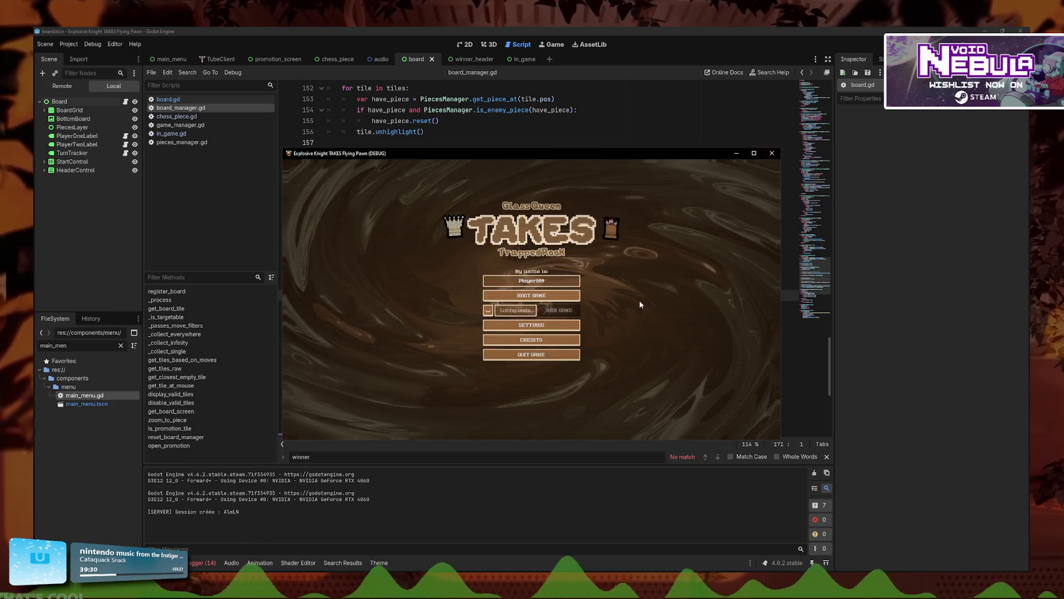
pyautogui.click(553, 296)
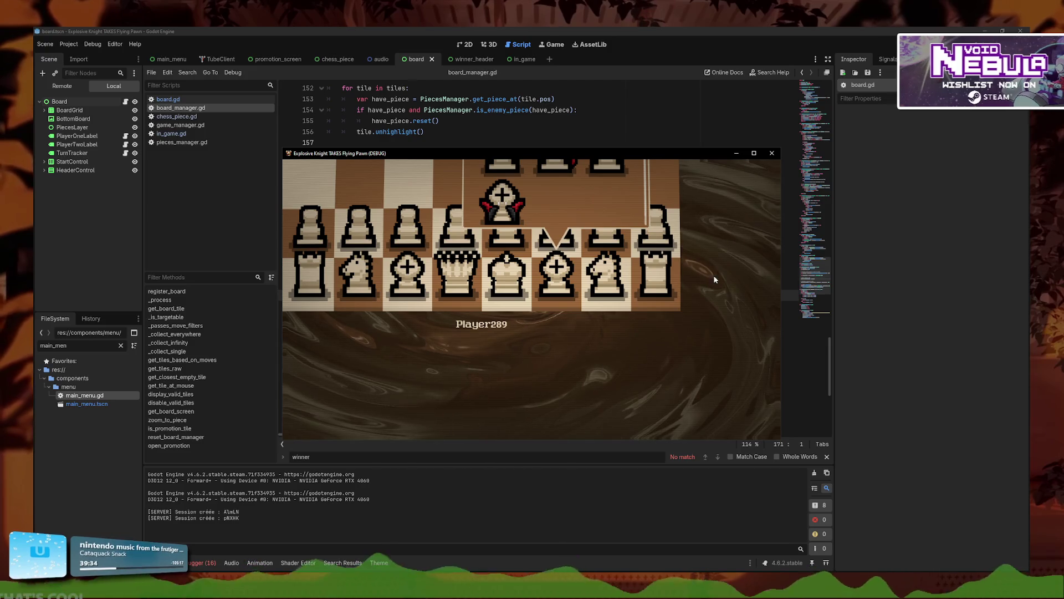
pyautogui.click(772, 153)
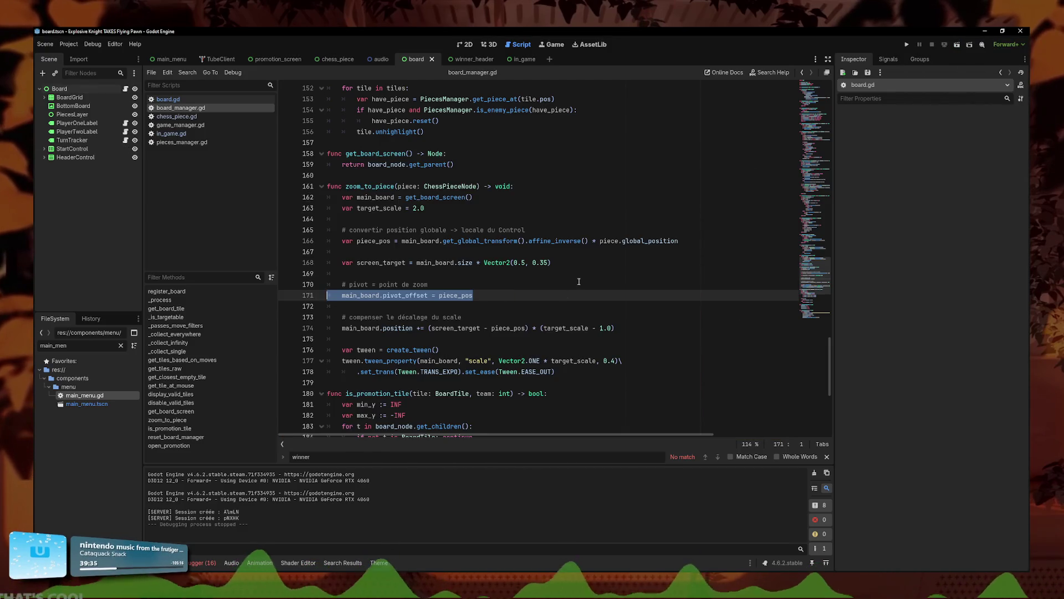
# Step: Delete the pivot and scale-offset comment lines above main_board.pivot_offset
pyautogui.click(502, 285)
pyautogui.tripleClick(502, 286)
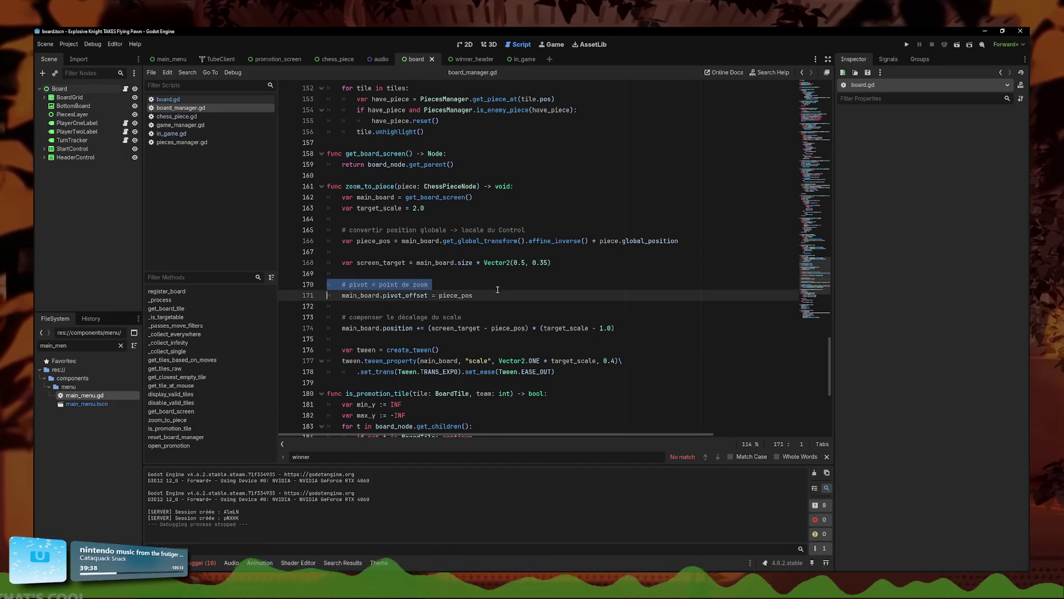
pyautogui.press('BackSpace')
pyautogui.tripleClick(451, 306)
pyautogui.press('BackSpace')
pyautogui.moveTo(333, 295); pyautogui.dragTo(371, 306)
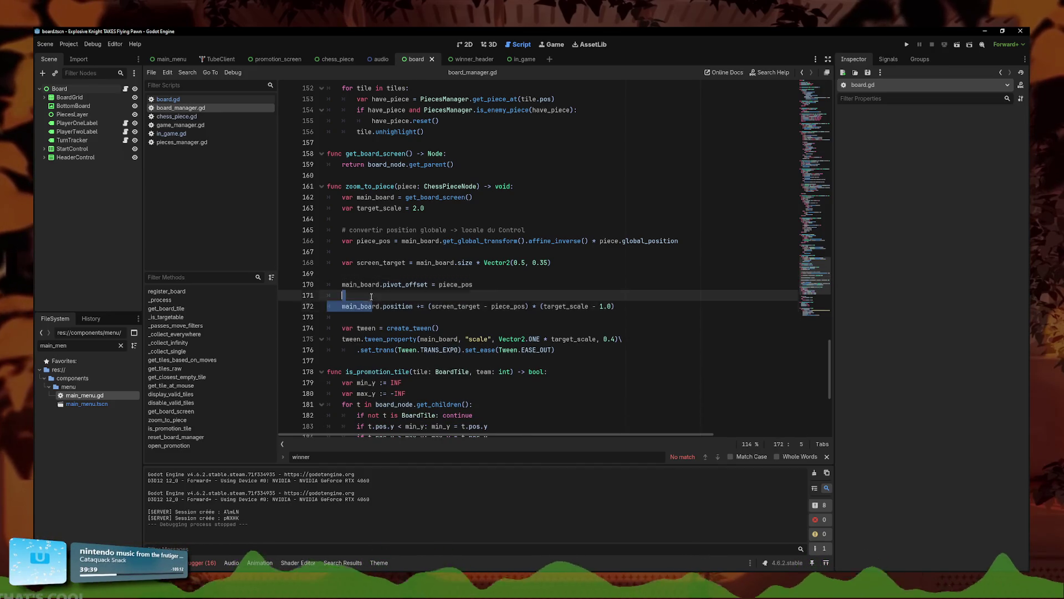
pyautogui.press('BackSpace')
pyautogui.hotkey('ctrl', 'z')
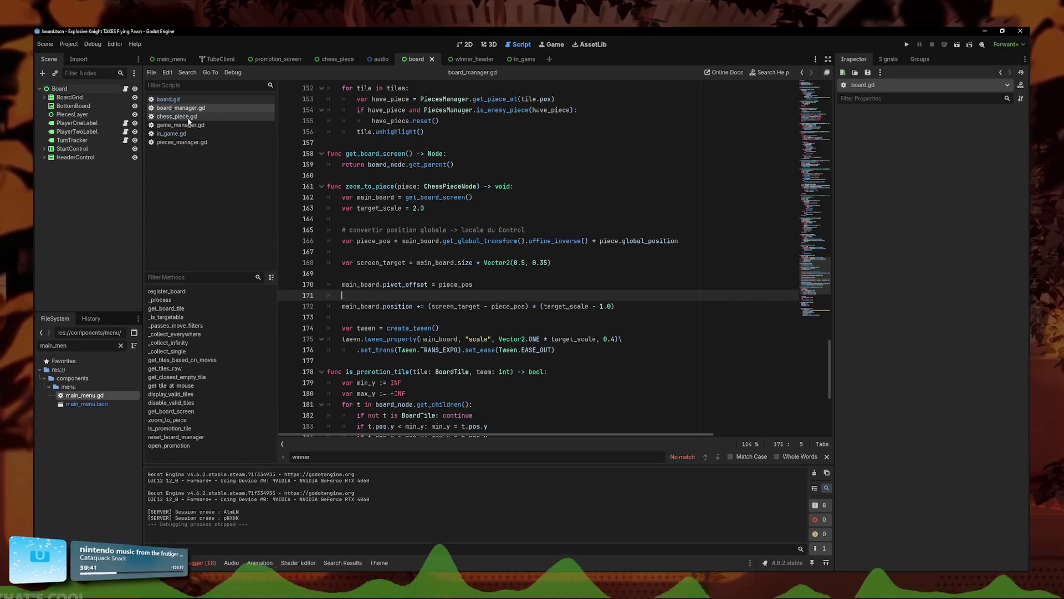
# Step: Remove the BoardManager.zoom_to_piece(self) test call from line 146 of chess_piece.gd
pyautogui.click(176, 117)
pyautogui.click(184, 100)
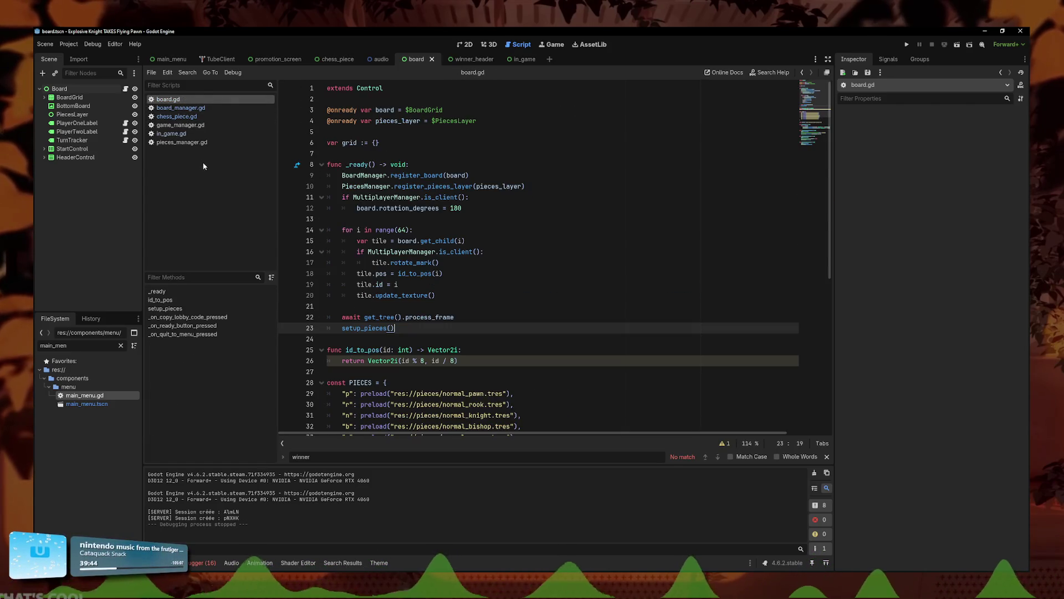
pyautogui.click(176, 117)
pyautogui.doubleClick(437, 301)
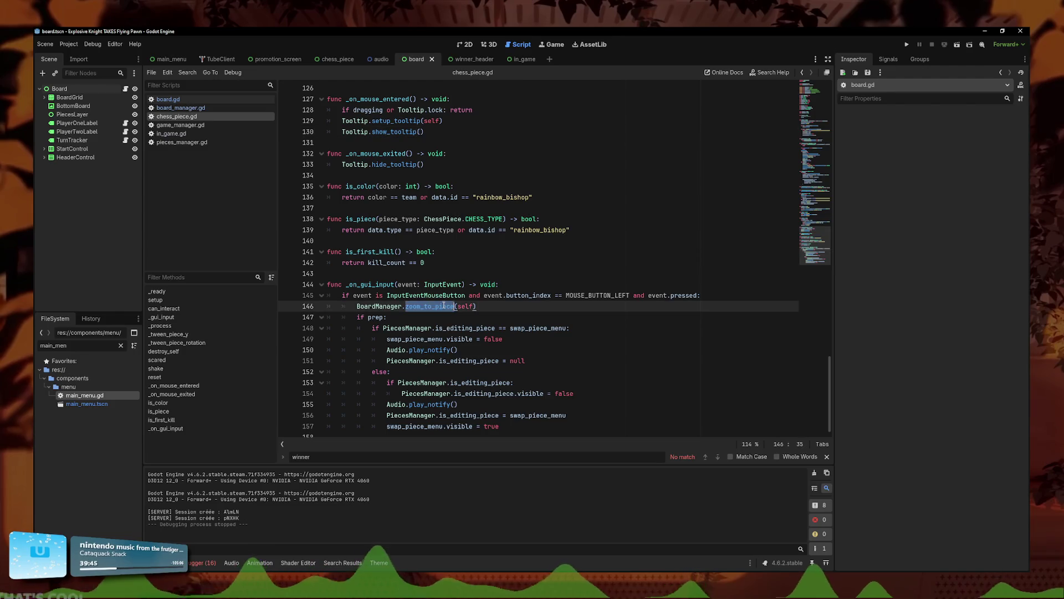
pyautogui.hotkey('ctrl', 'shift', 'k')
# Step: Run two game instances, host a lobby in one and join it from the other
pyautogui.press('F5')
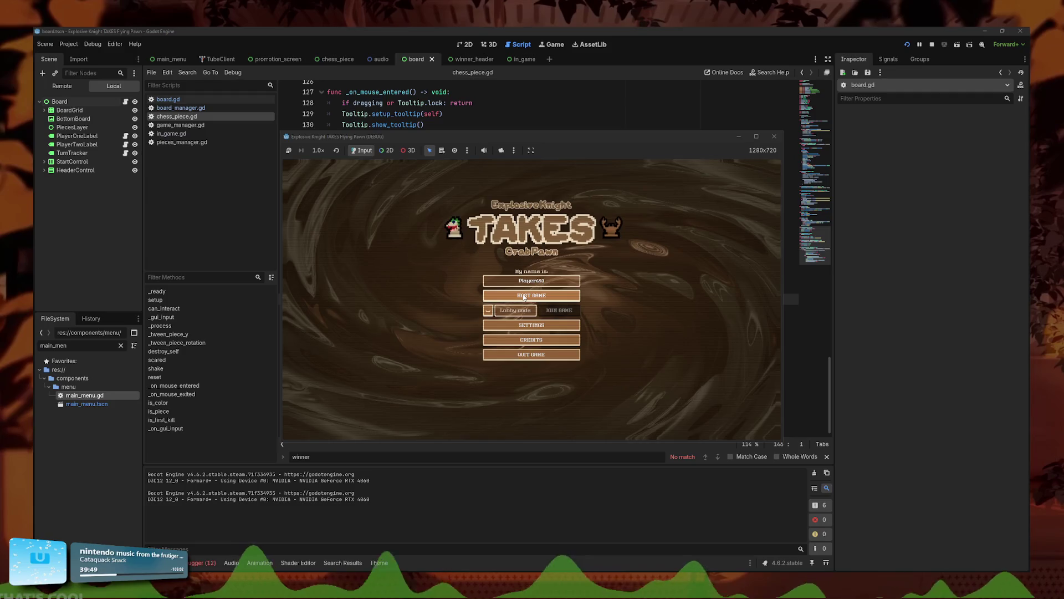
pyautogui.moveTo(615, 159)
pyautogui.mouseDown()
pyautogui.moveTo(617, 234)
pyautogui.moveTo(758, 234)
pyautogui.mouseUp()
pyautogui.click(366, 246)
pyautogui.click(158, 374)
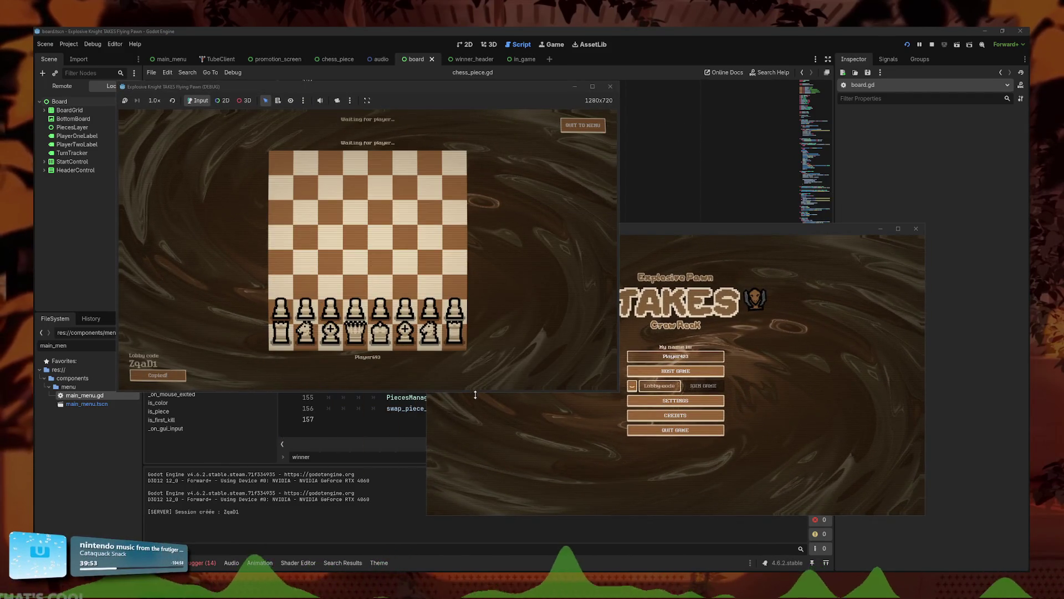
pyautogui.click(631, 385)
pyautogui.click(703, 386)
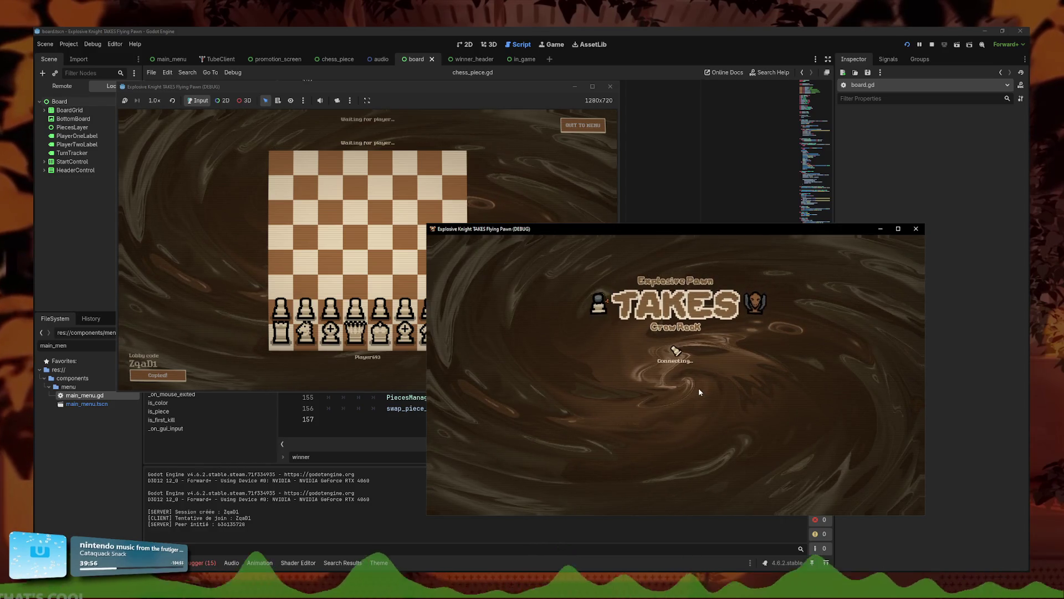
# Step: Turn the d- and e-pawns into Rocket Pawns and mark the player ready
pyautogui.click(688, 435)
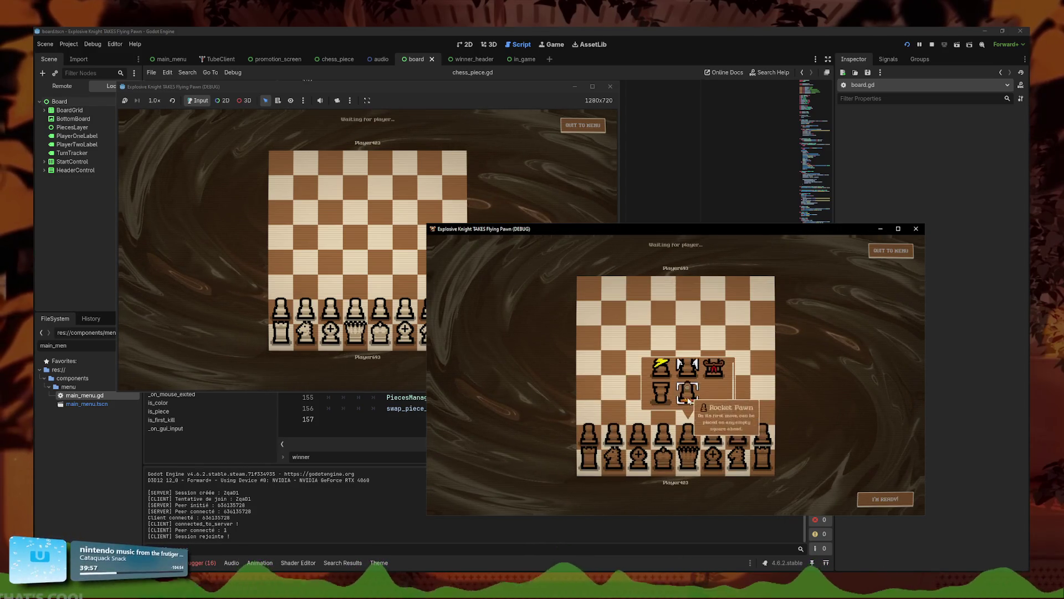
pyautogui.click(687, 394)
pyautogui.click(355, 308)
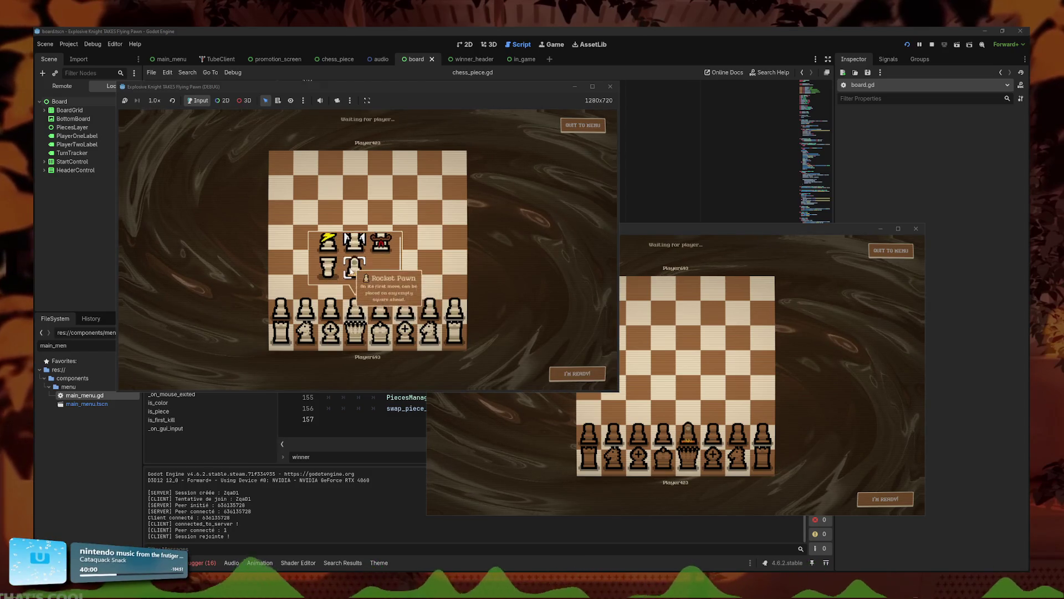
pyautogui.click(355, 275)
pyautogui.click(380, 308)
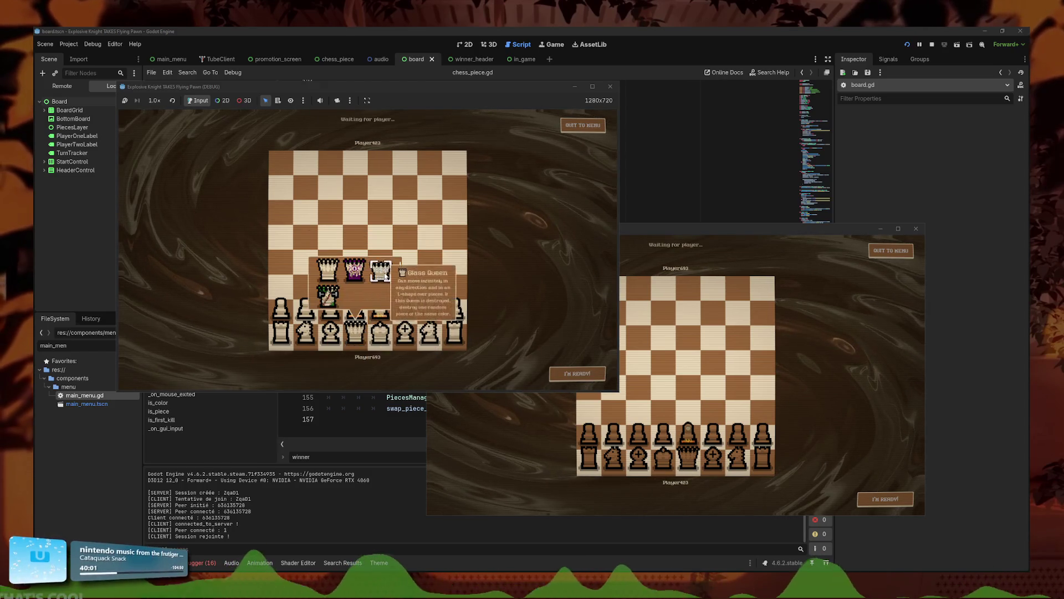
pyautogui.click(380, 275)
pyautogui.click(575, 381)
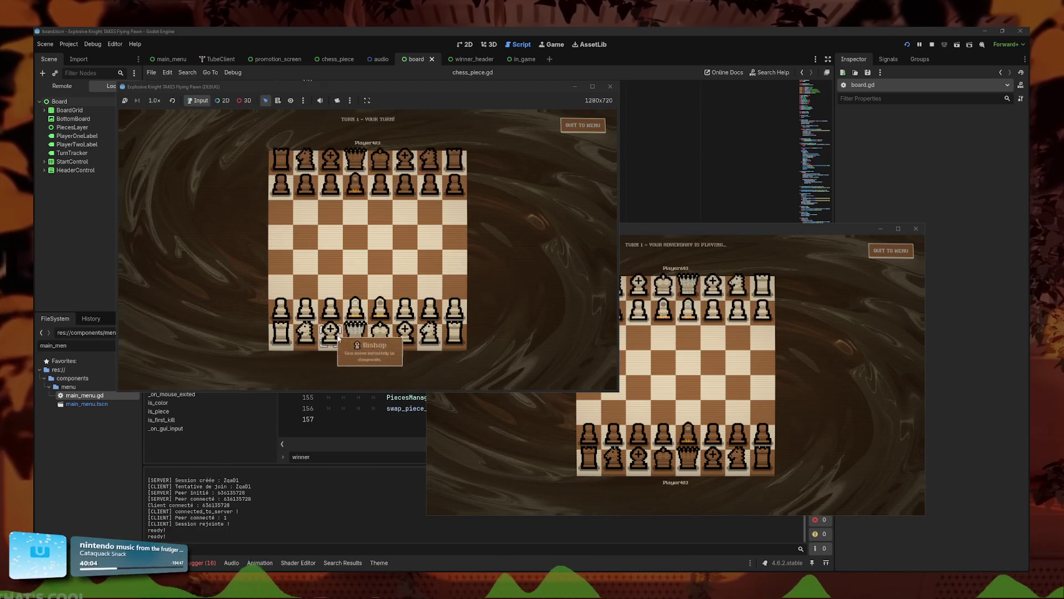
# Step: Play moves until the d8 capture wins and triggers the zoom, then stop the debug session
pyautogui.moveTo(354, 333); pyautogui.dragTo(331, 295)
pyautogui.moveTo(688, 434); pyautogui.dragTo(688, 377)
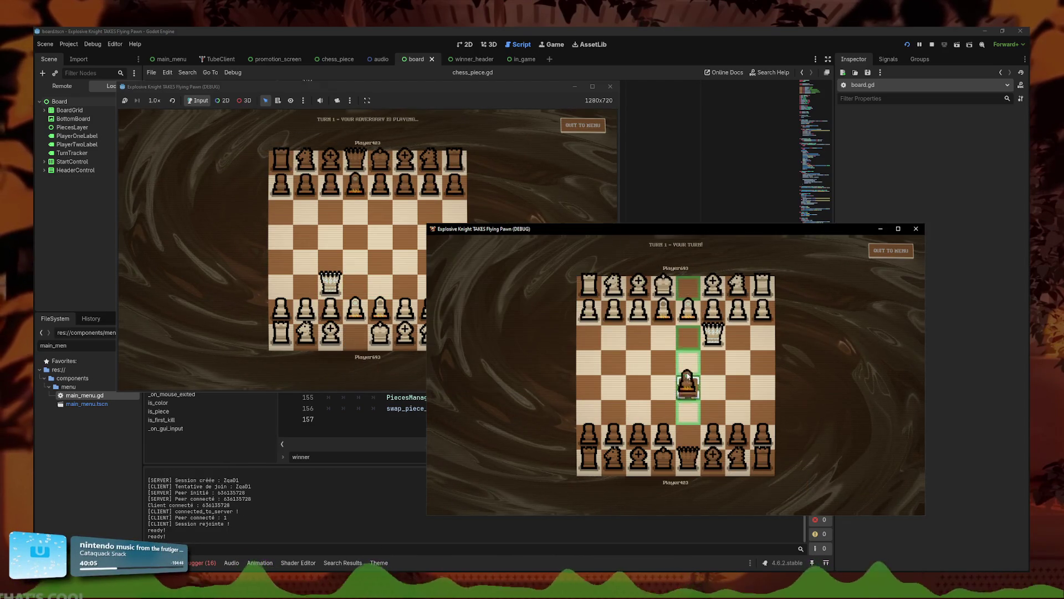
pyautogui.moveTo(688, 288); pyautogui.dragTo(688, 286)
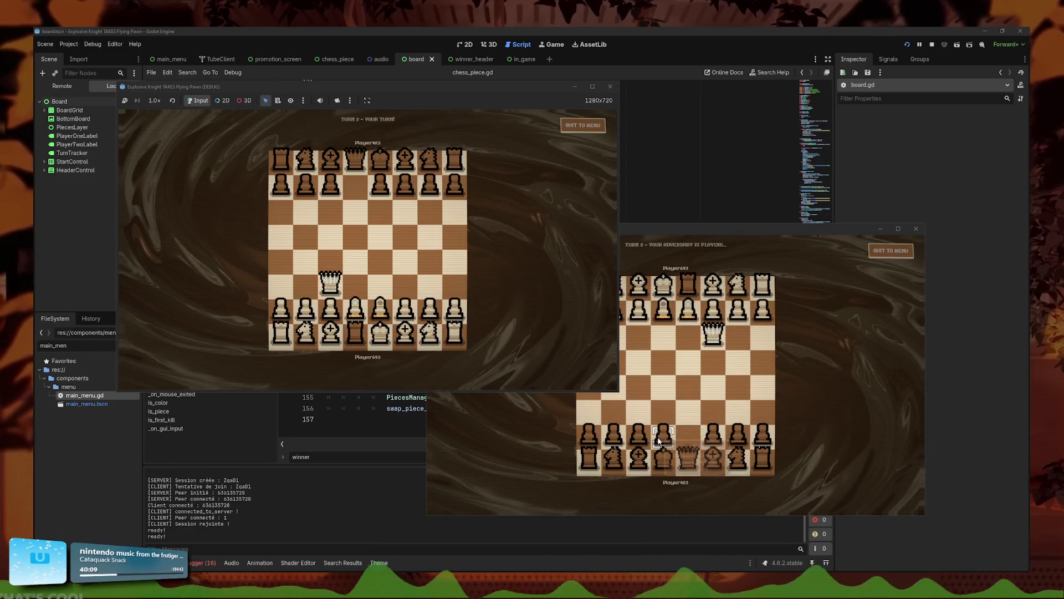
pyautogui.click(377, 313)
pyautogui.click(377, 221)
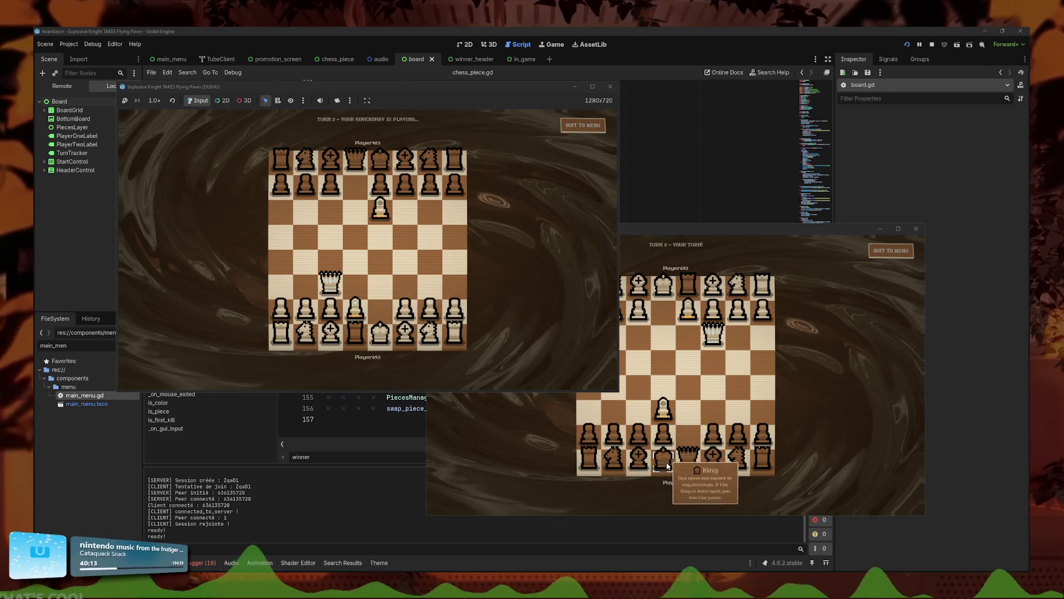
pyautogui.click(665, 285)
pyautogui.click(665, 284)
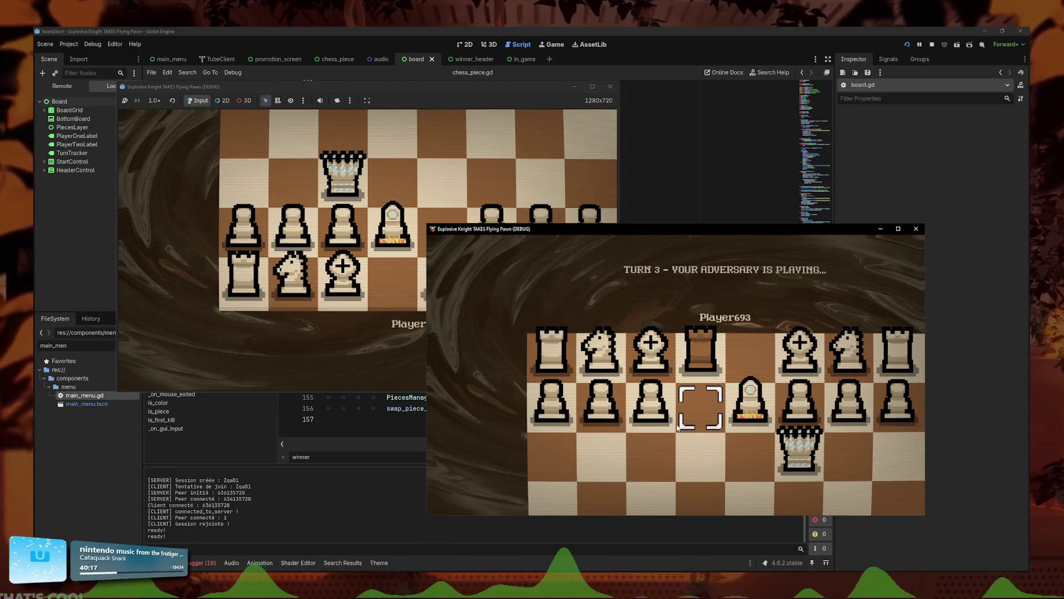
pyautogui.click(915, 228)
pyautogui.click(610, 86)
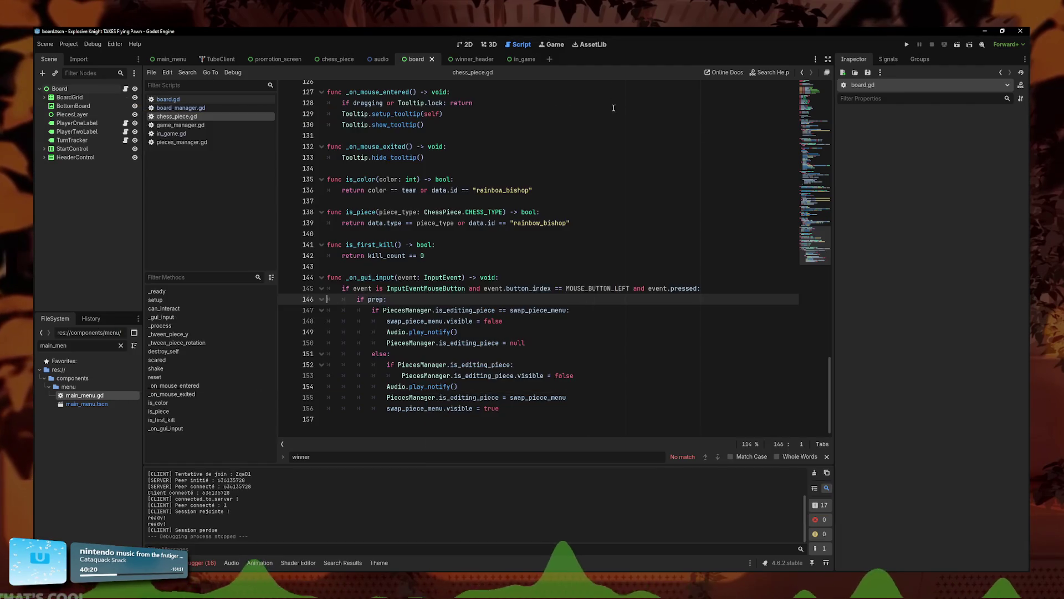
# Step: Close the game window and paste over the await timer line in game_manager.gd's set_winner
pyautogui.click(310, 200)
pyautogui.click(218, 109)
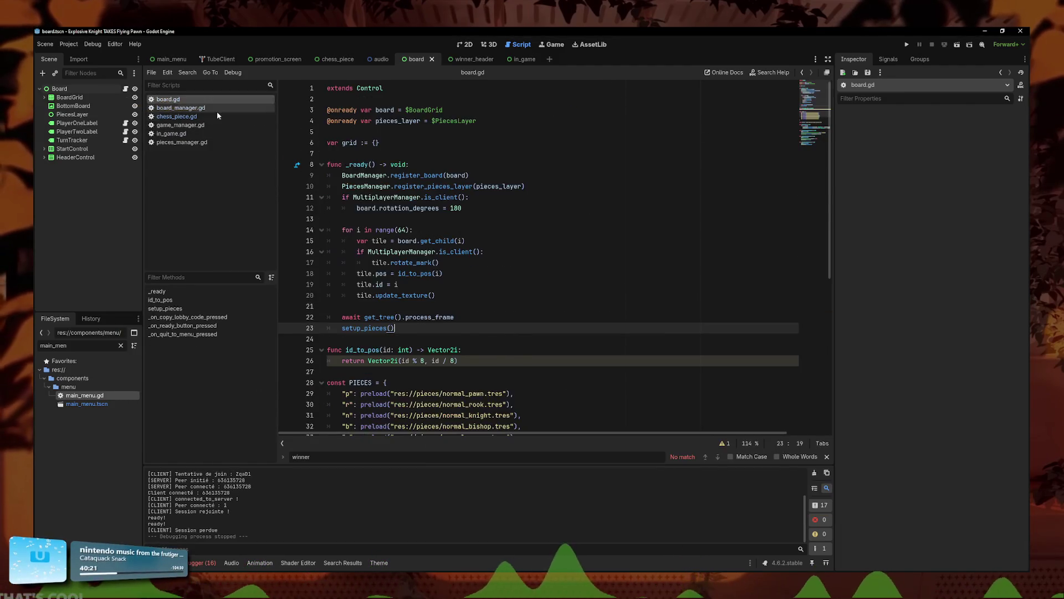
pyautogui.click(543, 294)
pyautogui.click(554, 262)
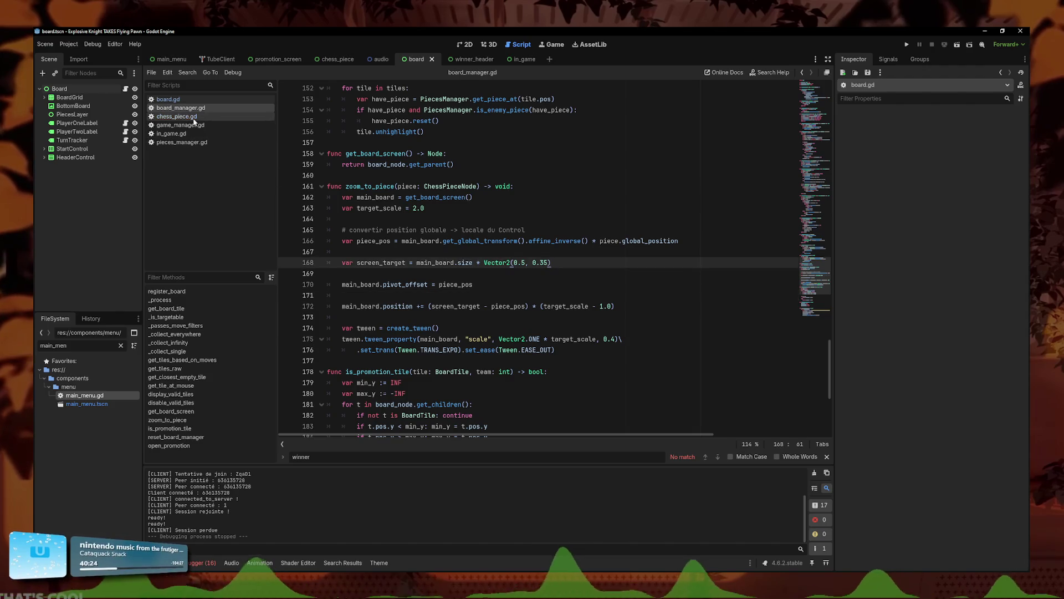
pyautogui.click(196, 124)
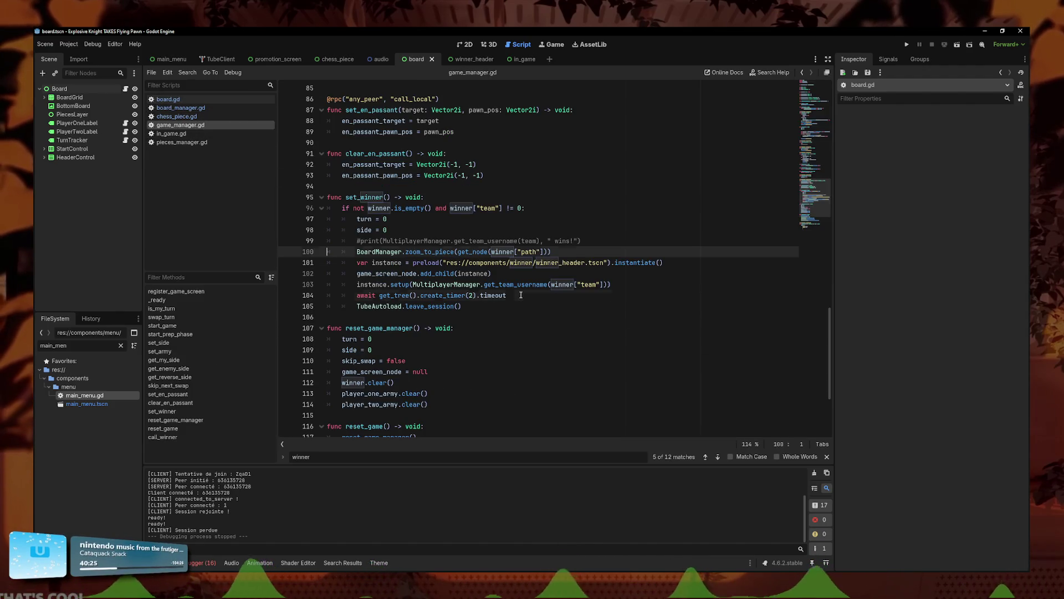
pyautogui.tripleClick(521, 294)
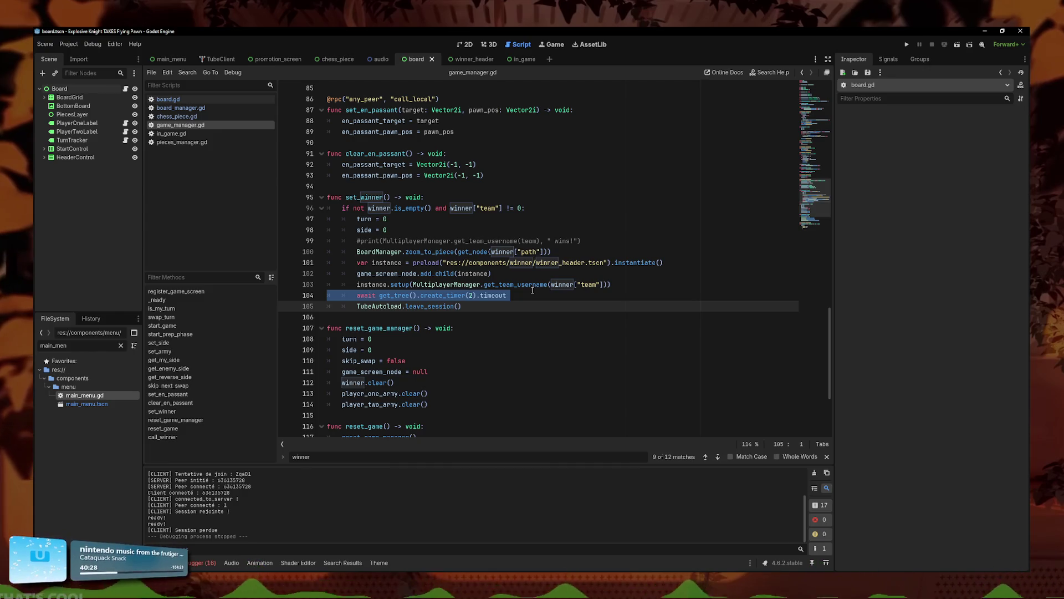
pyautogui.hotkey('ctrl', 'v')
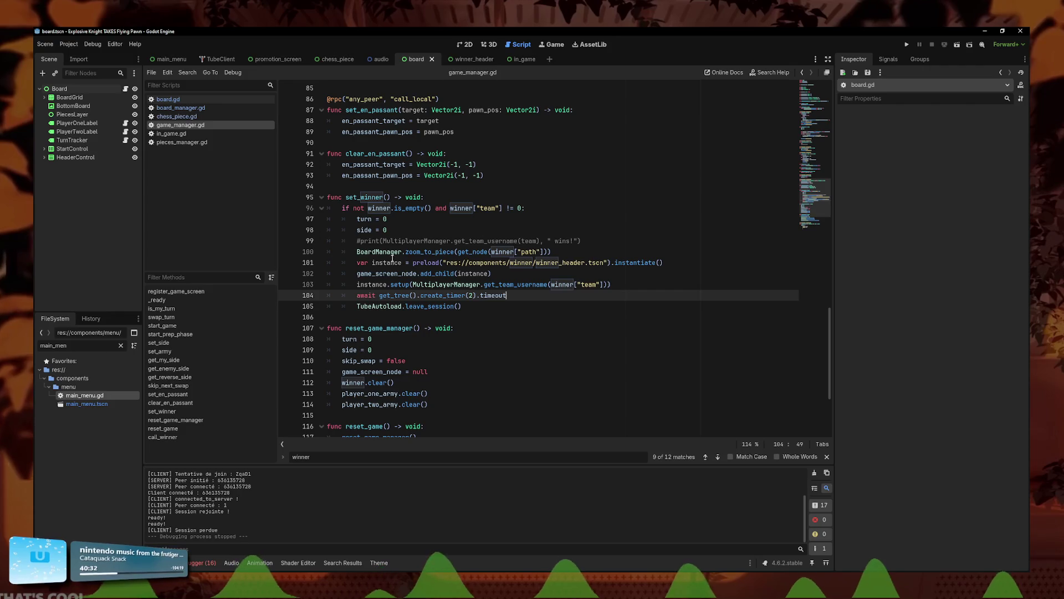
# Step: Search the script for 'set' and 'call', select timeout on line 38 in swap_turn, and run
pyautogui.hotkey('ctrl', 'f')
pyautogui.write('set')
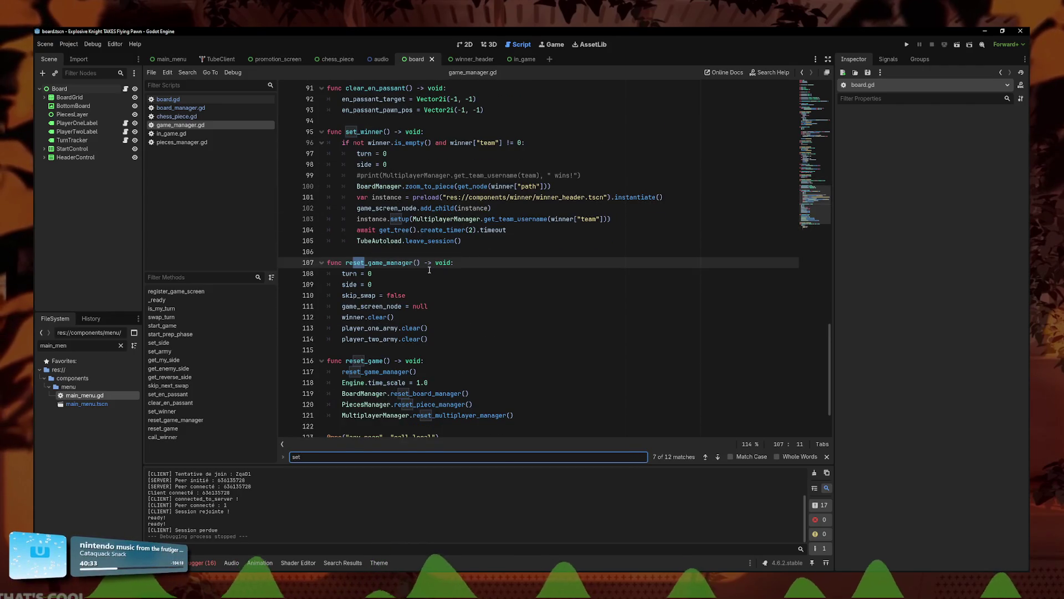
pyautogui.hotkey('ctrl', 'a')
pyautogui.write('call')
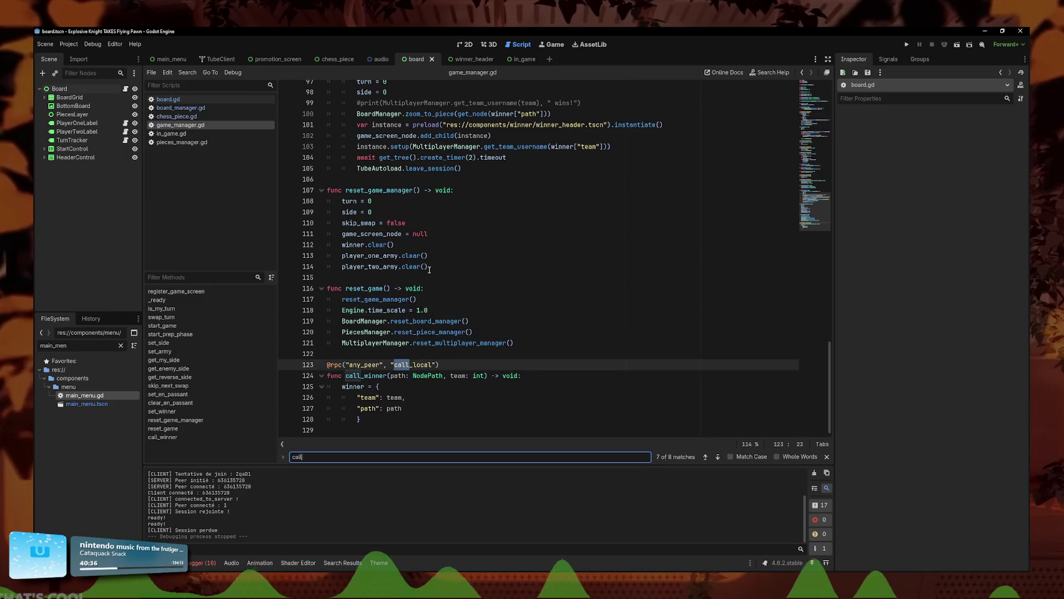
pyautogui.scroll(5, 404, 272)
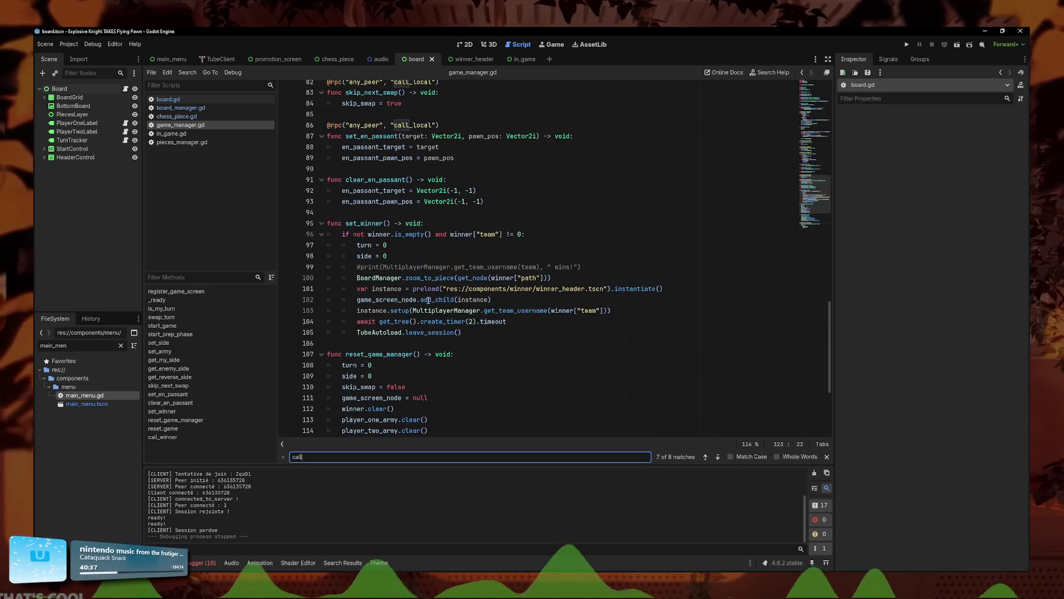
pyautogui.scroll(8, 436, 302)
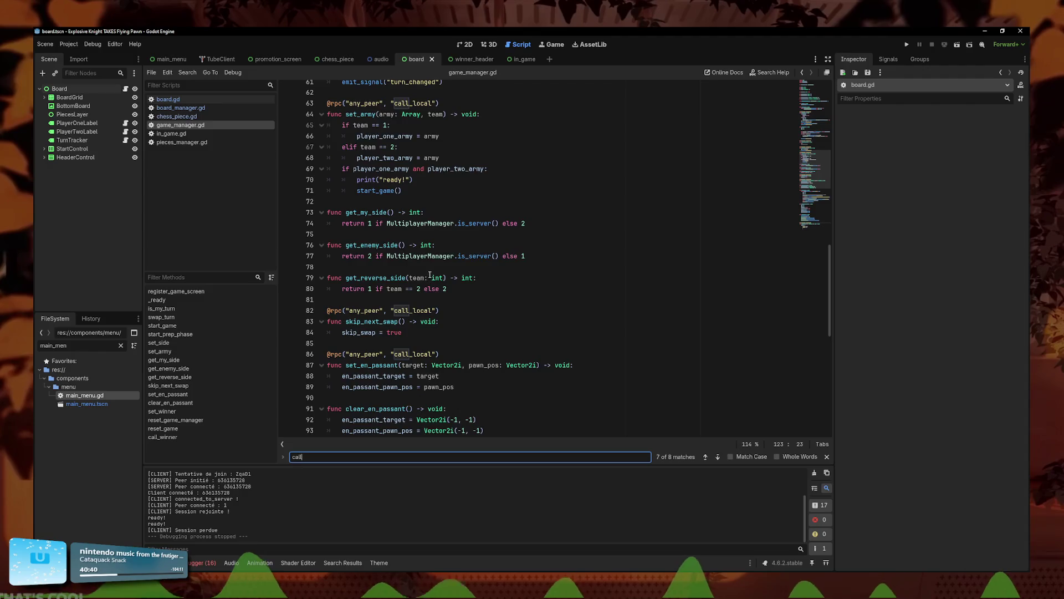
pyautogui.scroll(7, 421, 245)
pyautogui.scroll(4, 428, 244)
pyautogui.doubleClick(470, 224)
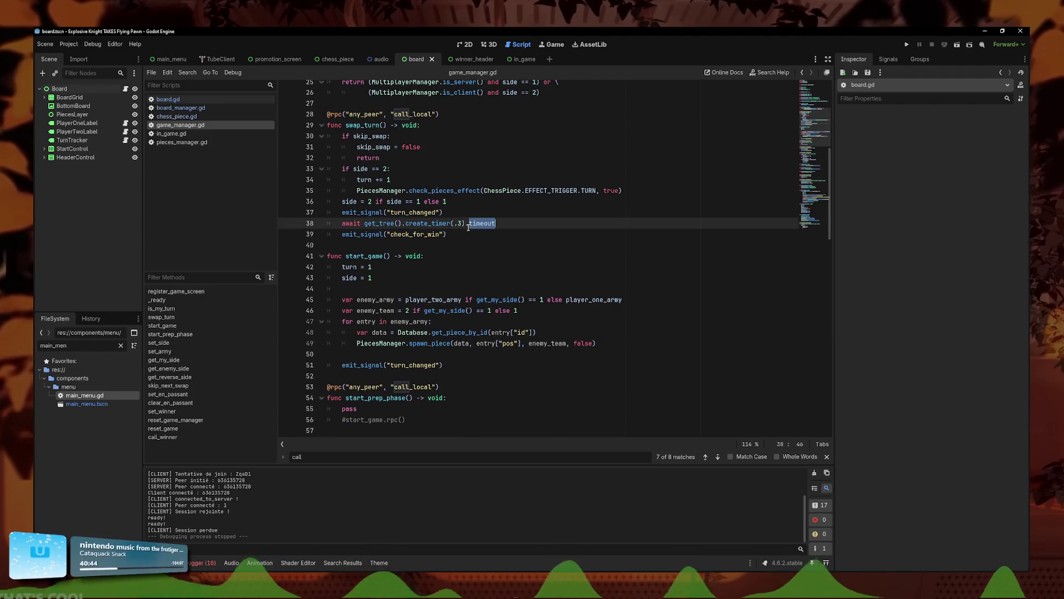
pyautogui.press('F5')
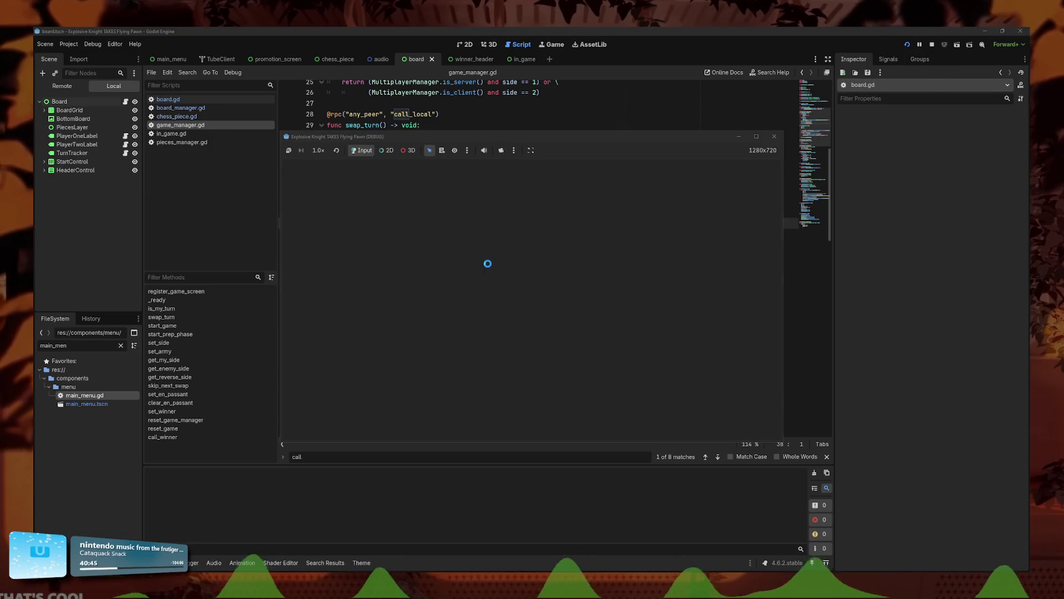
# Step: Host a new game lobby and swap the d-pawn for another variant
pyautogui.click(532, 295)
pyautogui.click(523, 359)
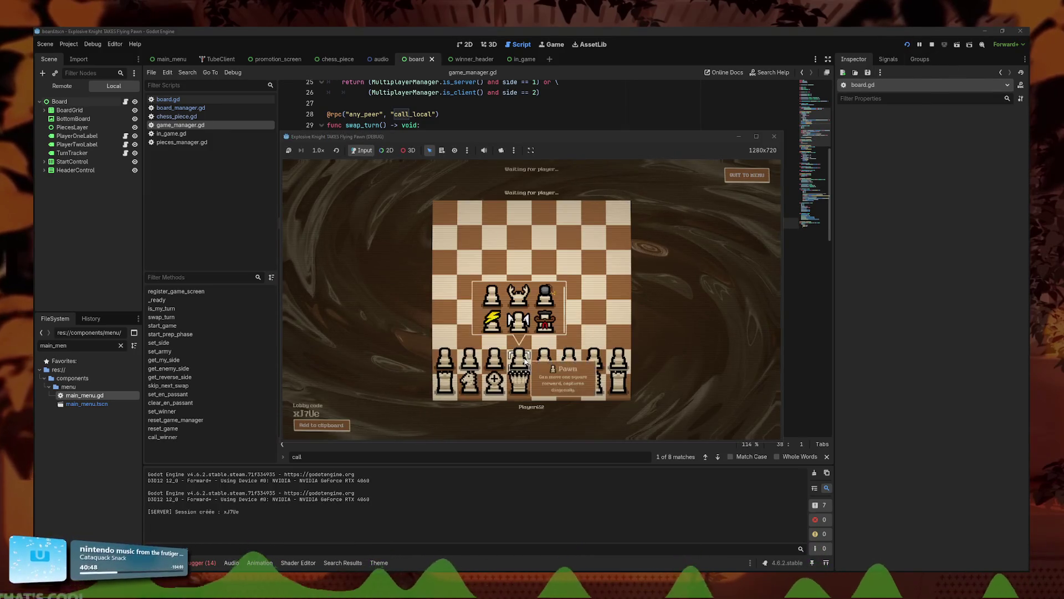
pyautogui.click(492, 320)
pyautogui.click(544, 381)
pyautogui.click(547, 380)
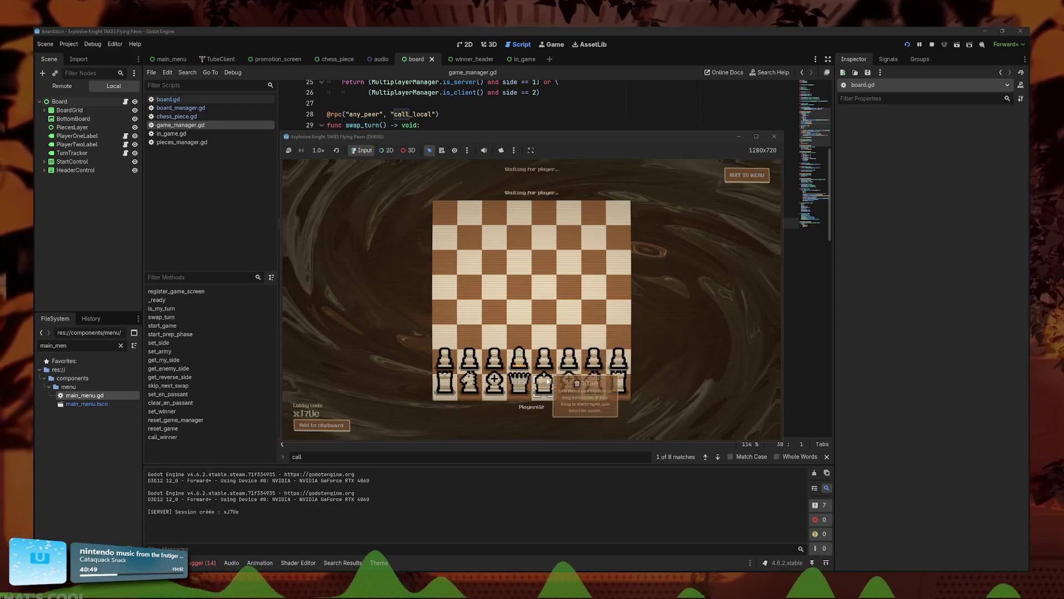
# Step: Copy the lobby code and join it from the second game window, arranging both windows
pyautogui.moveTo(673, 133); pyautogui.dragTo(519, 84)
pyautogui.click(166, 376)
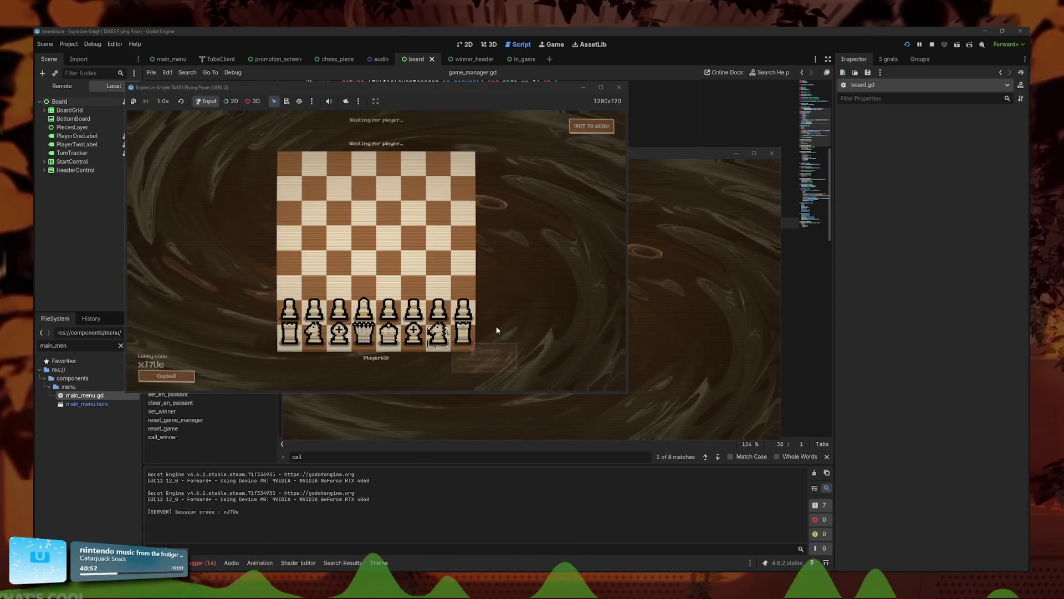
pyautogui.click(665, 310)
pyautogui.click(561, 314)
pyautogui.moveTo(607, 153)
pyautogui.mouseDown()
pyautogui.moveTo(731, 203)
pyautogui.moveTo(756, 234)
pyautogui.mouseUp()
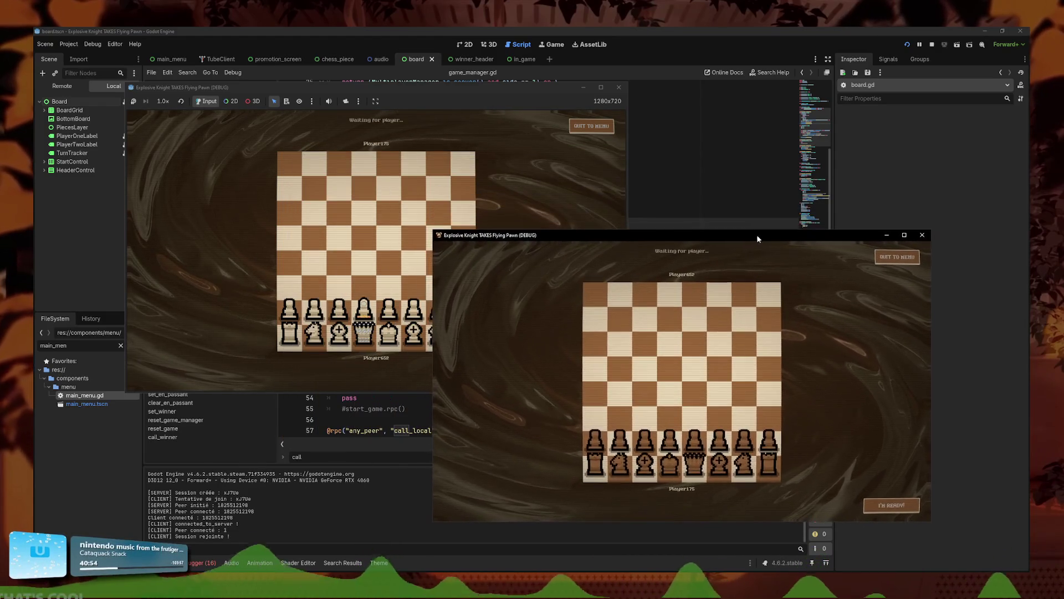
# Step: Ready up both players, move the queen forward and promote a pawn to a rook
pyautogui.click(690, 467)
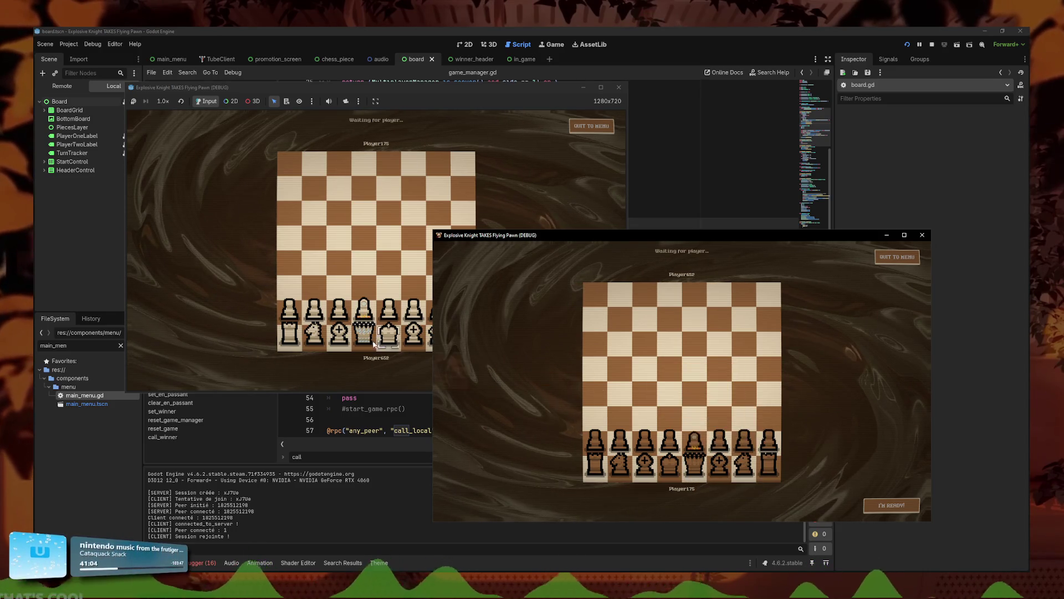
pyautogui.click(592, 393)
pyautogui.click(891, 505)
pyautogui.click(363, 332)
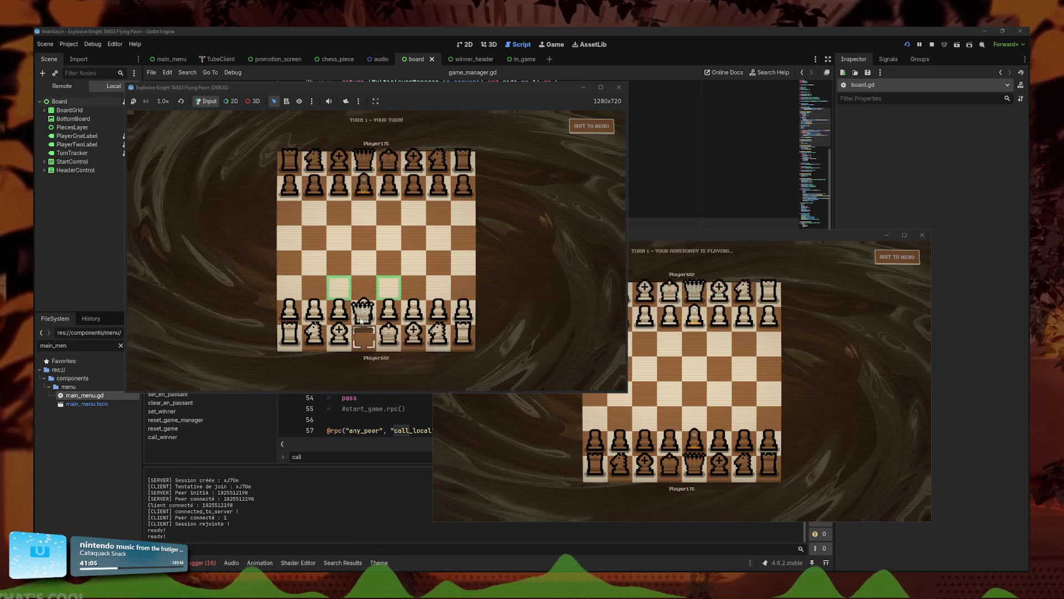
pyautogui.click(339, 282)
pyautogui.click(692, 308)
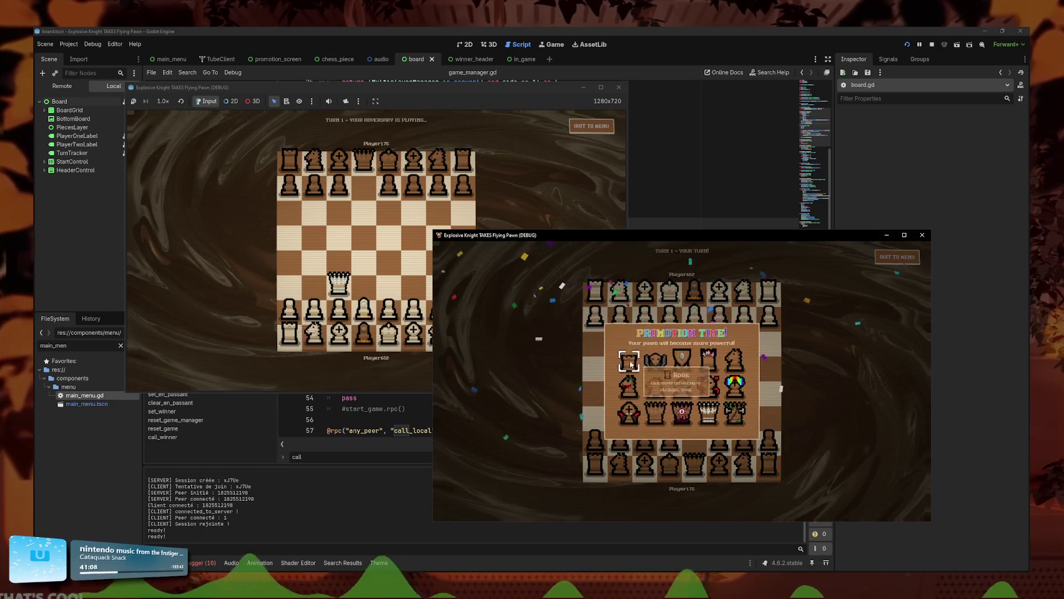
pyautogui.click(627, 355)
# Step: Advance the d2 pawn, capture the king with the e8 rook to win, then stop the game
pyautogui.click(390, 336)
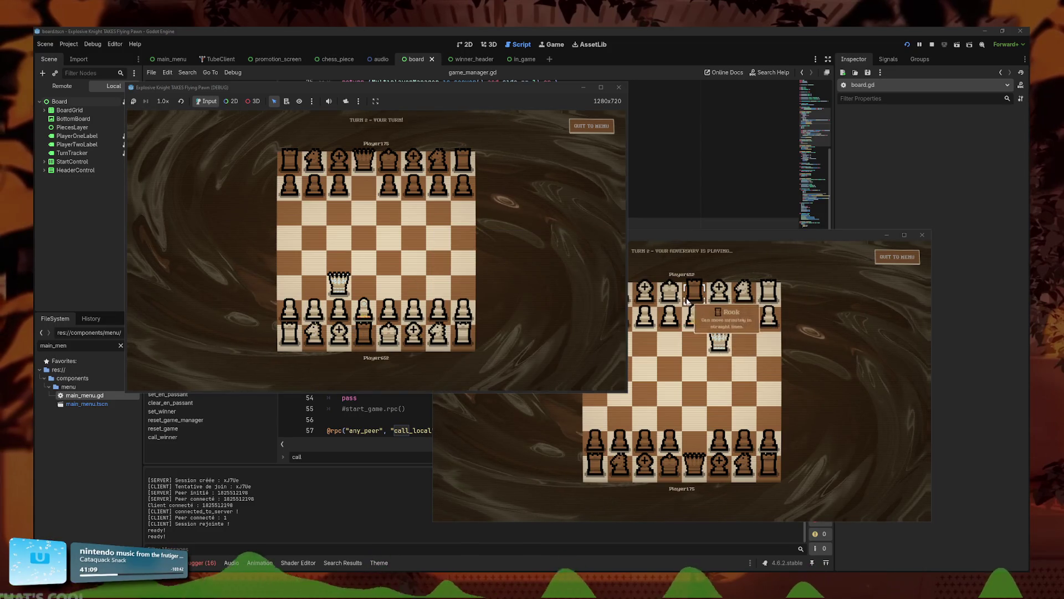
pyautogui.click(721, 421)
pyautogui.click(364, 308)
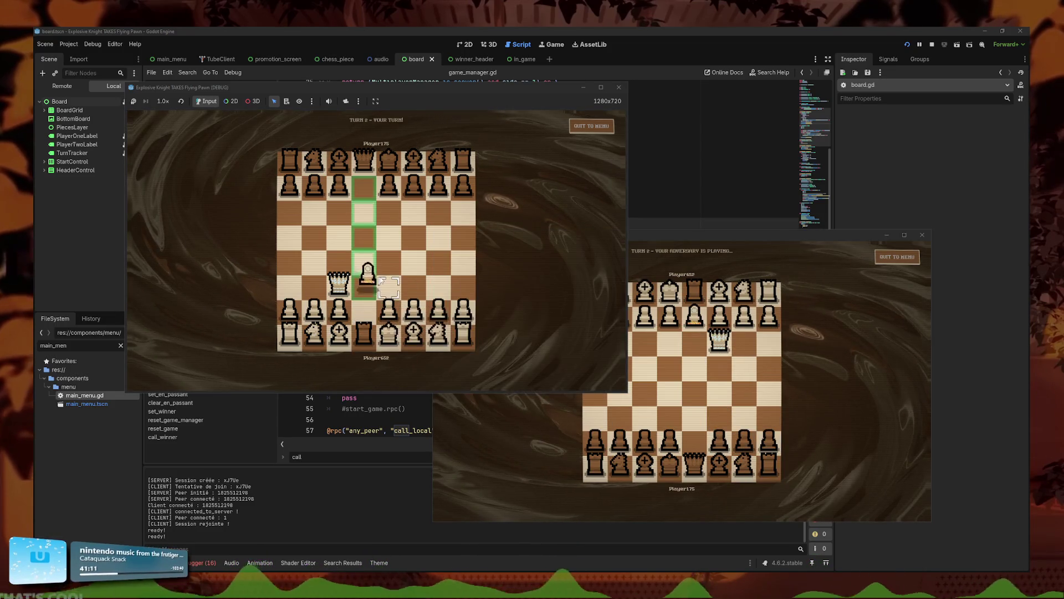
pyautogui.click(364, 186)
pyautogui.click(692, 293)
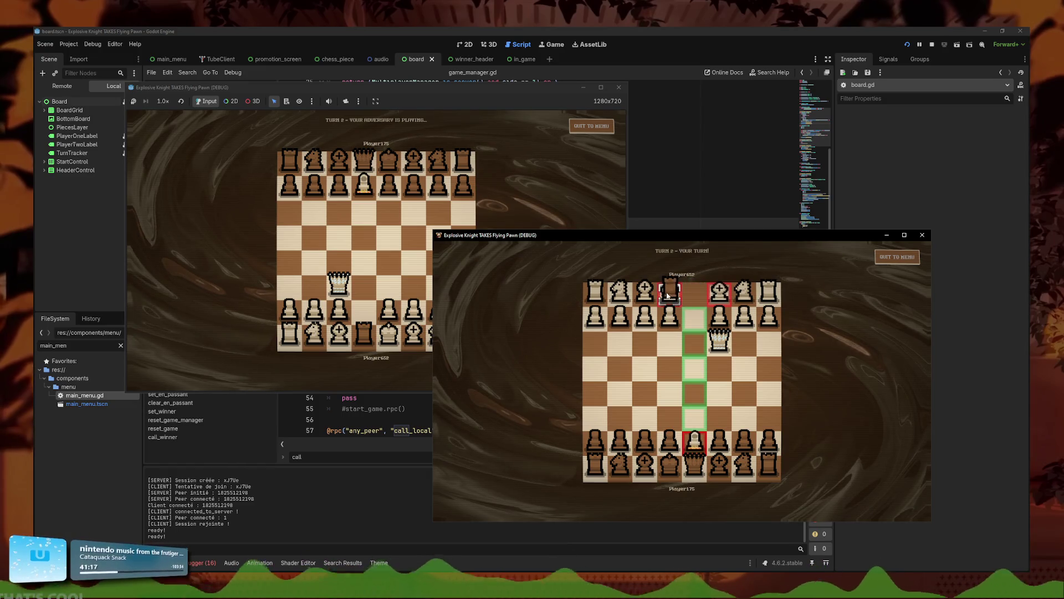
pyautogui.click(692, 294)
pyautogui.click(693, 293)
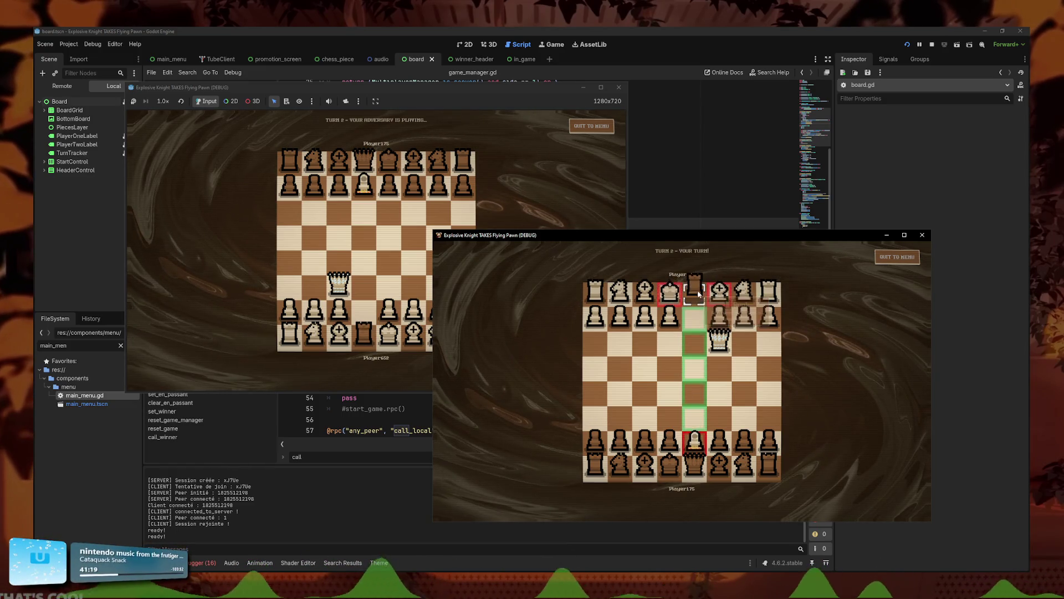
pyautogui.click(676, 294)
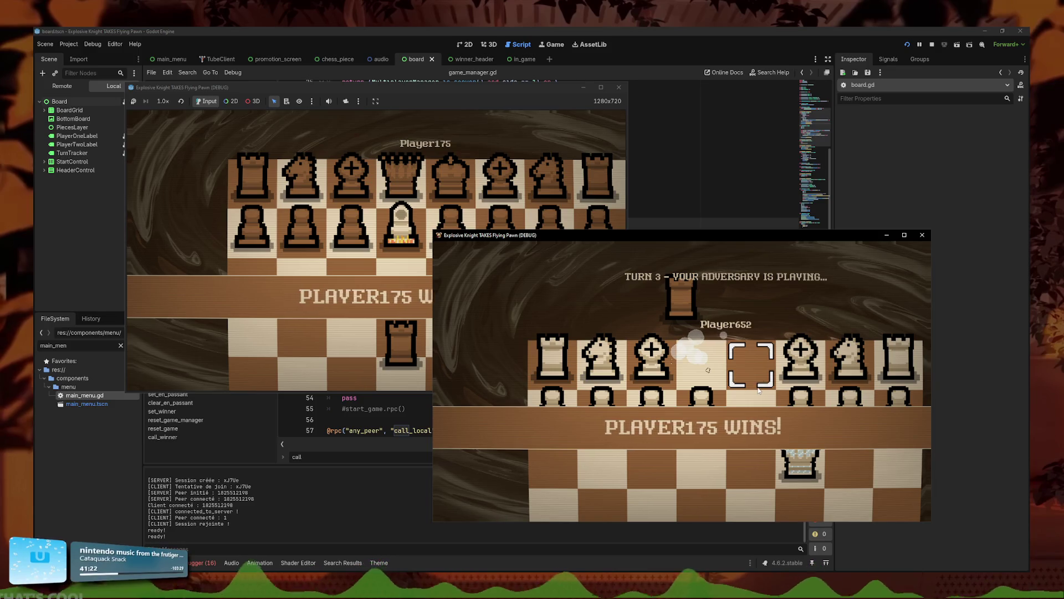
pyautogui.press('F8')
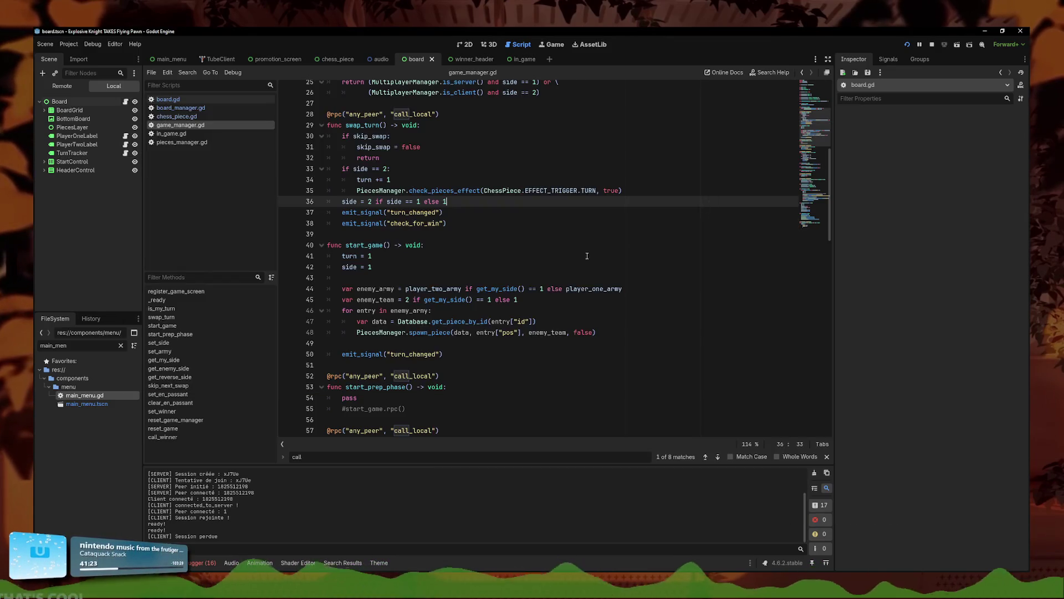
# Step: Change the line 38 await delay to create_timer(.15) and save game_manager.gd
pyautogui.click(453, 227)
pyautogui.click(503, 312)
pyautogui.click(440, 221)
pyautogui.hotkey('ctrl', 'v')
pyautogui.click(461, 224)
pyautogui.write('5')
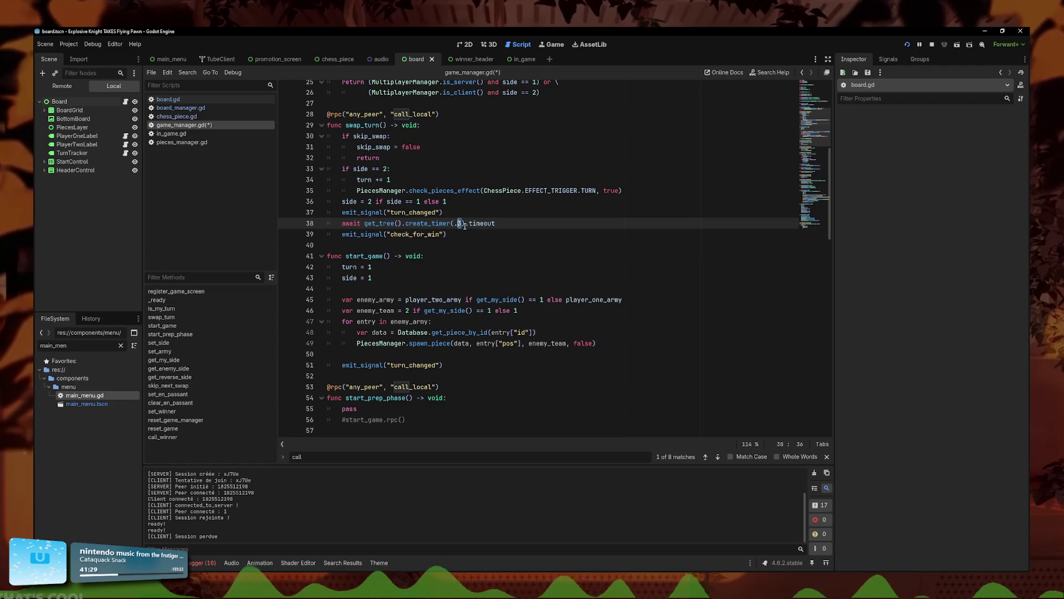
pyautogui.click(464, 224)
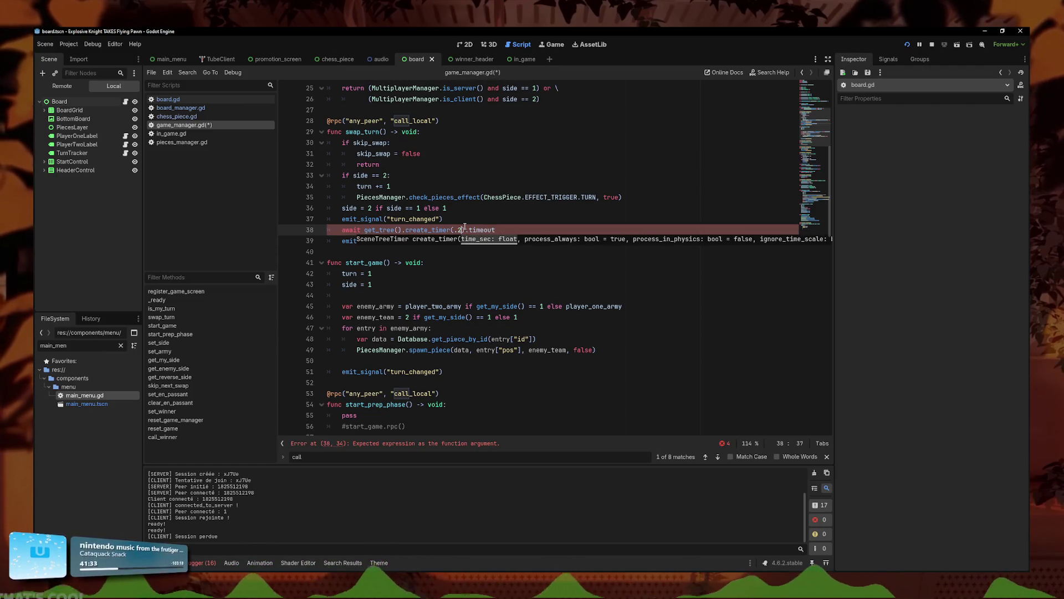
pyautogui.hotkey('ctrl', 's')
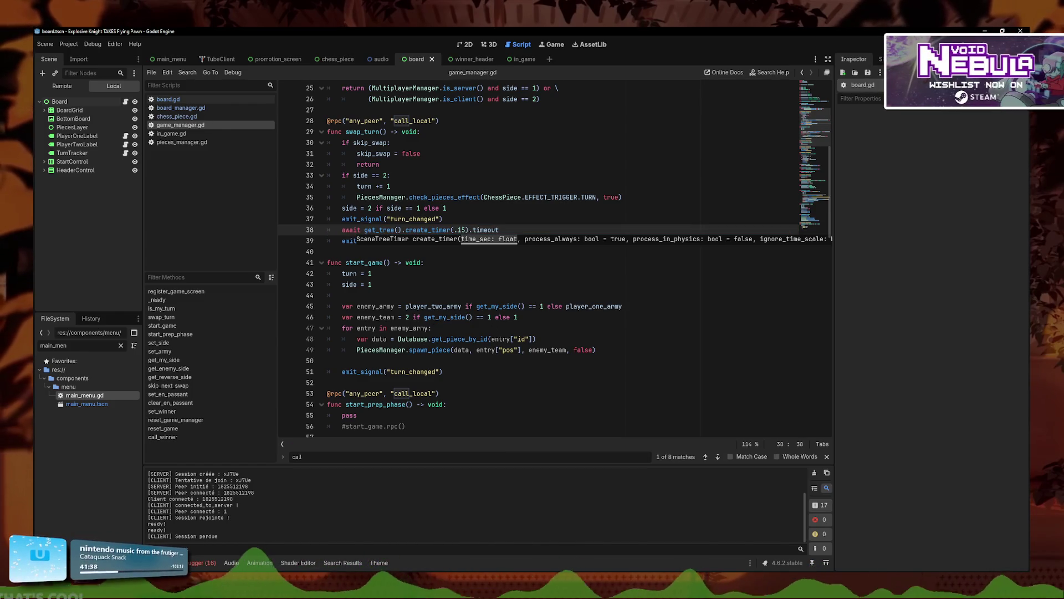
pyautogui.click(332, 546)
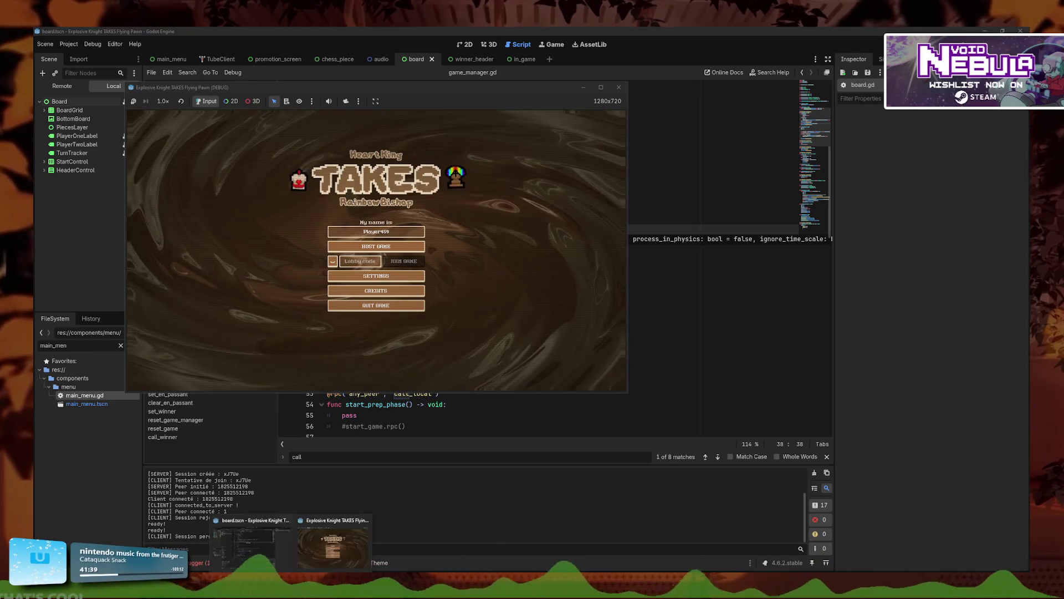
# Step: Host a new lobby in one game window and join it from the second
pyautogui.click(252, 546)
pyautogui.click(385, 566)
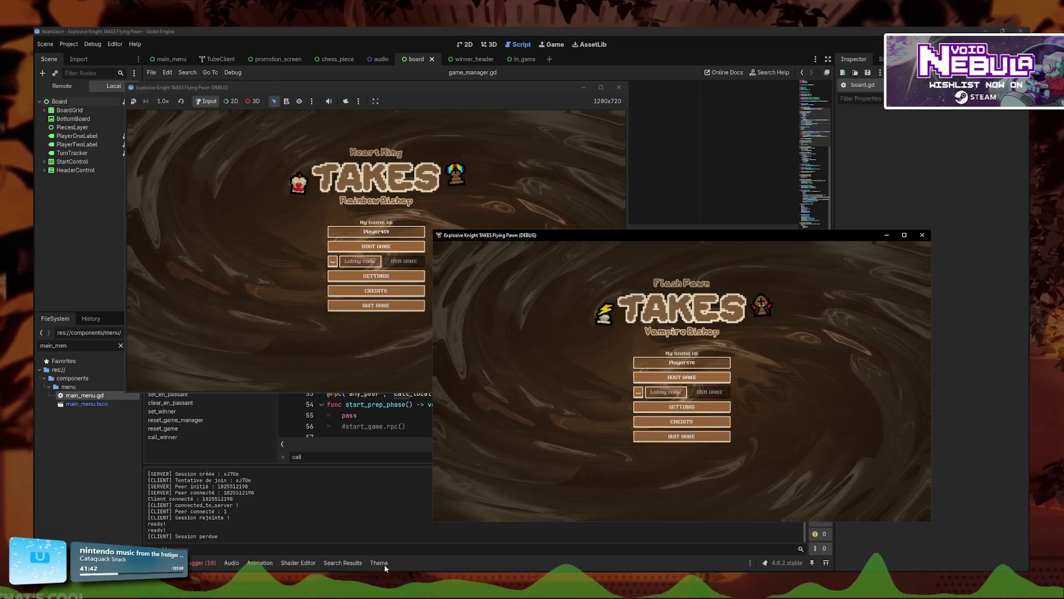
pyautogui.click(376, 246)
pyautogui.click(638, 392)
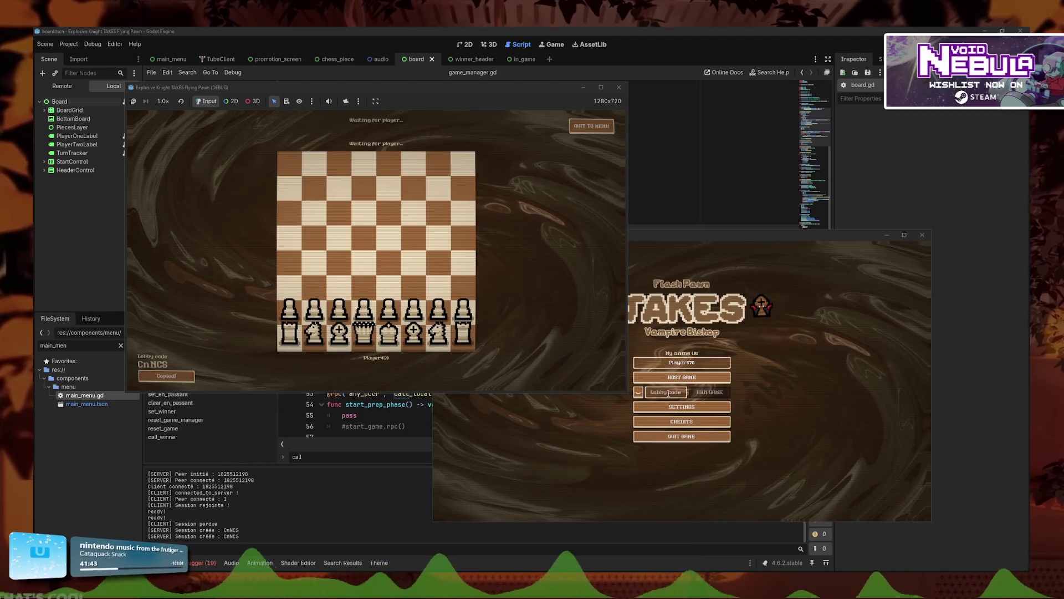
pyautogui.click(709, 392)
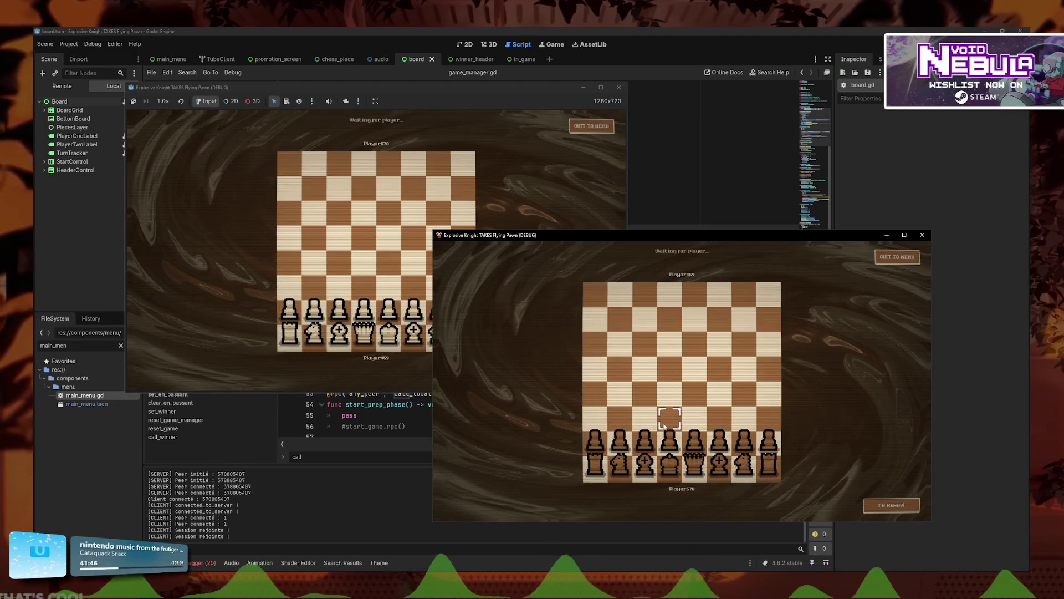
# Step: Swap the d-pawn for the grey variant, set the e-pawn variant, and ready both players
pyautogui.click(672, 438)
pyautogui.click(695, 377)
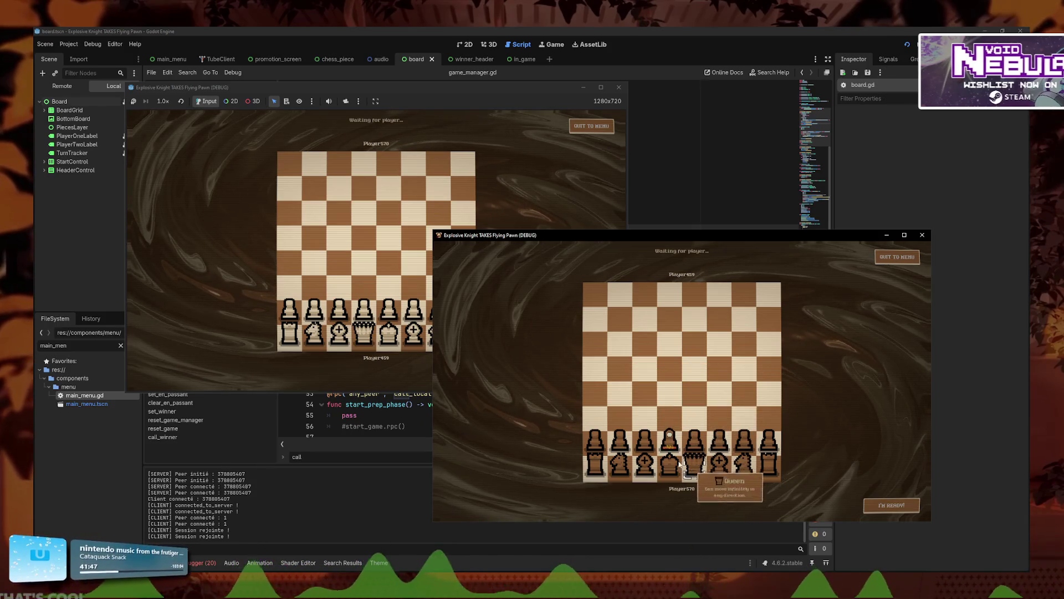
pyautogui.click(694, 441)
pyautogui.click(720, 378)
pyautogui.click(359, 335)
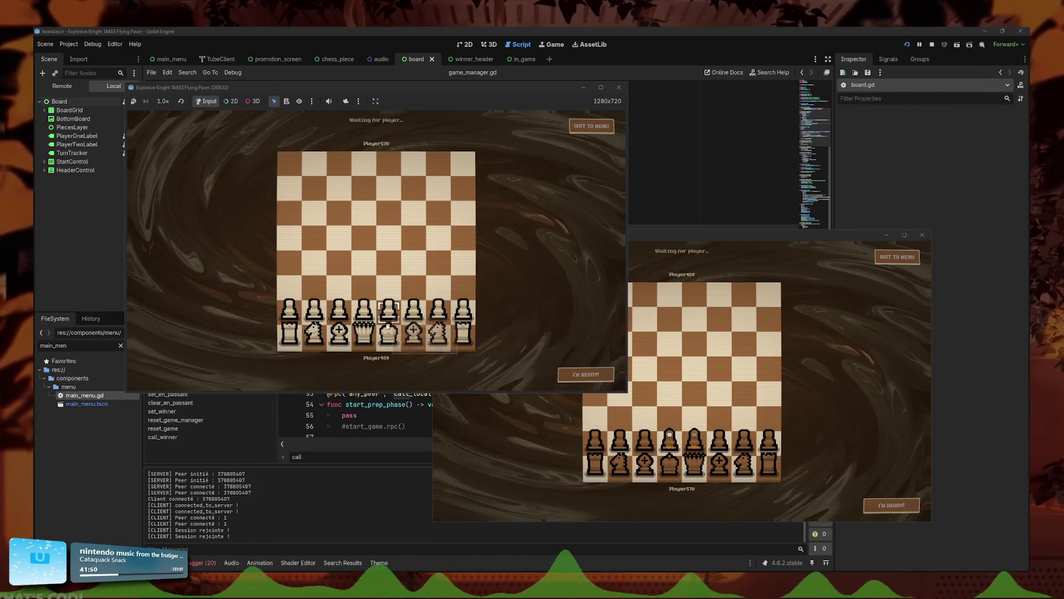
pyautogui.click(361, 271)
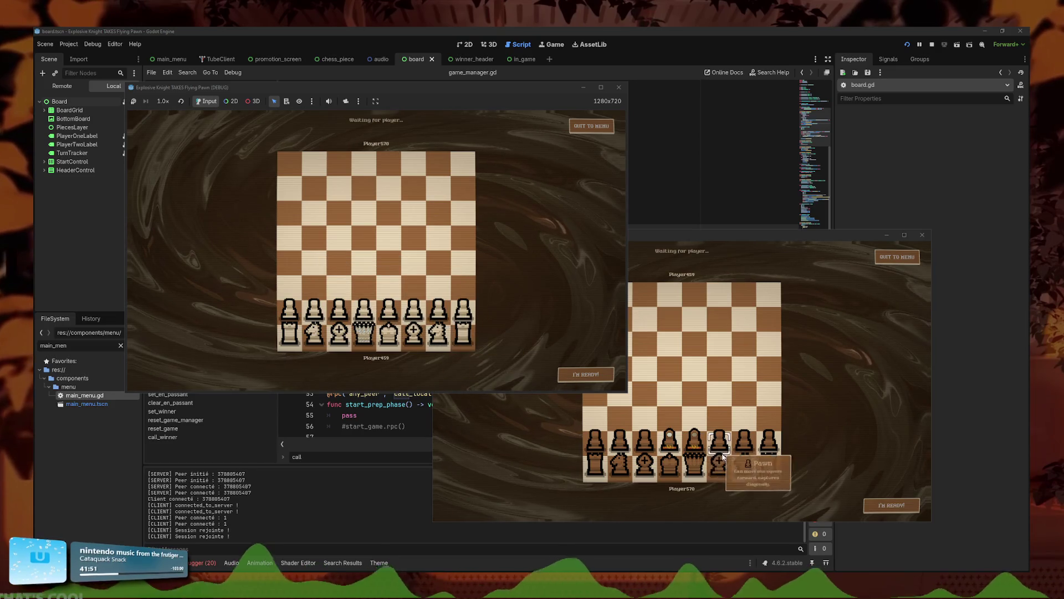
pyautogui.click(586, 374)
pyautogui.click(891, 505)
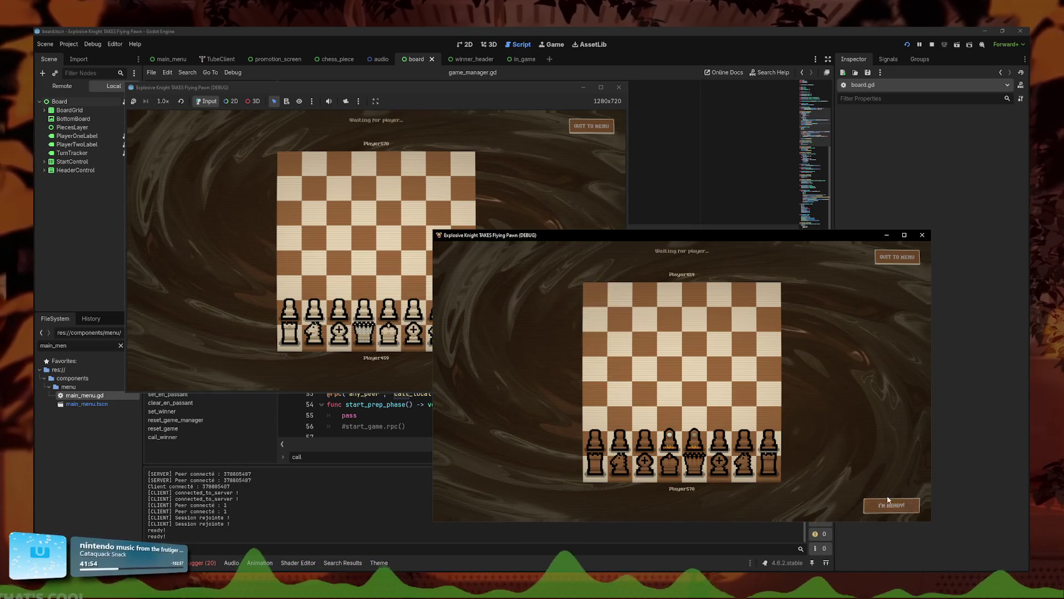
# Step: Play opening moves, a promotion and the white e2–e3 pawn move until the debugger breaks
pyautogui.click(353, 312)
pyautogui.click(339, 287)
pyautogui.click(663, 389)
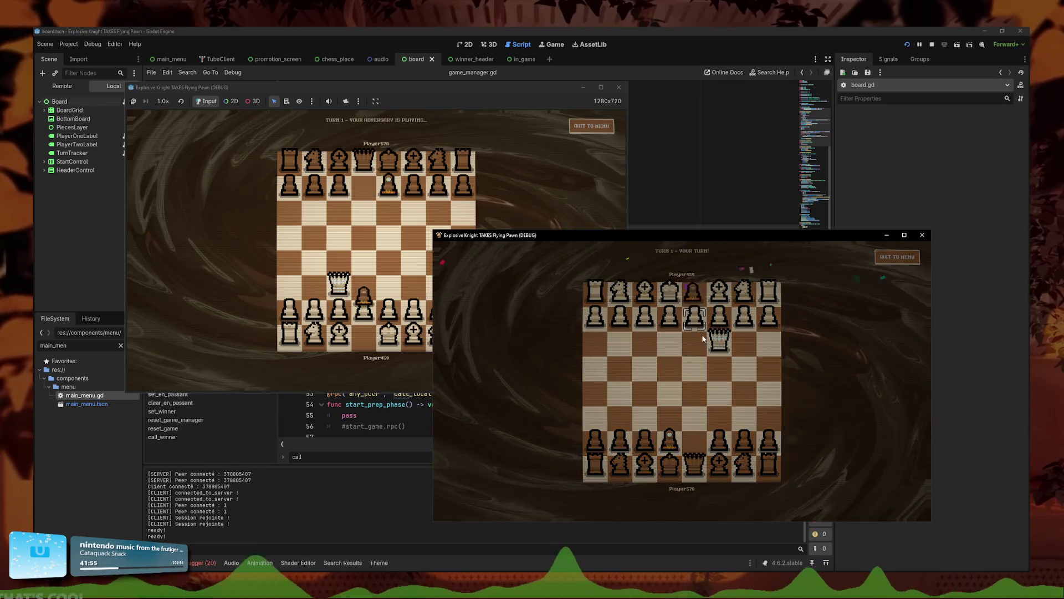
pyautogui.click(662, 390)
pyautogui.click(367, 340)
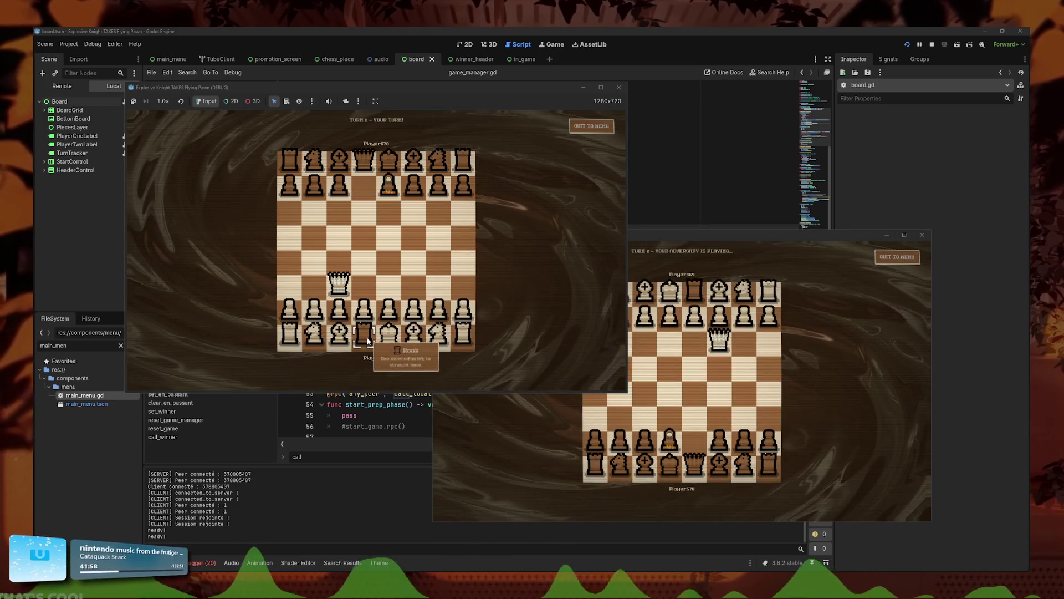
pyautogui.click(677, 448)
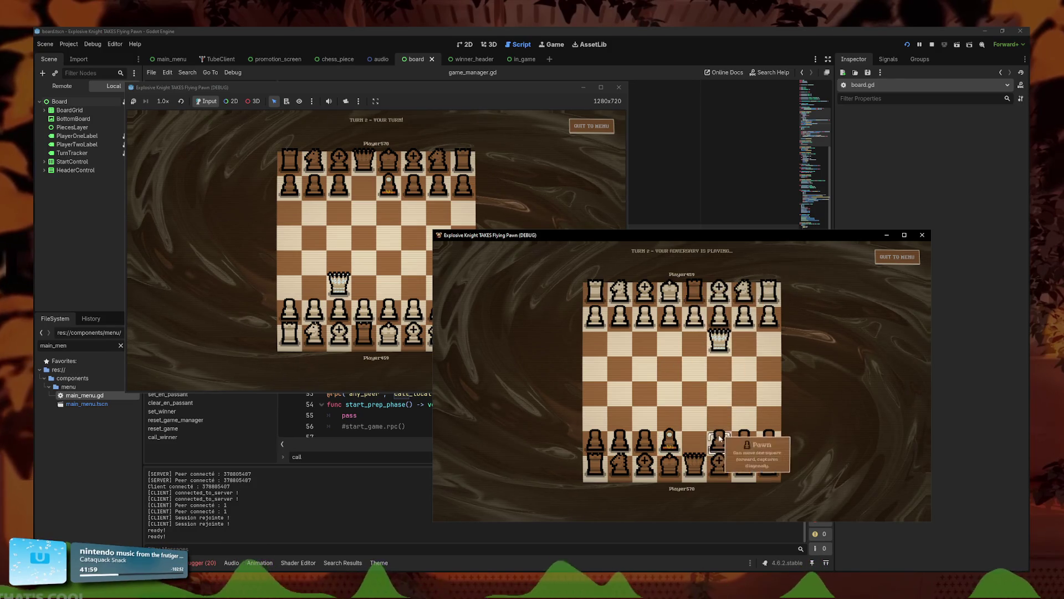
pyautogui.click(382, 321)
pyautogui.click(388, 285)
pyautogui.click(673, 404)
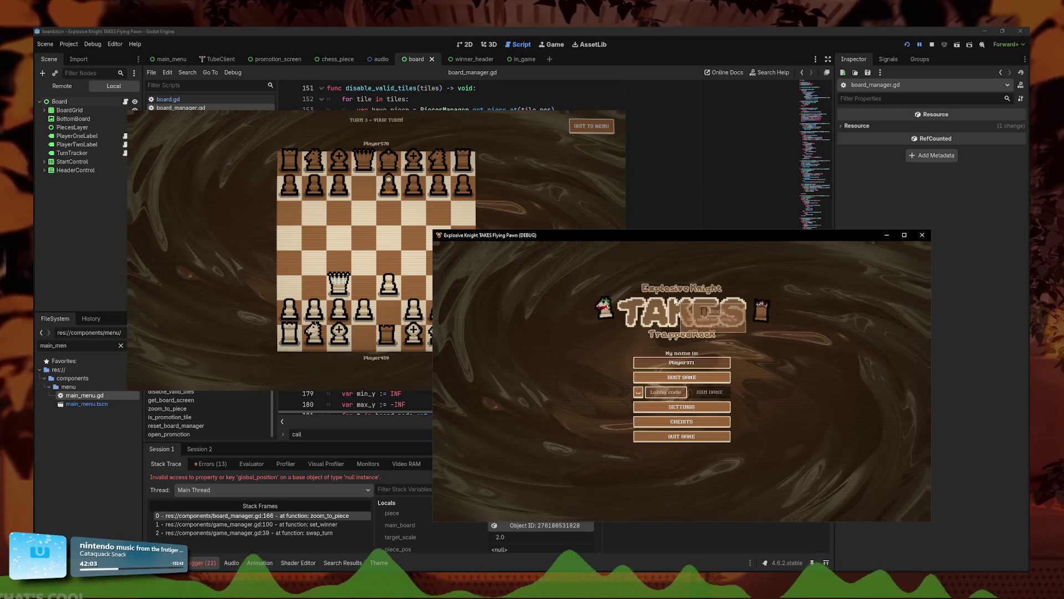
pyautogui.click(645, 188)
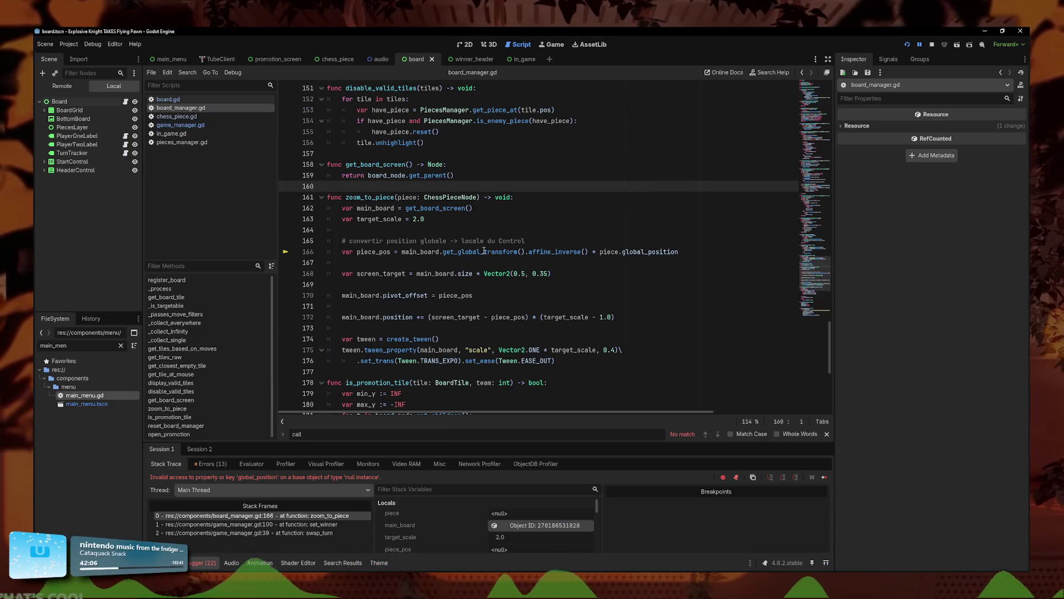
pyautogui.hotkey('alt', 'Left')
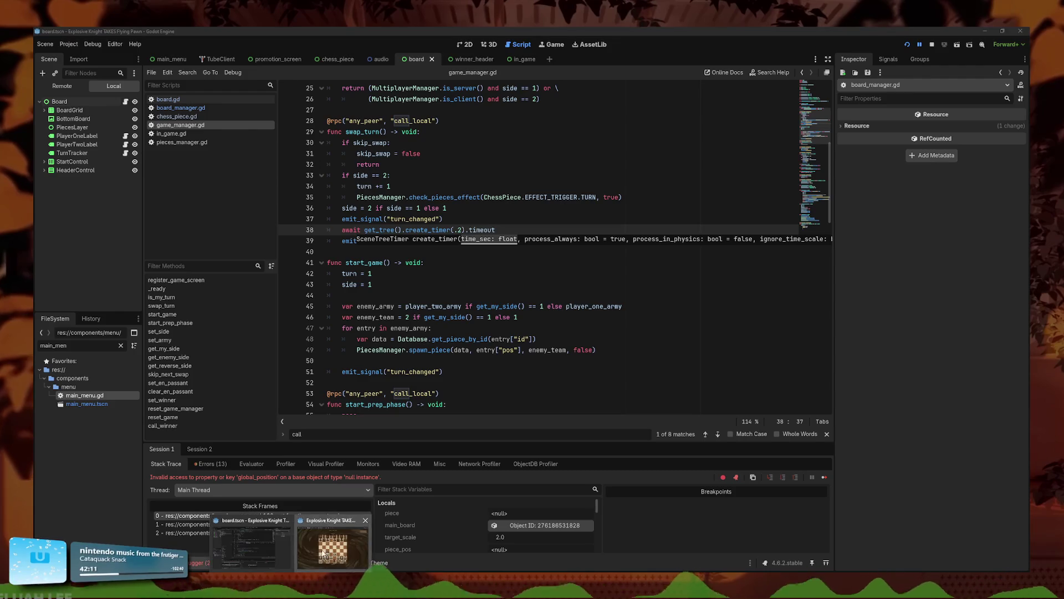
pyautogui.hotkey('alt', 'Tab')
pyautogui.click(379, 511)
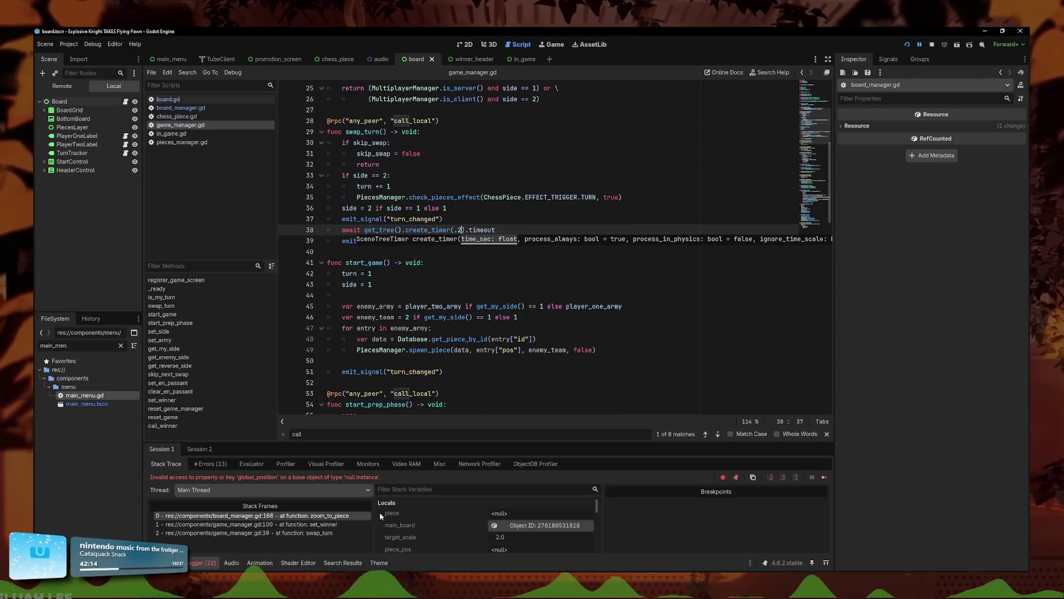
pyautogui.hotkey('alt', 'Tab')
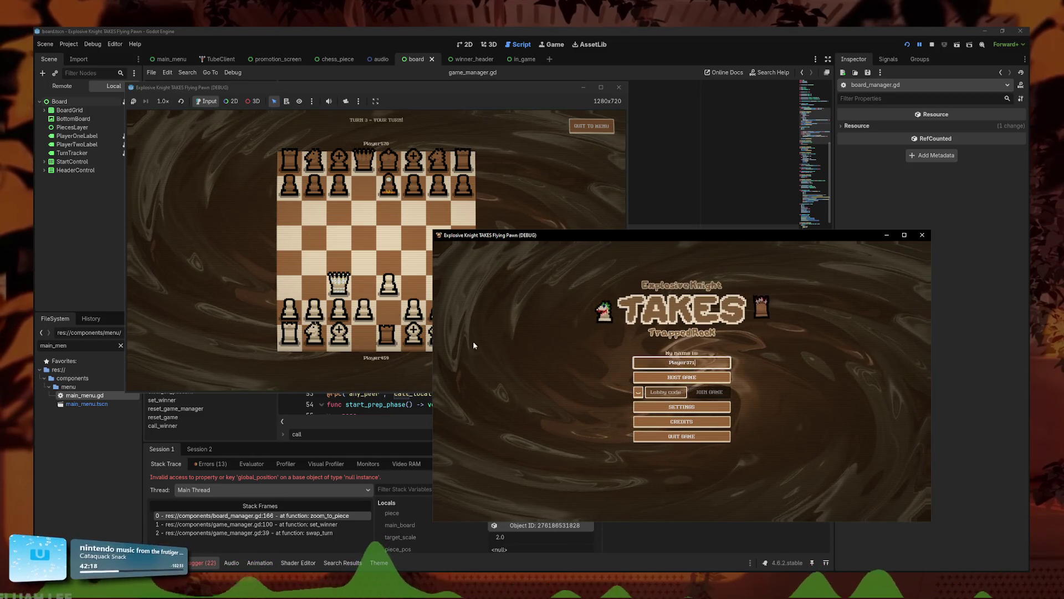
pyautogui.click(526, 188)
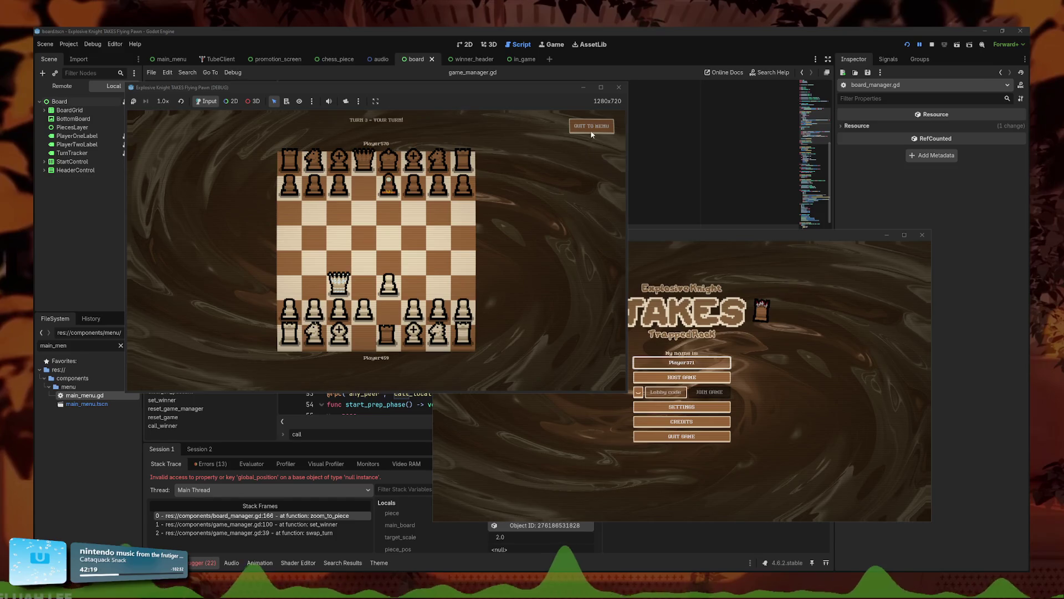
# Step: Rerun the project with F5, host a lobby on the left and join it from the second game
pyautogui.press('F5')
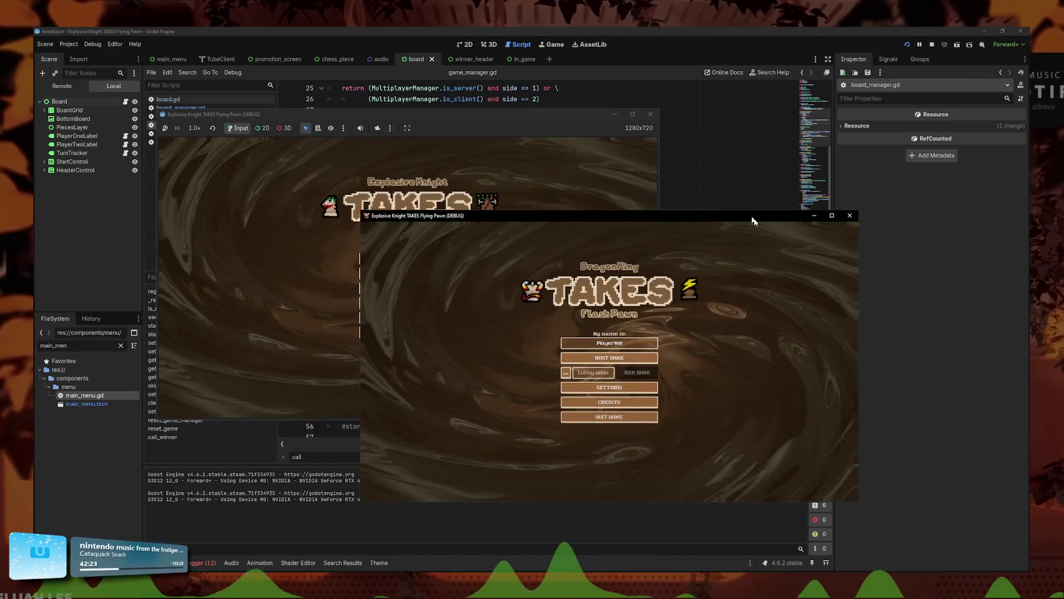
pyautogui.click(407, 272)
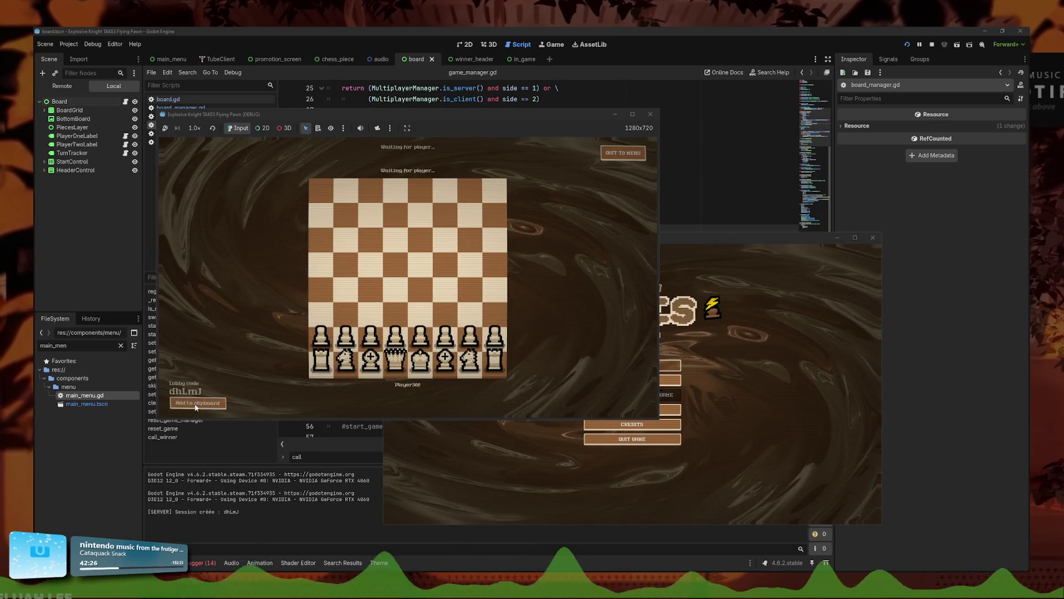
pyautogui.click(726, 400)
pyautogui.click(664, 398)
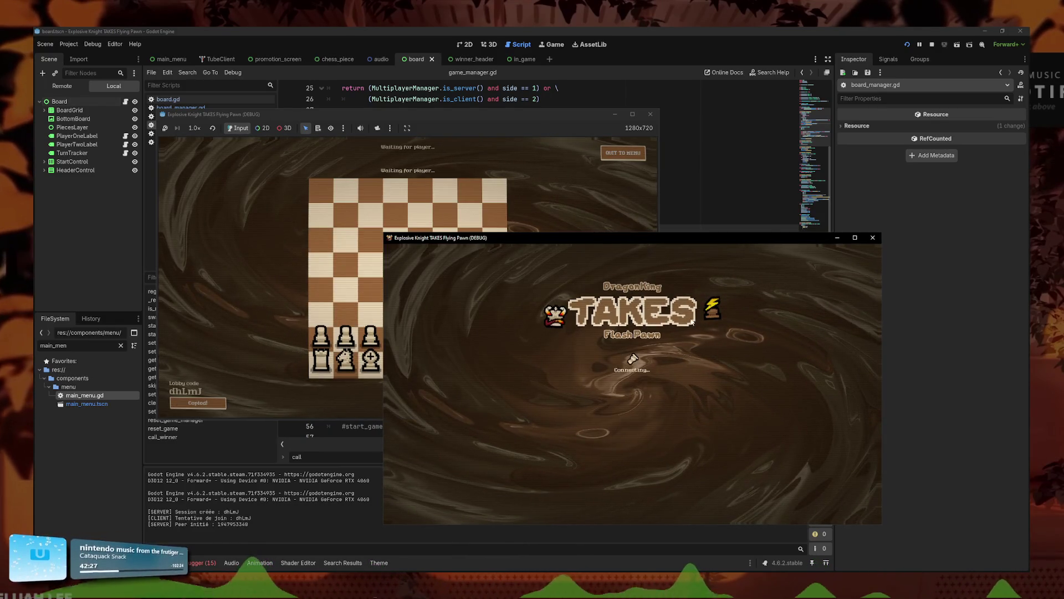
# Step: Choose the e-pawn and bishop variants, then mark both players ready to start the match
pyautogui.click(627, 439)
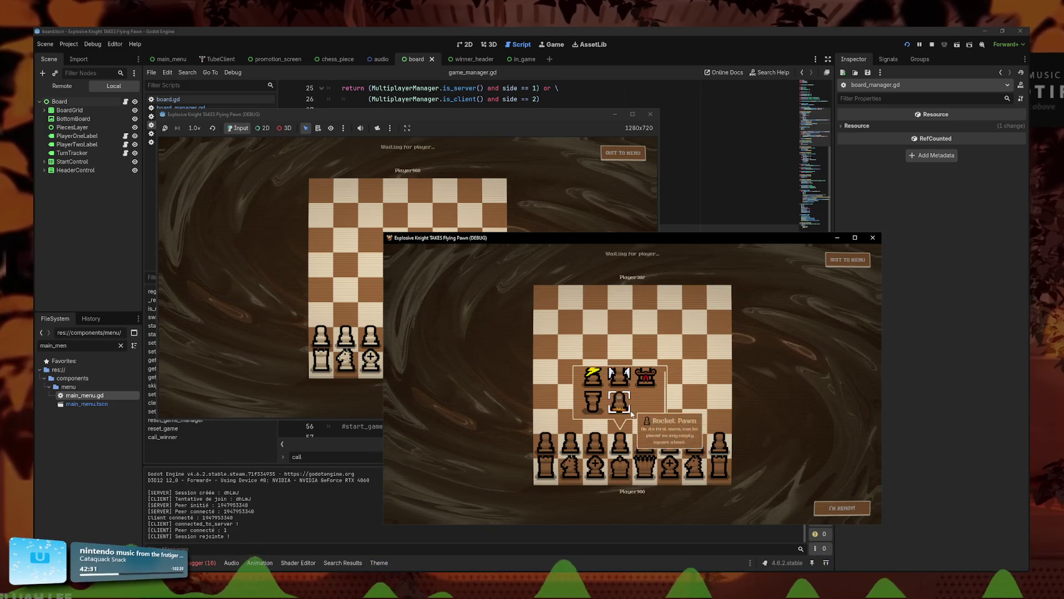
pyautogui.click(646, 465)
pyautogui.click(621, 441)
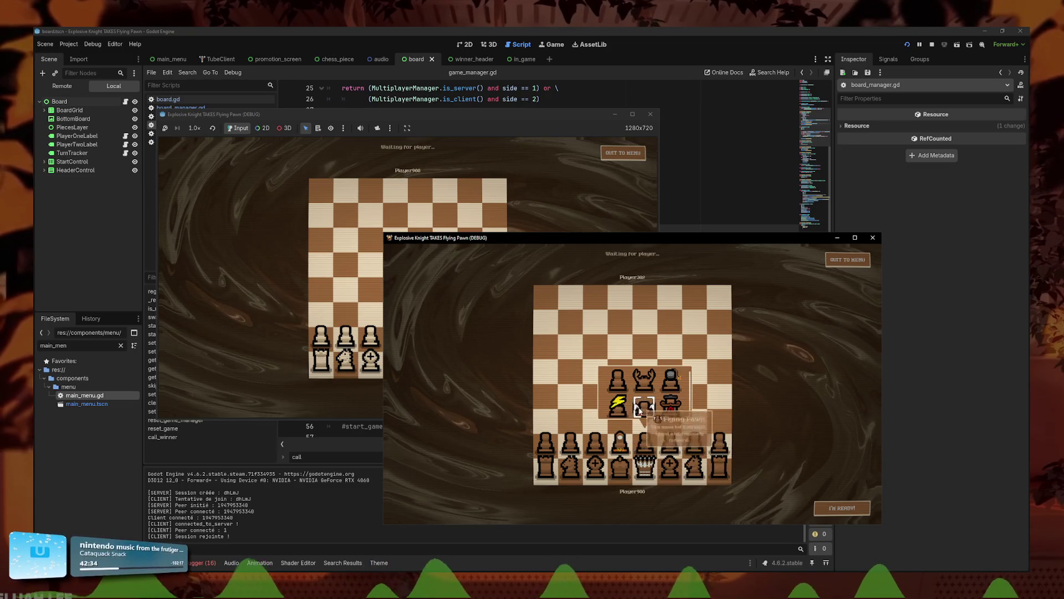
pyautogui.click(643, 459)
pyautogui.click(371, 359)
pyautogui.click(371, 359)
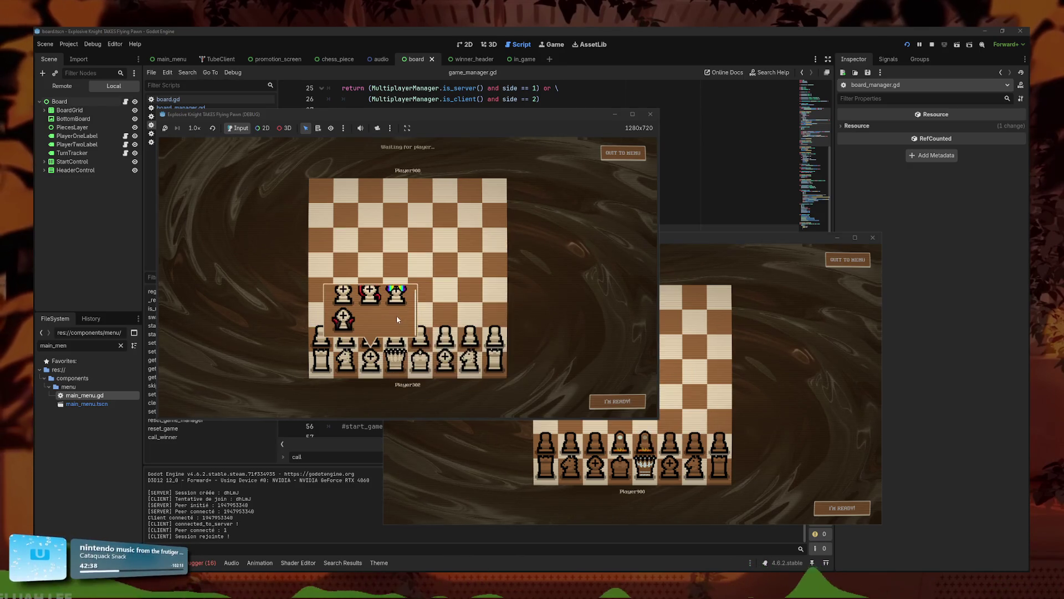
pyautogui.click(616, 401)
pyautogui.click(842, 508)
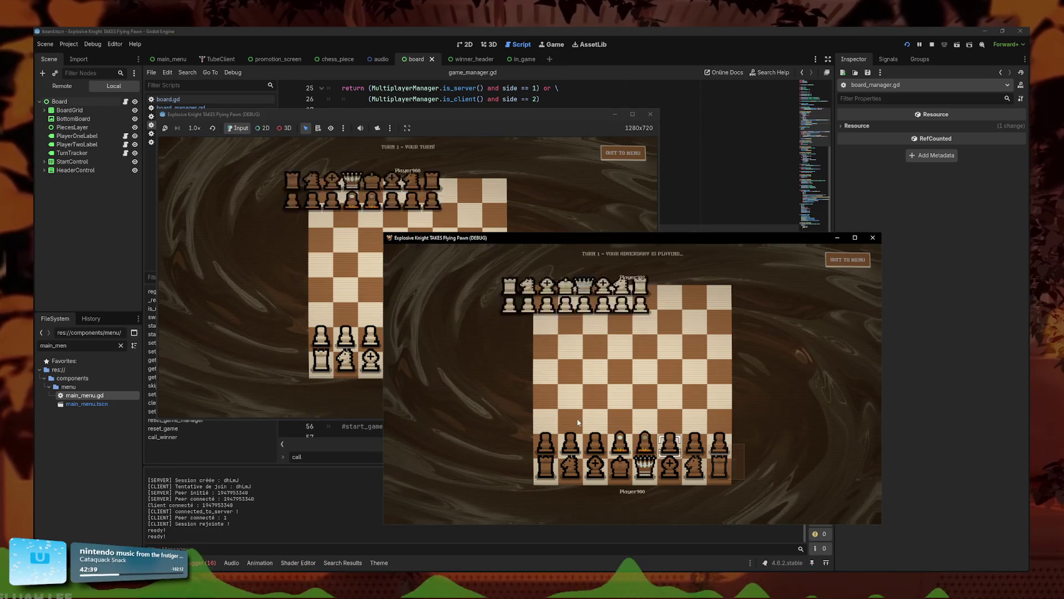
# Step: Move the queen, launch the Rocket Pawn to e8, play d7–d5, then capture the king
pyautogui.click(354, 277)
pyautogui.moveTo(395, 359); pyautogui.dragTo(371, 310)
pyautogui.click(638, 461)
pyautogui.click(645, 443)
pyautogui.click(645, 292)
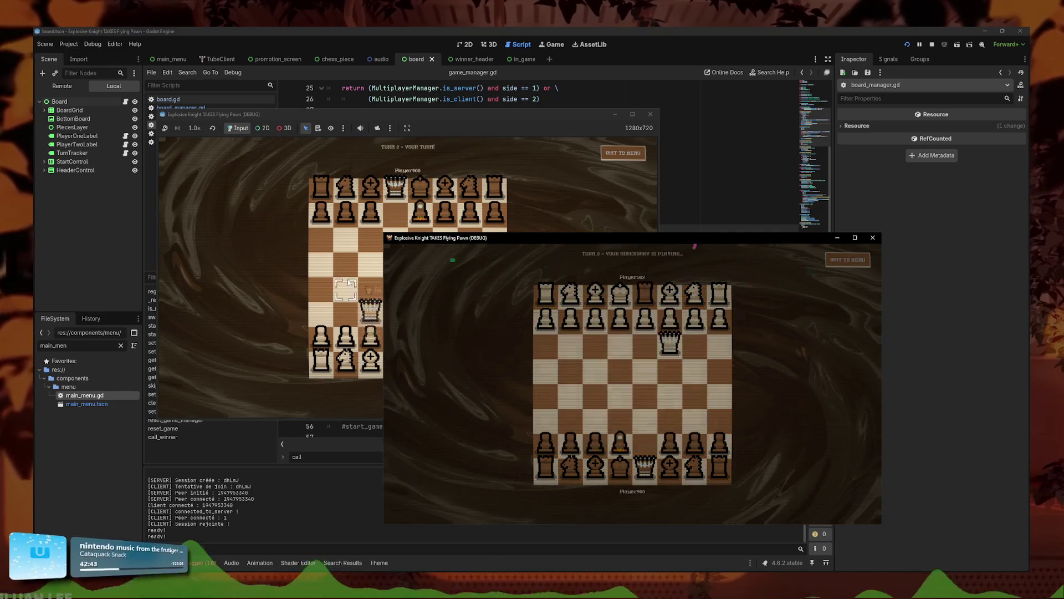
pyautogui.click(420, 335)
pyautogui.click(420, 285)
pyautogui.click(532, 354)
pyautogui.click(618, 292)
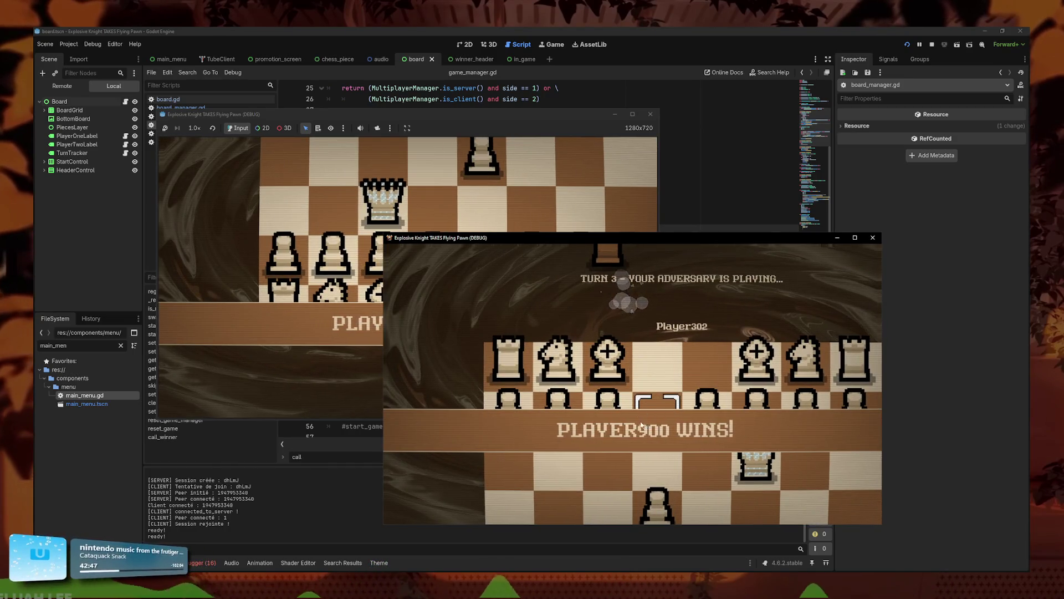
# Step: Close the game windows and review the create_timer and check_for_win lines 38–39
pyautogui.press('F8')
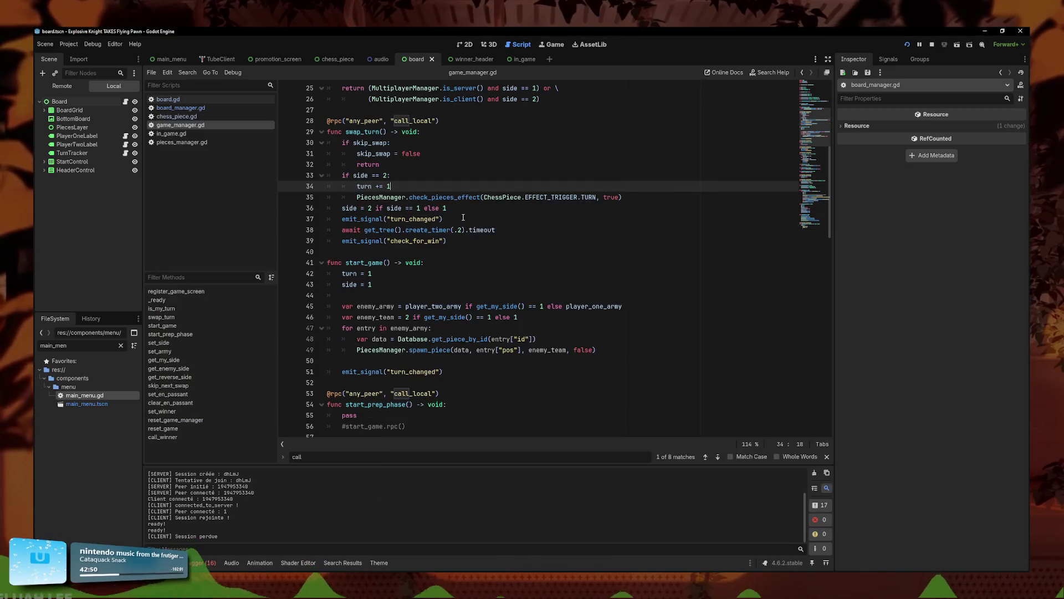
pyautogui.doubleClick(460, 230)
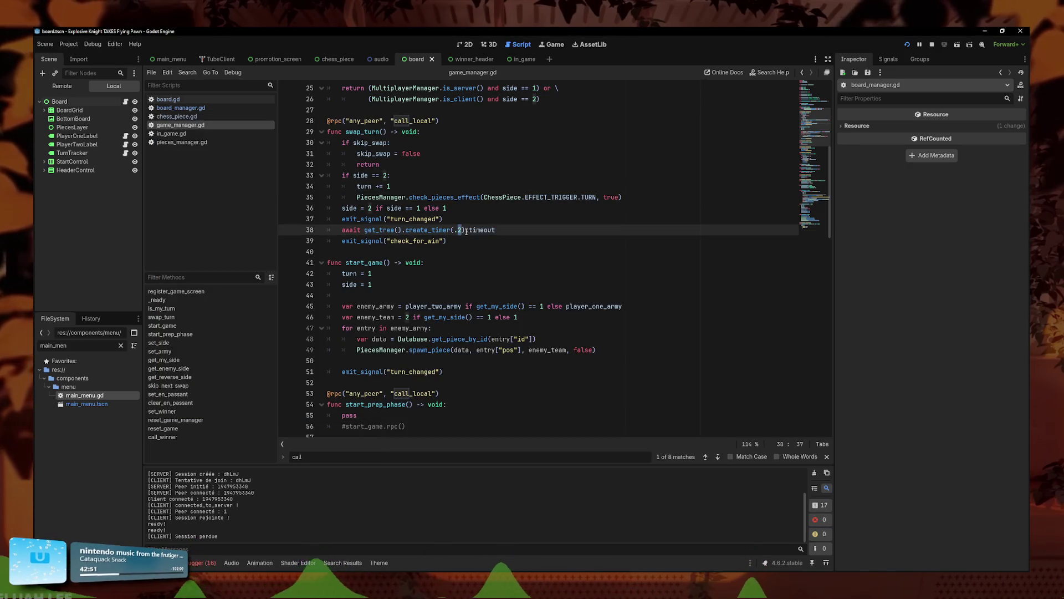
pyautogui.tripleClick(469, 229)
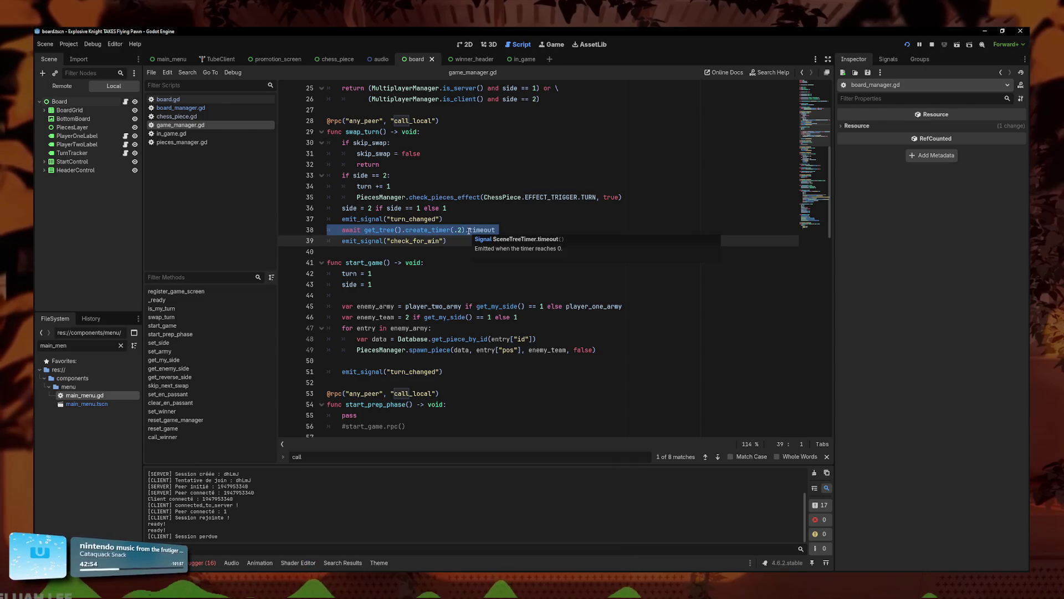
pyautogui.click(460, 230)
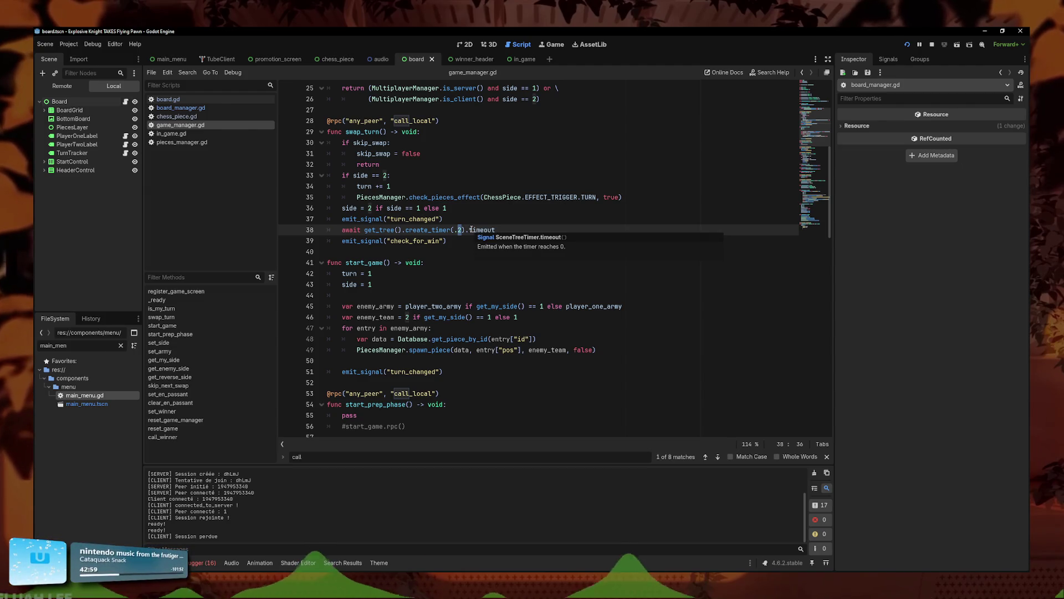
pyautogui.moveTo(449, 240)
pyautogui.mouseDown()
pyautogui.moveTo(311, 230)
pyautogui.moveTo(305, 244)
pyautogui.moveTo(300, 226)
pyautogui.mouseUp()
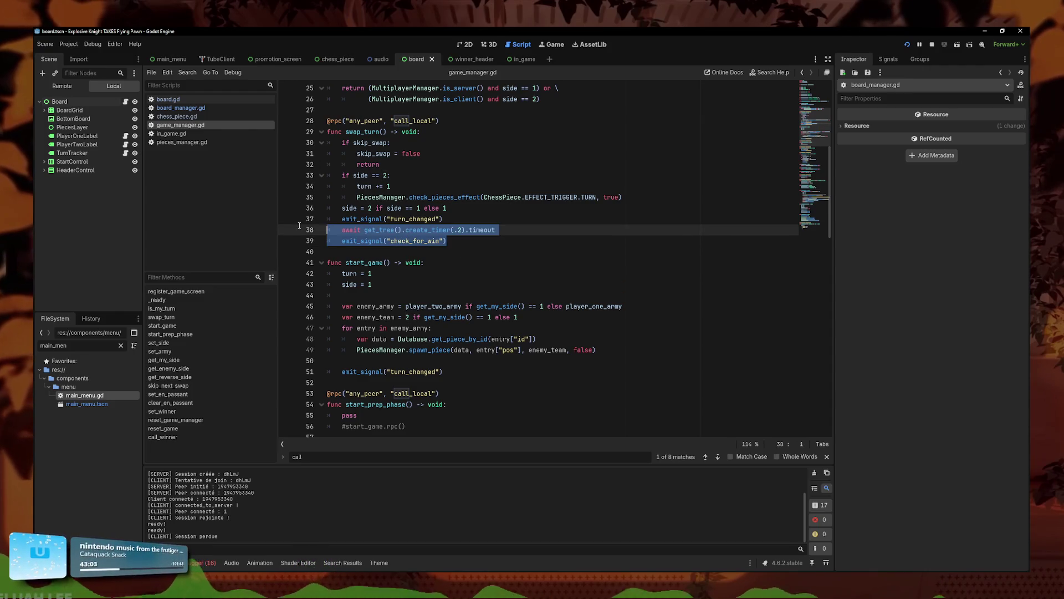
pyautogui.click(564, 250)
# Step: Stop the debug session and show the board scene in the 2D view
pyautogui.scroll(-2, 563, 249)
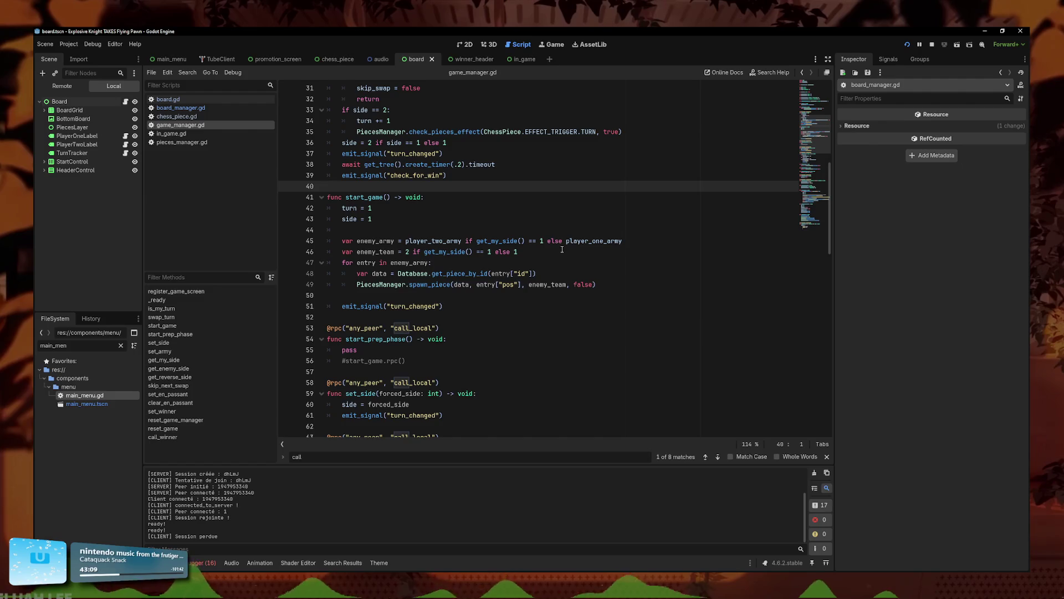
pyautogui.press('Left')
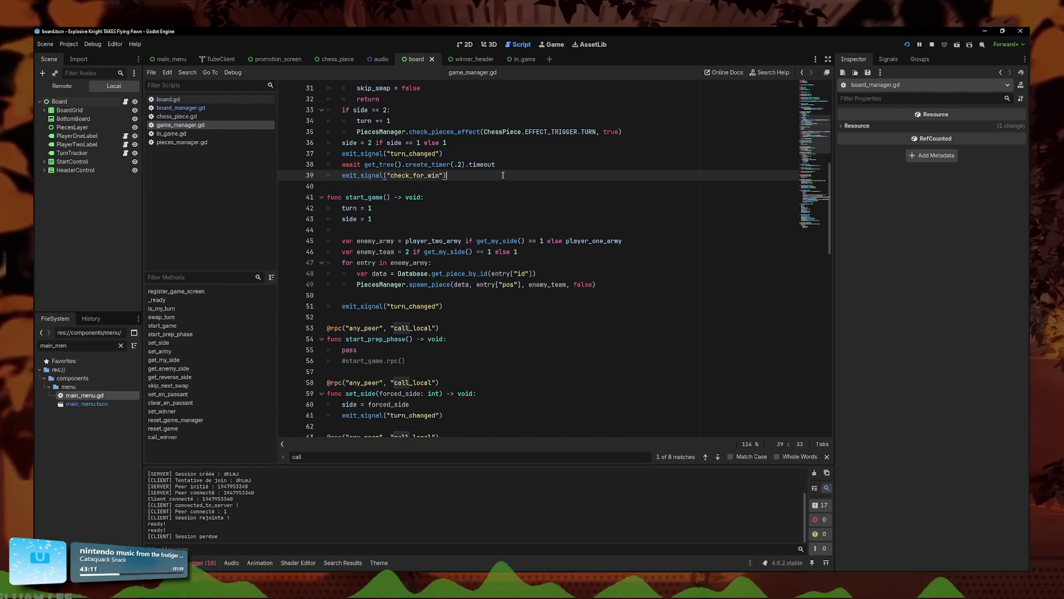
pyautogui.click(933, 45)
pyautogui.click(468, 46)
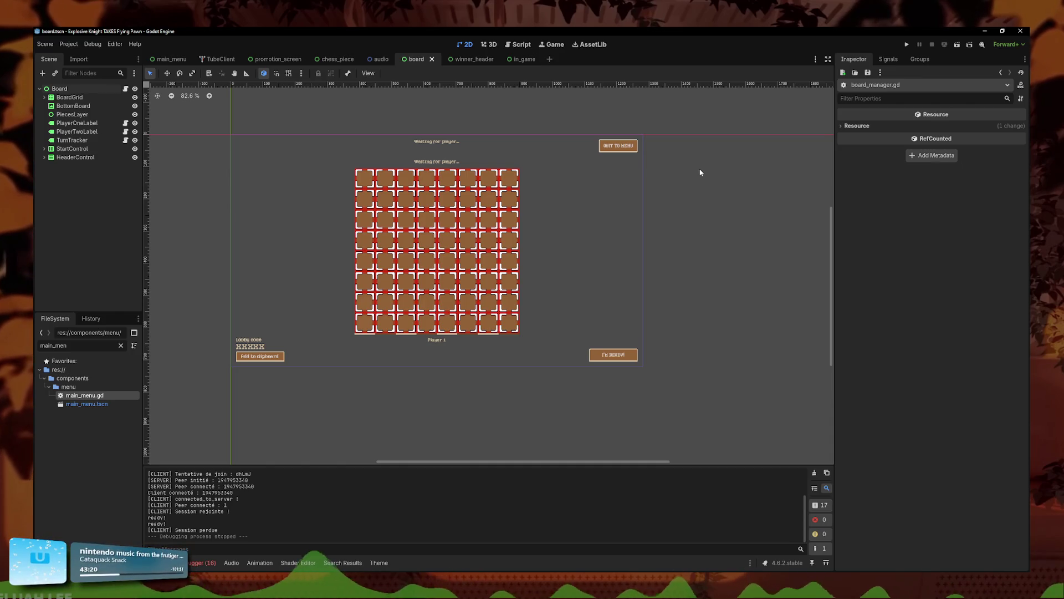
# Step: Frame BoardGrid in the viewport, then open BoardSquare1's board_tile.gd script
pyautogui.click(407, 177)
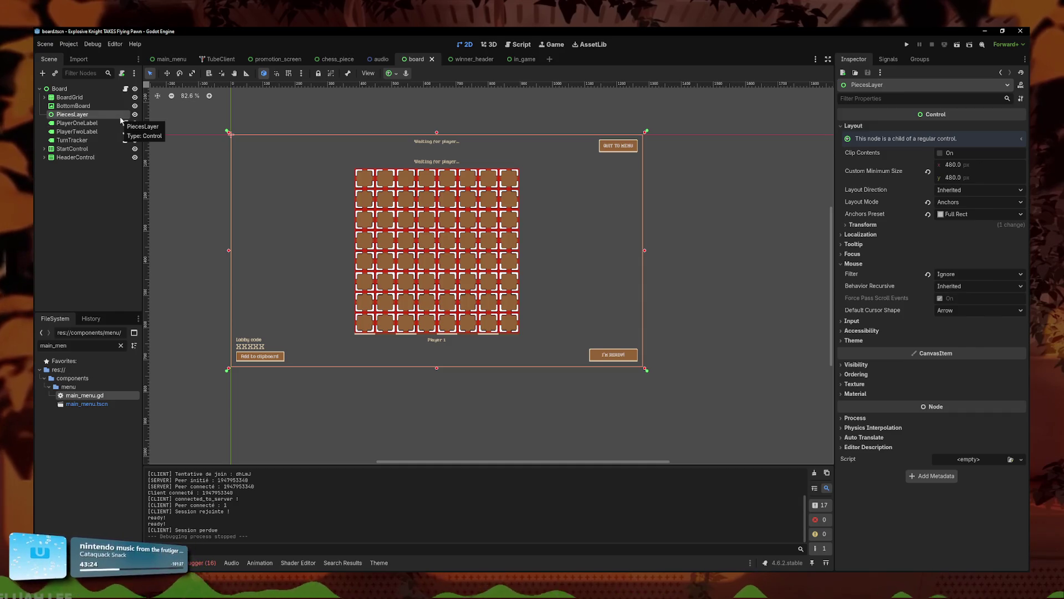
pyautogui.click(87, 98)
pyautogui.press('f')
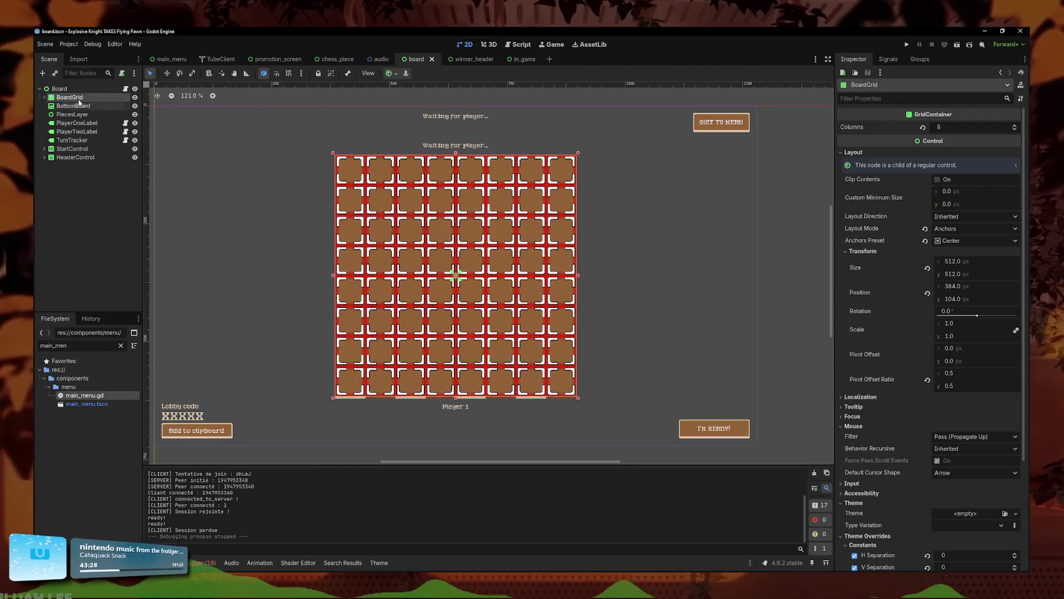
pyautogui.click(350, 169)
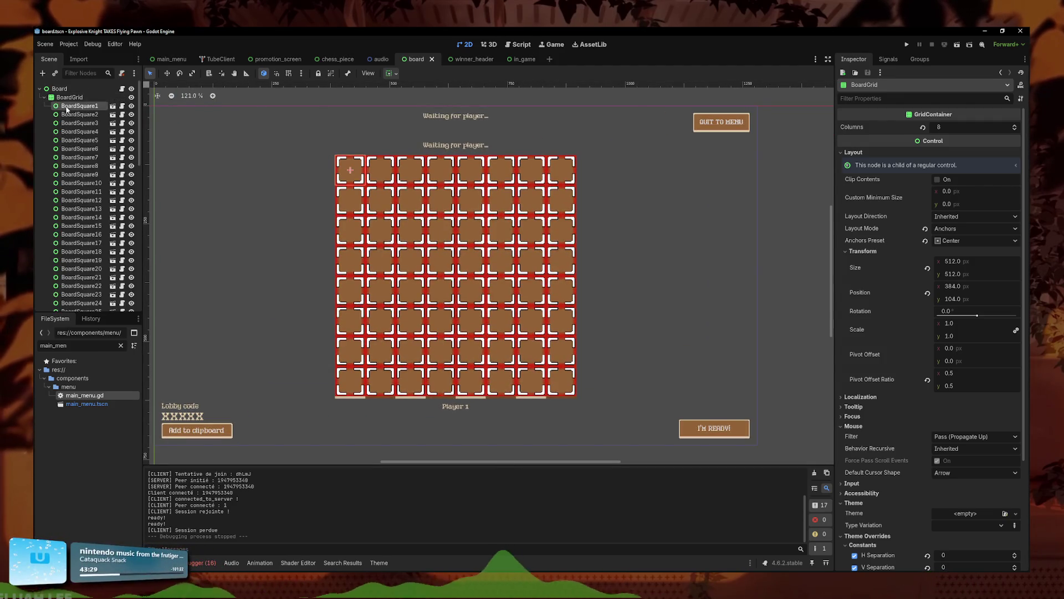
pyautogui.click(122, 106)
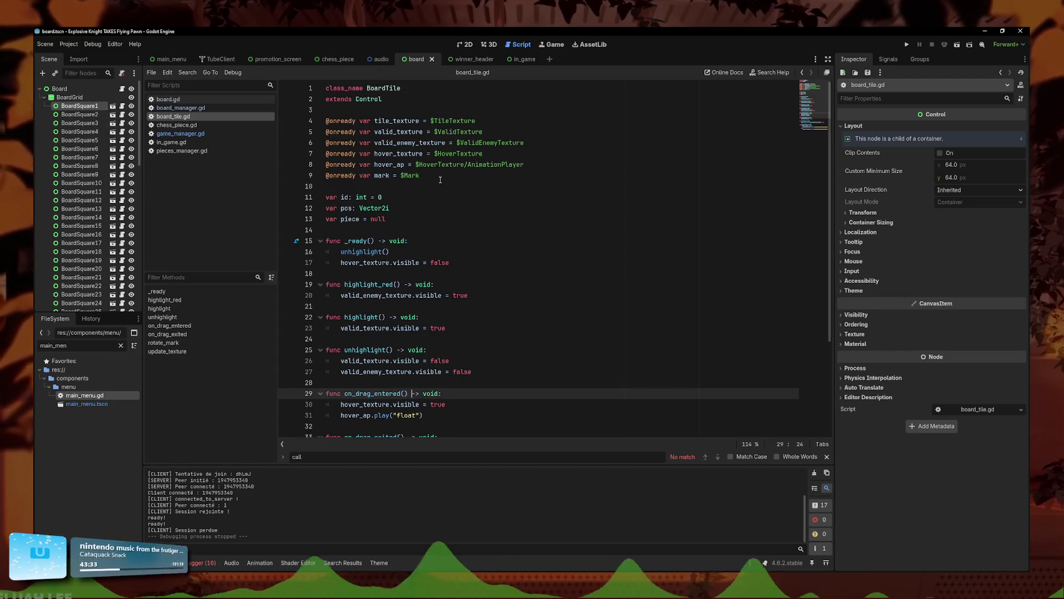
# Step: Open board_manager.gd and find the get_tile_at_mouse function by searching 'get_tile'
pyautogui.click(104, 89)
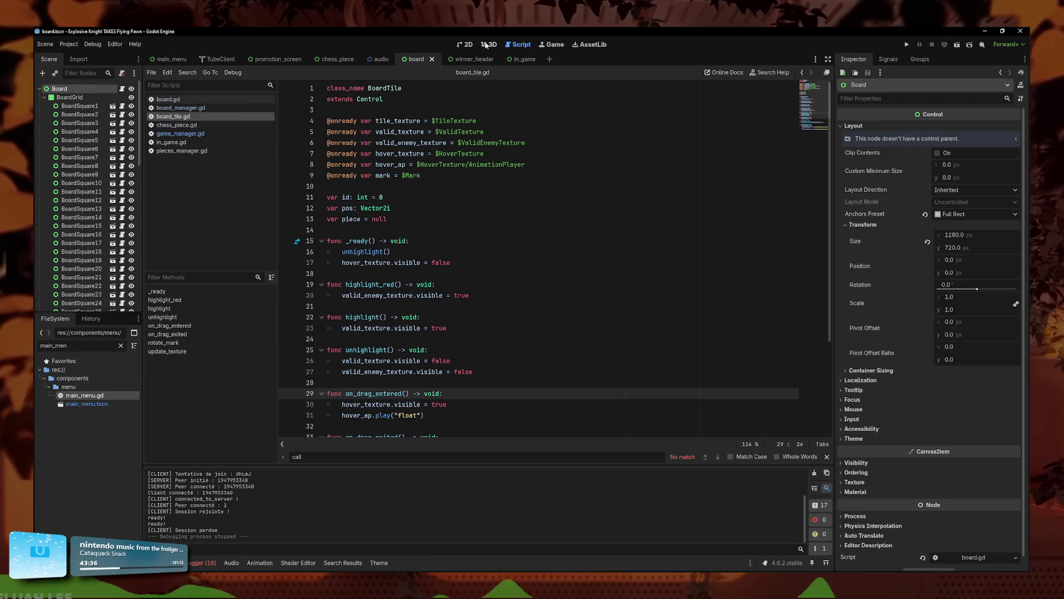
pyautogui.click(105, 88)
pyautogui.click(122, 89)
pyautogui.scroll(-5, 456, 284)
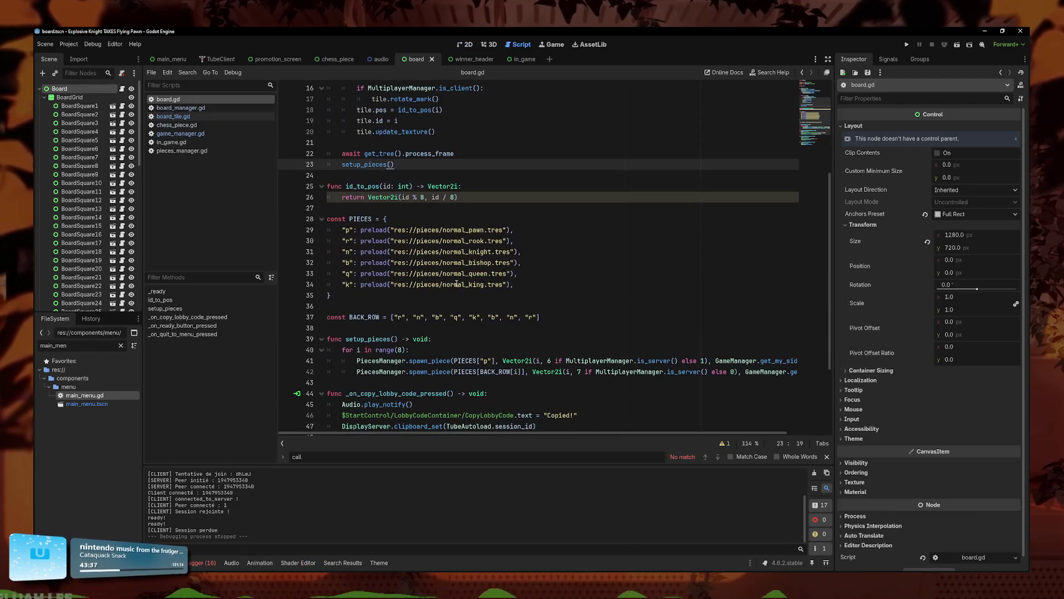
pyautogui.click(181, 107)
pyautogui.scroll(-3, 515, 291)
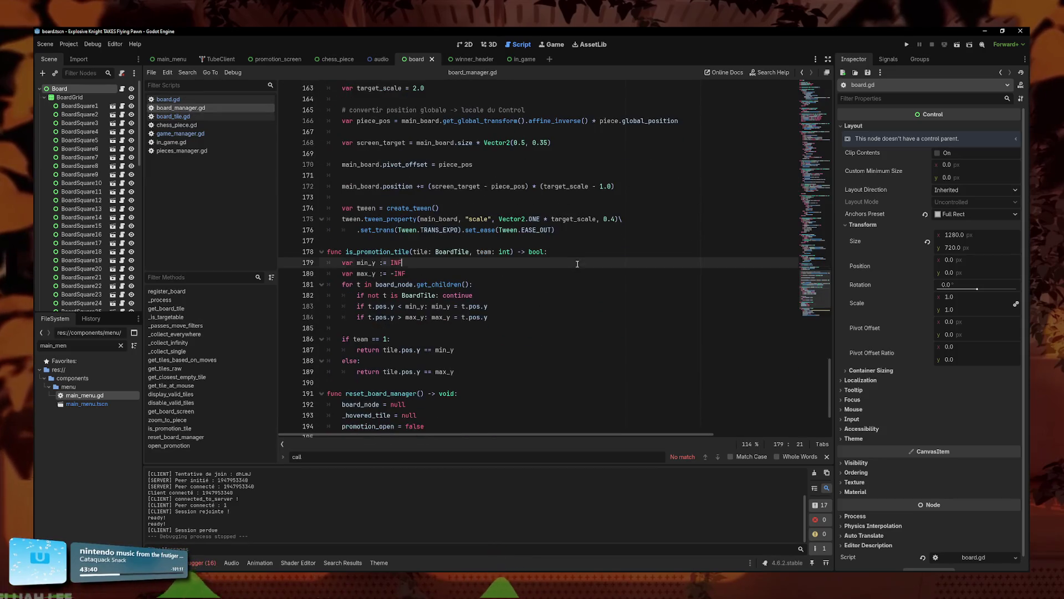
pyautogui.hotkey('ctrl', 'f')
pyautogui.write('get_tile')
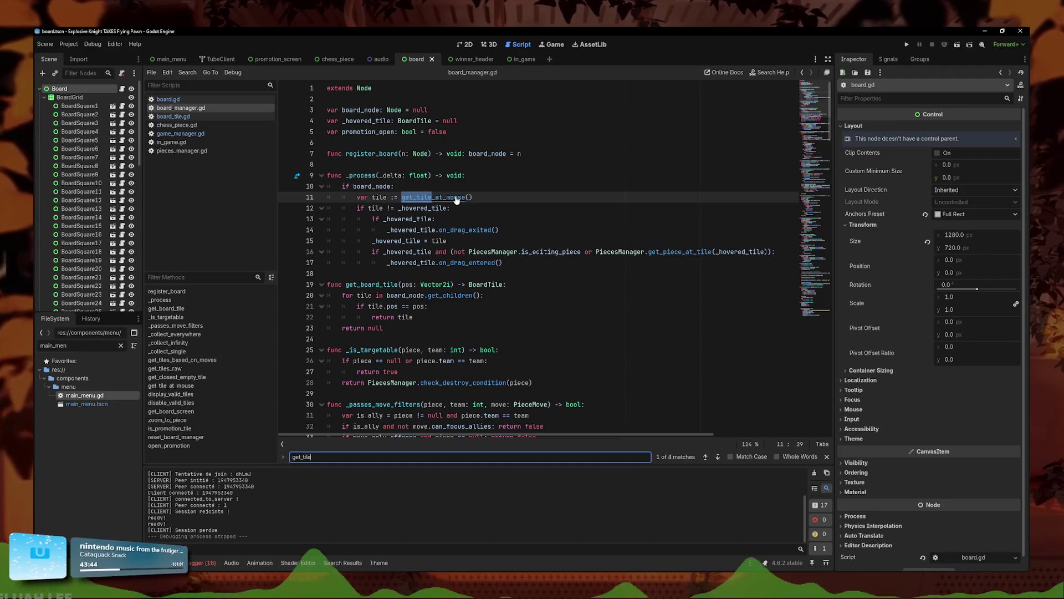
pyautogui.keyDown('ctrl'); pyautogui.click(435, 197); pyautogui.keyUp('ctrl')
pyautogui.scroll(2, 419, 317)
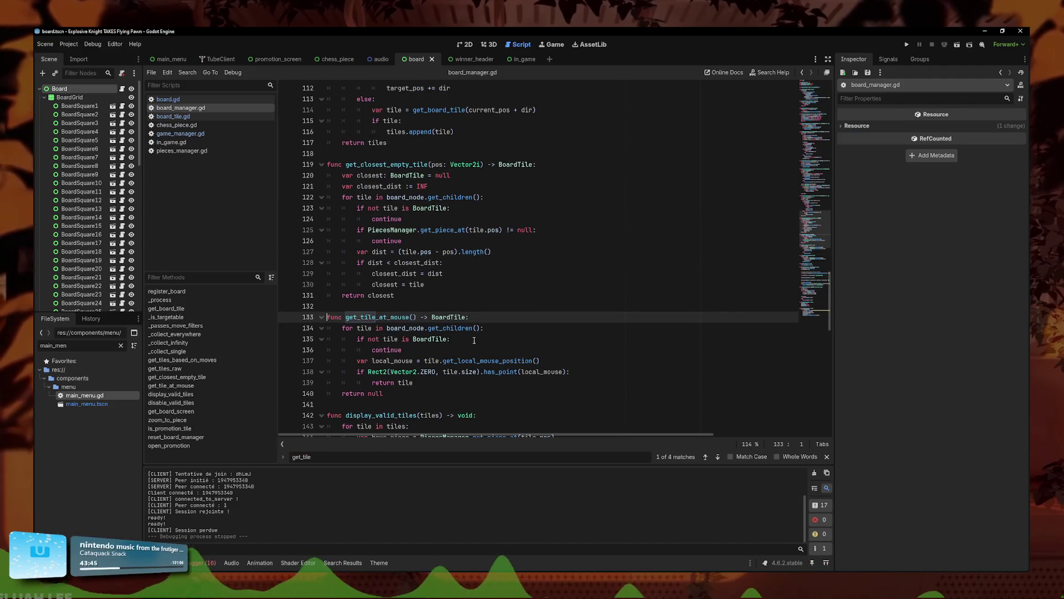
# Step: Add a get_tile_at_pos() -> BoardTile function stub above get_tile_at_mouse
pyautogui.click(443, 304)
pyautogui.press('Return')
pyautogui.press('Return')
pyautogui.press('Up')
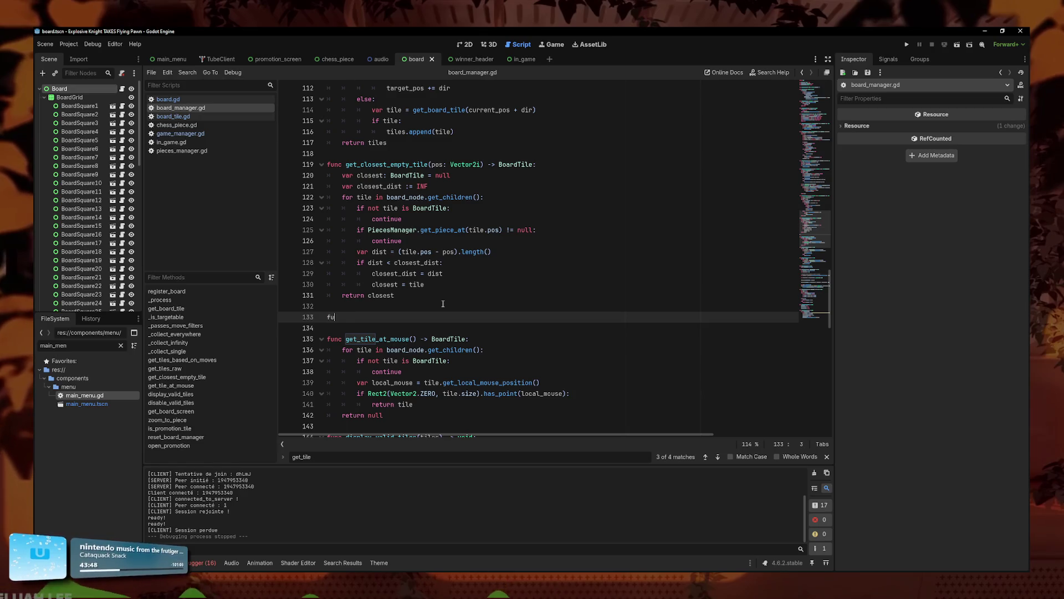
pyautogui.write('nc get_tile_at')
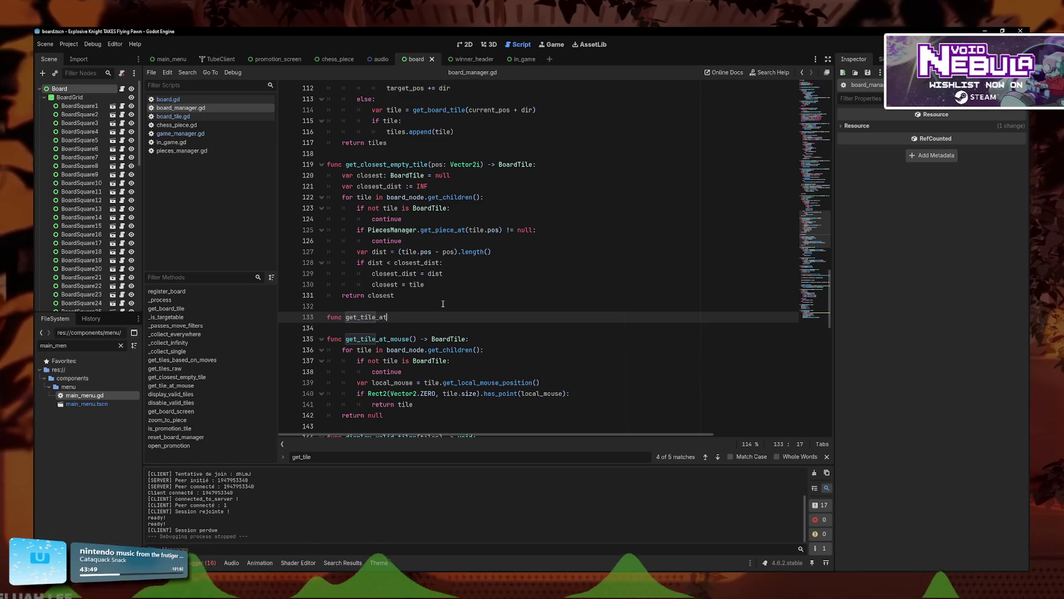
pyautogui.write('_pos() -> BoardTile:')
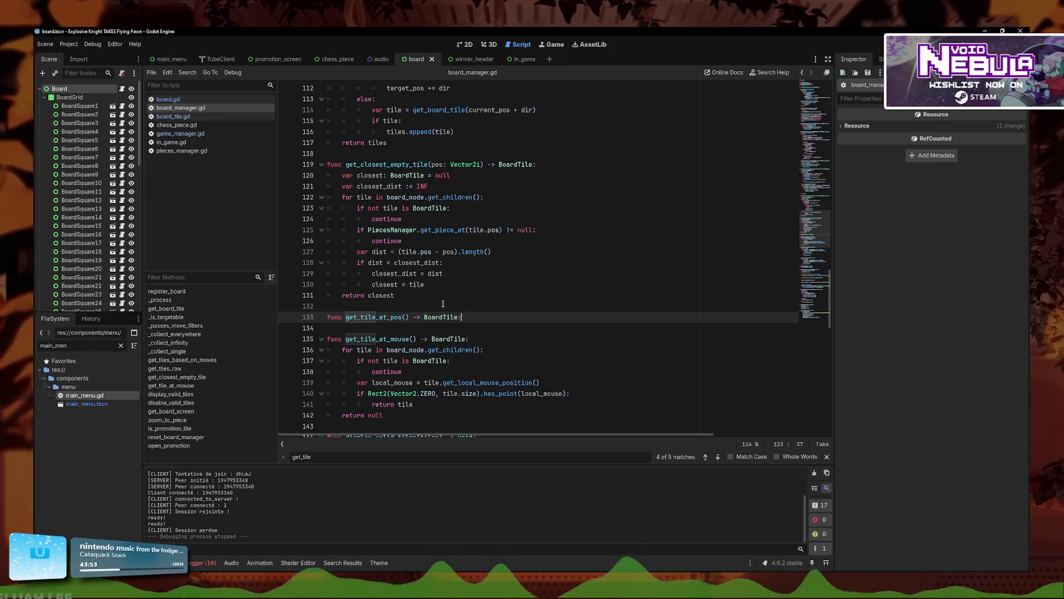
# Step: Copy get_tile_at_mouse's tile lookup loop into the body of get_tile_at_pos
pyautogui.scroll(-3, 427, 308)
pyautogui.click(409, 314)
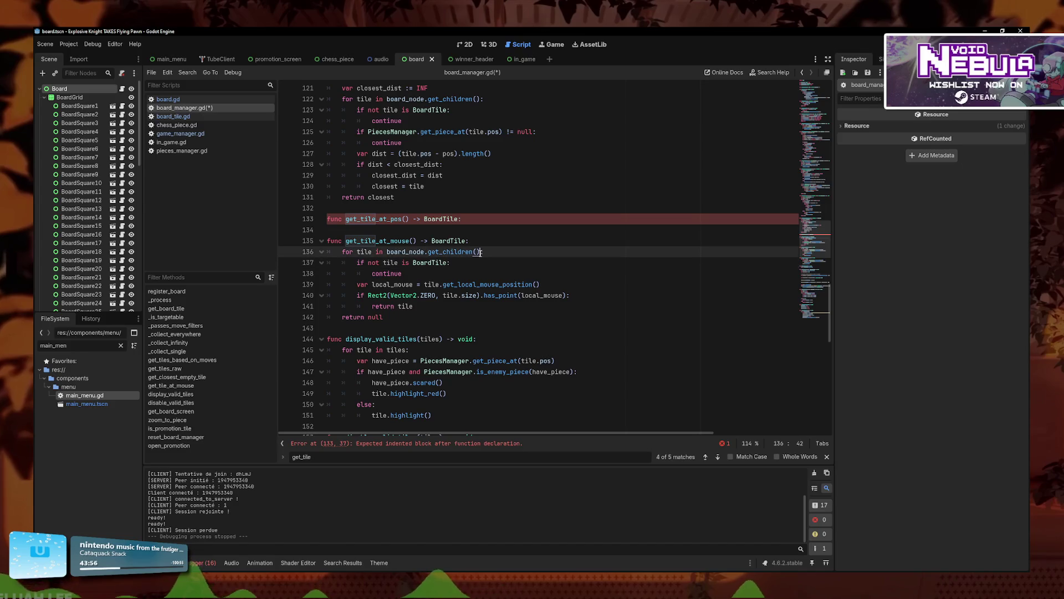
pyautogui.moveTo(384, 316)
pyautogui.mouseDown()
pyautogui.moveTo(331, 277)
pyautogui.moveTo(331, 247)
pyautogui.mouseUp()
pyautogui.hotkey('ctrl', 'c')
pyautogui.click(390, 230)
pyautogui.hotkey('ctrl', 'v')
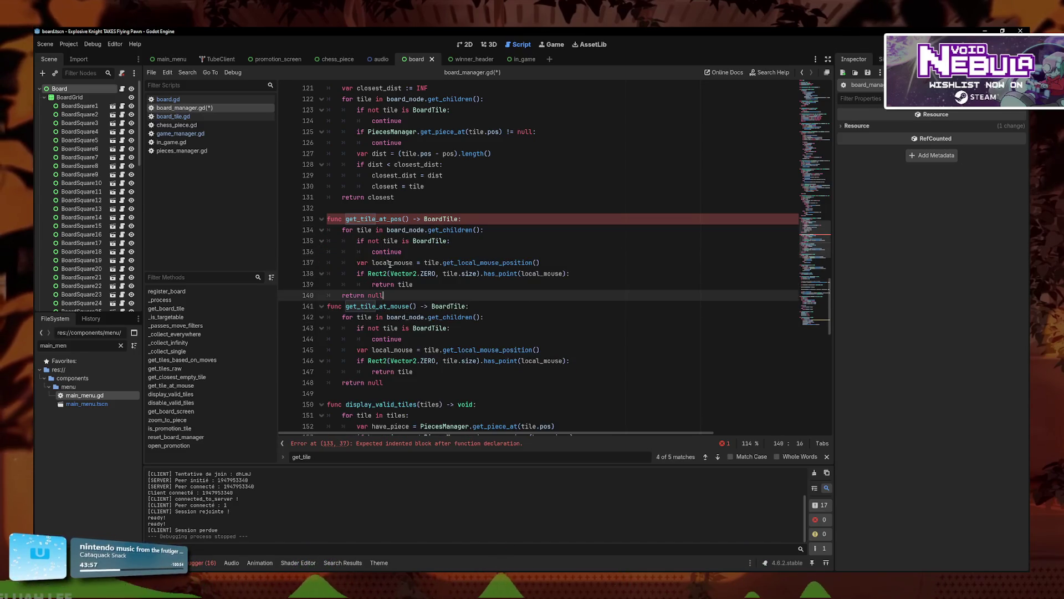
pyautogui.press('Return')
# Step: Give get_tile_at_pos the parameter target_pos: Vector2i
pyautogui.click(465, 240)
pyautogui.click(388, 294)
pyautogui.click(424, 229)
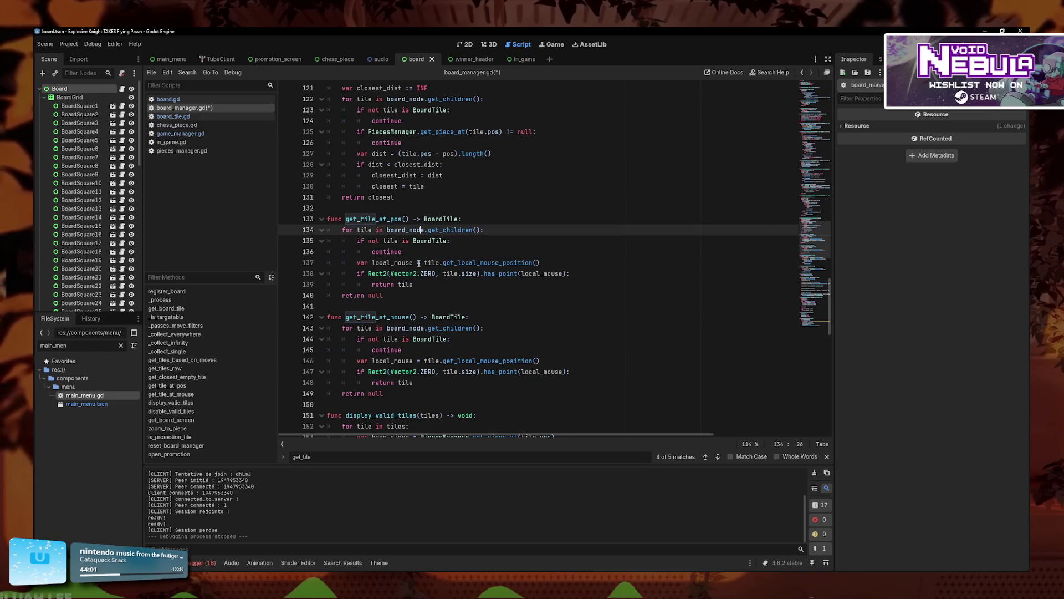
pyautogui.click(406, 219)
pyautogui.write('pos: B')
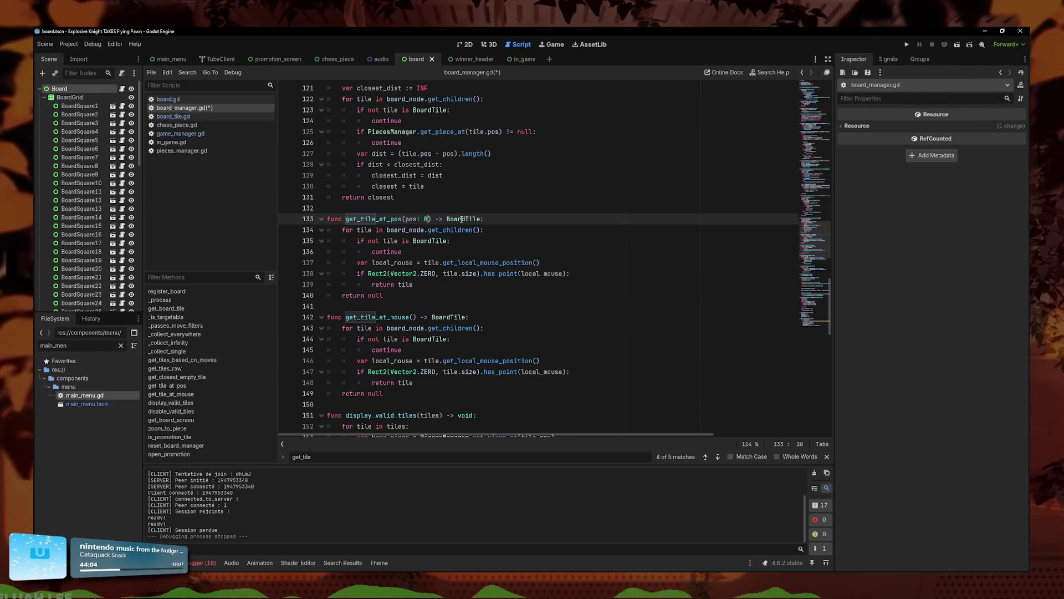
pyautogui.press('BackSpace')
pyautogui.press('BackSpace')
pyautogui.press('BackSpace')
pyautogui.write('target')
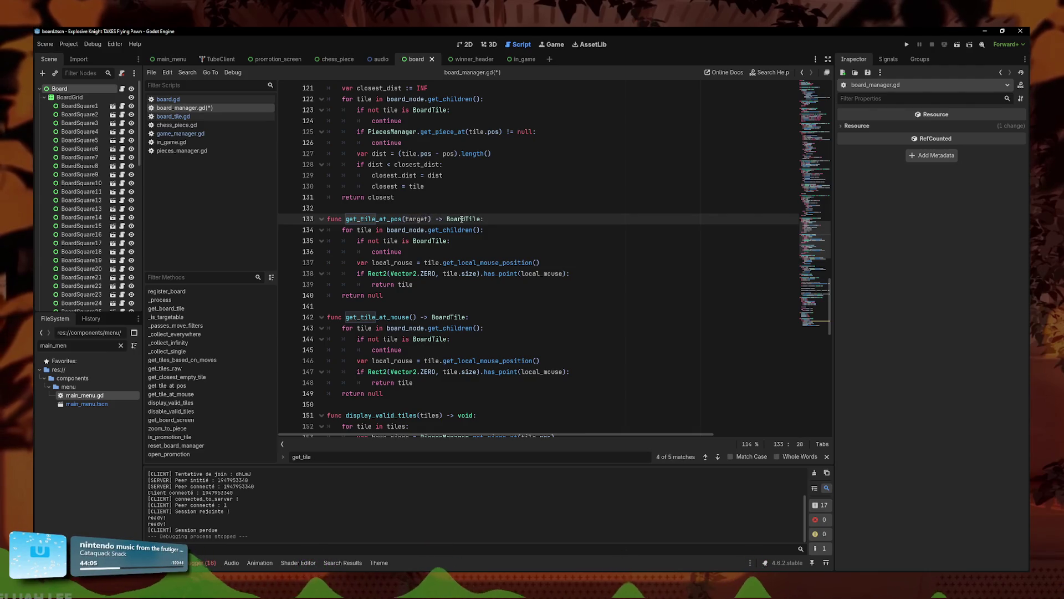
pyautogui.write('_pos: Vector')
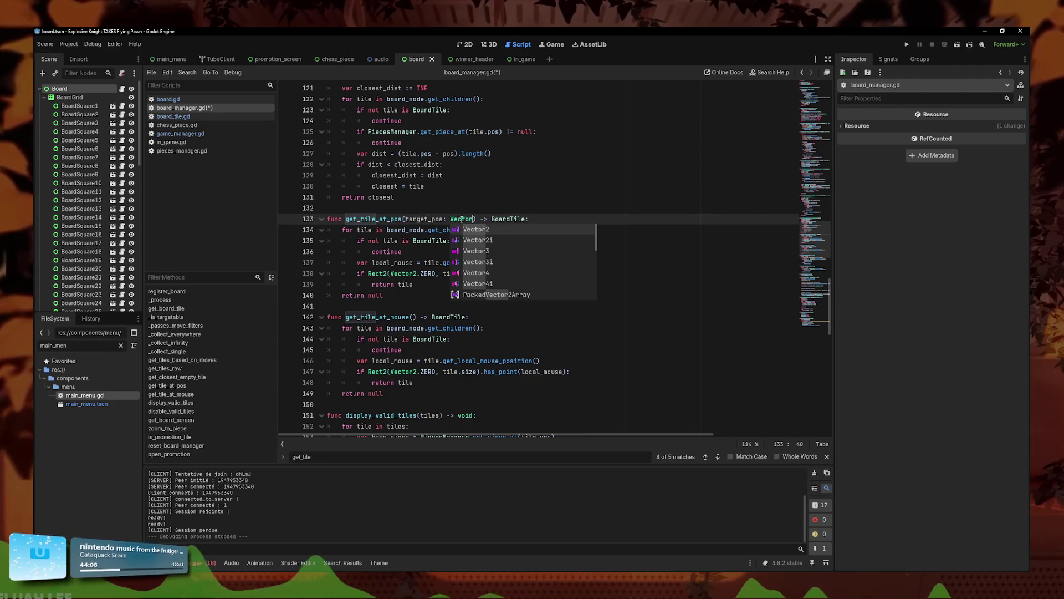
pyautogui.press('Down')
pyautogui.press('Return')
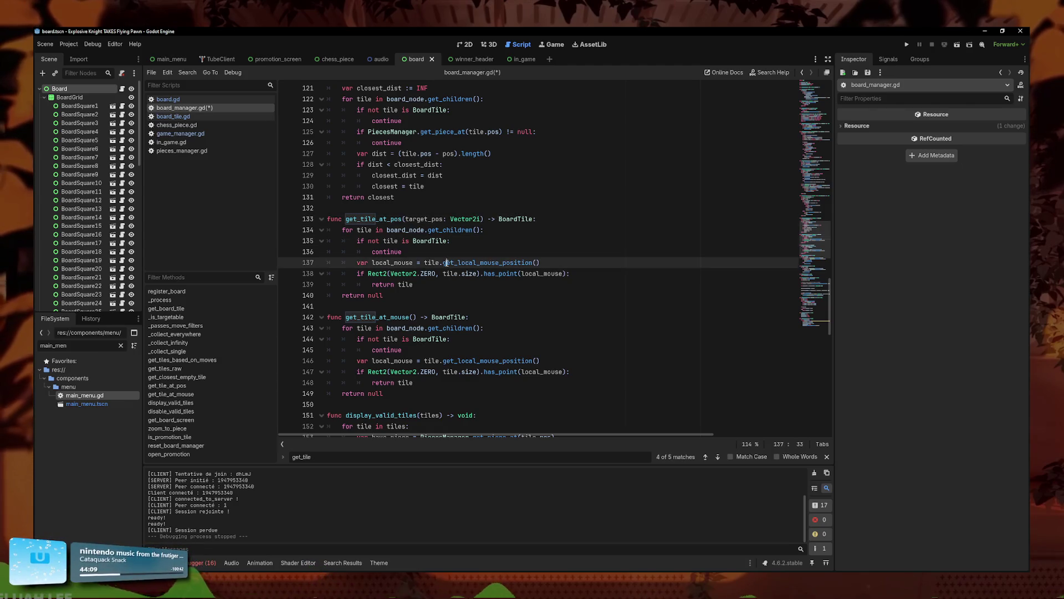
# Step: Replace the mouse-based check with 'if tile.pos == target_pos' and save board_manager.gd
pyautogui.click(517, 263)
pyautogui.moveTo(542, 262); pyautogui.dragTo(359, 262)
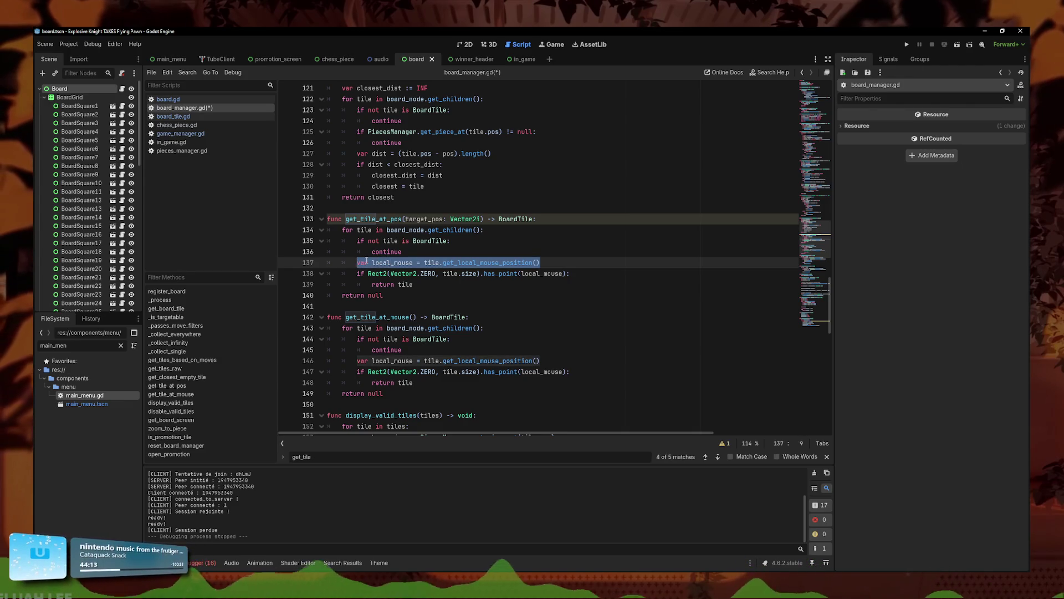
pyautogui.press('BackSpace')
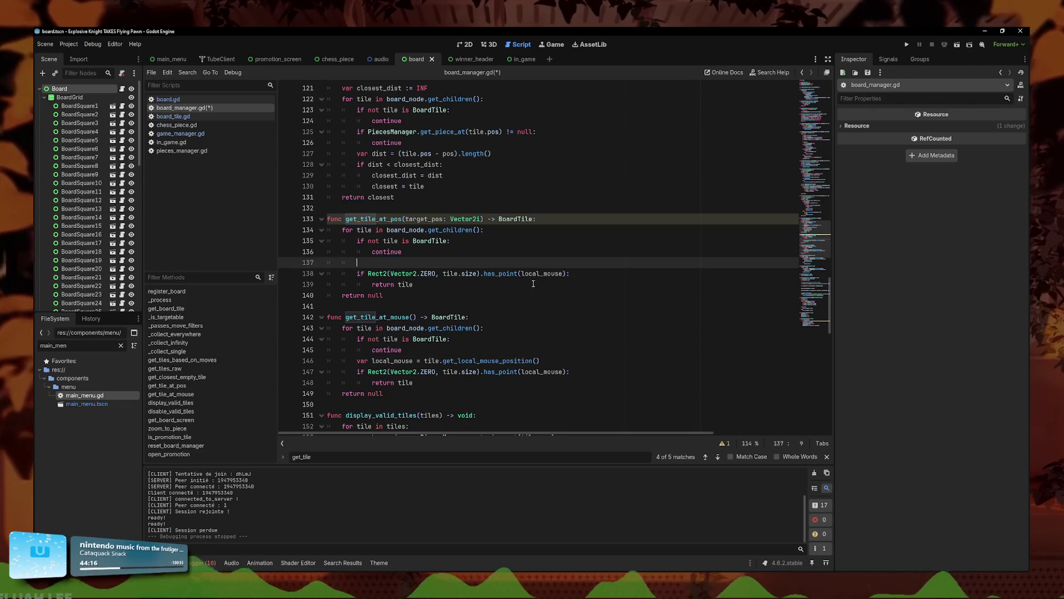
pyautogui.hotkey('ctrl', 'z')
pyautogui.moveTo(570, 273); pyautogui.dragTo(366, 264)
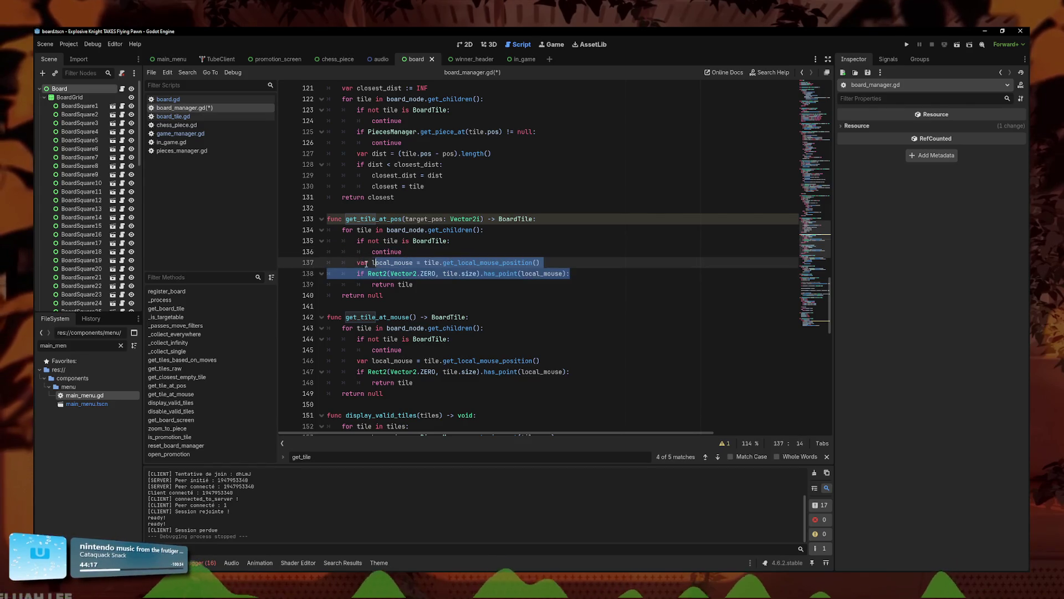
pyautogui.write('if tile.pos == target_pos')
pyautogui.click(433, 262)
pyautogui.hotkey('ctrl', 's')
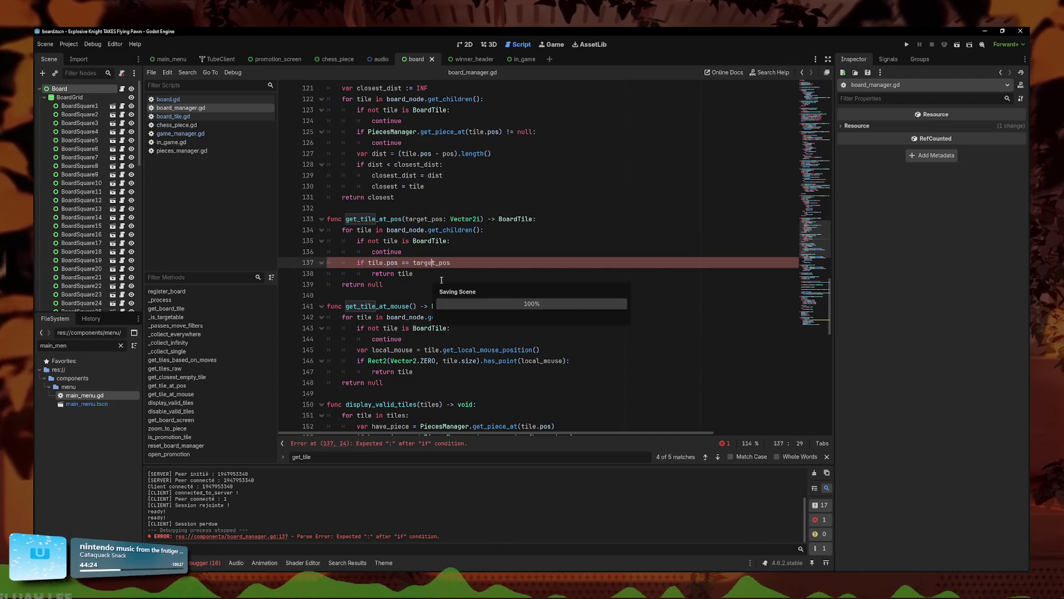
# Step: Add the missing colon to the condition and select the get_tile_at_pos function name
pyautogui.scroll(-1, 438, 332)
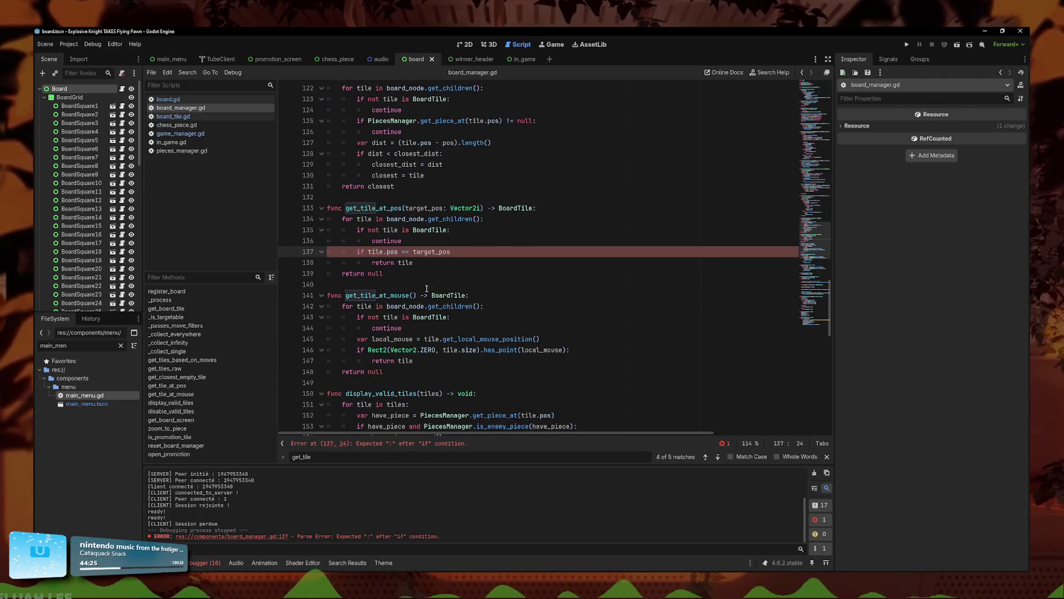
pyautogui.write(':')
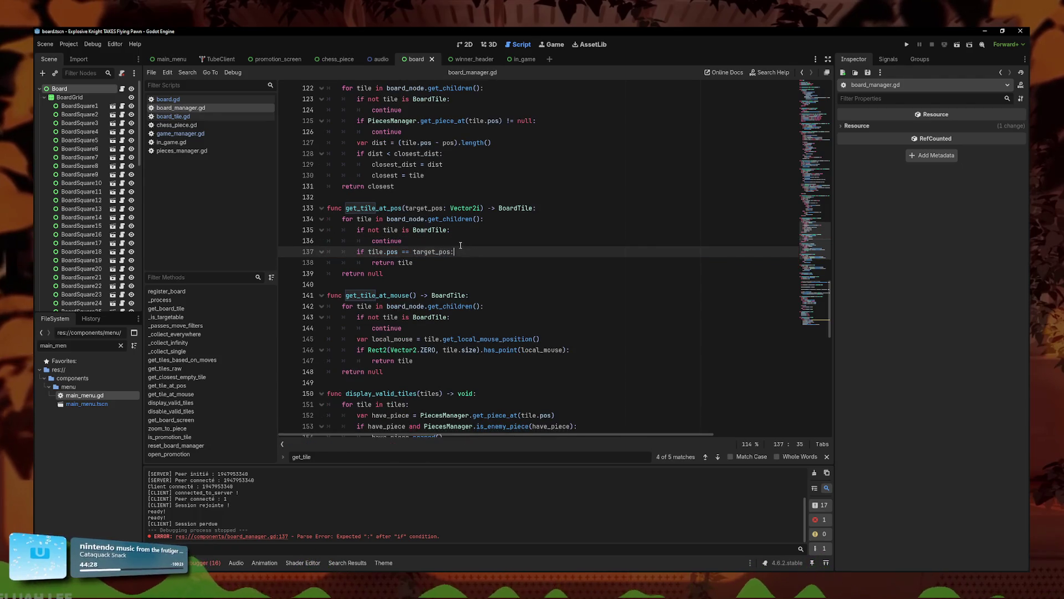
pyautogui.moveTo(403, 208); pyautogui.dragTo(345, 208)
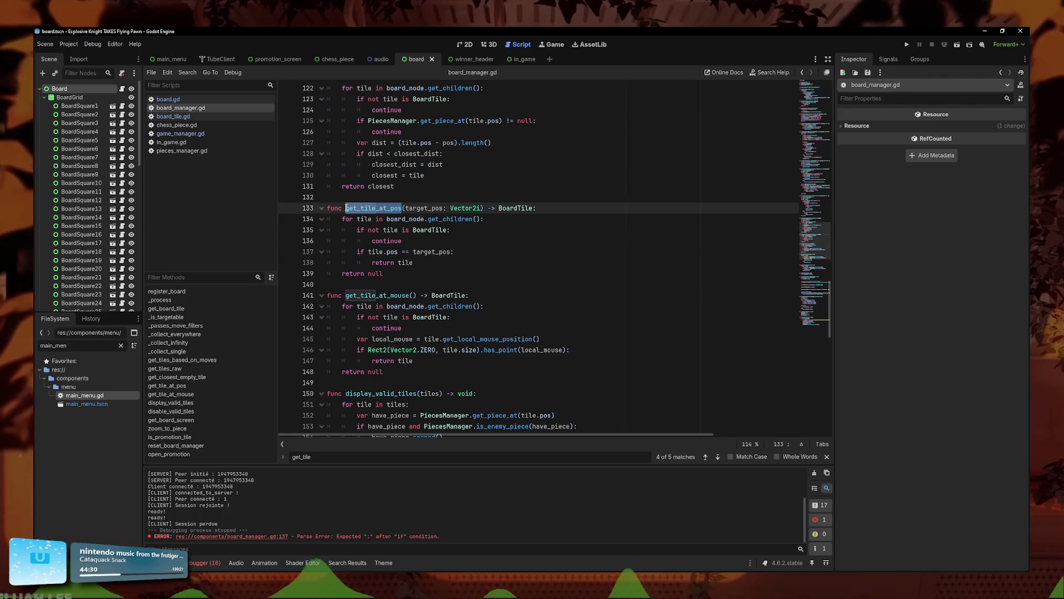
pyautogui.click(185, 134)
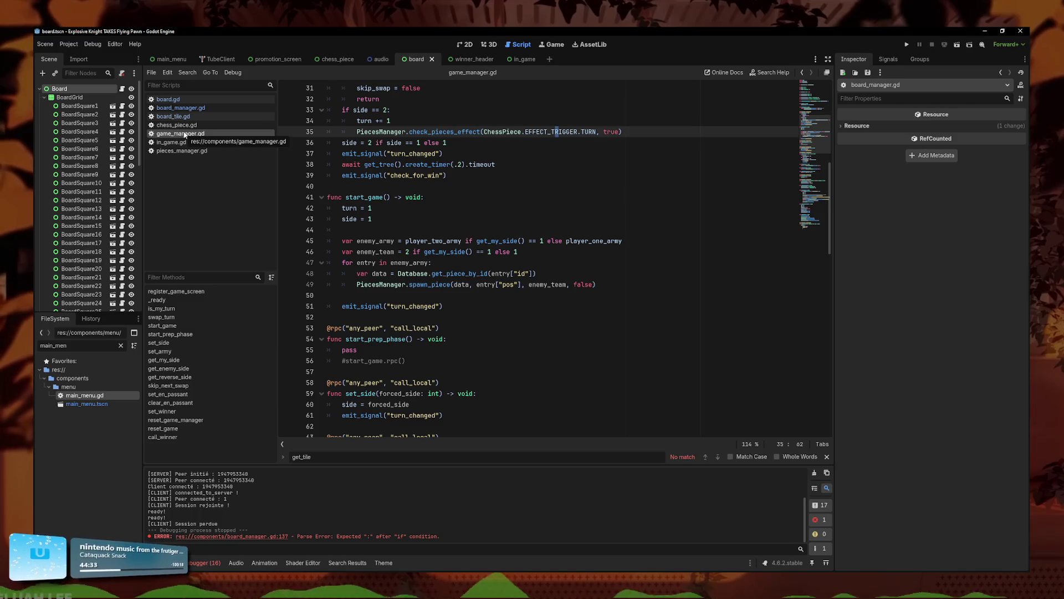
# Step: Look through the tile and board scripts, then open game_manager.gd
pyautogui.click(195, 118)
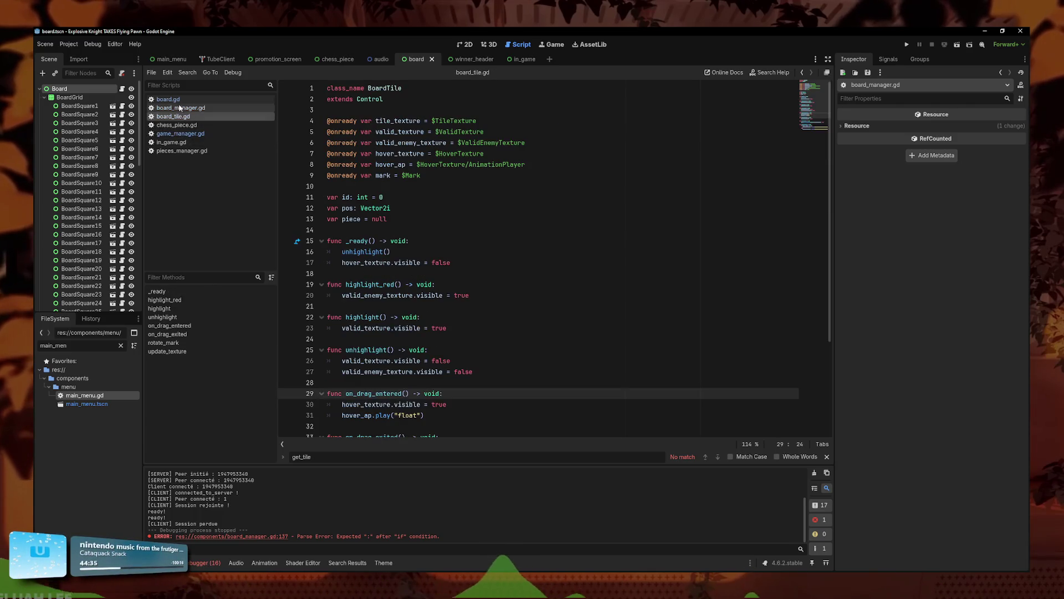
pyautogui.click(169, 100)
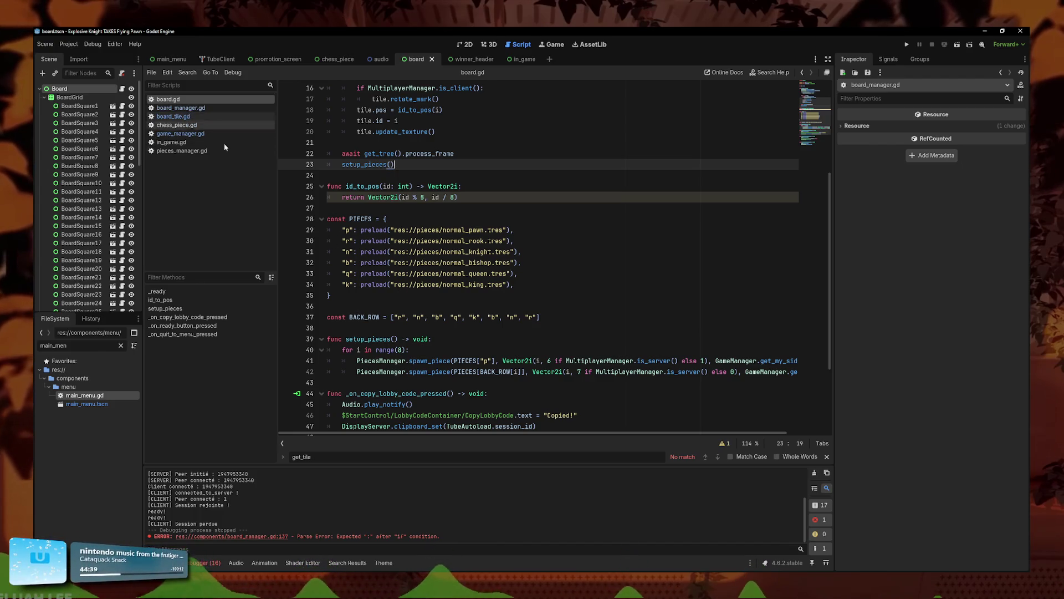
pyautogui.scroll(-3, 478, 305)
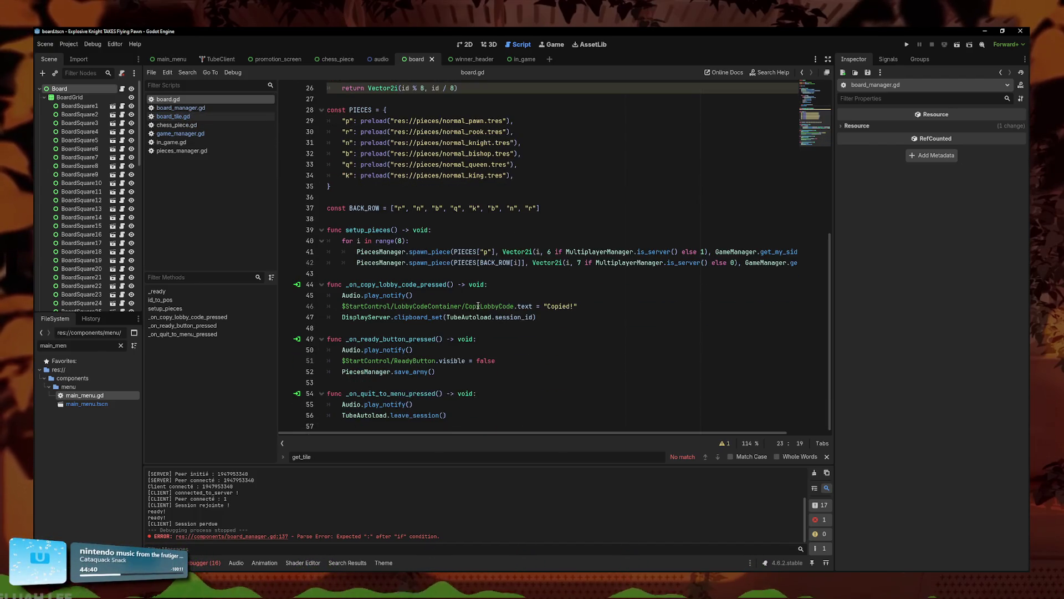
pyautogui.click(199, 110)
pyautogui.click(180, 134)
pyautogui.scroll(-10, 377, 419)
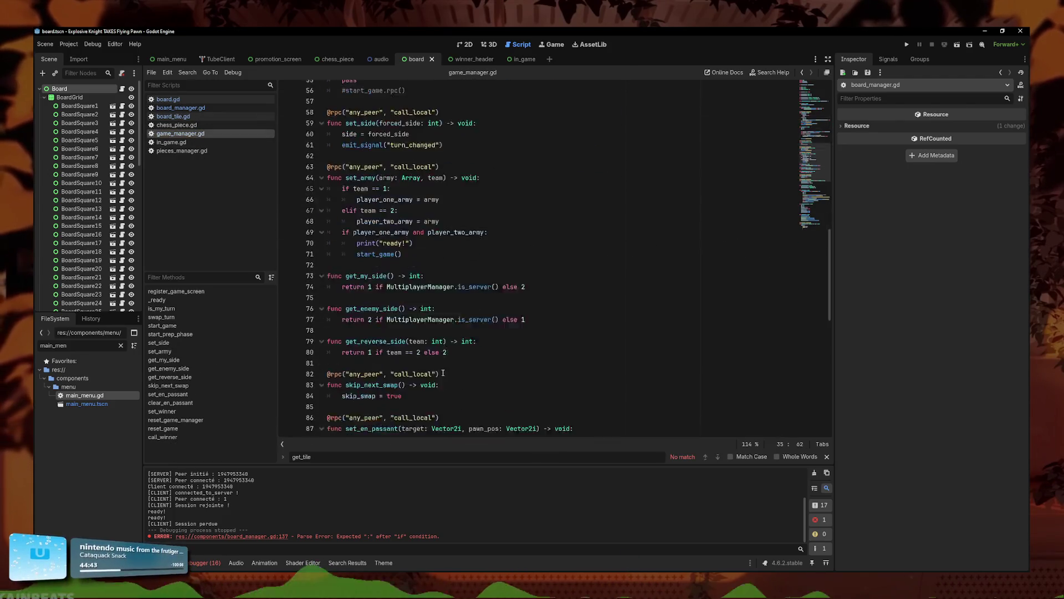
# Step: Replace the path entry in the winner data with "pos": pos
pyautogui.moveTo(403, 408); pyautogui.dragTo(357, 408)
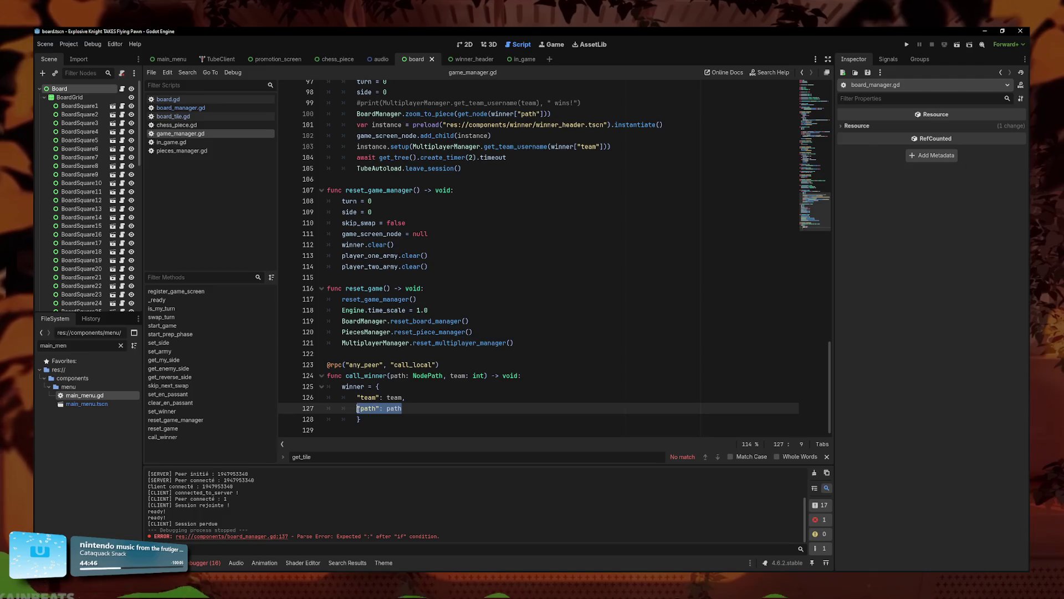
pyautogui.write('"pos": ')
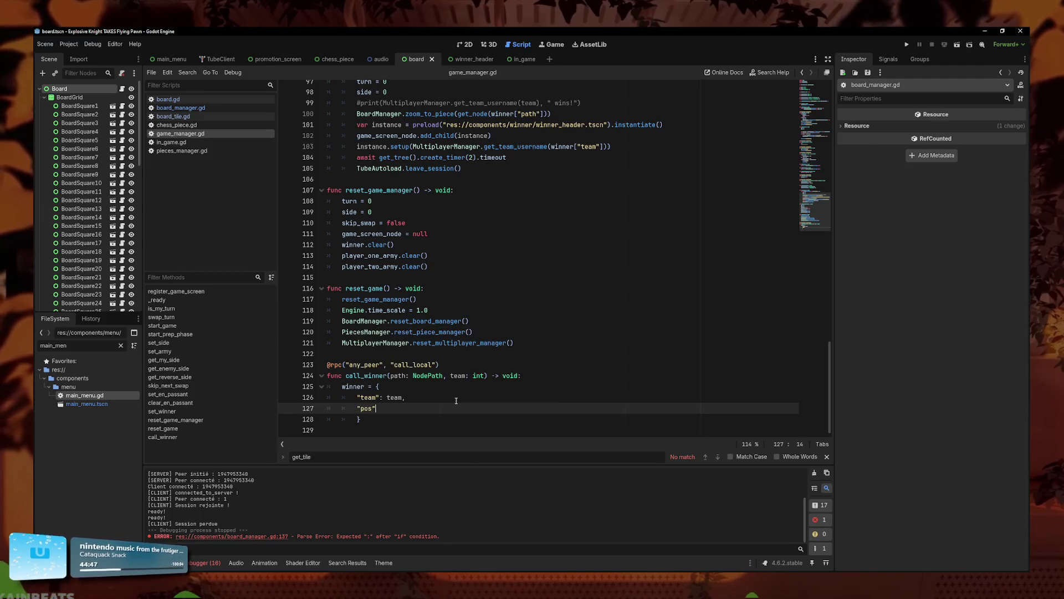
pyautogui.write('pos')
pyautogui.press('Escape')
pyautogui.press('Down')
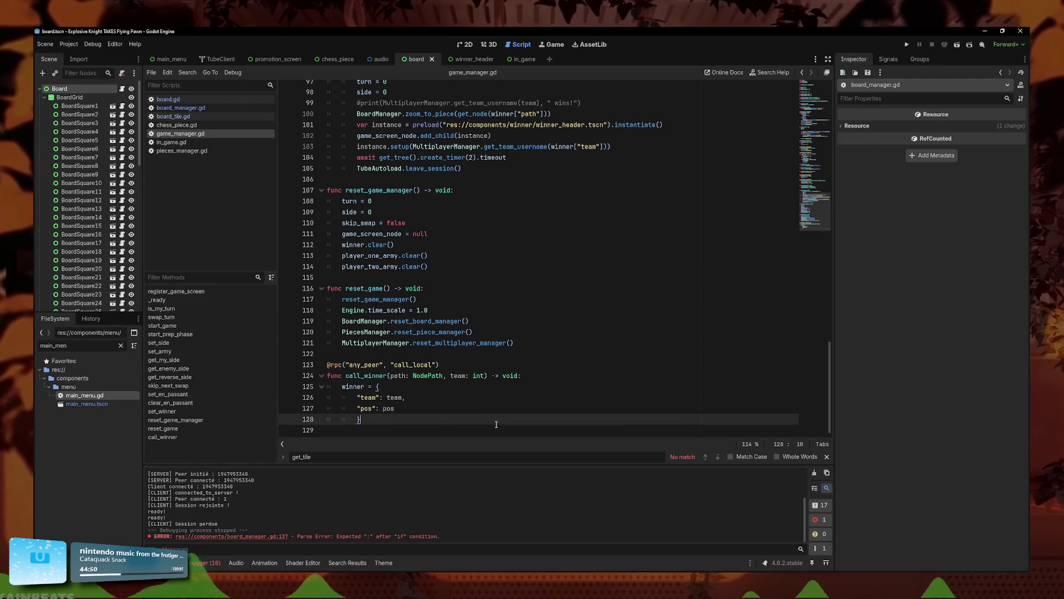
# Step: Change call_winner's parameter to pos: Vector2i, save, and search for set_winner
pyautogui.moveTo(479, 376); pyautogui.dragTo(451, 383)
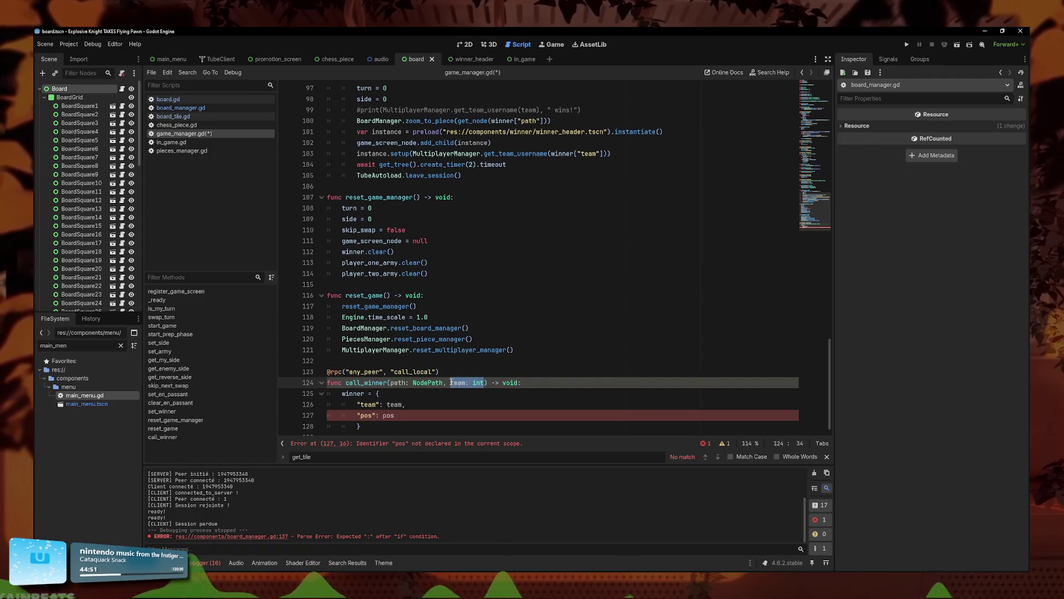
pyautogui.write('pos:')
pyautogui.write('r')
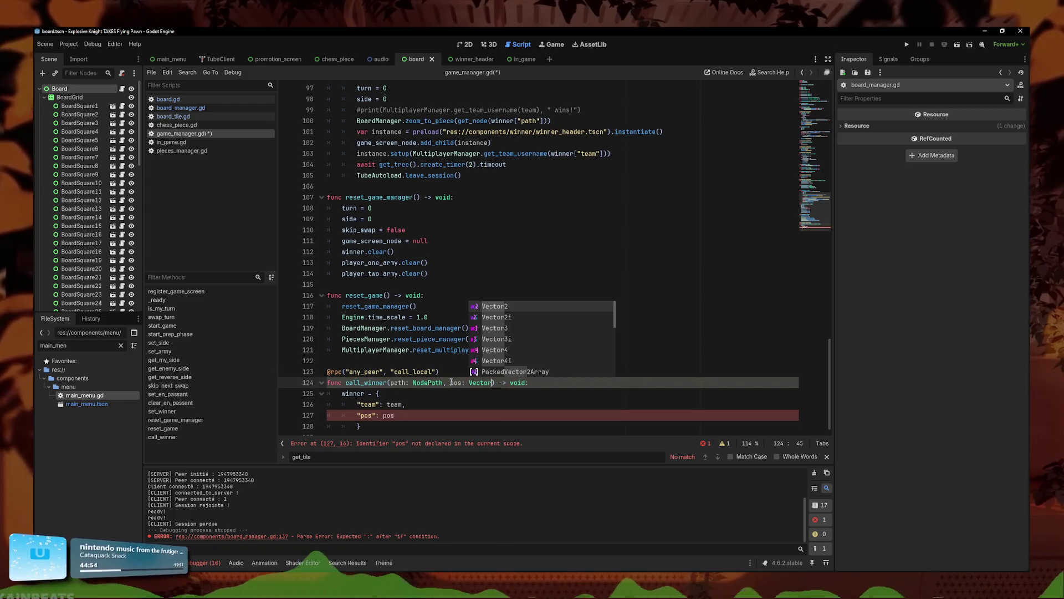
pyautogui.hotkey('ctrl', 'z')
pyautogui.hotkey('ctrl', 'z')
pyautogui.hotkey('ctrl', 'z')
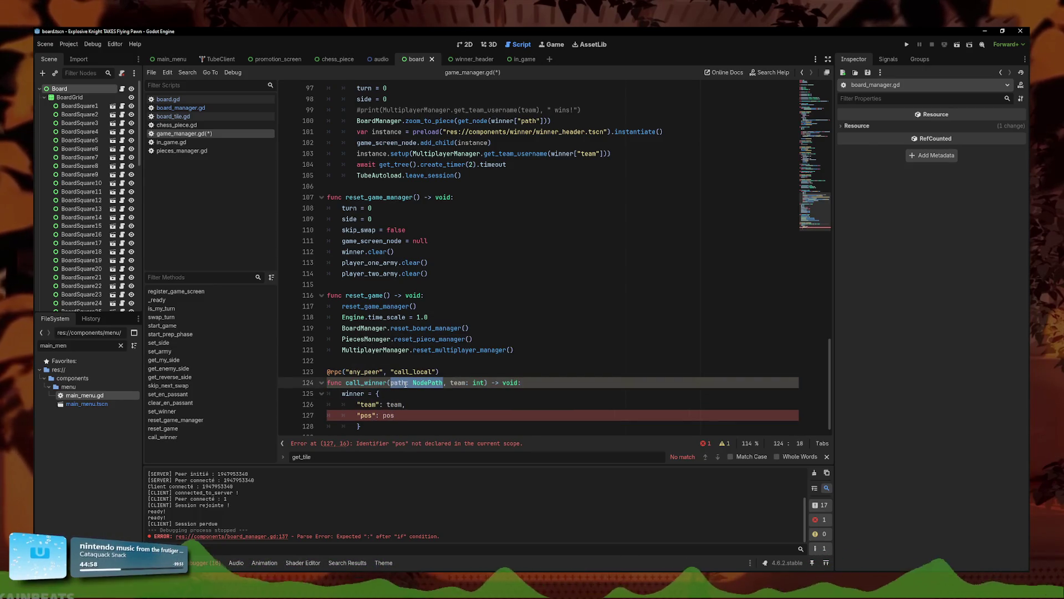
pyautogui.write('pos: Vector')
pyautogui.press('Down')
pyautogui.press('Return')
pyautogui.press('End')
pyautogui.hotkey('ctrl', 's')
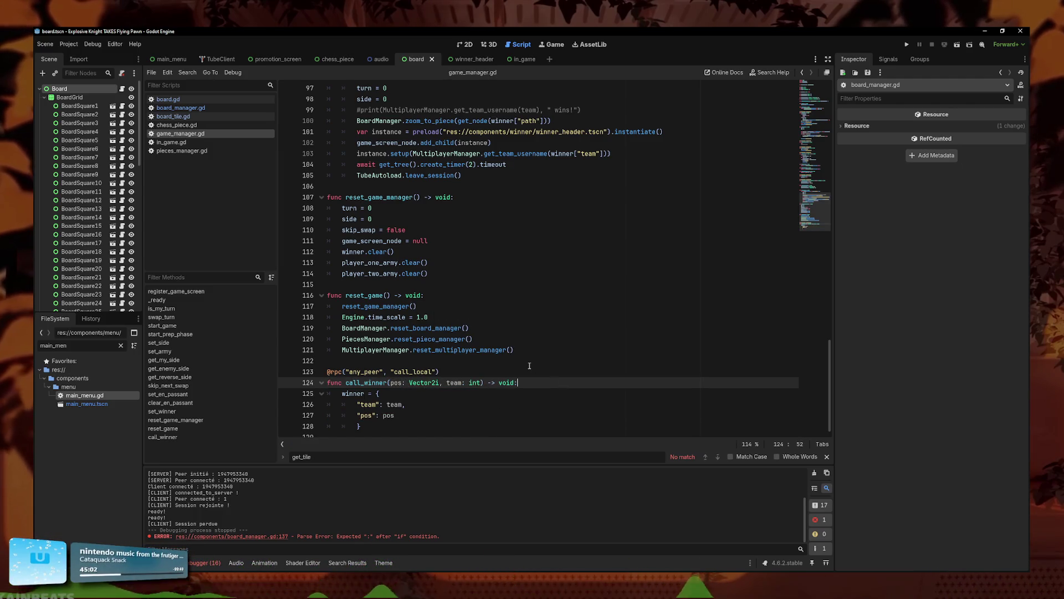
pyautogui.hotkey('ctrl', 'f')
pyautogui.write('s')
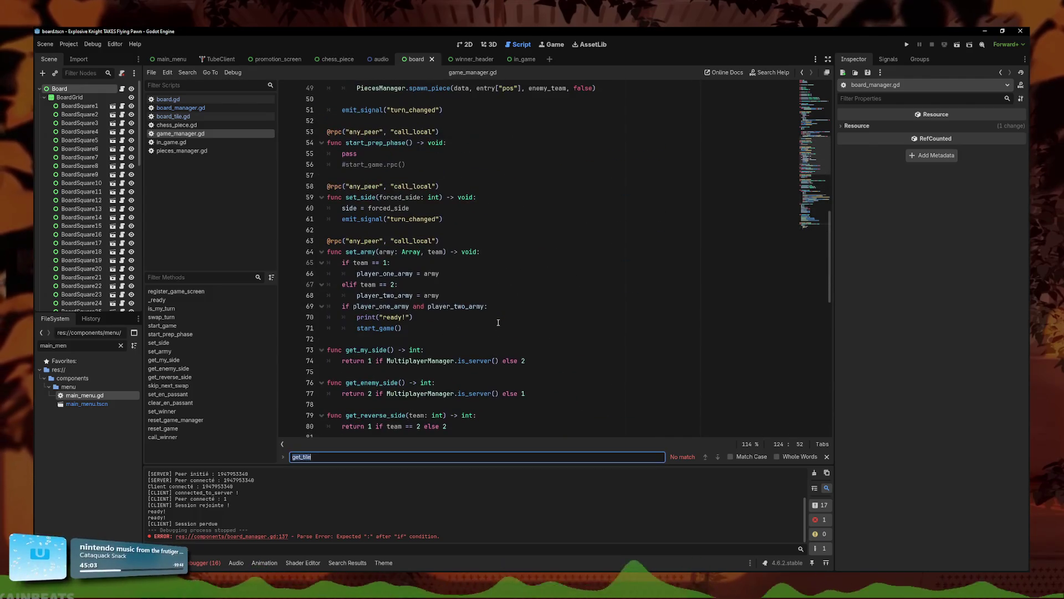
pyautogui.write('et_winner')
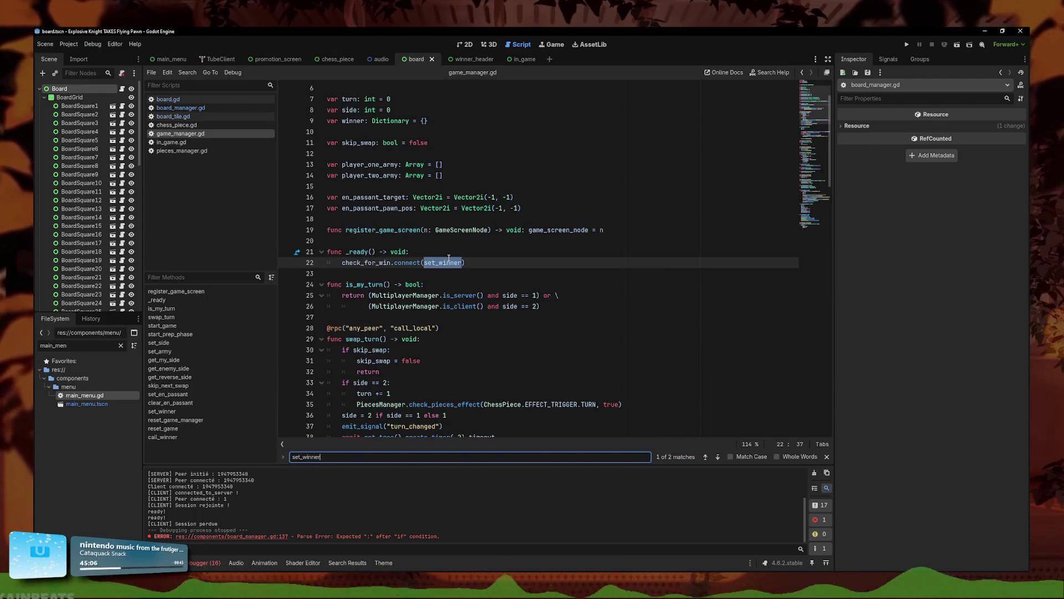
# Step: In set_winner, rename the zoom_to_piece call to zoom_to_tile
pyautogui.keyDown('ctrl'); pyautogui.click(448, 259); pyautogui.keyUp('ctrl')
pyautogui.click(557, 251)
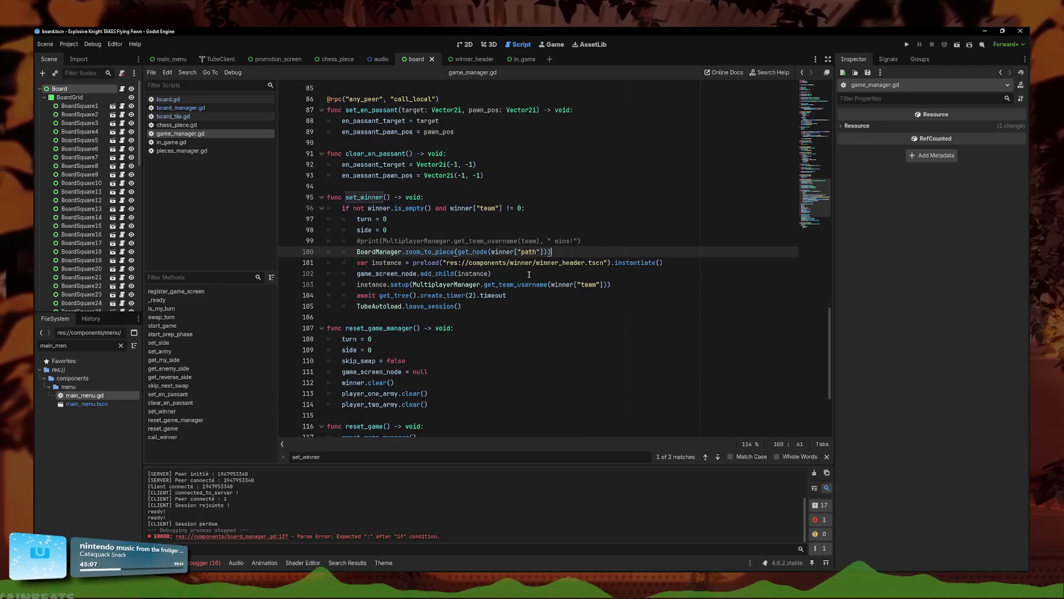
pyautogui.press('Down')
pyautogui.press('Down')
pyautogui.click(455, 251)
pyautogui.write('tile')
# Step: Change the zoom argument to winner["pos"], save, and open board_manager.gd via BoardManager
pyautogui.moveTo(545, 252)
pyautogui.mouseDown()
pyautogui.moveTo(450, 252)
pyautogui.moveTo(459, 252)
pyautogui.mouseUp()
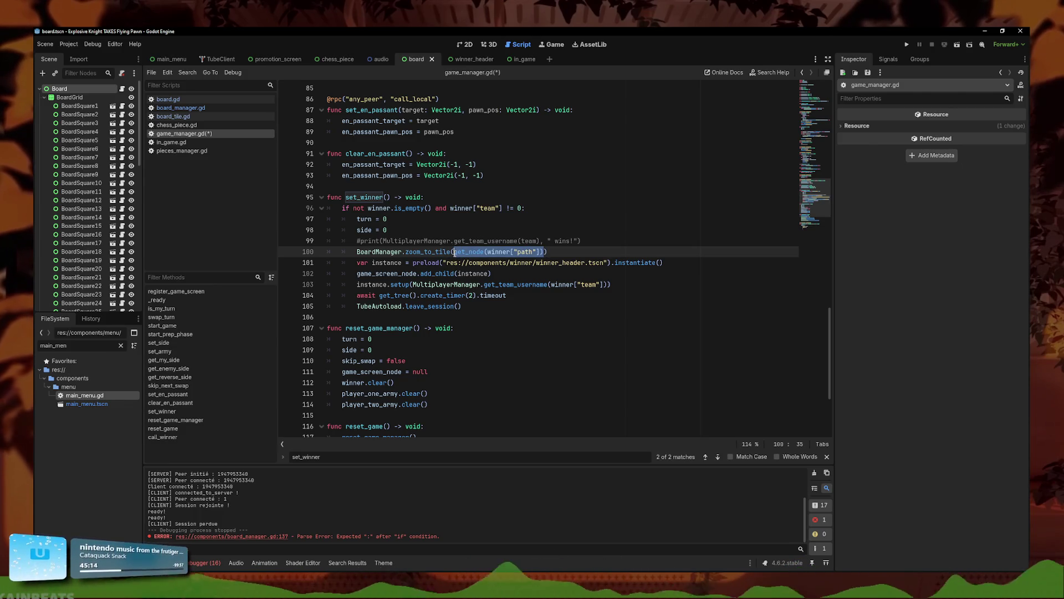
pyautogui.press('BackSpace')
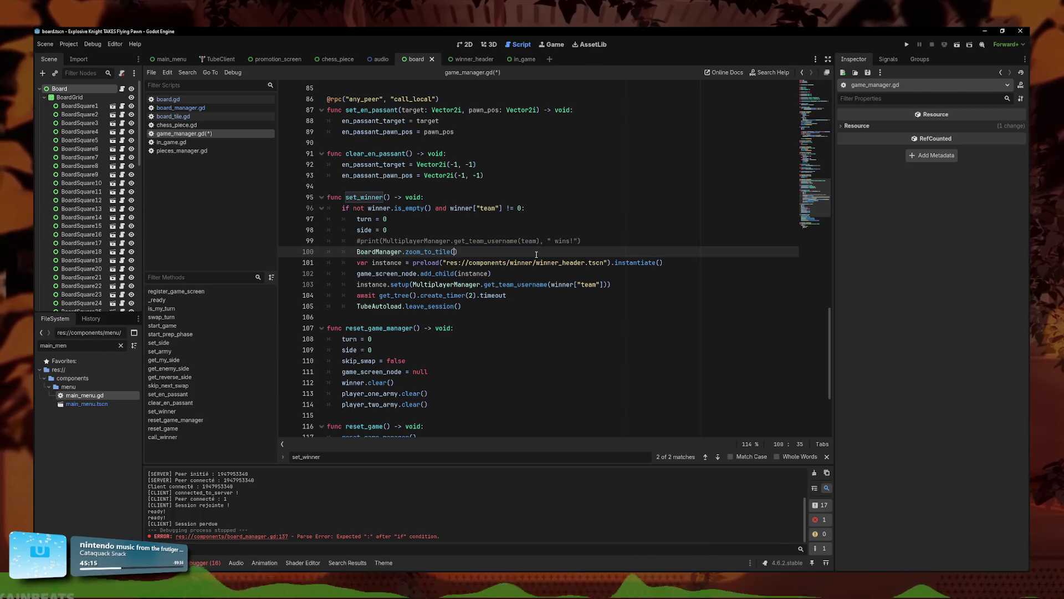
pyautogui.write('BoardManager.')
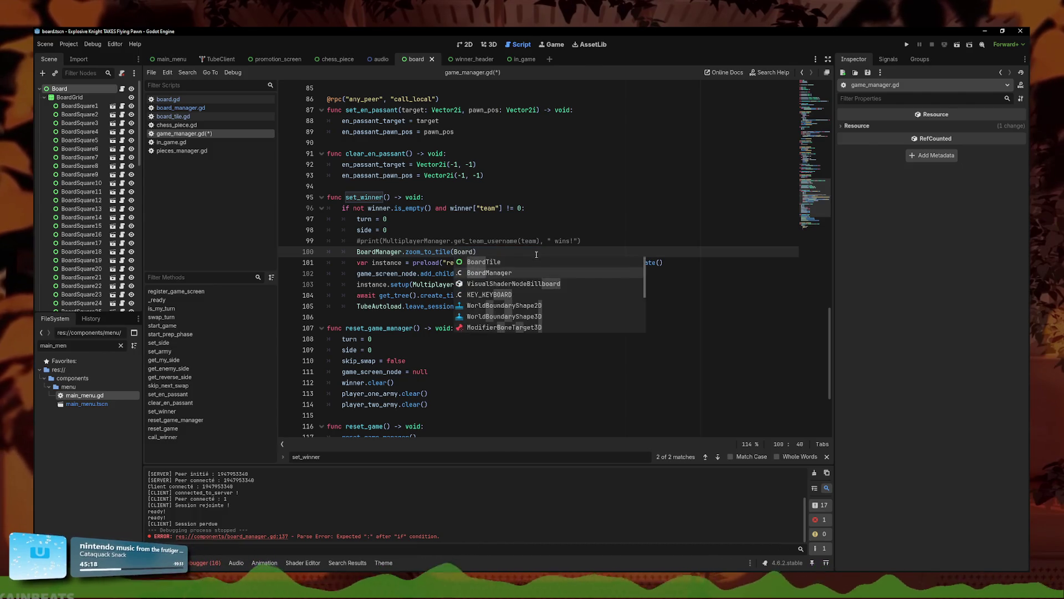
pyautogui.press('BackSpace')
pyautogui.press('BackSpace')
pyautogui.press('BackSpace')
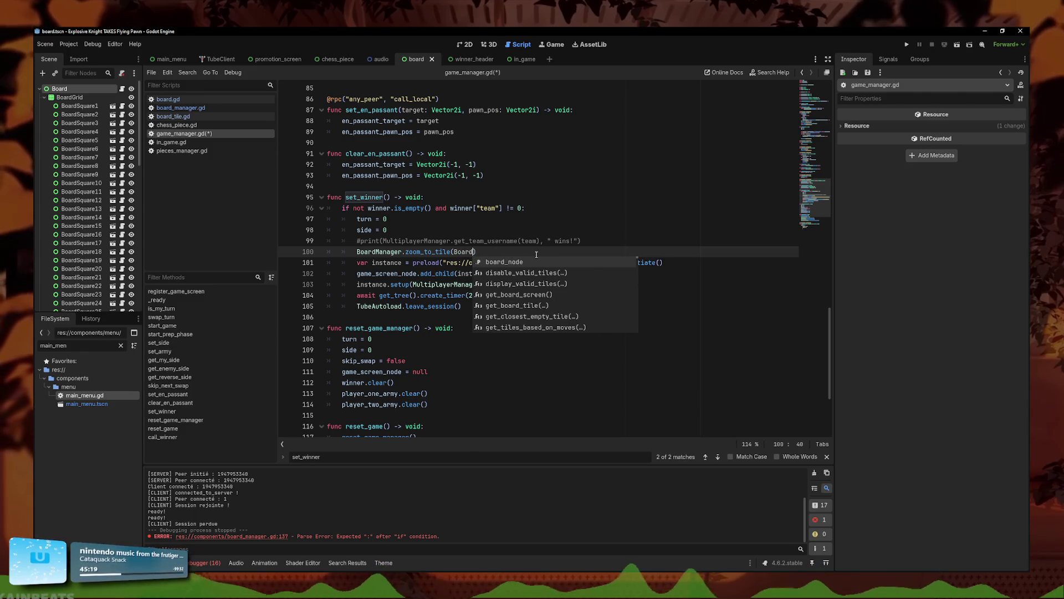
pyautogui.press('Escape')
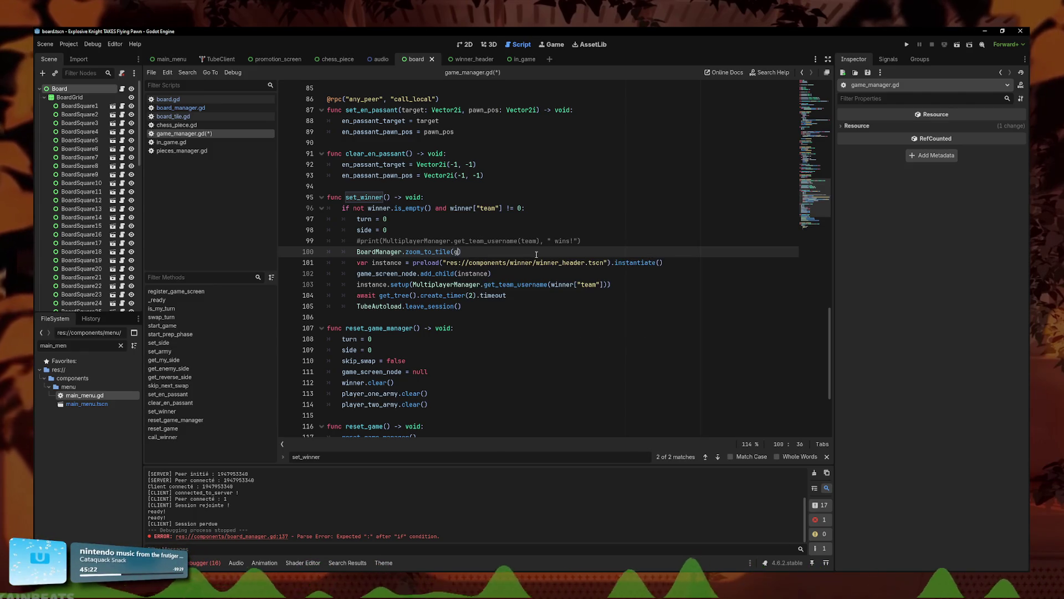
pyautogui.write('get_node(winner["path"])')
pyautogui.press('Down')
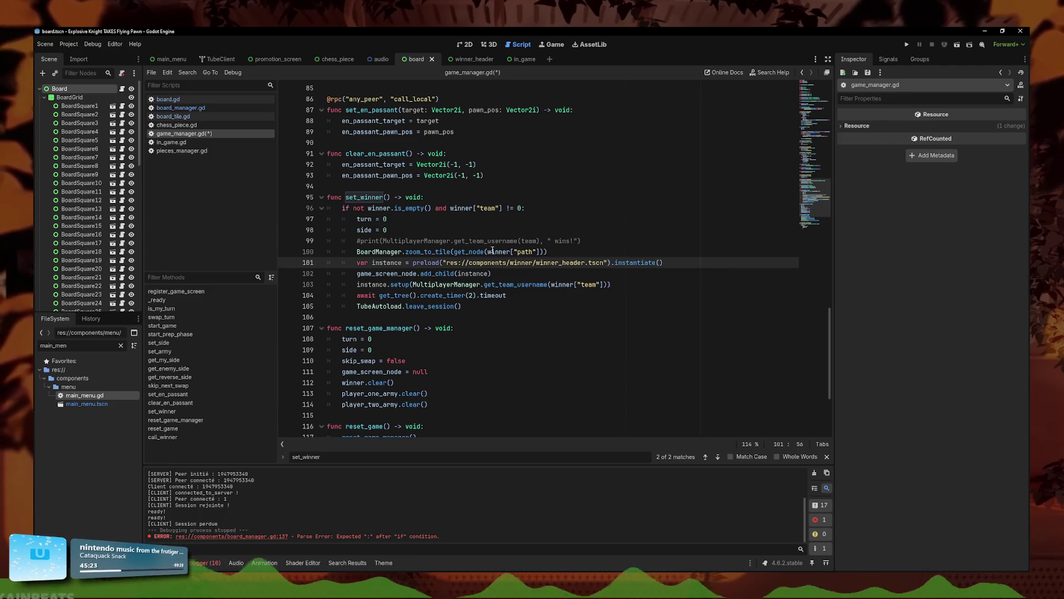
pyautogui.moveTo(487, 252); pyautogui.dragTo(458, 252)
pyautogui.press('BackSpace')
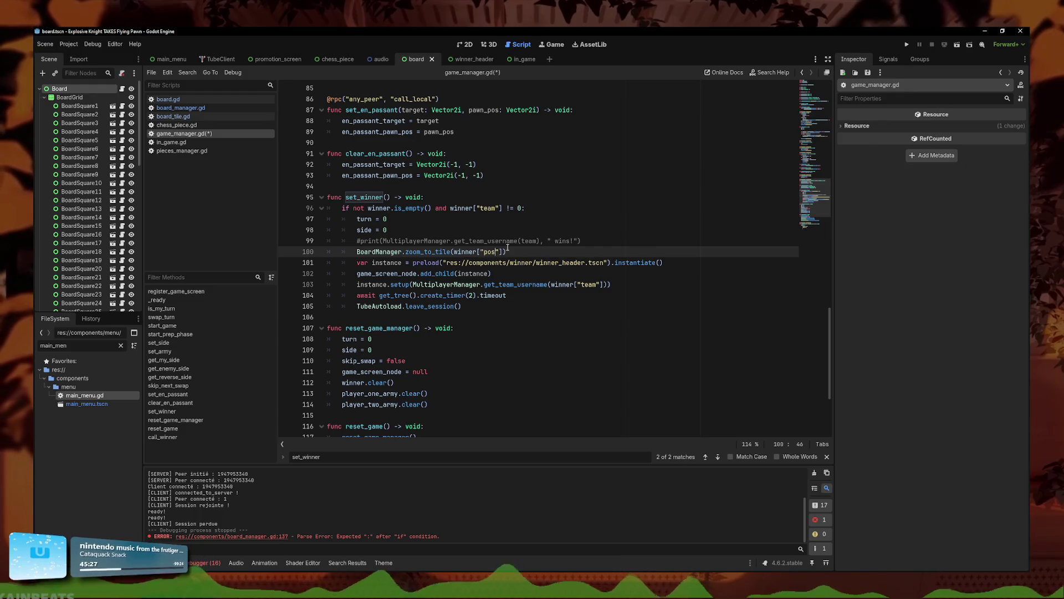
pyautogui.hotkey('ctrl', 's')
pyautogui.keyDown('ctrl'); pyautogui.click(440, 253); pyautogui.keyUp('ctrl')
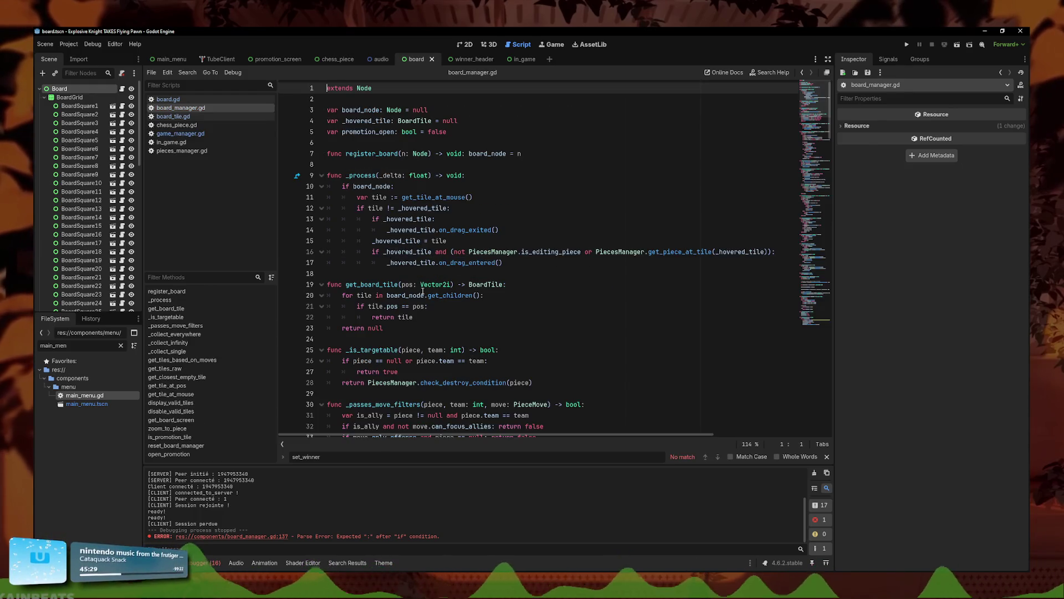
# Step: Rename the zoom_to_piece function in board_manager.gd to zoom_to_tile
pyautogui.scroll(-5, 545, 308)
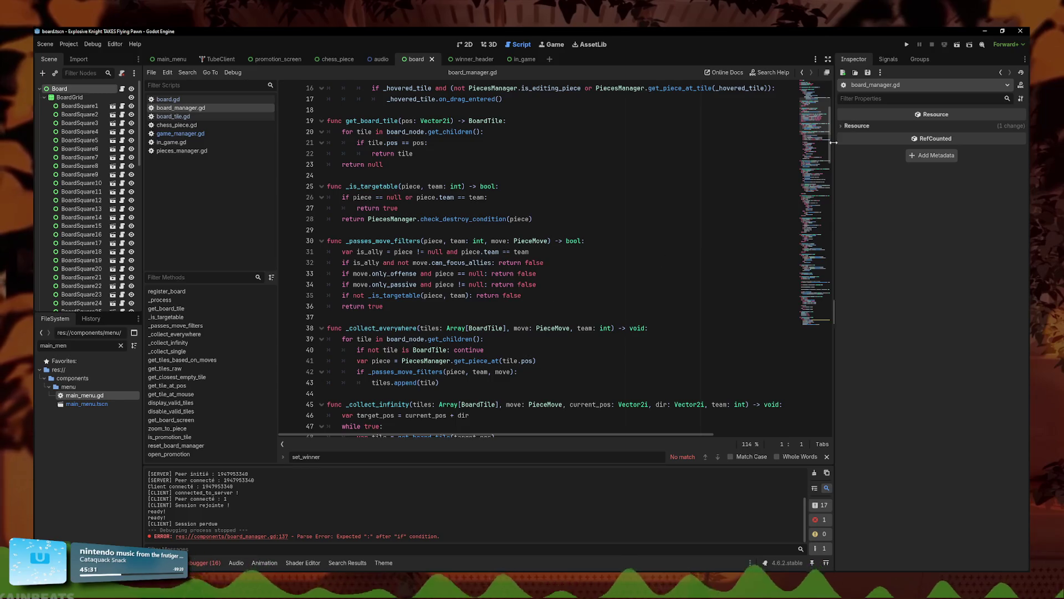
pyautogui.scroll(-20, 497, 283)
pyautogui.click(498, 283)
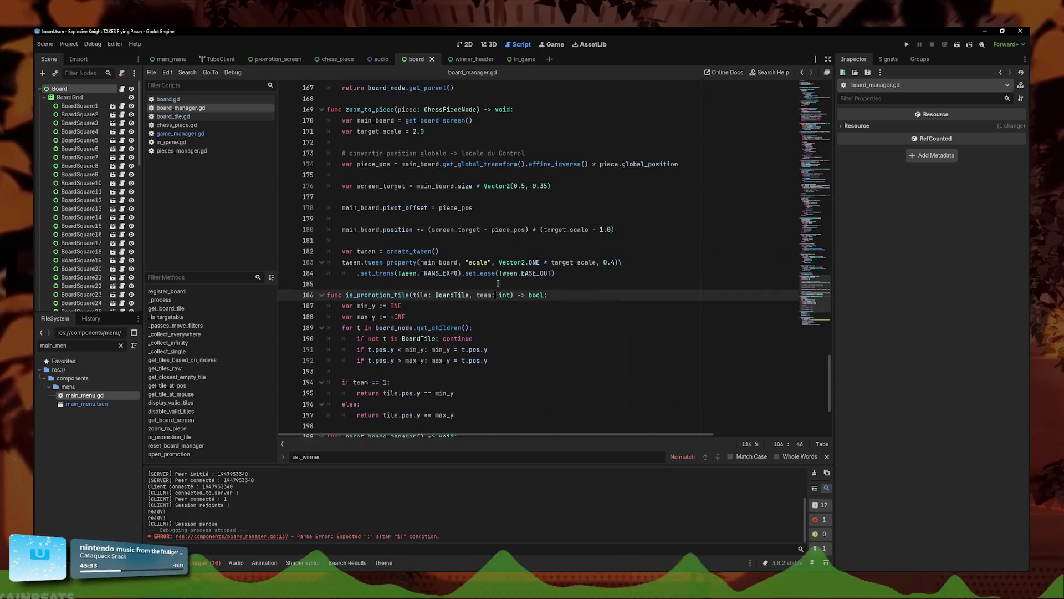
pyautogui.scroll(3, 498, 283)
pyautogui.click(444, 272)
pyautogui.doubleClick(388, 197)
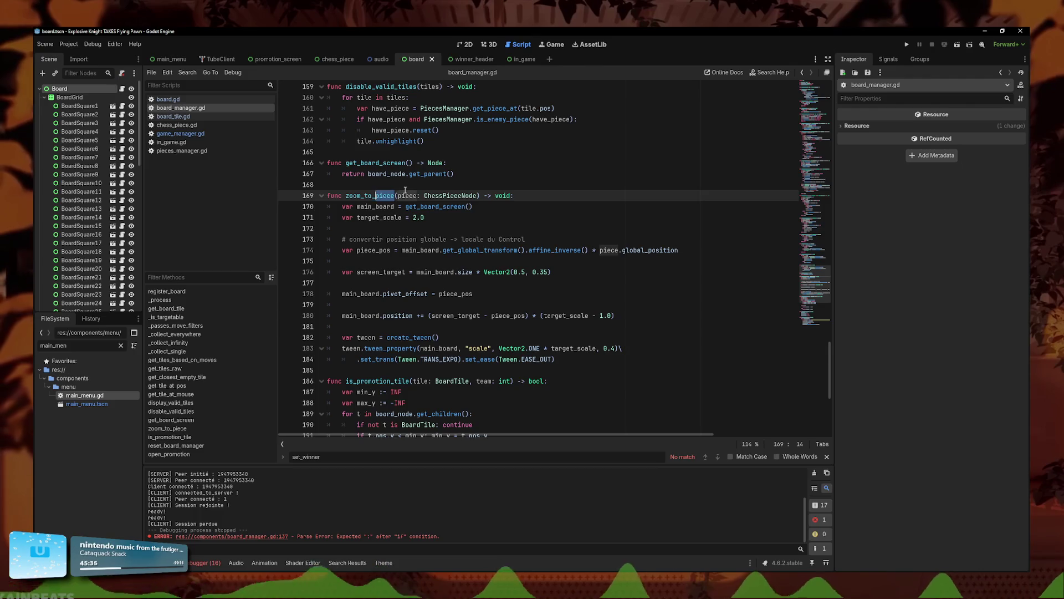
pyautogui.write('tile')
# Step: Change the function's parameter to tile: BoardTile and save board_manager.gd
pyautogui.moveTo(475, 196)
pyautogui.mouseDown()
pyautogui.moveTo(422, 207)
pyautogui.moveTo(412, 198)
pyautogui.mouseUp()
pyautogui.write('til')
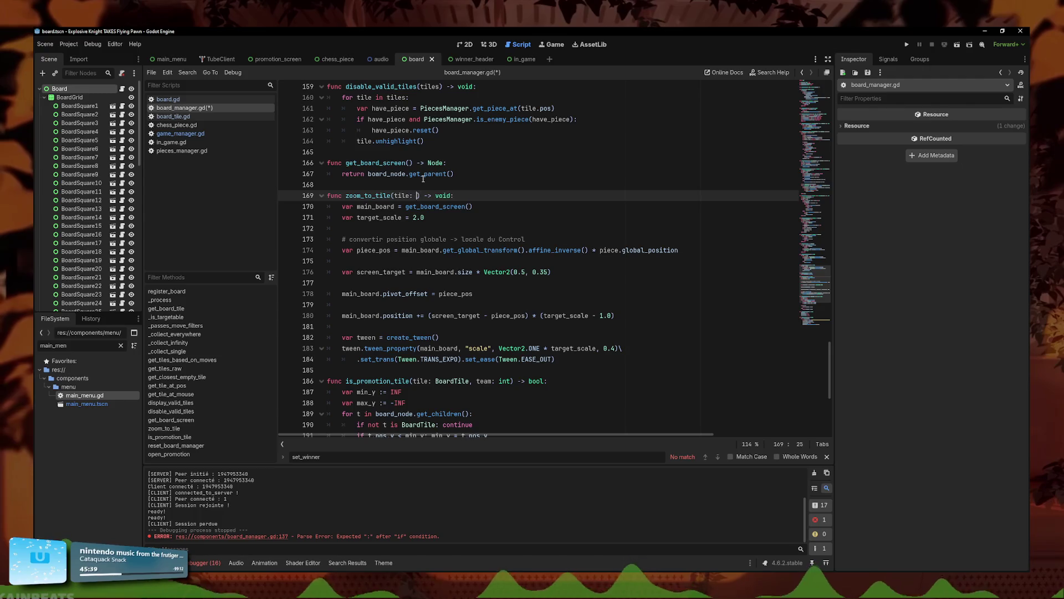
pyautogui.write('d')
pyautogui.press('Down')
pyautogui.press('Return')
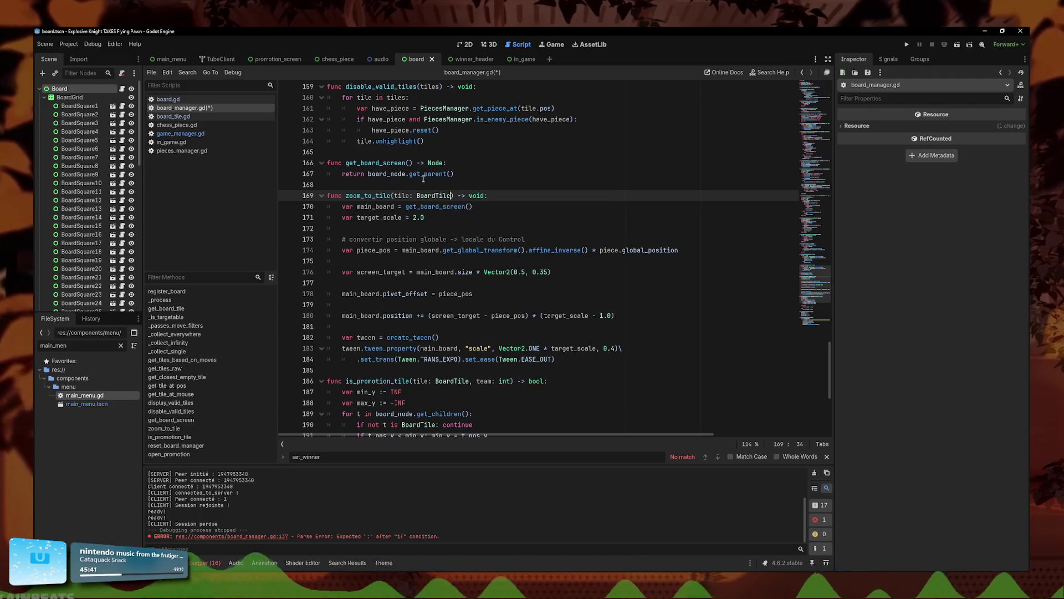
pyautogui.click(462, 222)
pyautogui.hotkey('ctrl', 's')
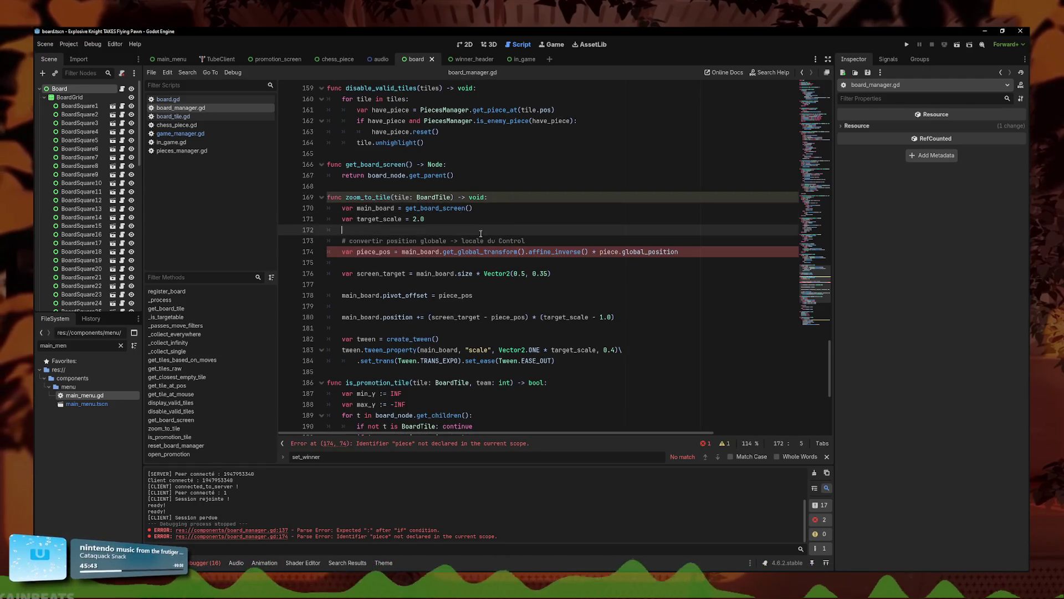
# Step: On line 174, rename both piece references to tile using multiple carets
pyautogui.click(677, 252)
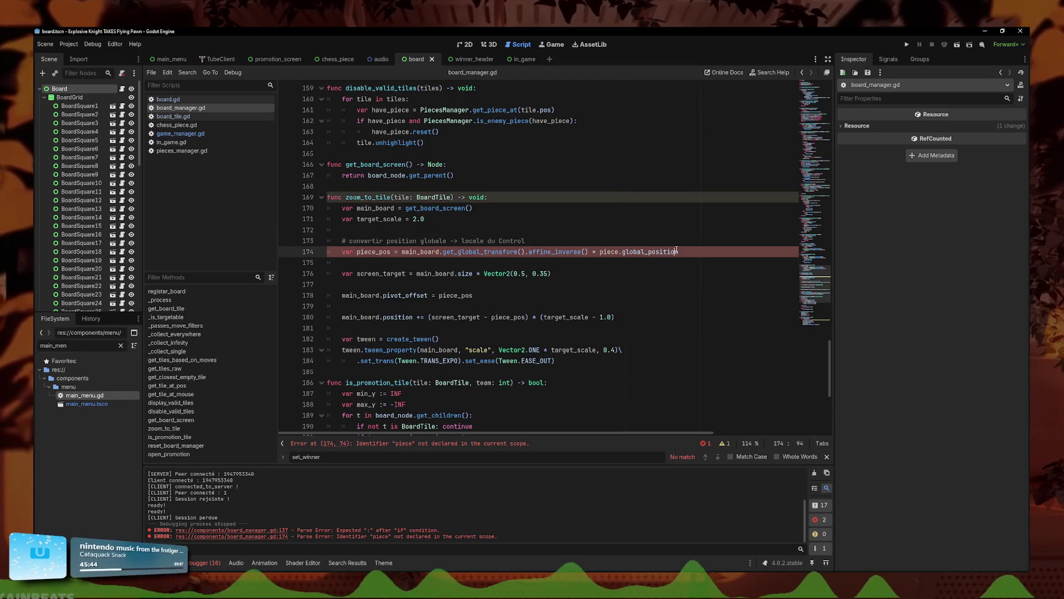
pyautogui.click(395, 251)
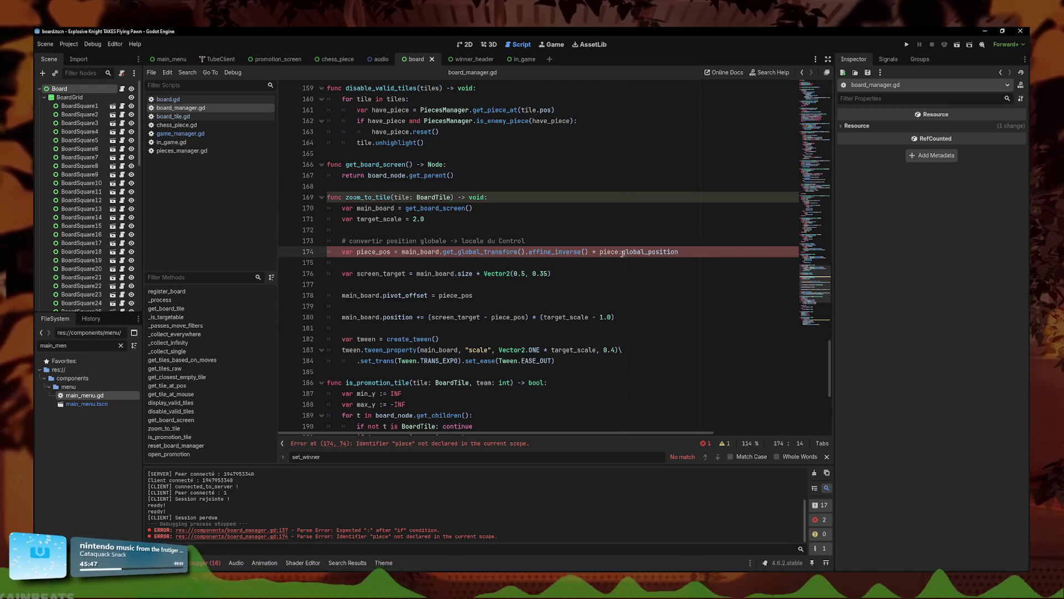
pyautogui.press('BackSpace')
pyautogui.press('BackSpace')
pyautogui.press('BackSpace')
pyautogui.write('tile')
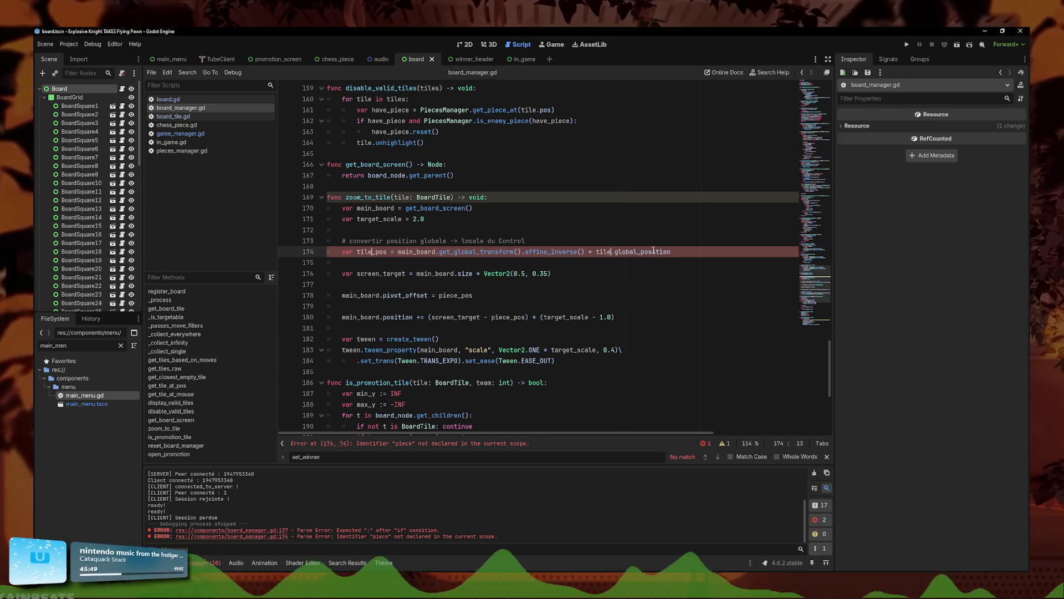
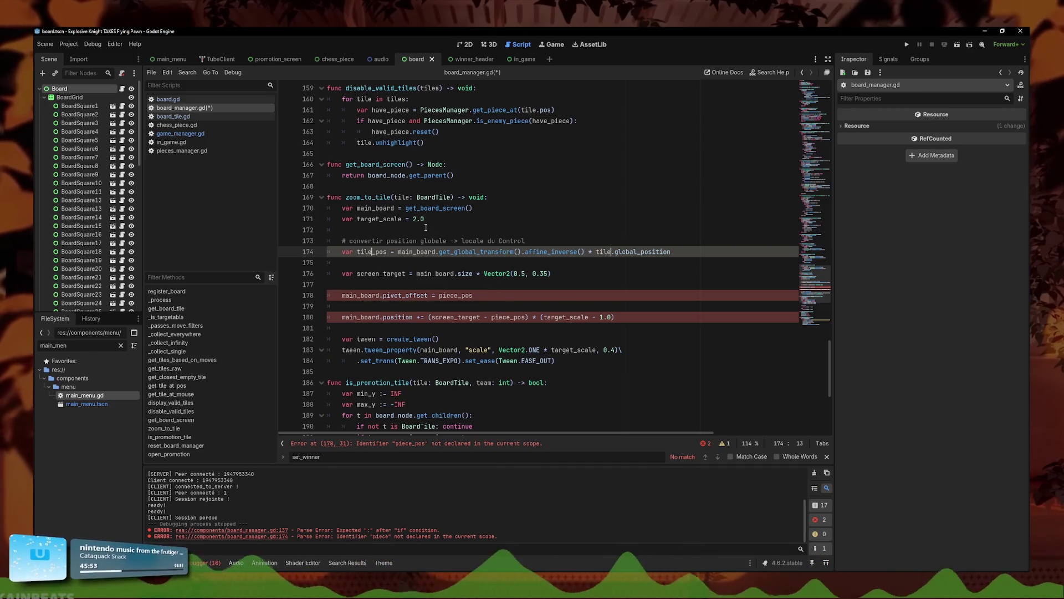
# Step: Rename the zoom_to_tile parameter to zoom_pos and remove its BoardTile type hint
pyautogui.click(411, 197)
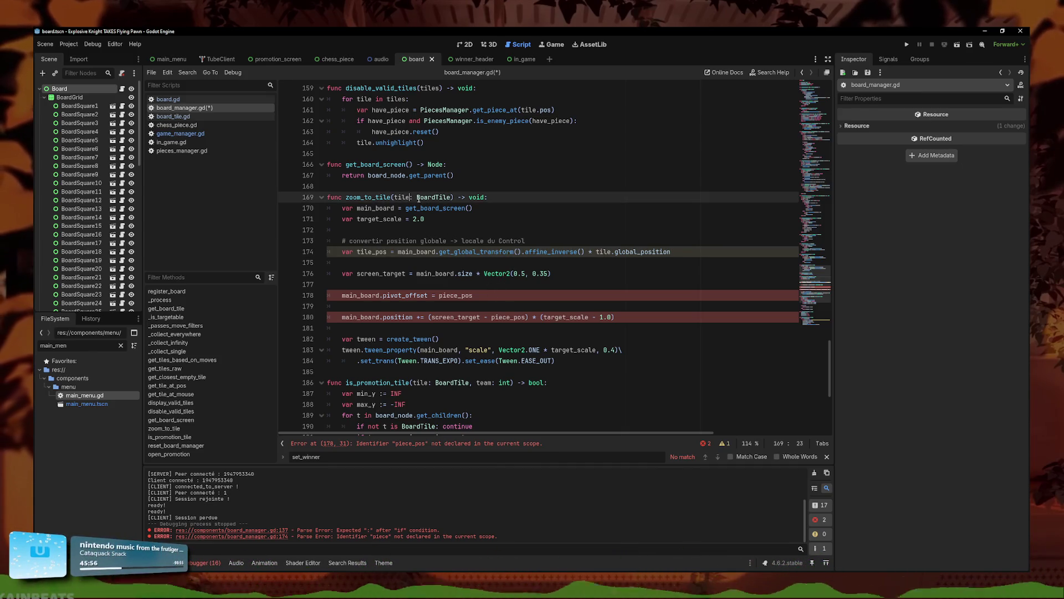
pyautogui.write('_pos')
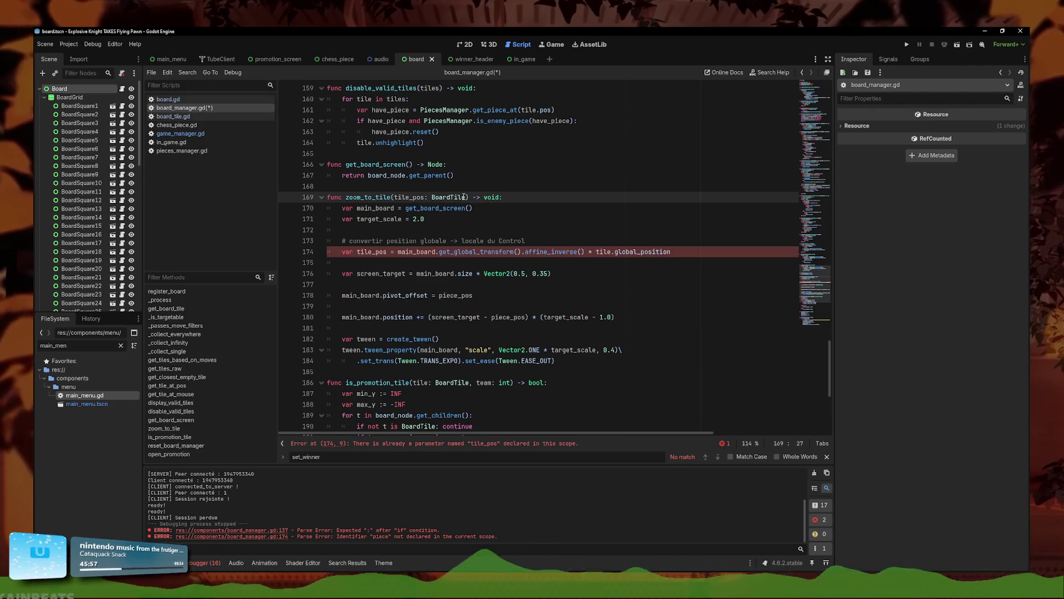
pyautogui.moveTo(425, 197); pyautogui.dragTo(469, 197)
pyautogui.press('BackSpace')
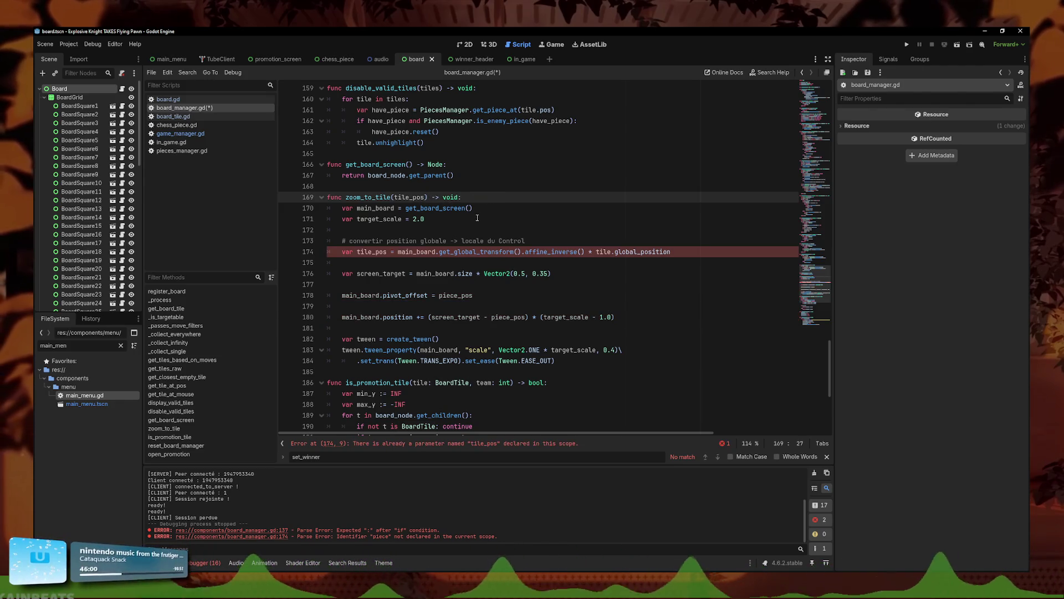
pyautogui.hotkey('ctrl', 's')
pyautogui.click(441, 217)
pyautogui.press('Down')
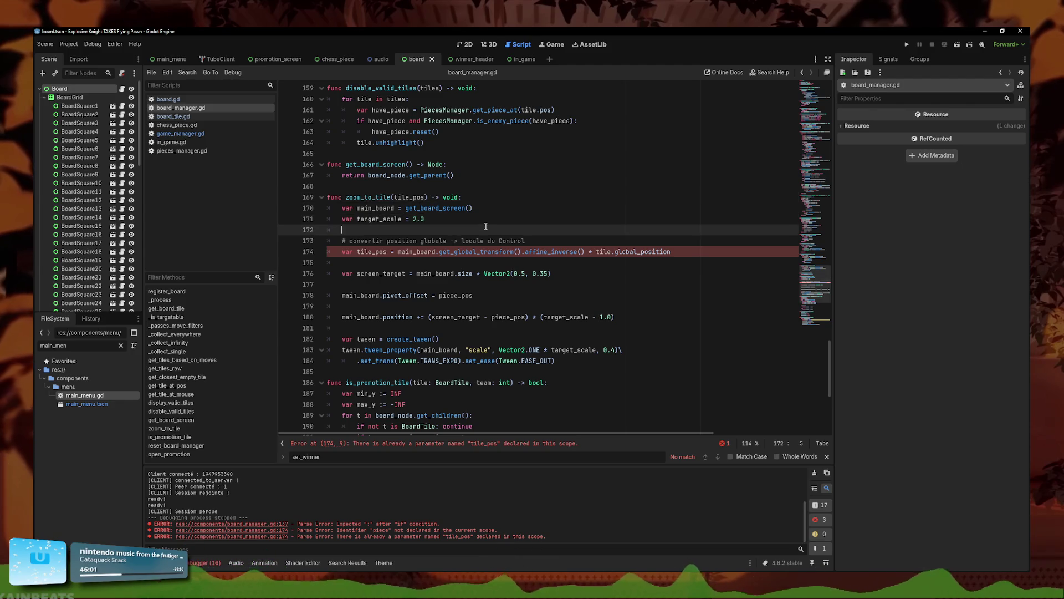
pyautogui.click(425, 198)
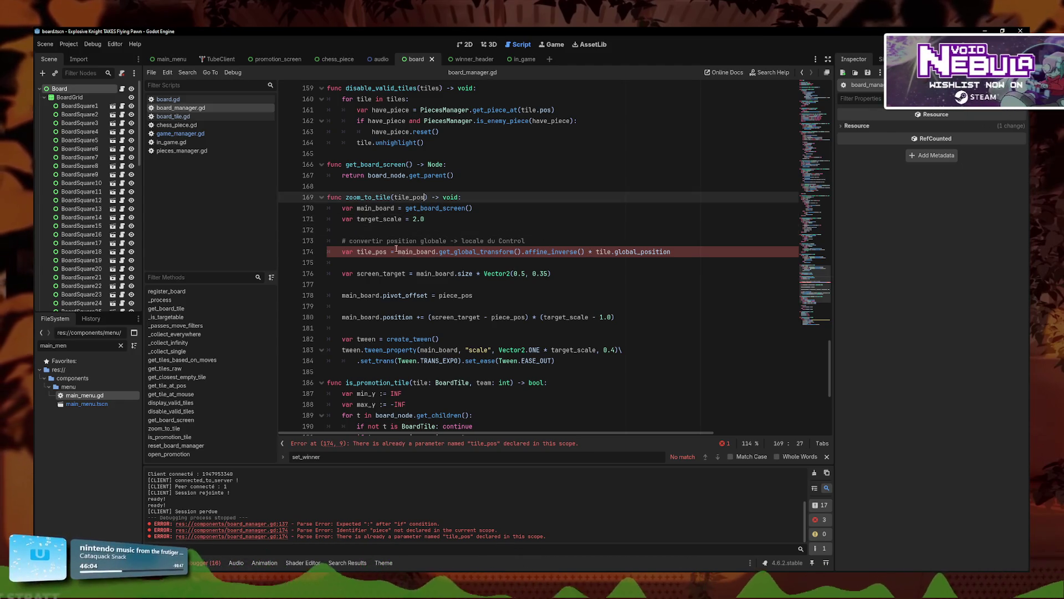
pyautogui.moveTo(409, 197); pyautogui.dragTo(395, 198)
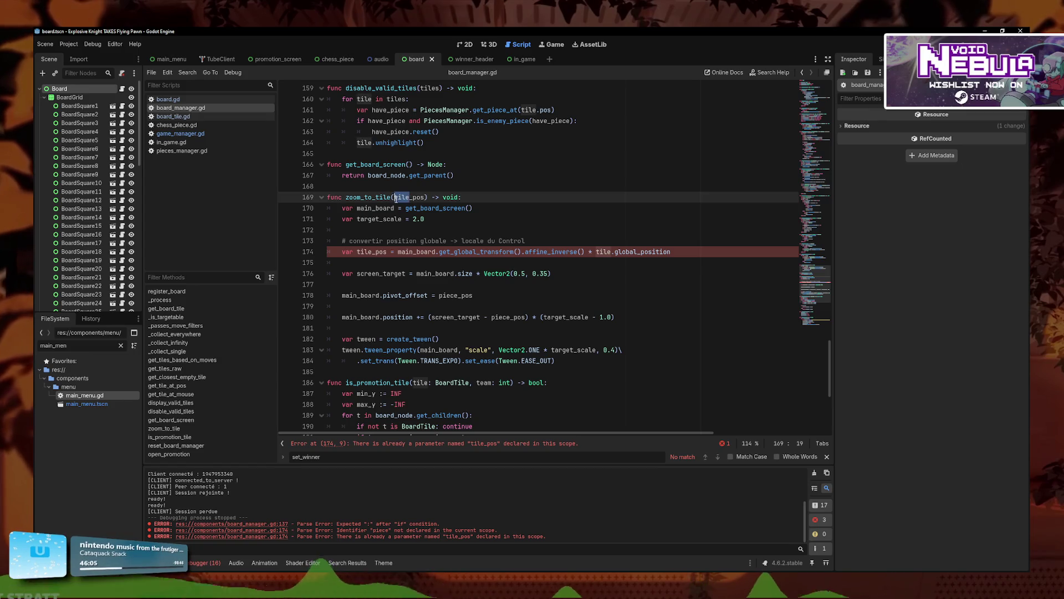
pyautogui.write('zoom')
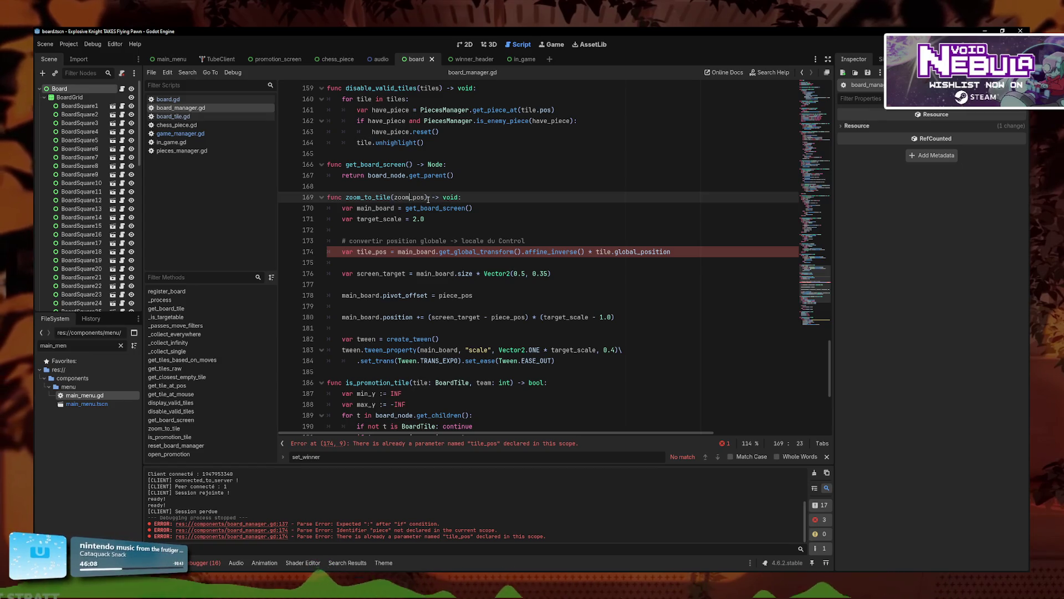
# Step: Add 'var tile = get_board_tile(zoom_pos)' inside zoom_to_tile and save board_manager.gd
pyautogui.press('Down')
pyautogui.press('Down')
pyautogui.press('Down')
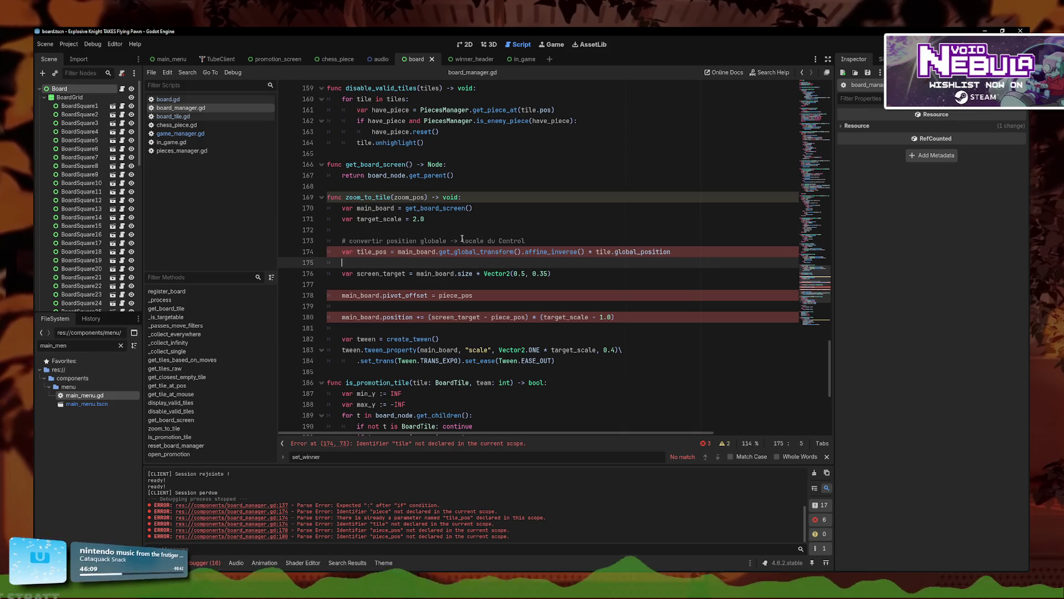
pyautogui.press('Up')
pyautogui.press('Up')
pyautogui.press('Up')
pyautogui.write('v')
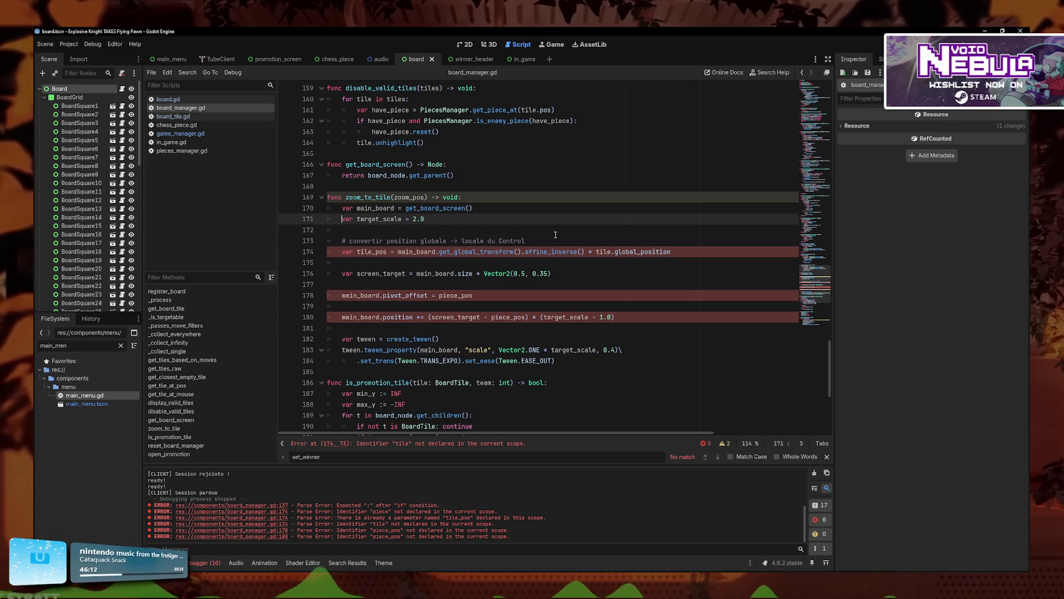
pyautogui.press('Return')
pyautogui.press('Up')
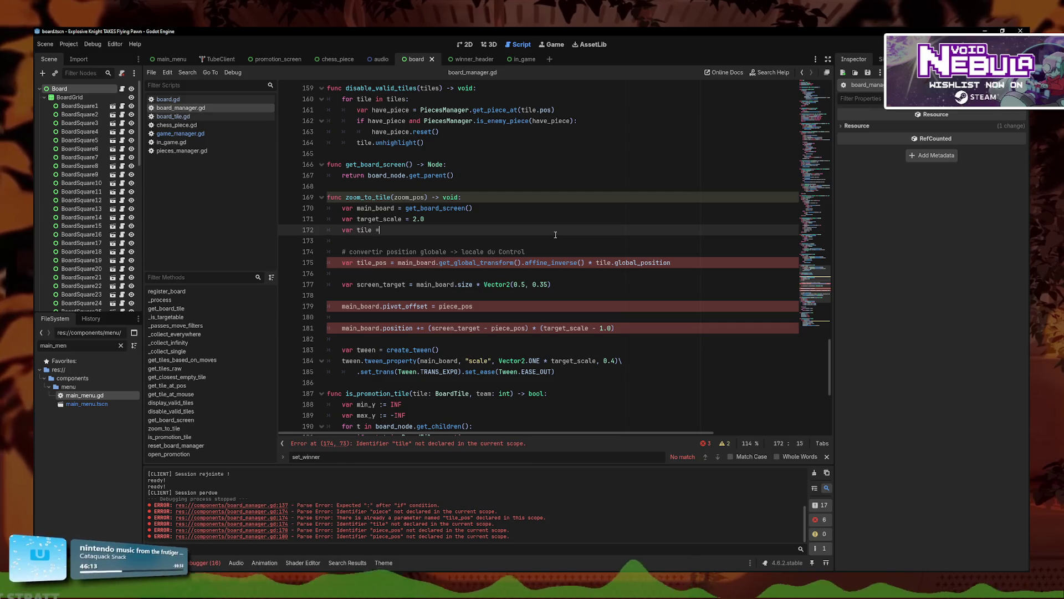
pyautogui.write('get_')
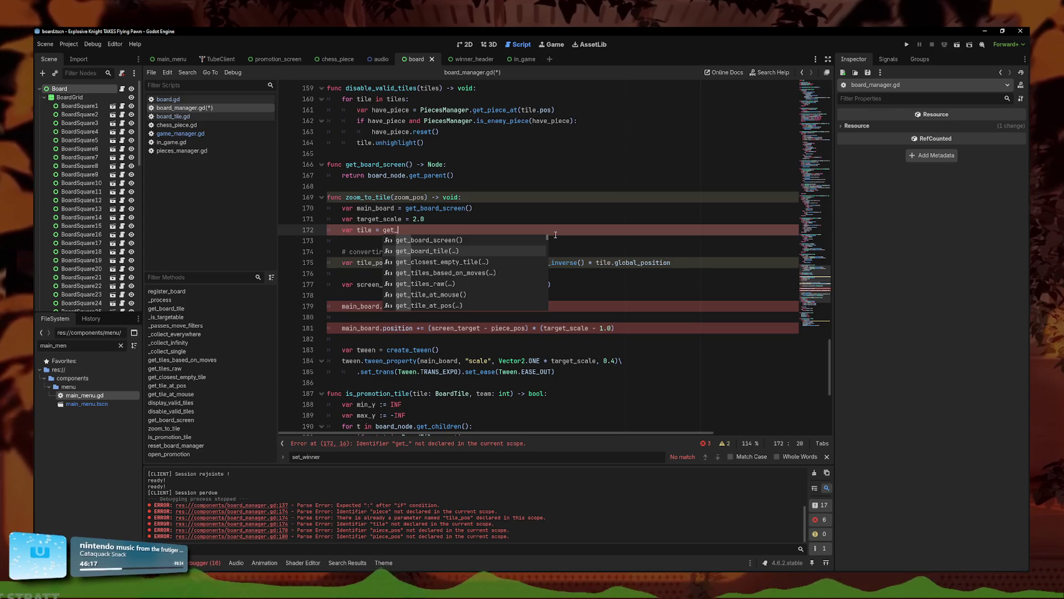
pyautogui.press('Return')
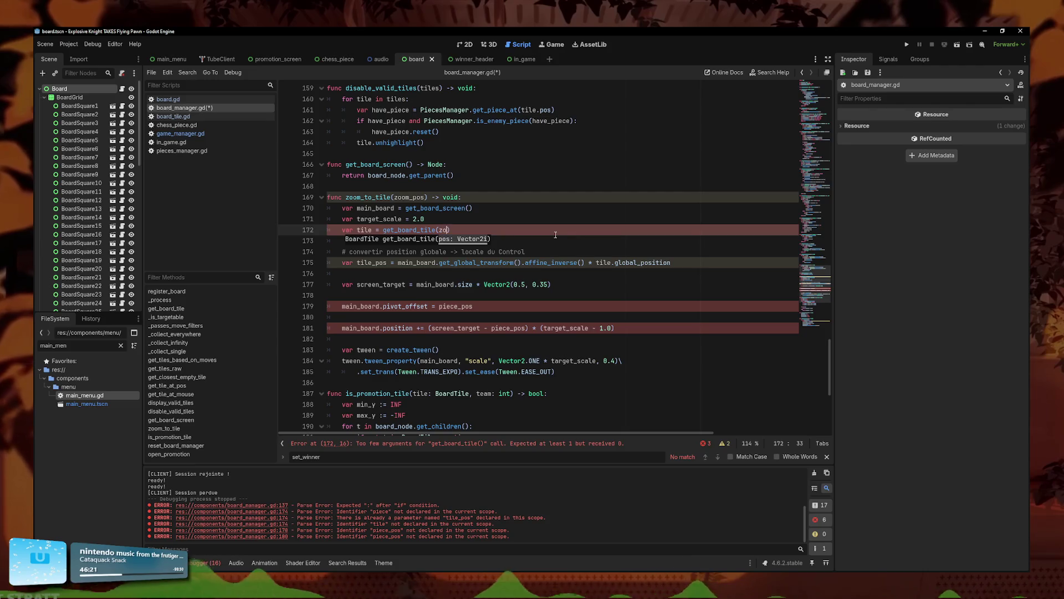
pyautogui.write('_pos')
pyautogui.hotkey('ctrl', 's')
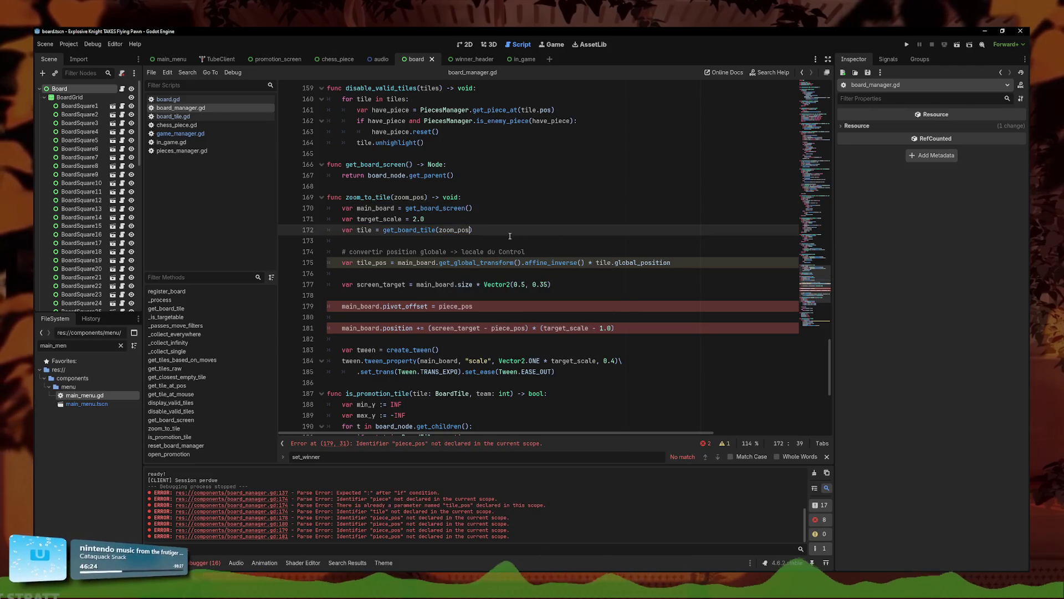
pyautogui.click(513, 235)
pyautogui.scroll(1, 512, 235)
pyautogui.hotkey('ctrl', 'f')
# Step: Search the script for get_tile and step through the matches to get_tile_at_pos
pyautogui.write('get_c')
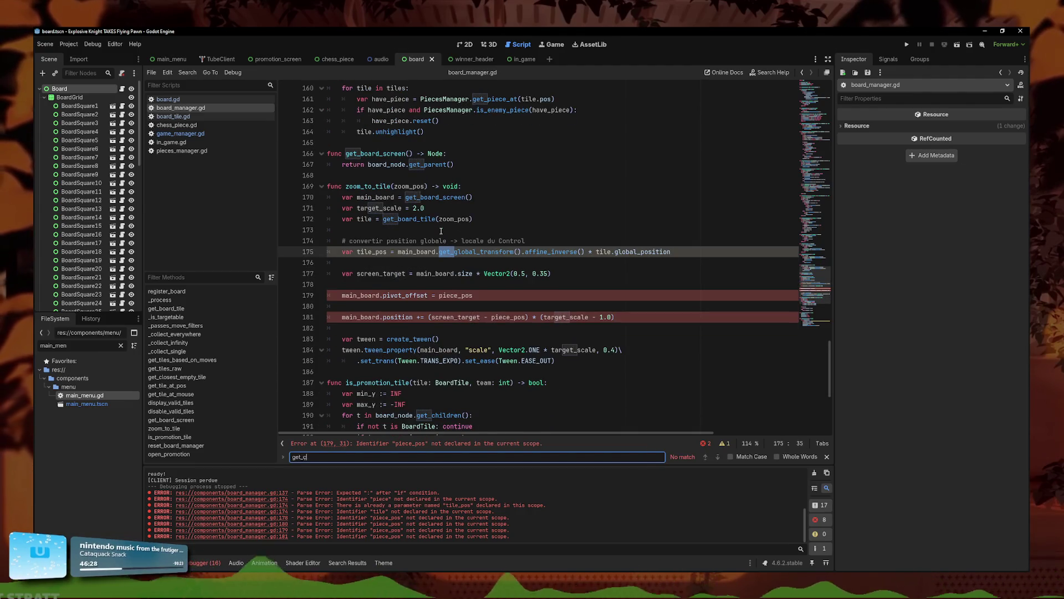
pyautogui.press('BackSpace')
pyautogui.write('tile')
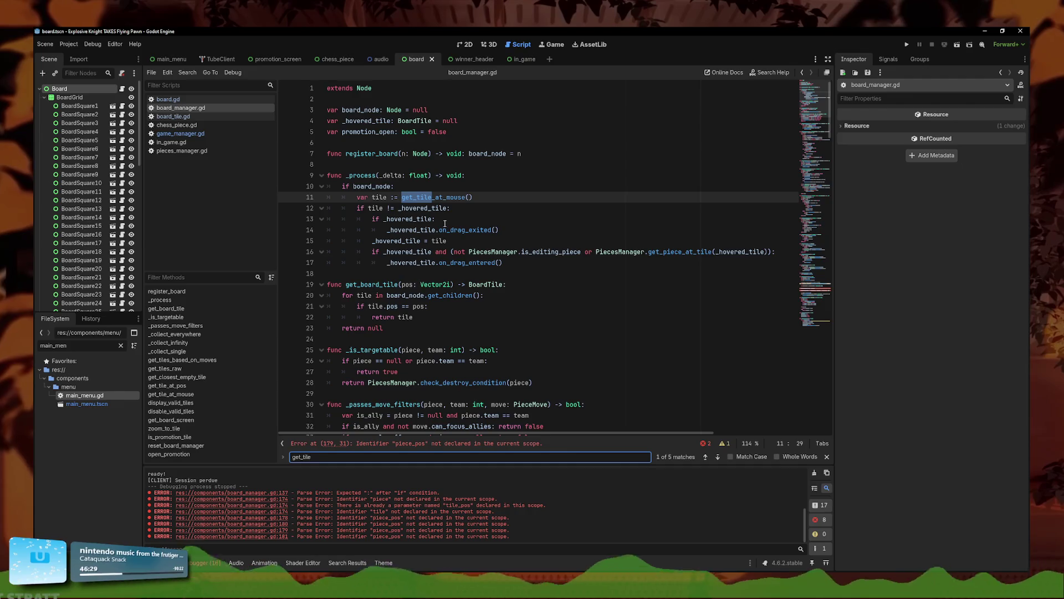
pyautogui.click(446, 307)
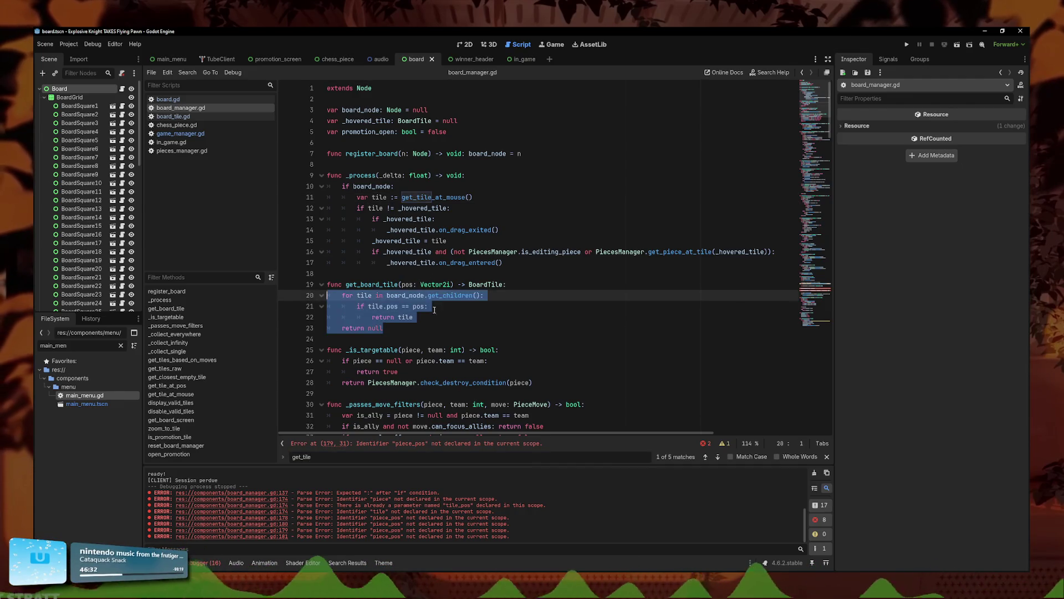
pyautogui.scroll(-7, 452, 310)
pyautogui.scroll(6, 454, 312)
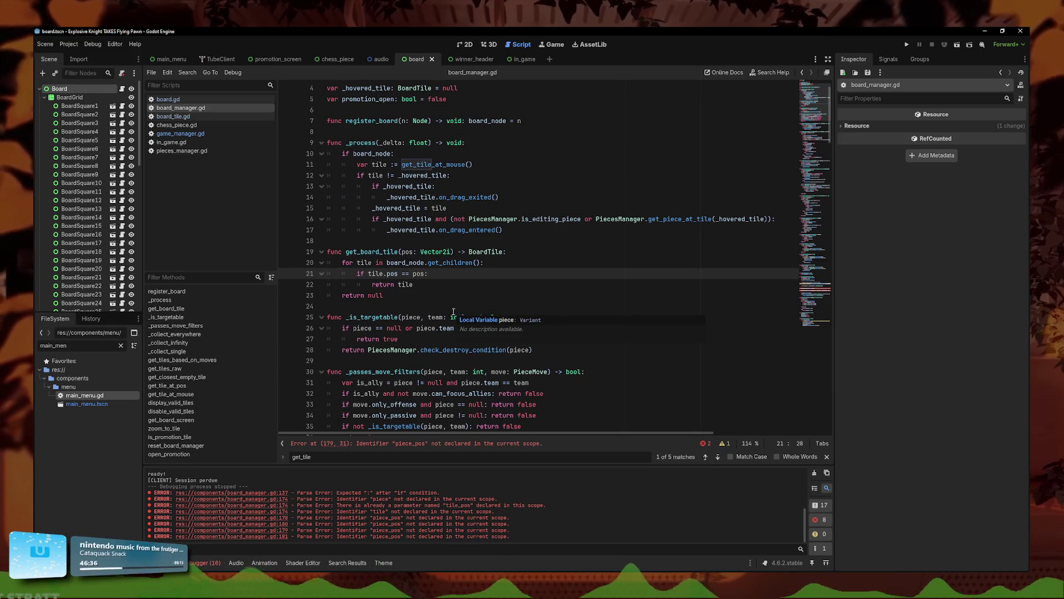
pyautogui.scroll(-2, 454, 312)
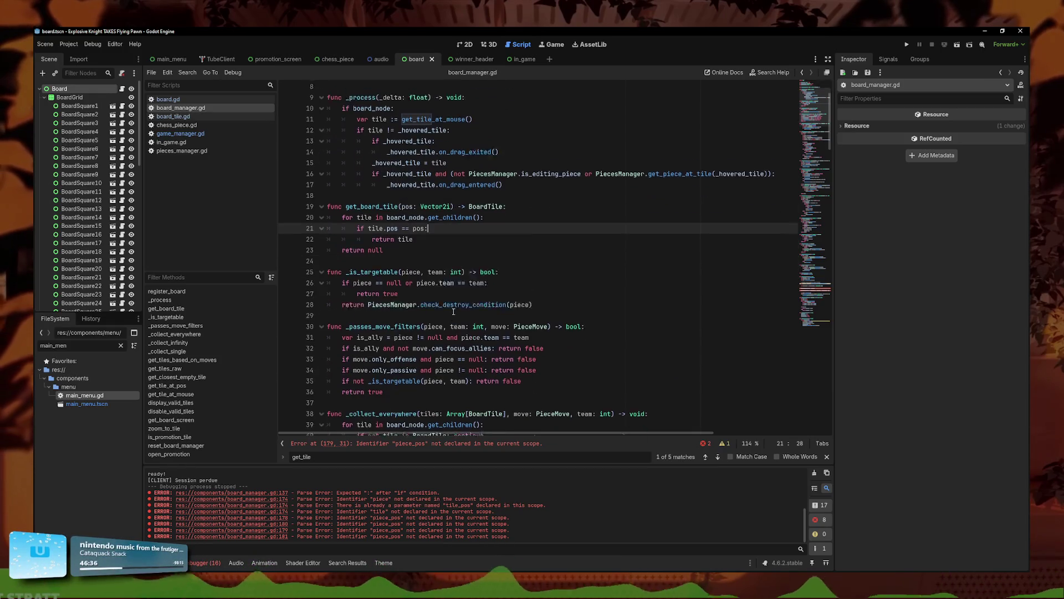
pyautogui.click(707, 458)
pyautogui.click(706, 458)
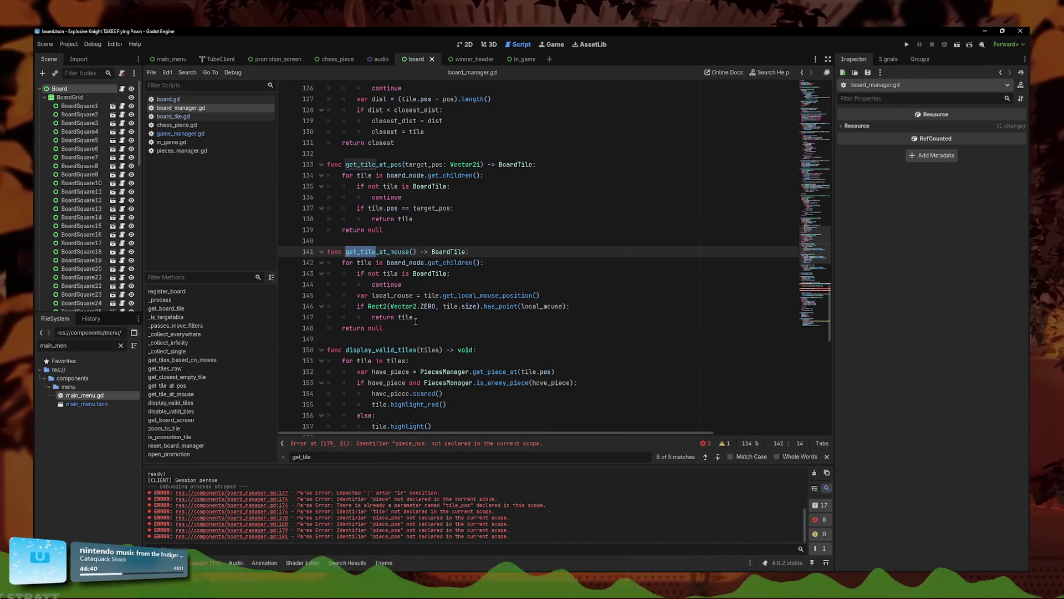
# Step: Delete the whole get_tile_at_pos function and its leftover blank line
pyautogui.moveTo(332, 241)
pyautogui.mouseDown()
pyautogui.moveTo(344, 197)
pyautogui.moveTo(328, 154)
pyautogui.mouseUp()
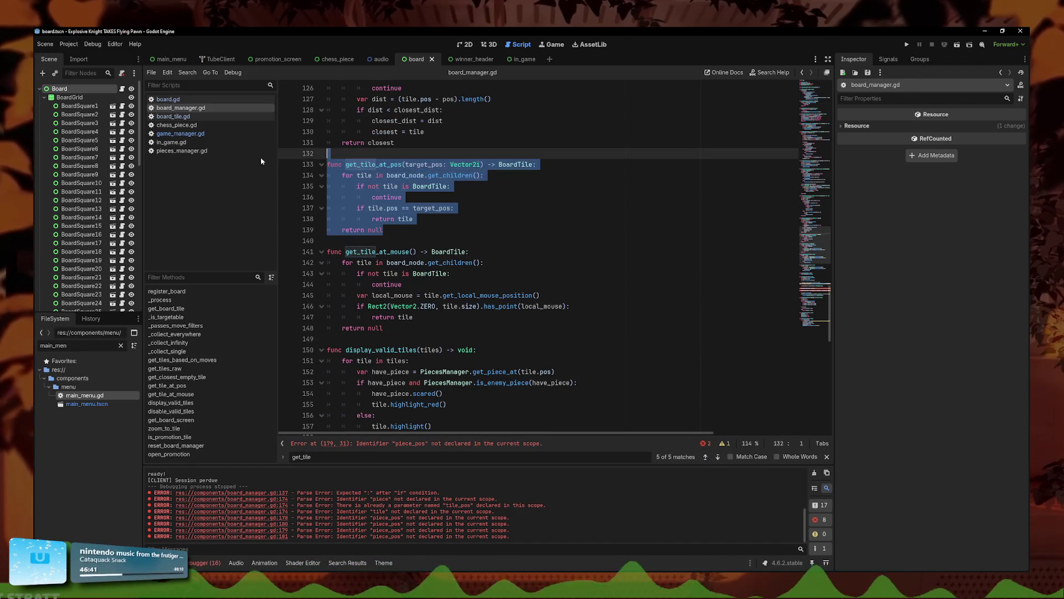
pyautogui.press('Delete')
pyautogui.press('BackSpace')
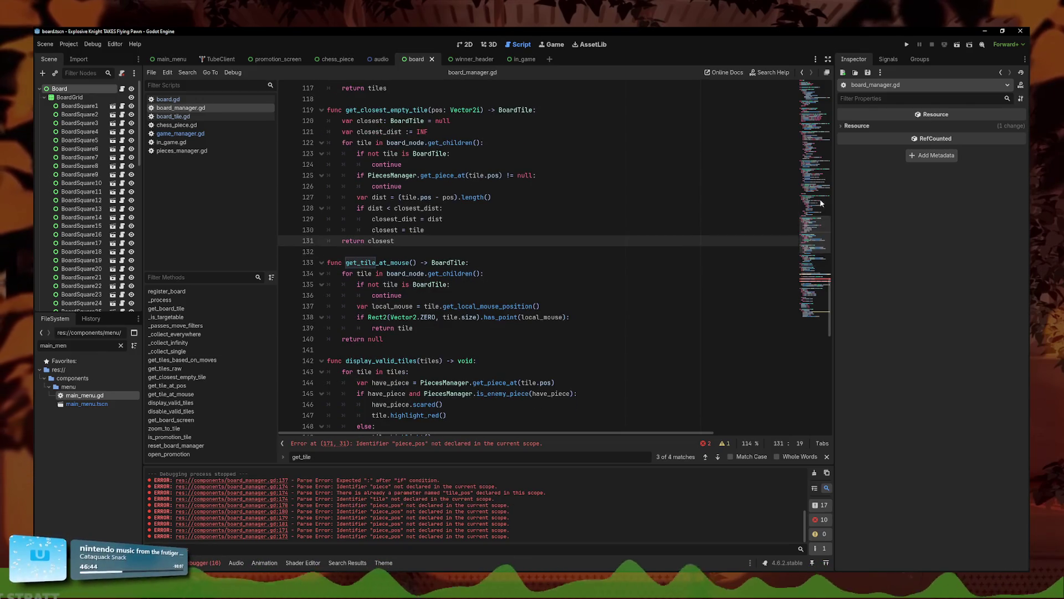
pyautogui.click(829, 83)
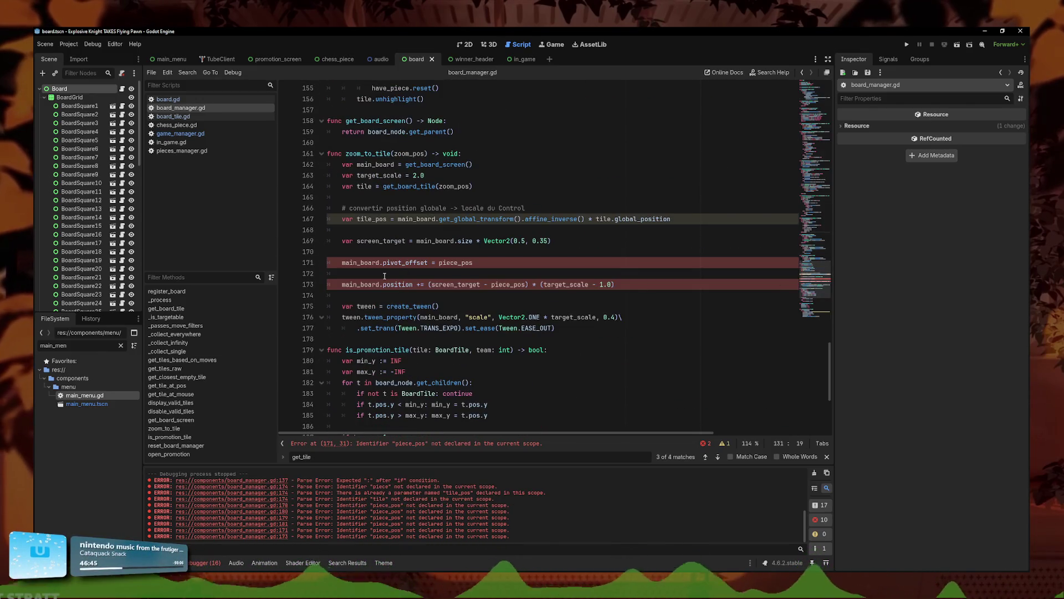
# Step: Use tile_pos instead of piece_pos in zoom_to_tile, delete the conversion comment, then open game_manager.gd
pyautogui.click(550, 264)
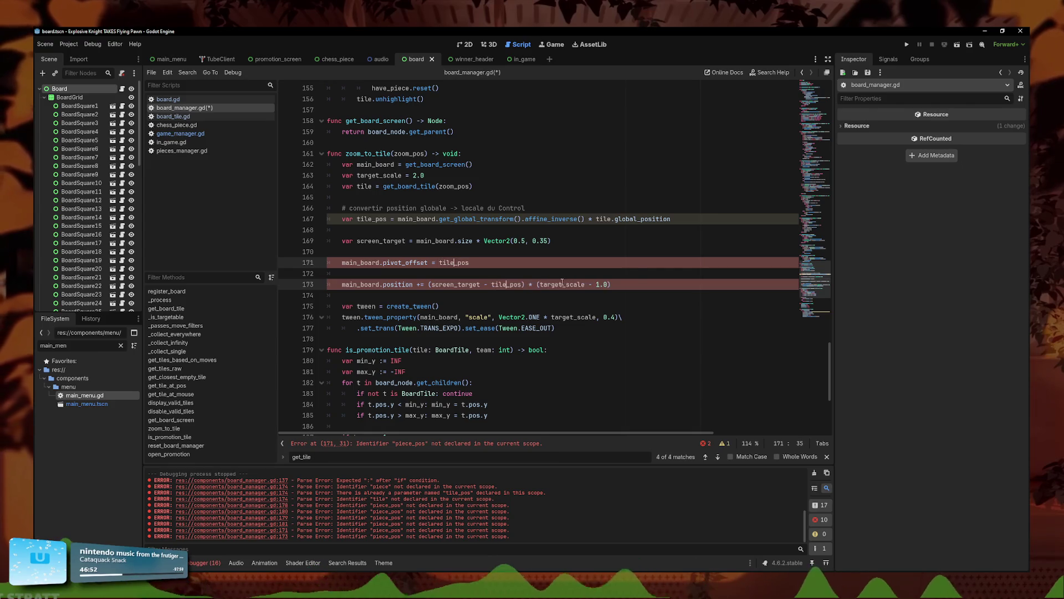
pyautogui.hotkey('ctrl', 's')
pyautogui.click(439, 240)
pyautogui.click(475, 208)
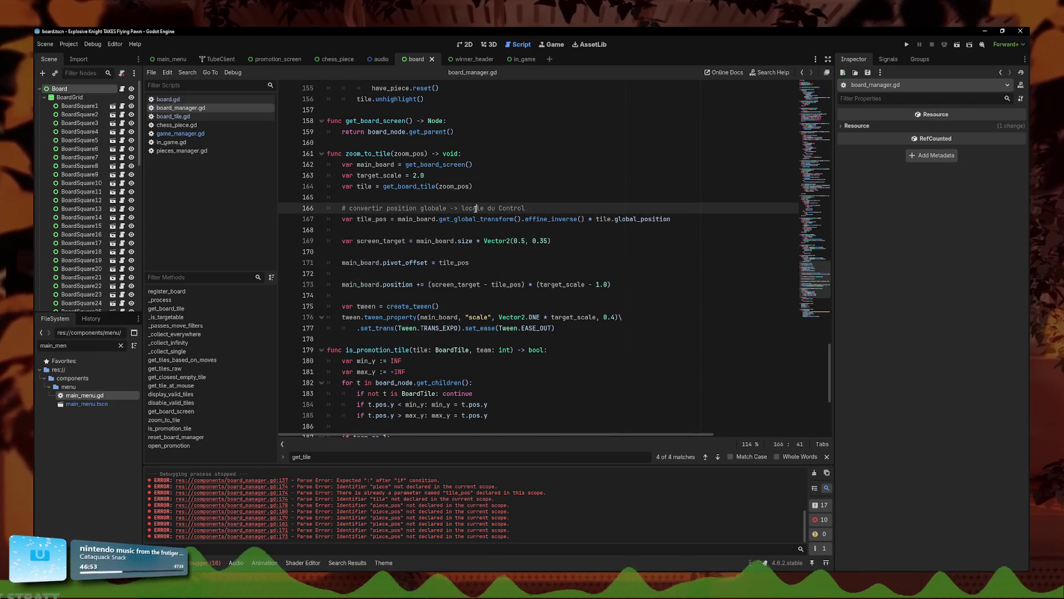
pyautogui.hotkey('ctrl', 'shift', 'k')
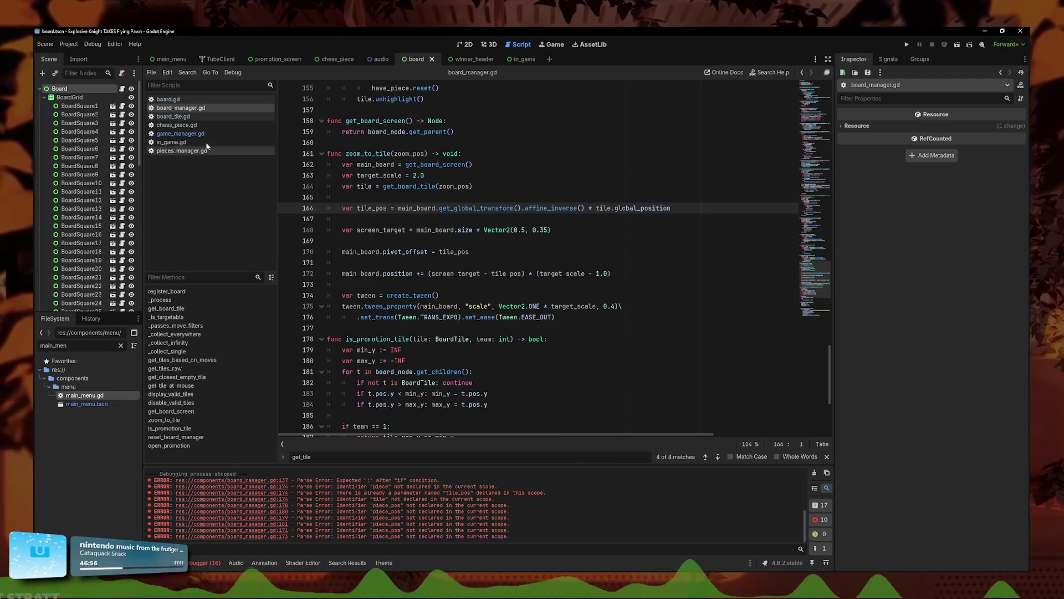
pyautogui.click(180, 133)
pyautogui.scroll(-3, 386, 376)
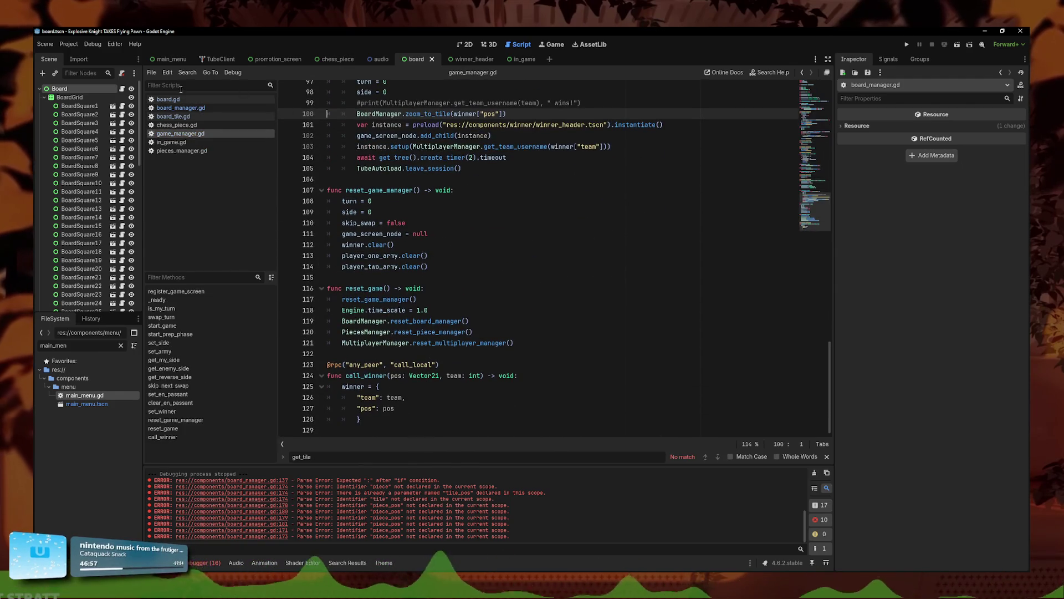
# Step: In pieces_manager.gd line 145, pass piece.pos instead of piece.get_path() to call_winner
pyautogui.click(191, 110)
pyautogui.hotkey('ctrl', 'f')
pyautogui.write('call')
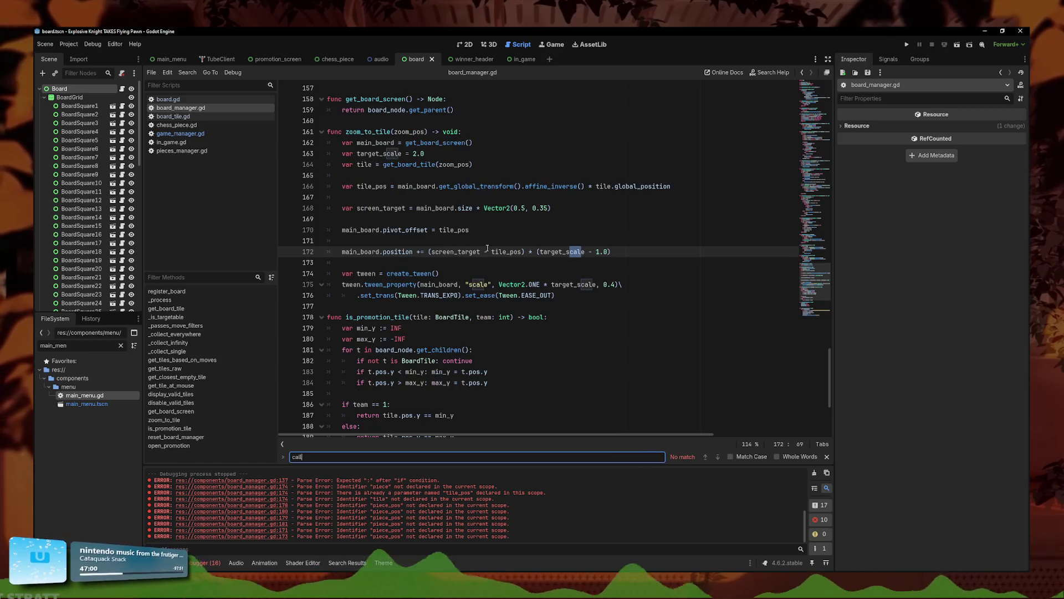
pyautogui.click(182, 151)
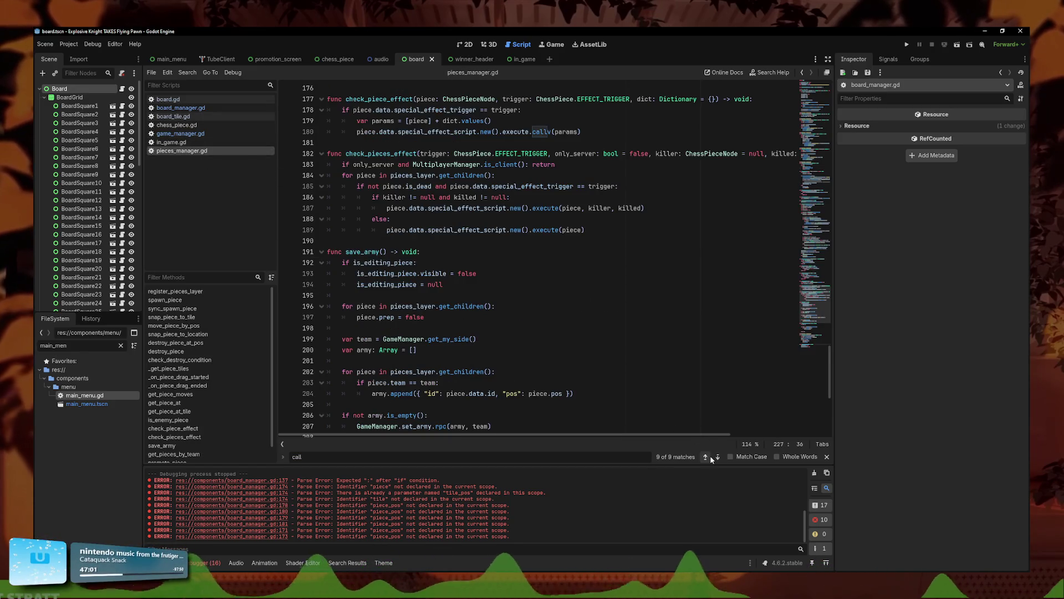
pyautogui.write('_winne')
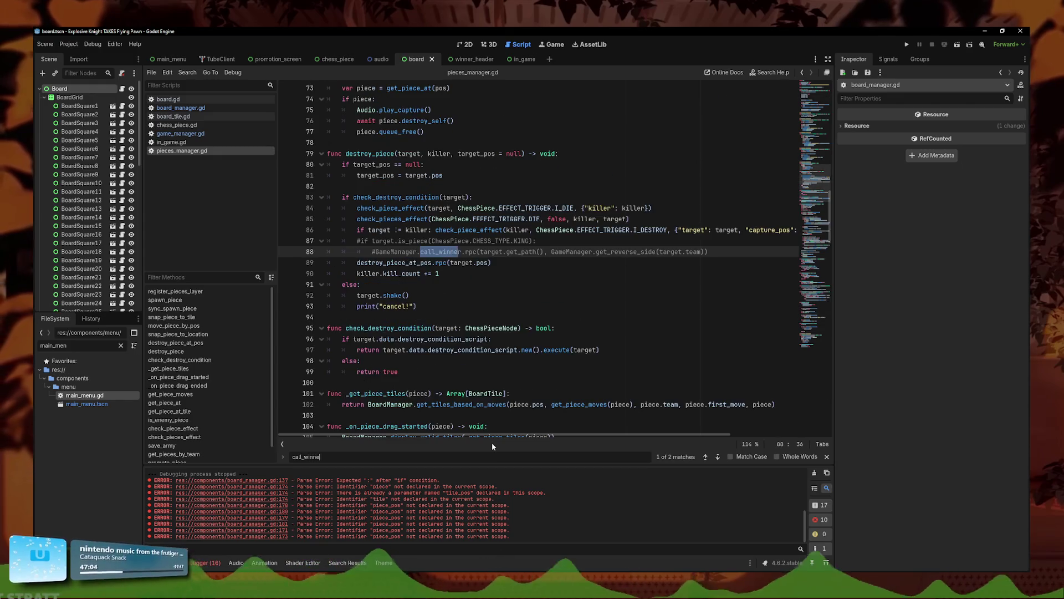
pyautogui.write('r')
pyautogui.click(706, 458)
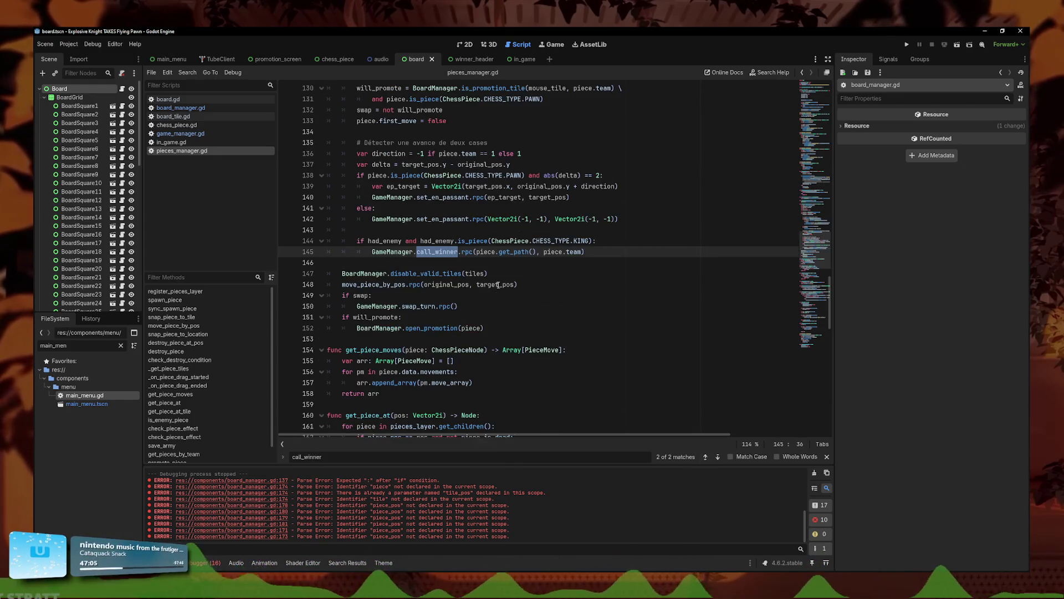
pyautogui.click(560, 274)
pyautogui.click(534, 252)
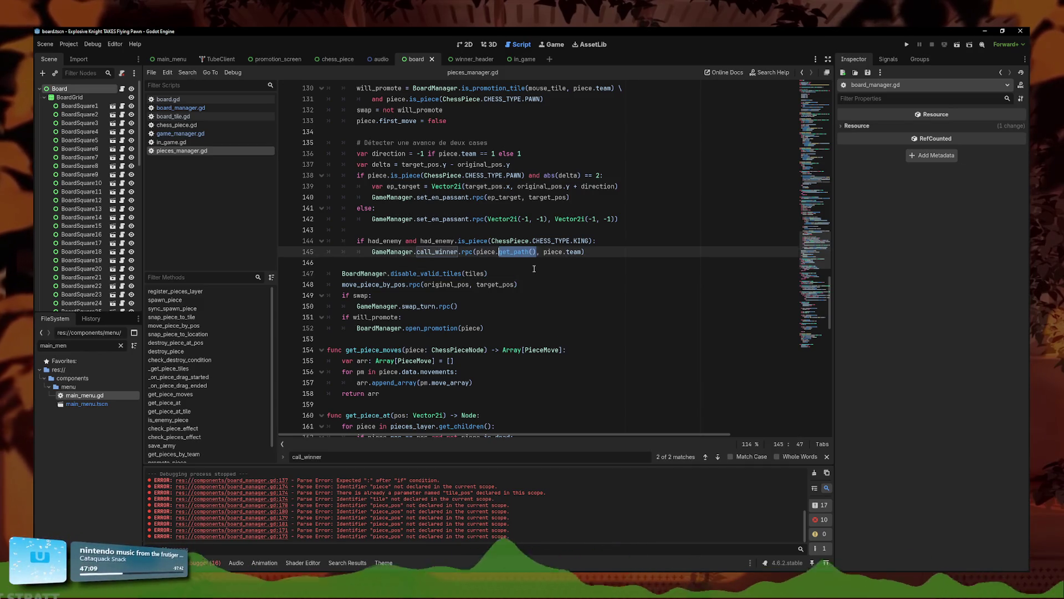
pyautogui.click(535, 269)
pyautogui.click(632, 251)
# Step: Run two game instances, host a lobby, and swap in a Rocket Pawn and Glass Queen
pyautogui.click(907, 45)
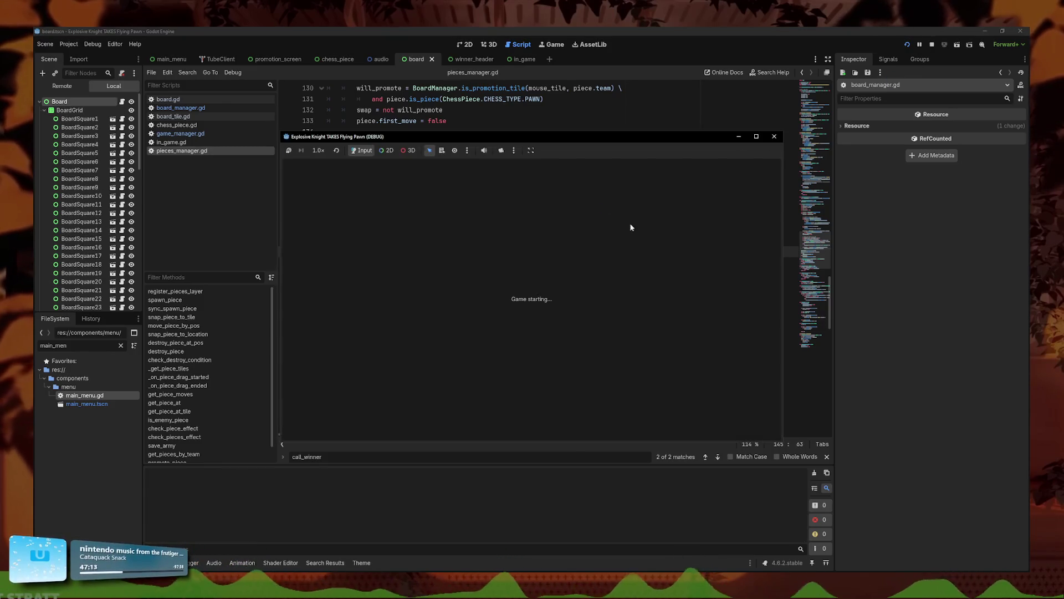
pyautogui.moveTo(661, 155); pyautogui.dragTo(803, 230)
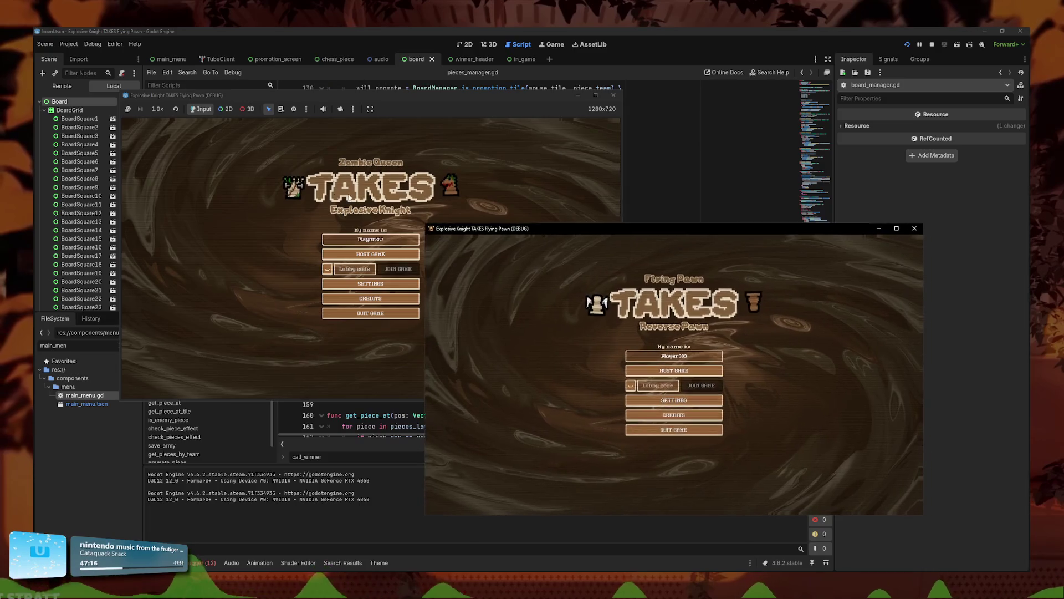
pyautogui.click(372, 254)
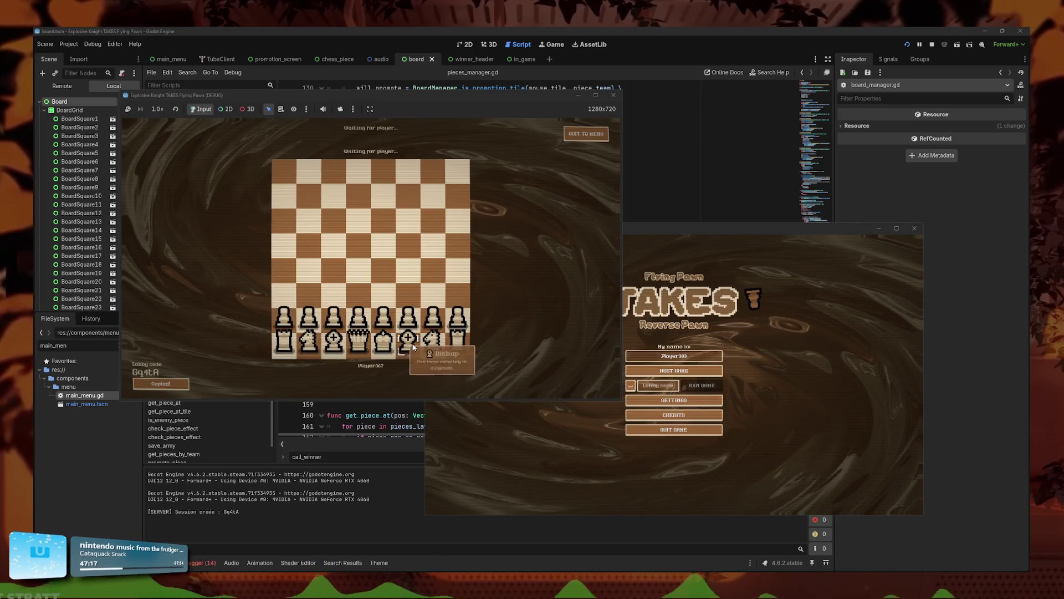
pyautogui.click(383, 319)
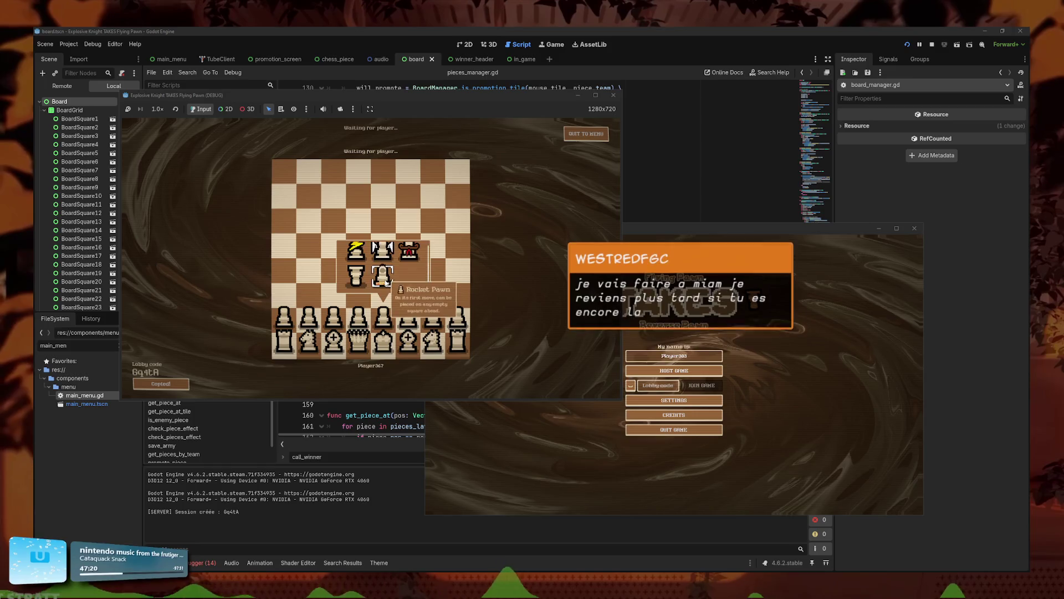
pyautogui.click(384, 278)
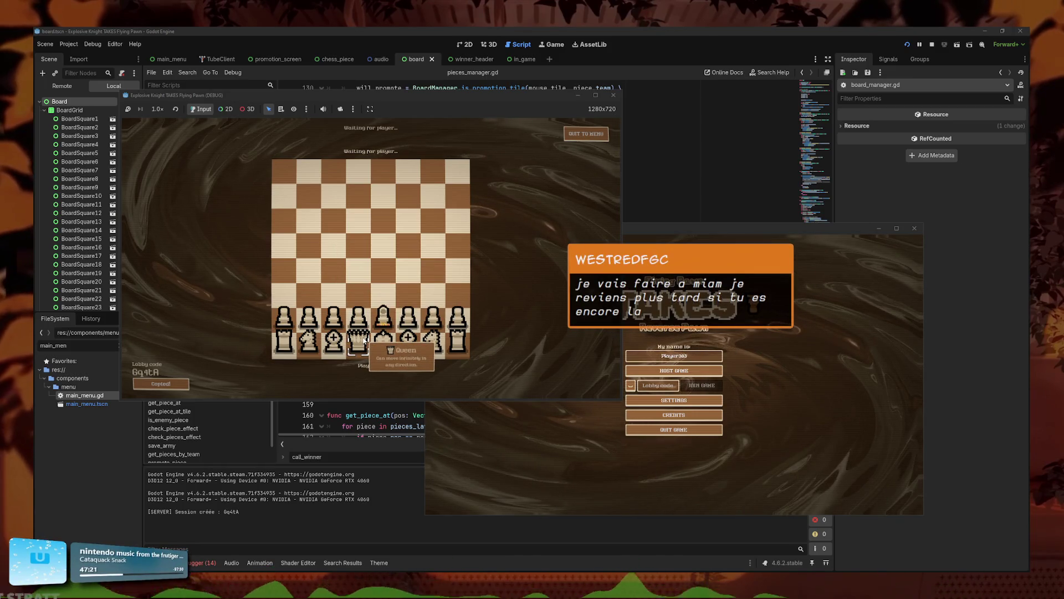
pyautogui.click(360, 339)
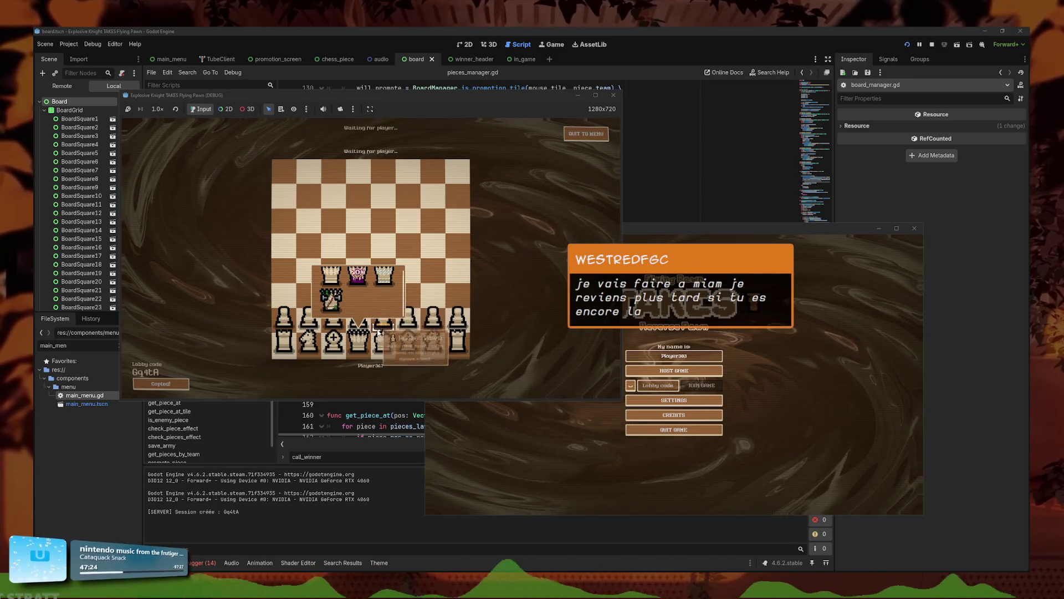
pyautogui.click(395, 284)
# Step: Join the lobby from the second window, choose a Rocket Pawn, and ready up both players
pyautogui.click(669, 385)
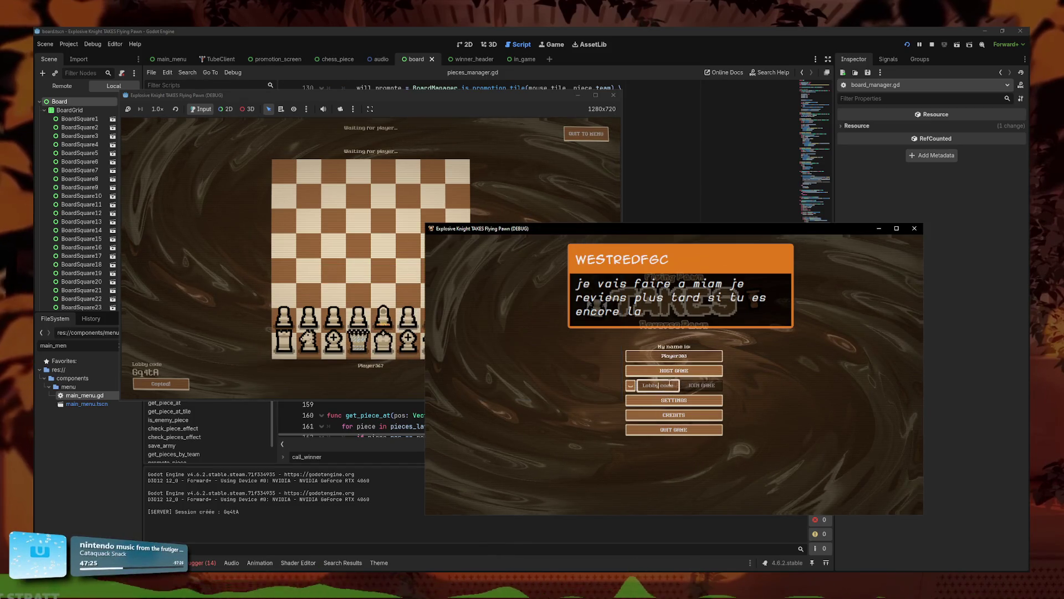
pyautogui.click(698, 388)
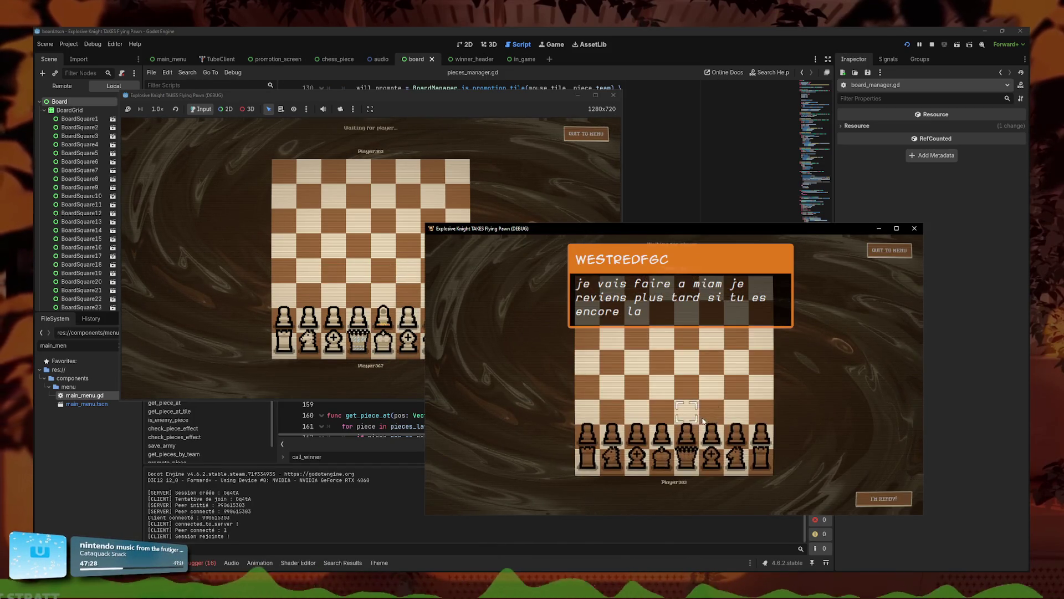
pyautogui.click(681, 459)
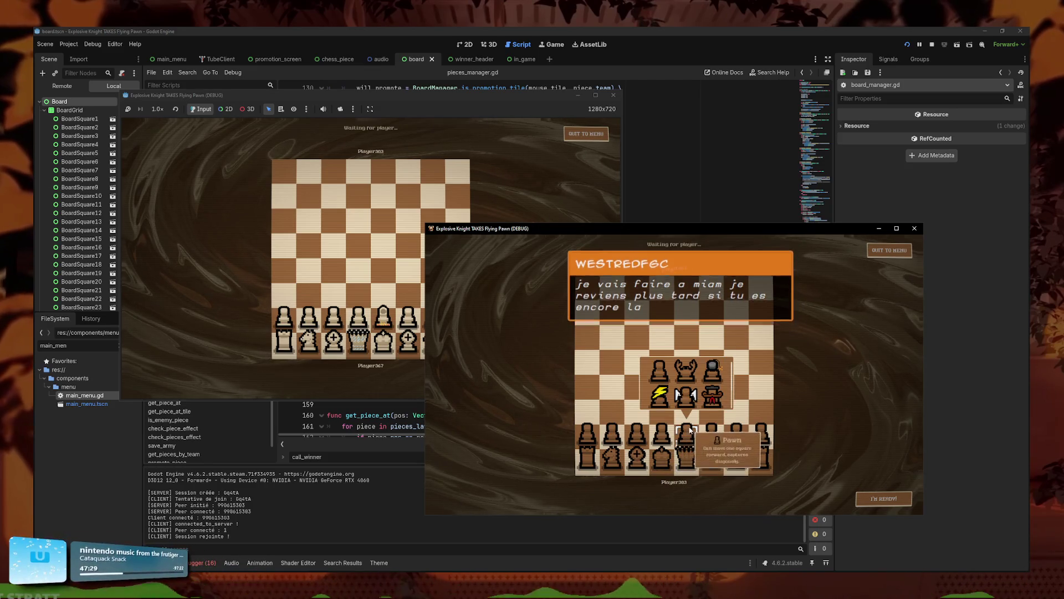
pyautogui.click(686, 437)
pyautogui.click(685, 390)
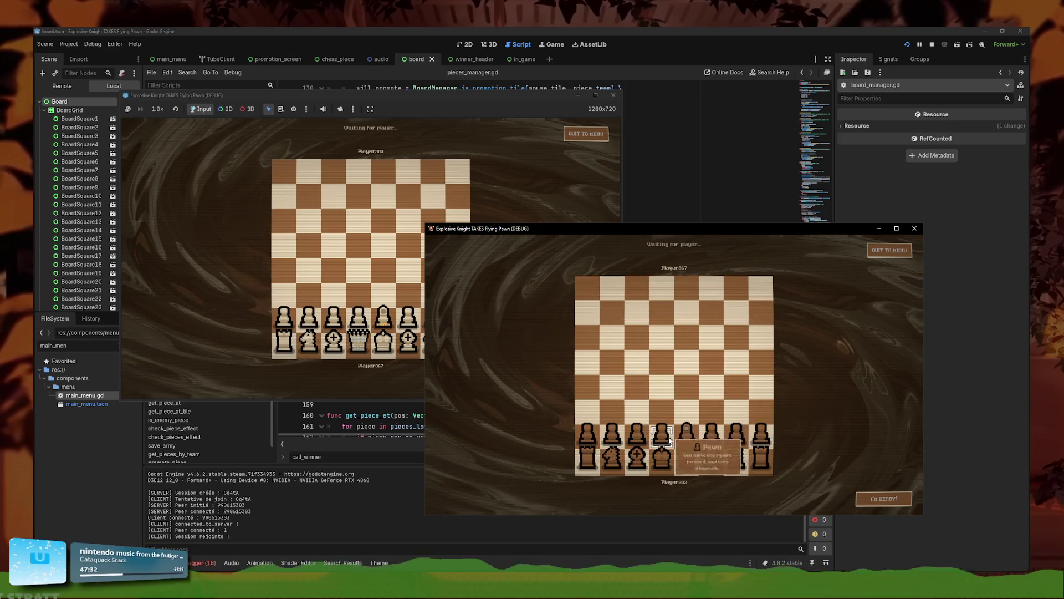
pyautogui.click(884, 498)
pyautogui.click(358, 267)
pyautogui.click(564, 378)
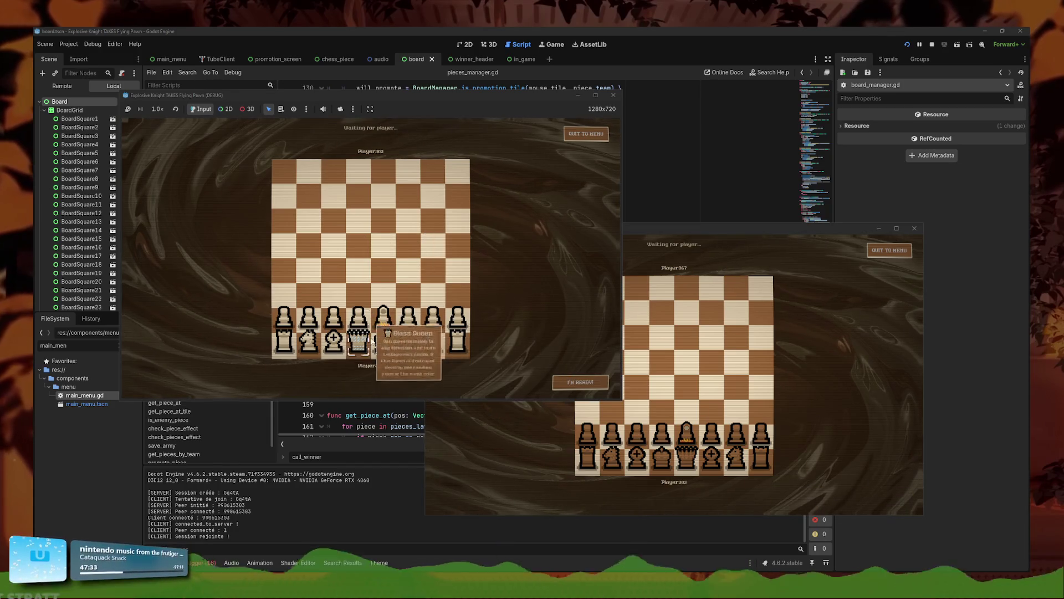
# Step: Play moves: white queen to c3, a Rocket Pawn advance and a pawn push, then close the second window
pyautogui.click(357, 341)
pyautogui.click(332, 294)
pyautogui.click(686, 435)
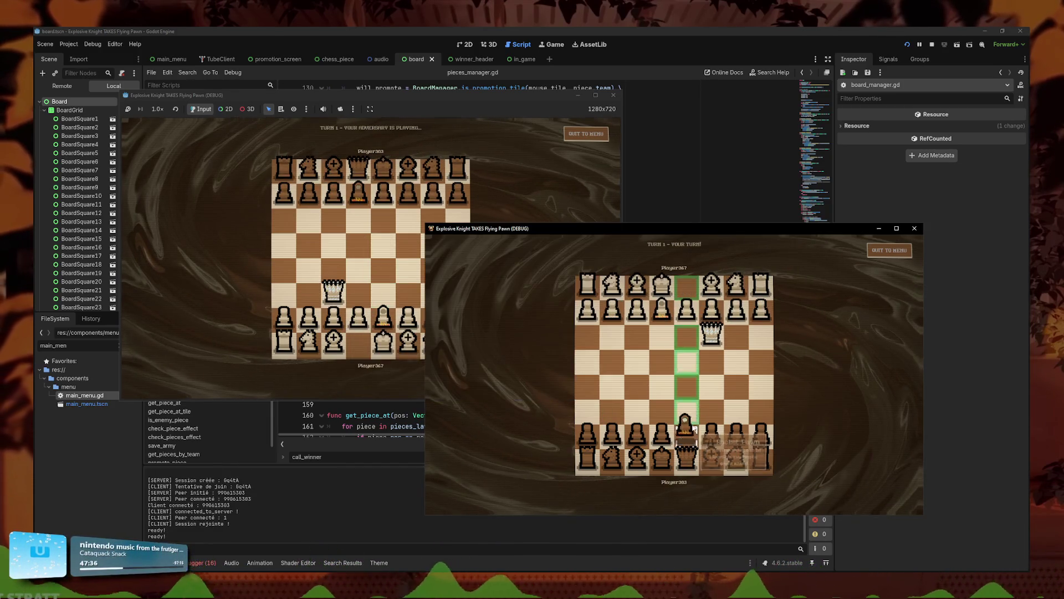
pyautogui.click(686, 284)
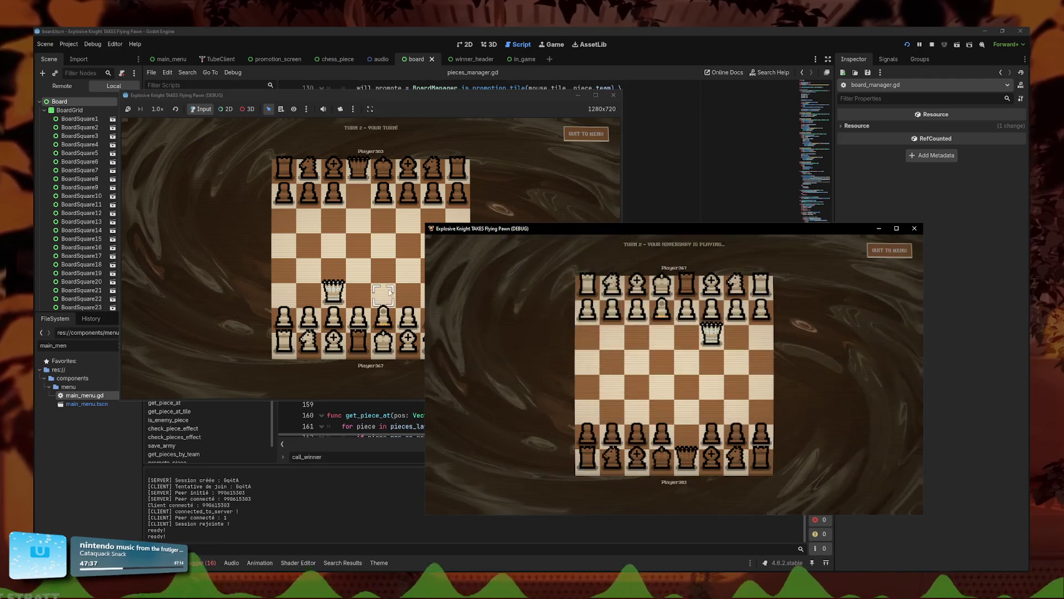
pyautogui.click(408, 317)
pyautogui.click(408, 292)
pyautogui.click(663, 289)
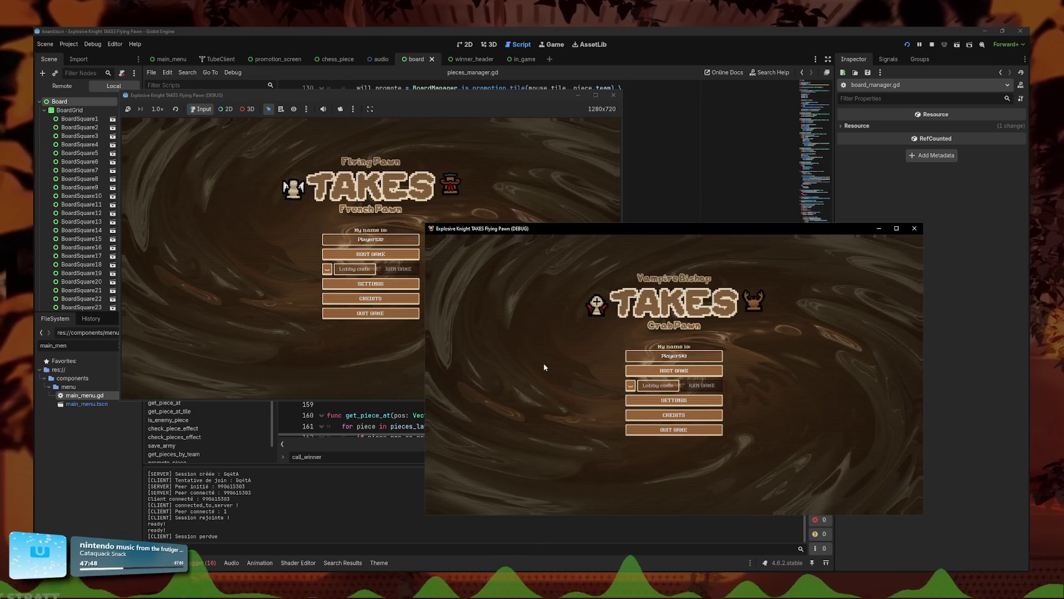
pyautogui.click(912, 229)
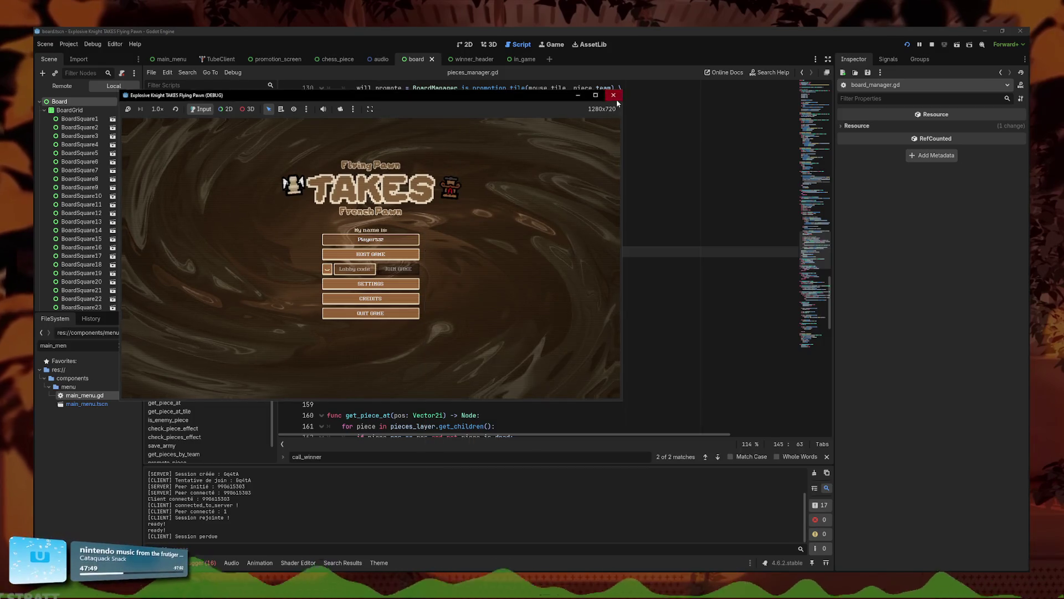
# Step: Stop the debug run, look through pieces_manager.gd's drag-ended function, then switch to board_manager.gd
pyautogui.click(613, 96)
pyautogui.click(605, 250)
pyautogui.scroll(10, 598, 255)
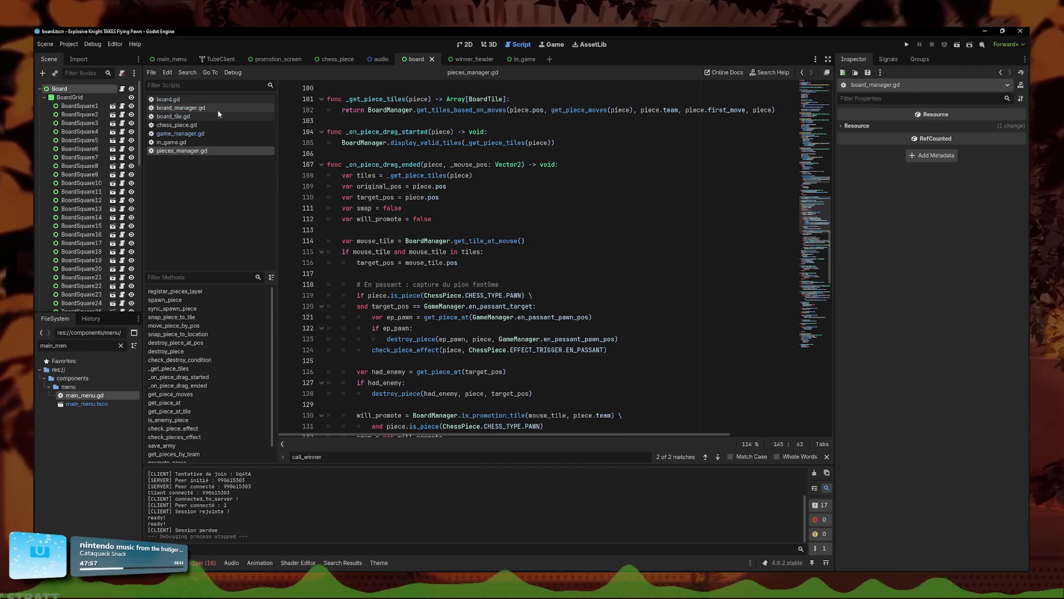
pyautogui.click(519, 197)
pyautogui.click(518, 219)
pyautogui.click(518, 241)
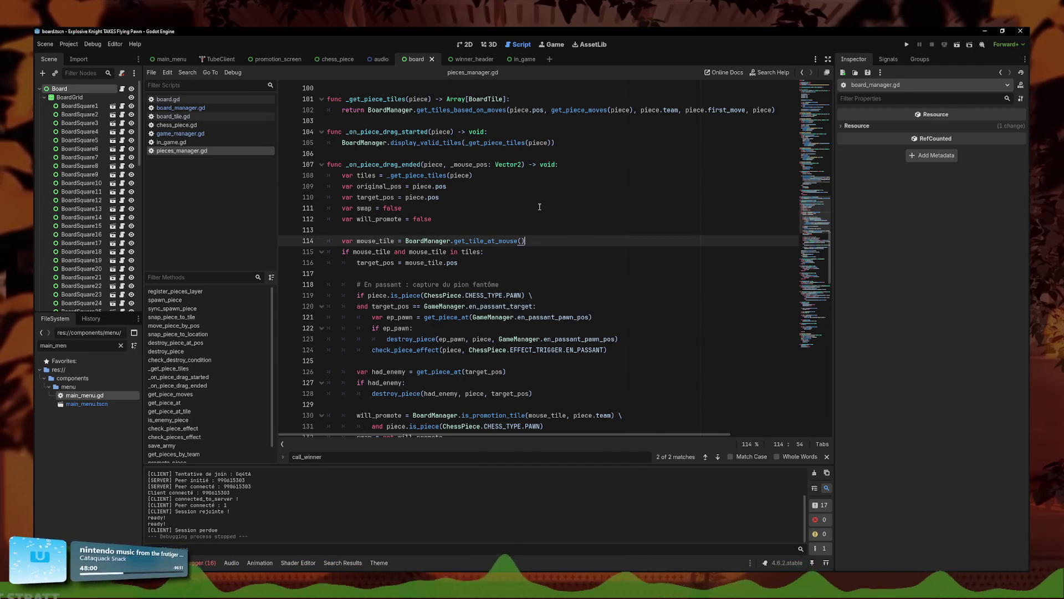
pyautogui.click(518, 208)
pyautogui.click(518, 186)
pyautogui.click(518, 219)
pyautogui.click(518, 164)
pyautogui.click(518, 197)
pyautogui.click(524, 240)
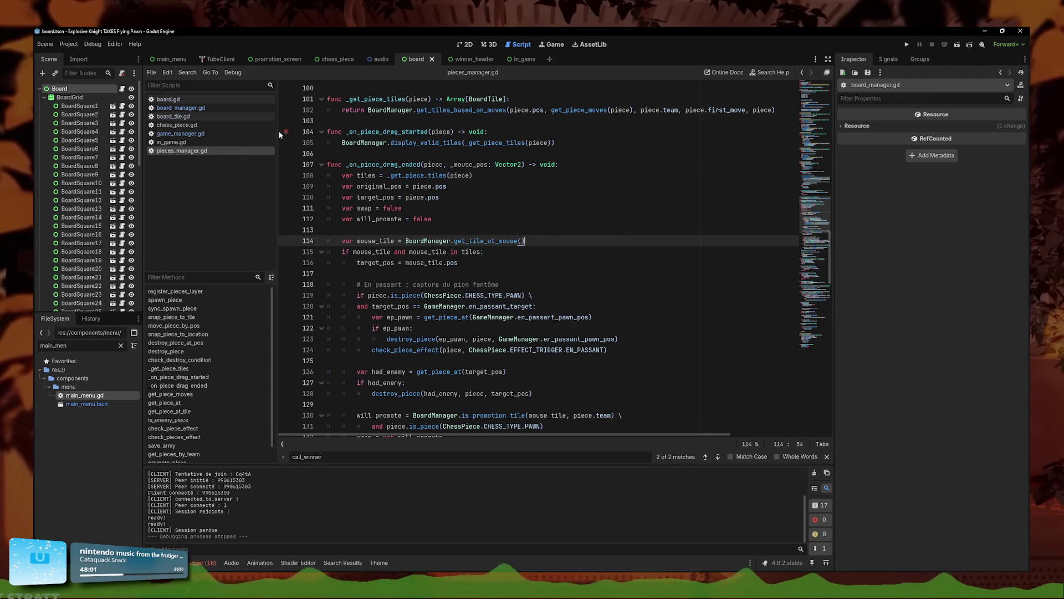
pyautogui.click(201, 109)
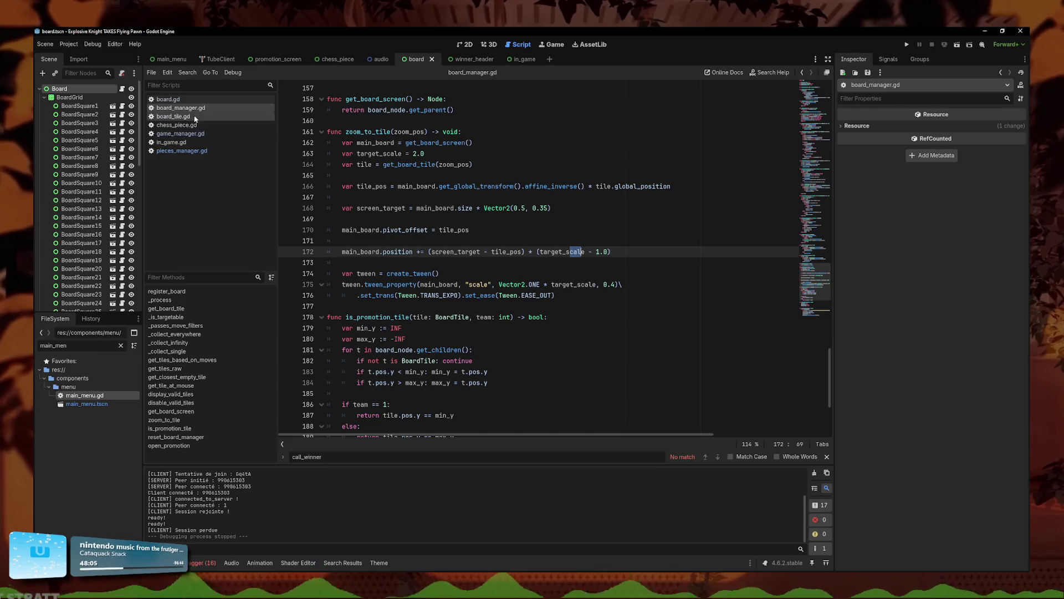
# Step: Open game_manager.gd and review the await timer lines around swap_turn
pyautogui.click(195, 133)
pyautogui.scroll(-4, 471, 237)
pyautogui.click(471, 238)
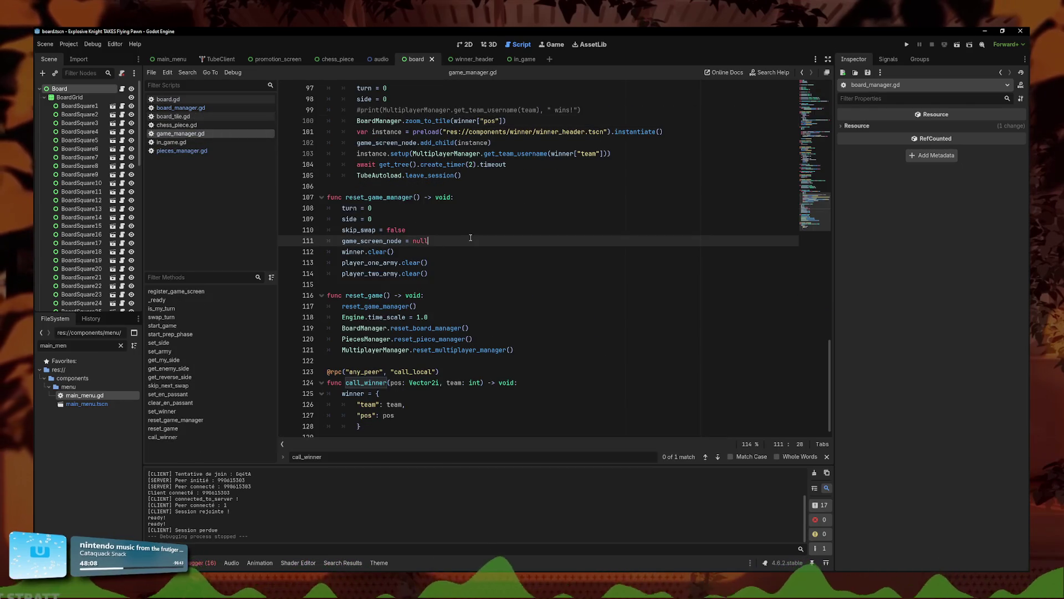
pyautogui.tripleClick(503, 164)
pyautogui.moveTo(509, 165); pyautogui.dragTo(328, 165)
pyautogui.scroll(6, 447, 232)
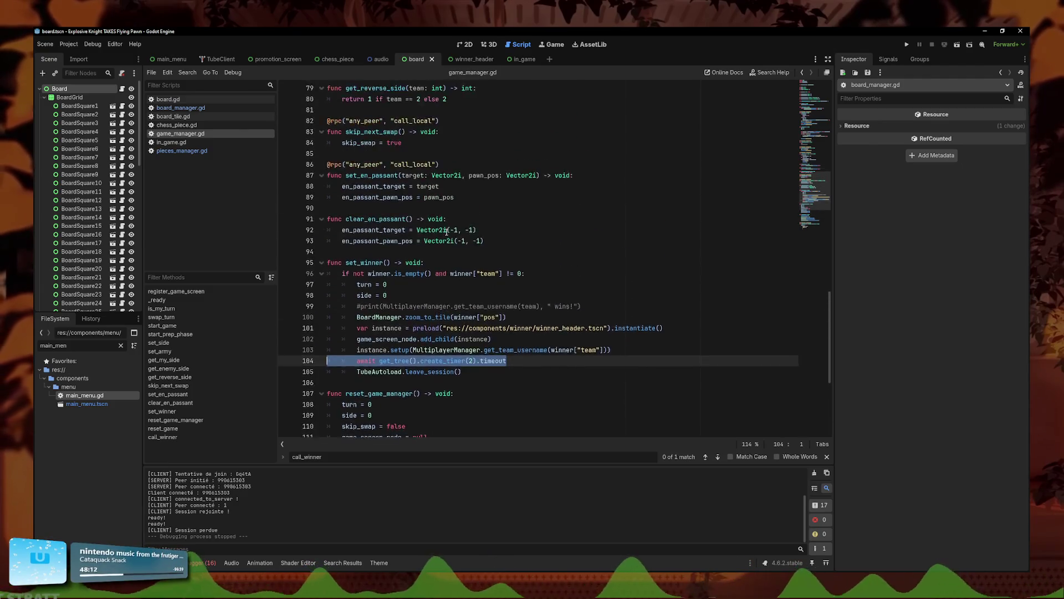
pyautogui.scroll(18, 447, 231)
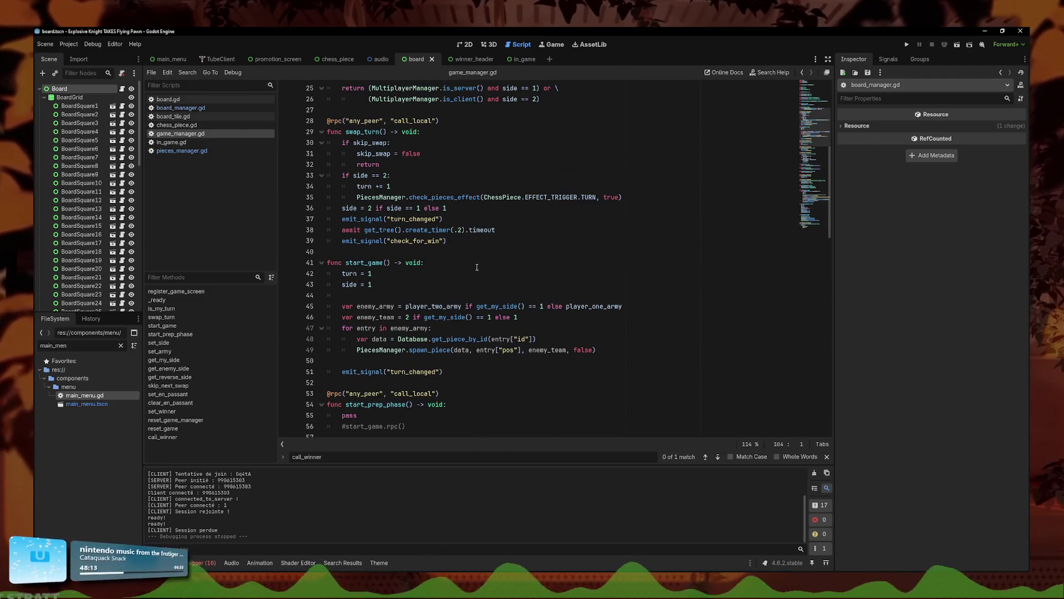
pyautogui.scroll(8, 476, 268)
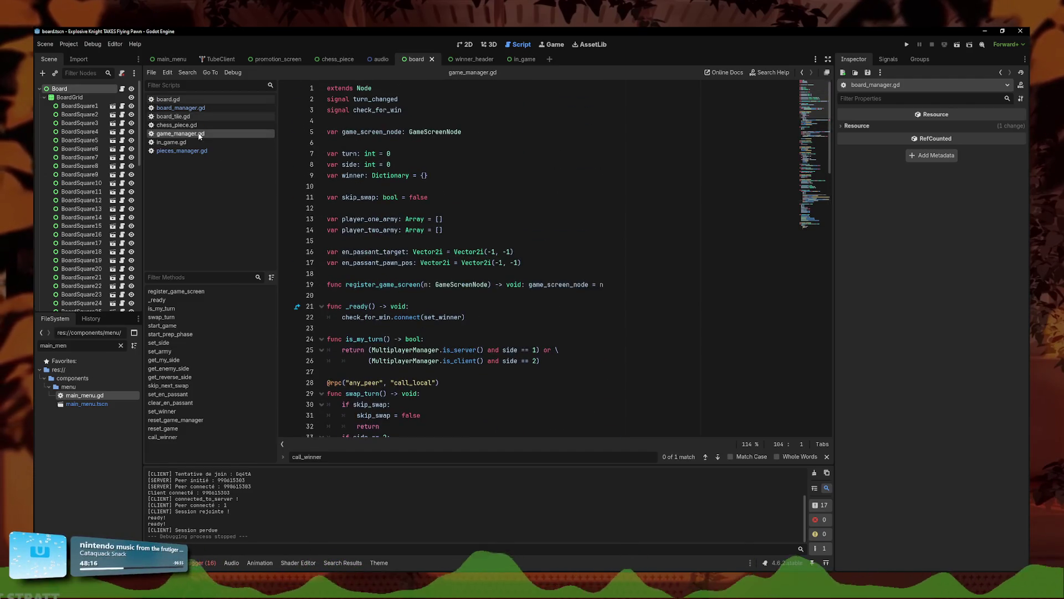
pyautogui.scroll(-11, 487, 239)
pyautogui.scroll(-9, 488, 239)
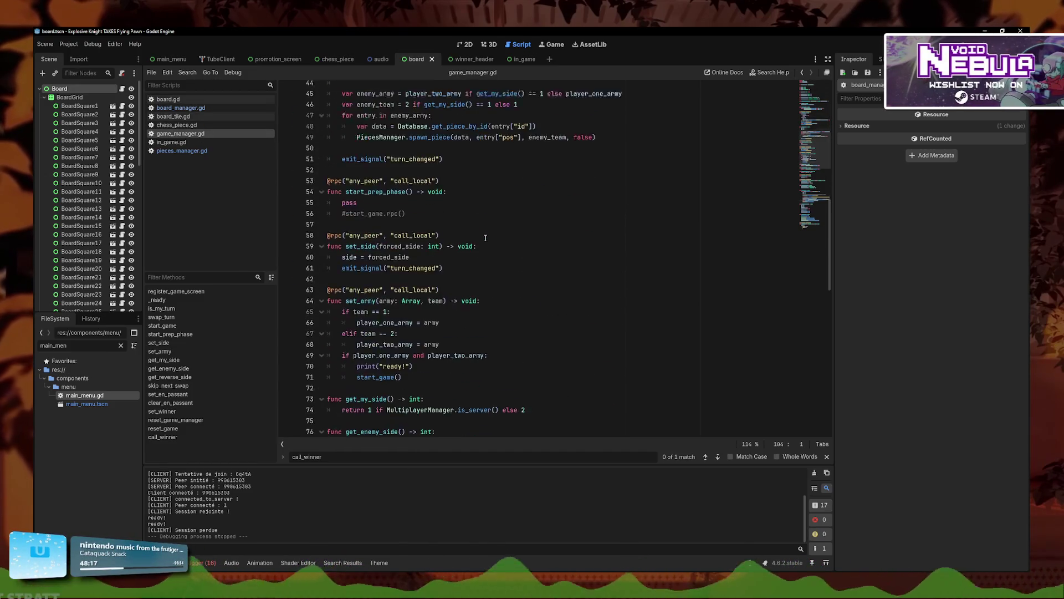
pyautogui.scroll(-5, 478, 232)
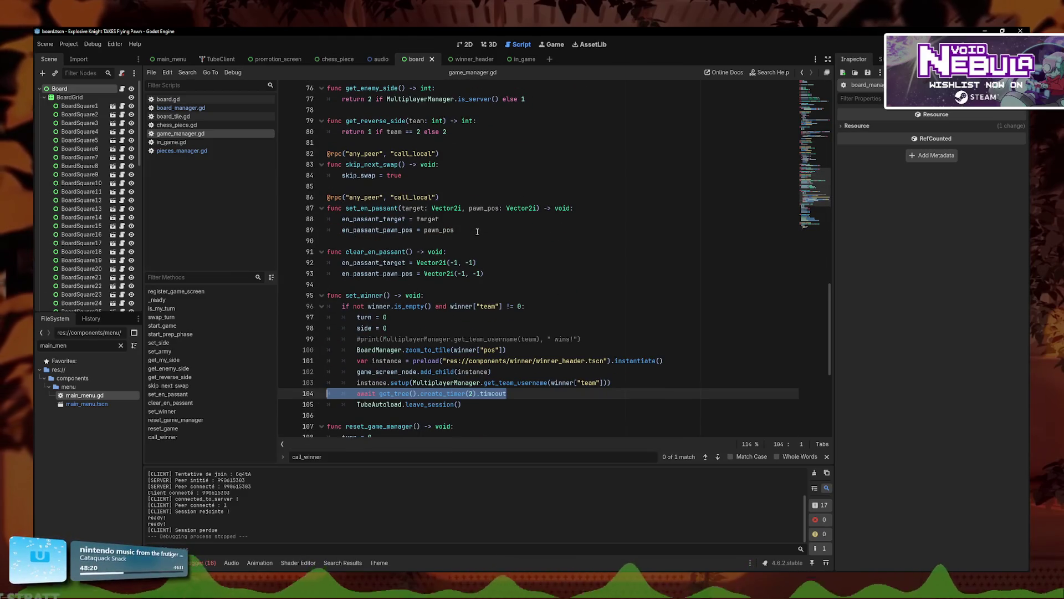
pyautogui.scroll(-2, 477, 231)
pyautogui.click(477, 328)
pyautogui.scroll(-4, 453, 224)
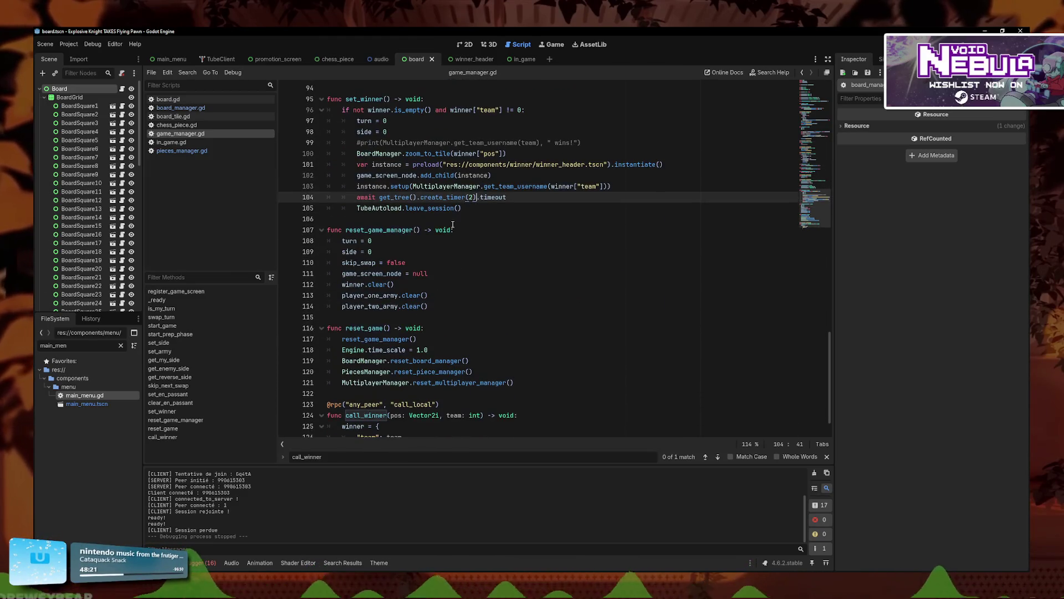
pyautogui.scroll(20, 480, 207)
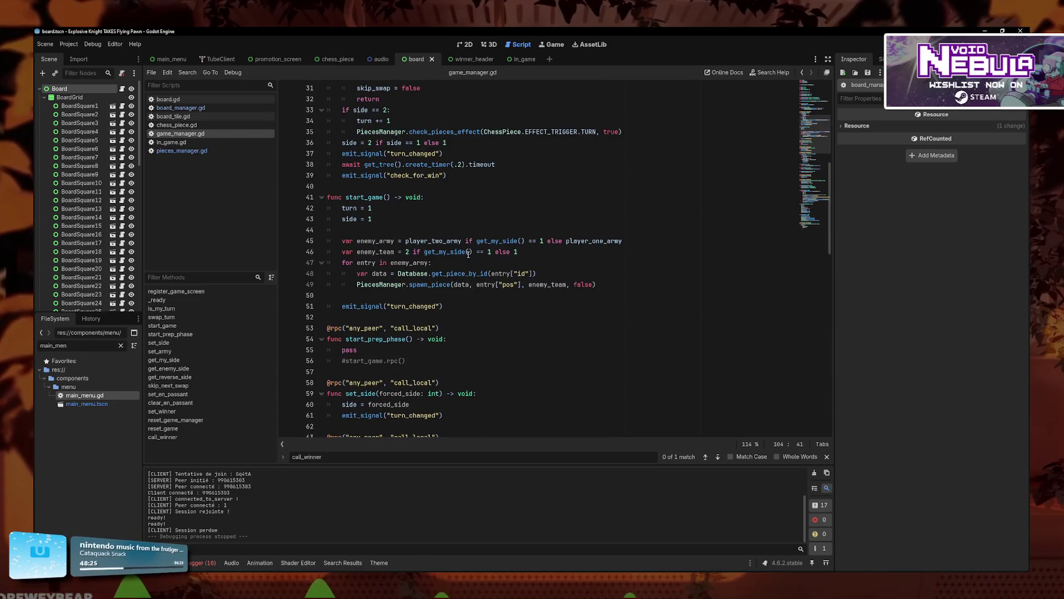
pyautogui.scroll(4, 468, 253)
# Step: Delete the await create_timer line from swap_turn and run the project with F5
pyautogui.doubleClick(427, 295)
pyautogui.hotkey('ctrl', 'shift', 'k')
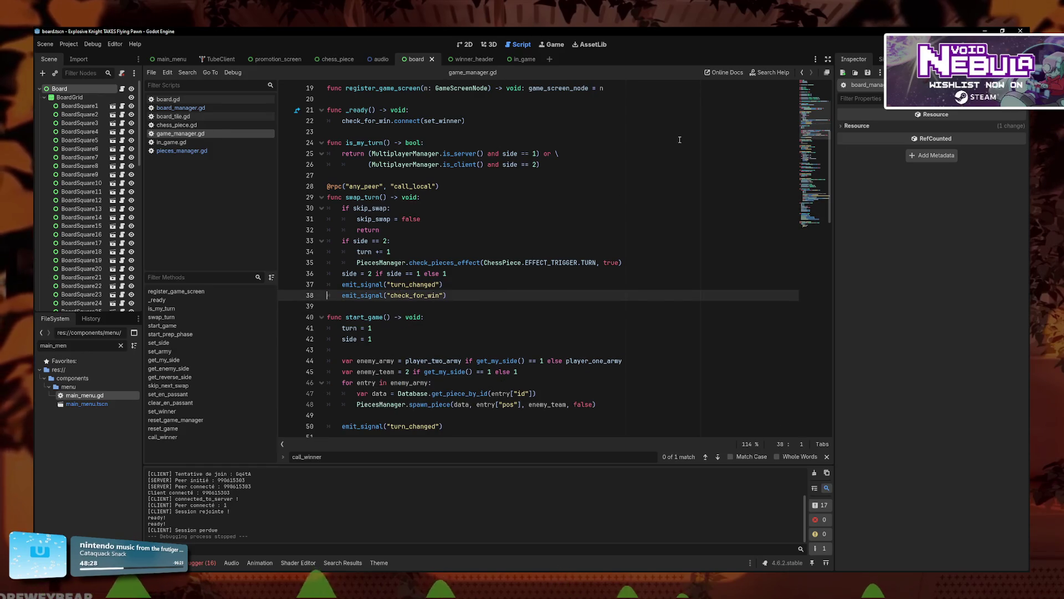
pyautogui.press('F5')
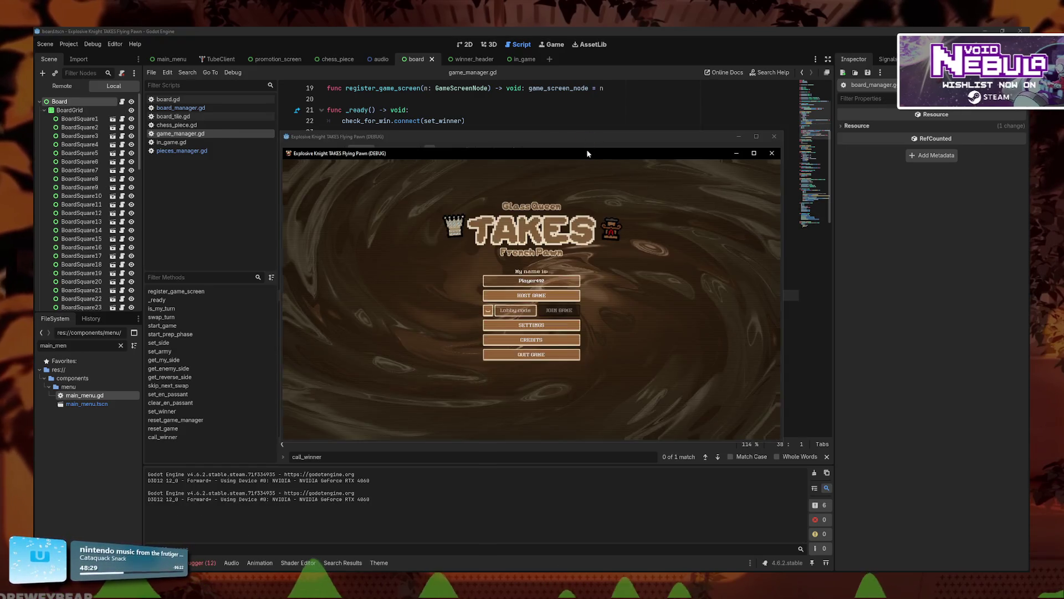
# Step: Host a new lobby in the first game window and join it from the second using the copied code
pyautogui.click(589, 132)
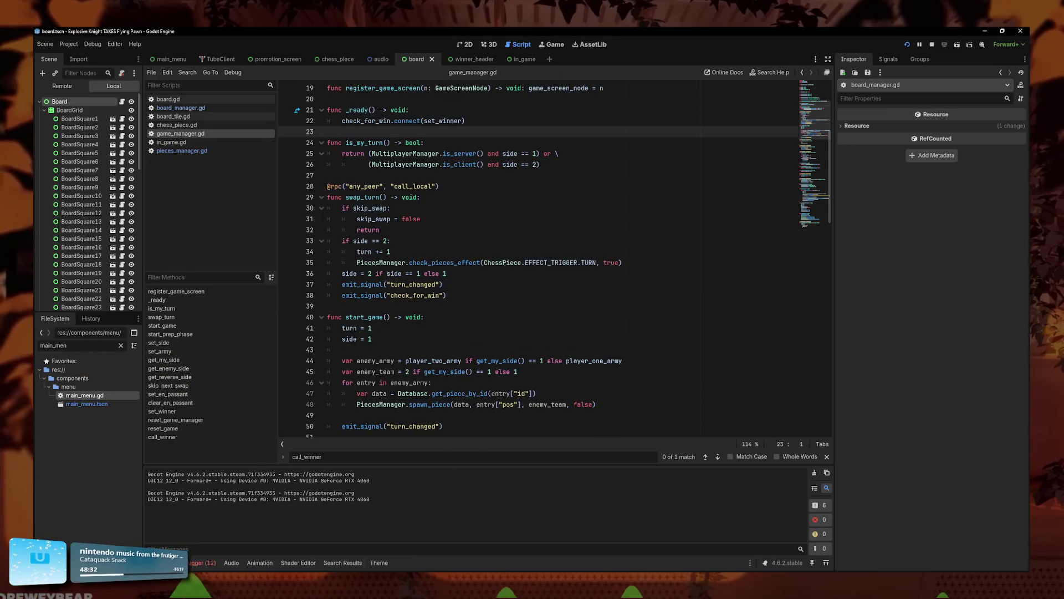
pyautogui.hotkey('alt', 'Tab')
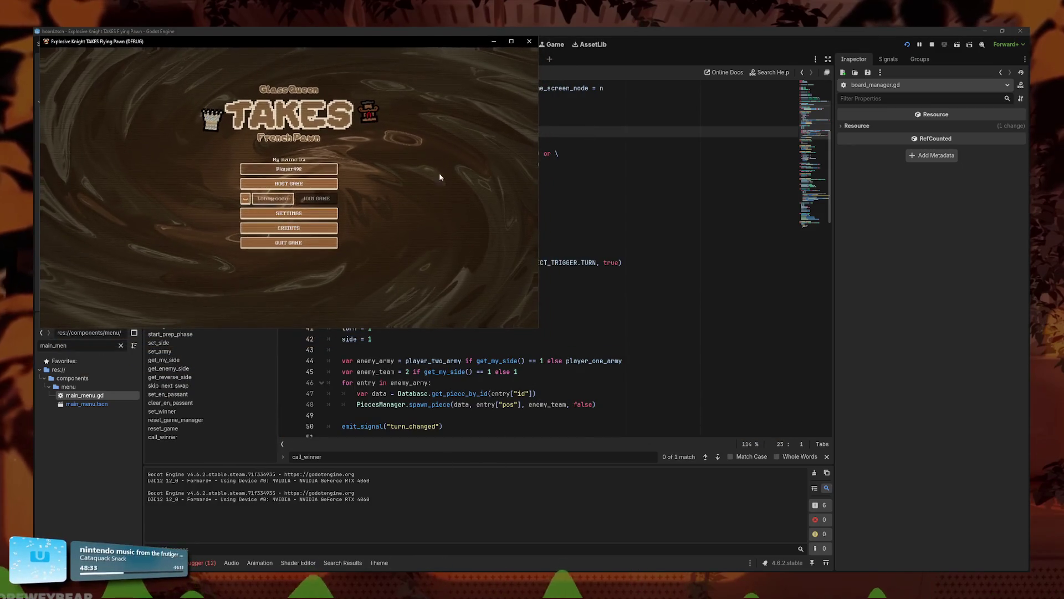
pyautogui.moveTo(599, 152); pyautogui.dragTo(829, 260)
pyautogui.click(289, 183)
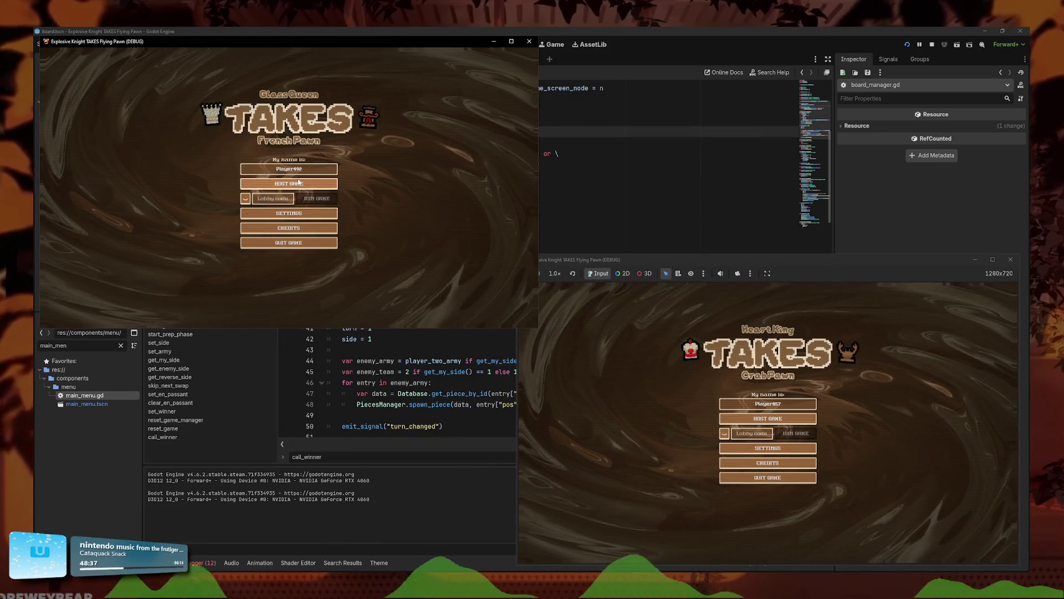
pyautogui.click(79, 313)
pyautogui.click(724, 432)
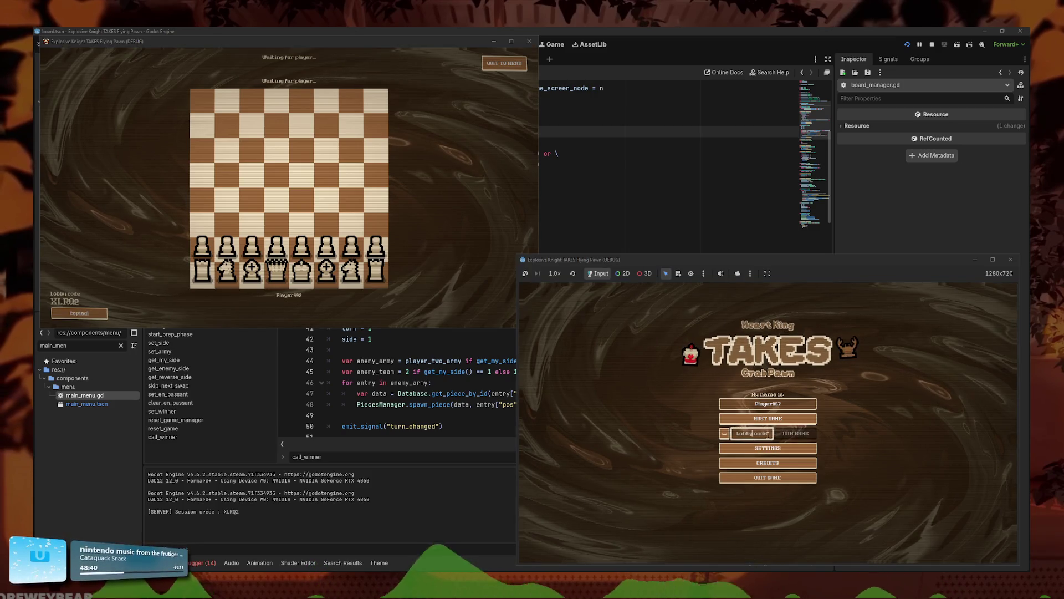
pyautogui.click(790, 433)
# Step: Pick a queen variant in the second game and mark the first player ready
pyautogui.click(781, 481)
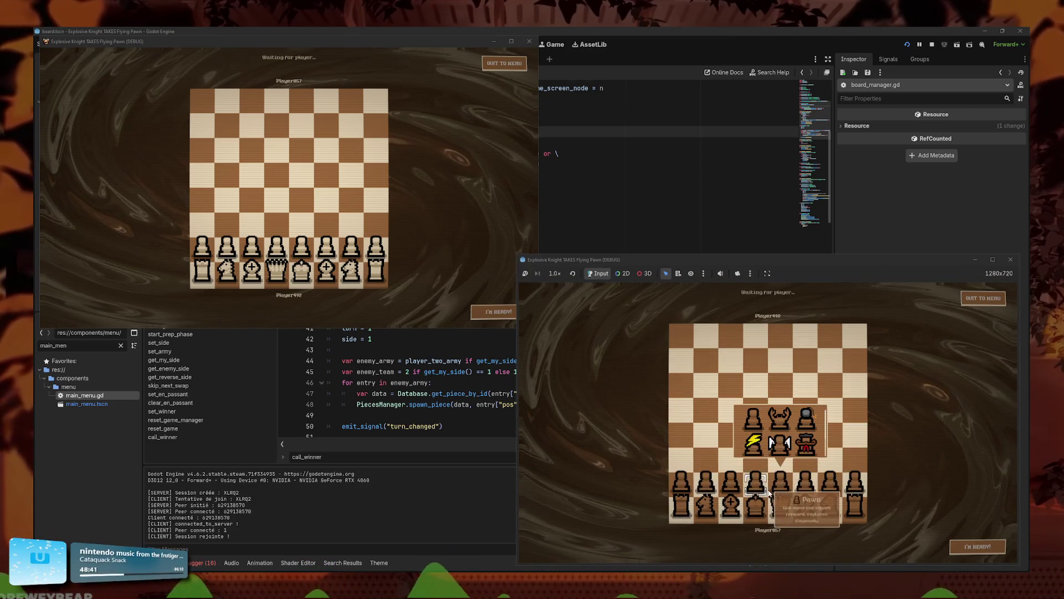
pyautogui.click(789, 444)
pyautogui.click(780, 505)
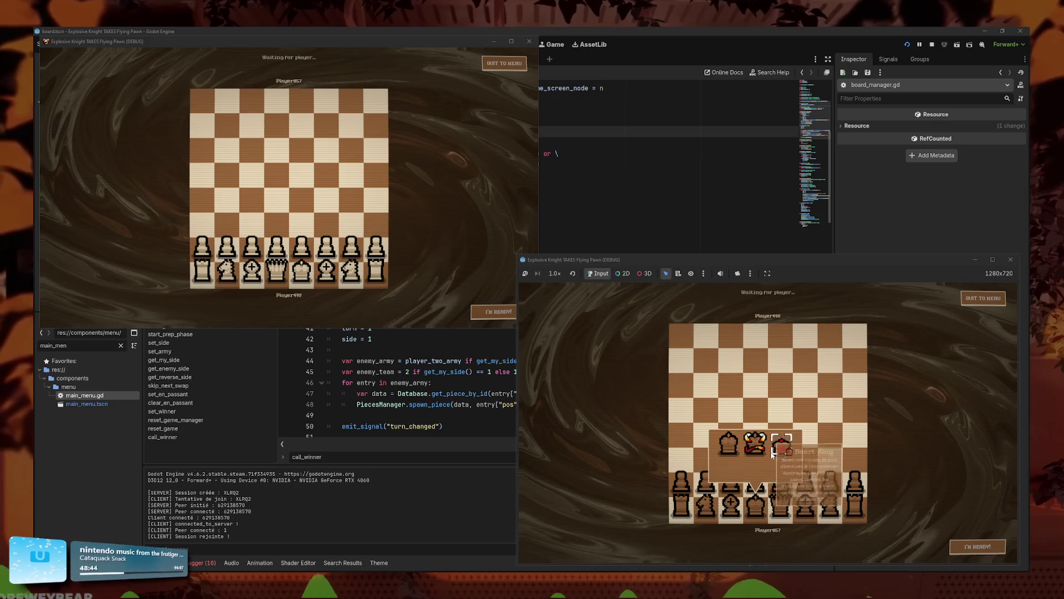
pyautogui.click(277, 270)
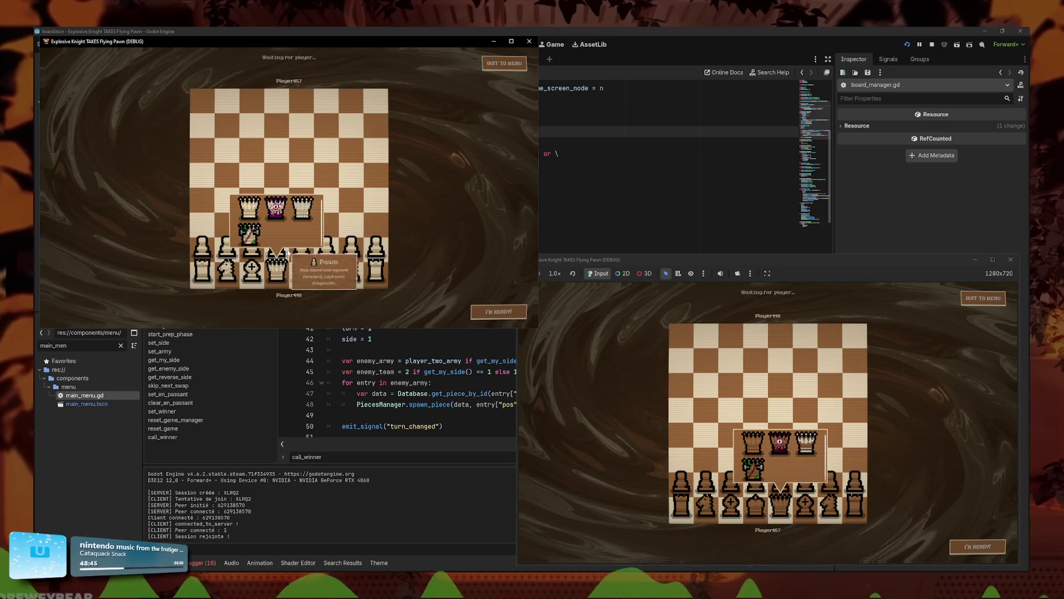
pyautogui.click(498, 311)
# Step: Move the first player's queen to c3 and e2 pawn to e3, move the second queen, then close that window
pyautogui.moveTo(276, 270); pyautogui.dragTo(251, 221)
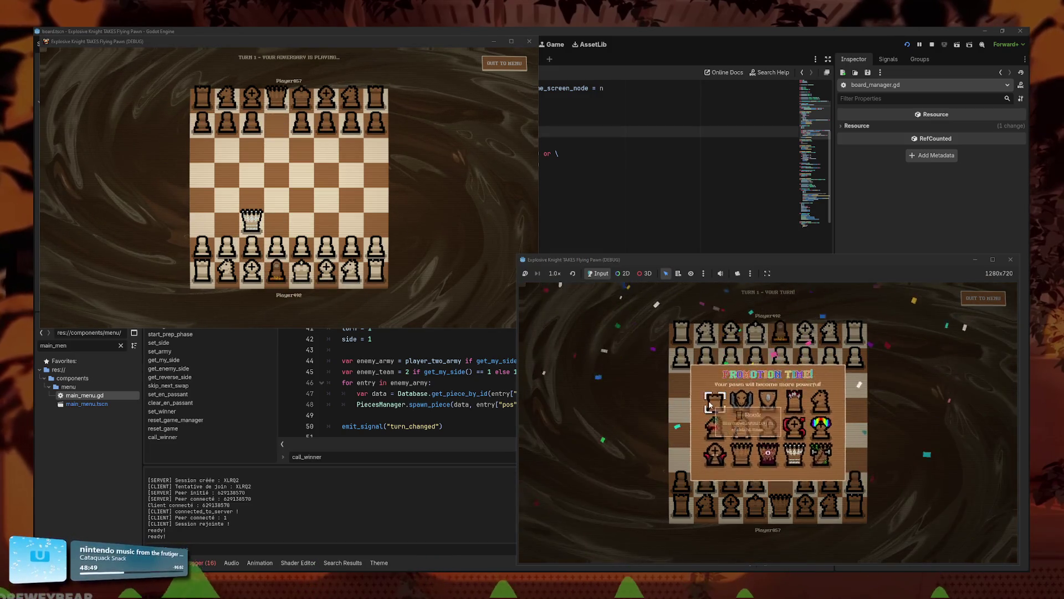
pyautogui.moveTo(766, 333)
pyautogui.moveTo(327, 246); pyautogui.dragTo(322, 226)
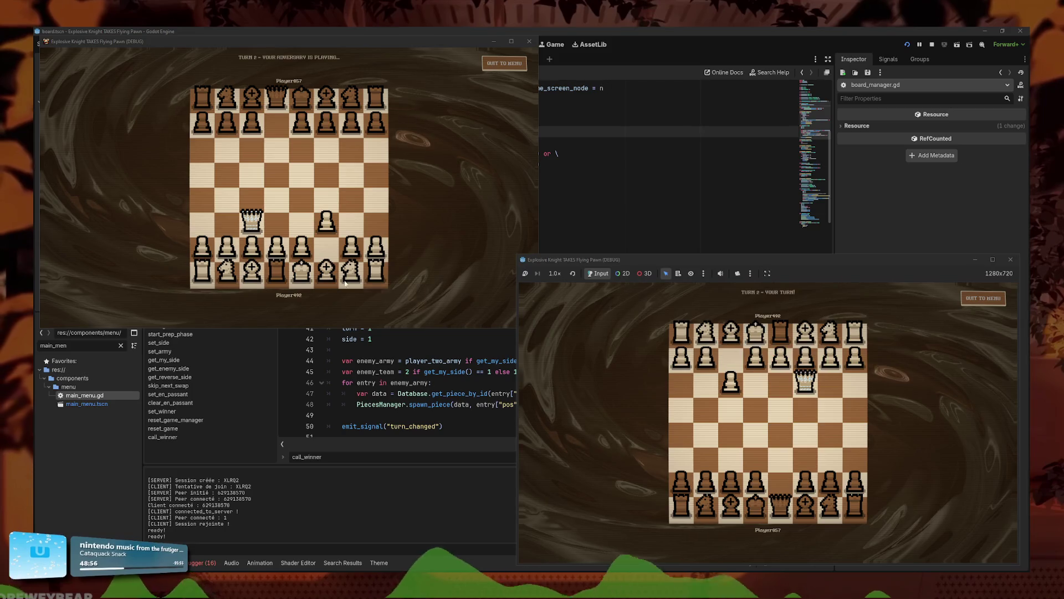
pyautogui.moveTo(281, 281)
pyautogui.moveTo(780, 332); pyautogui.dragTo(761, 336)
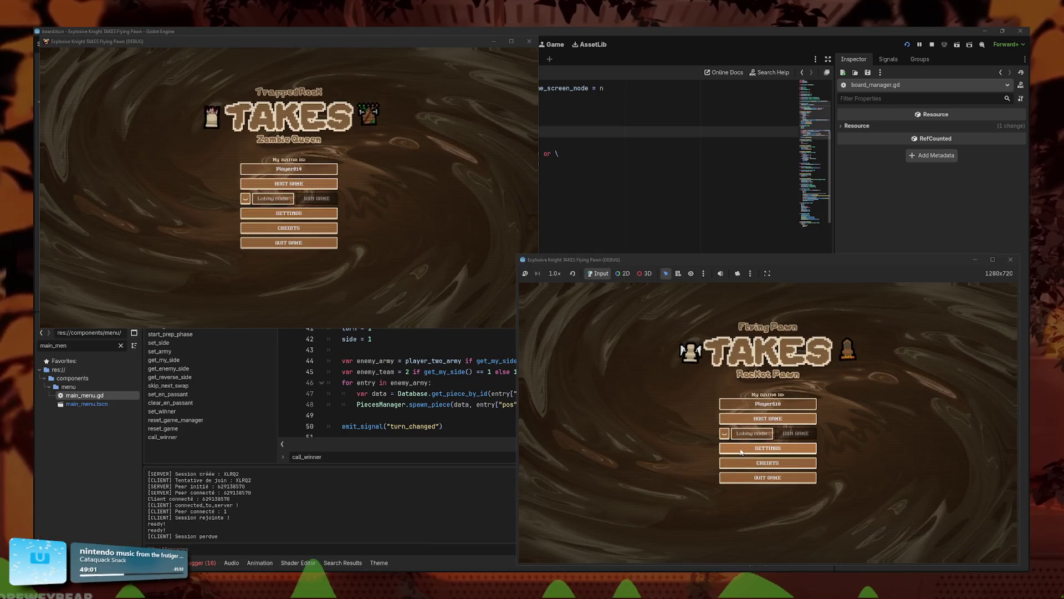
pyautogui.click(1010, 259)
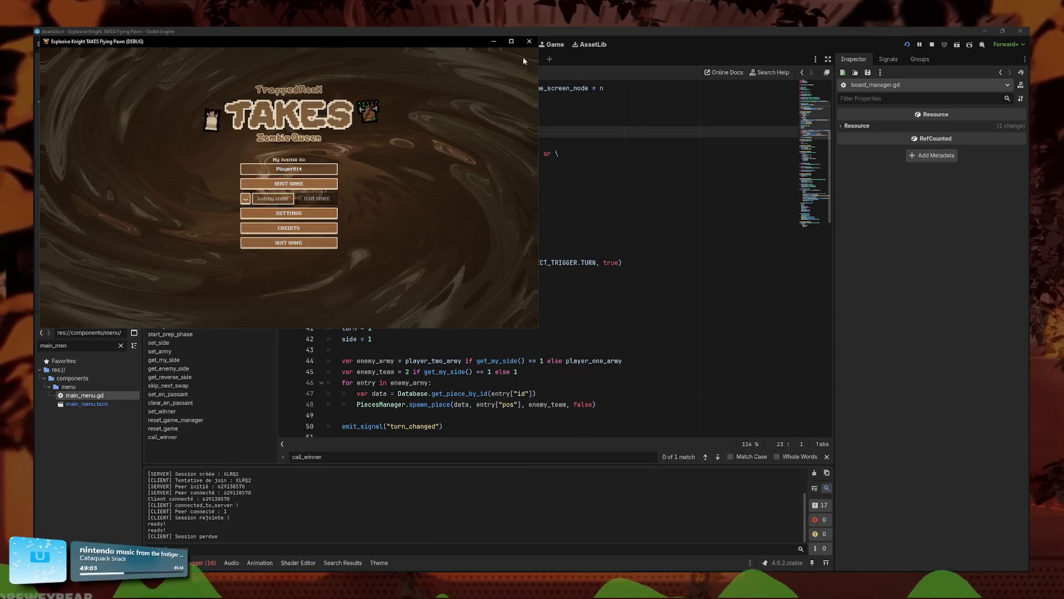
# Step: Stop the game and review the turn increment and side swap lines in swap_turn
pyautogui.click(529, 41)
pyautogui.click(538, 251)
pyautogui.scroll(-1, 538, 281)
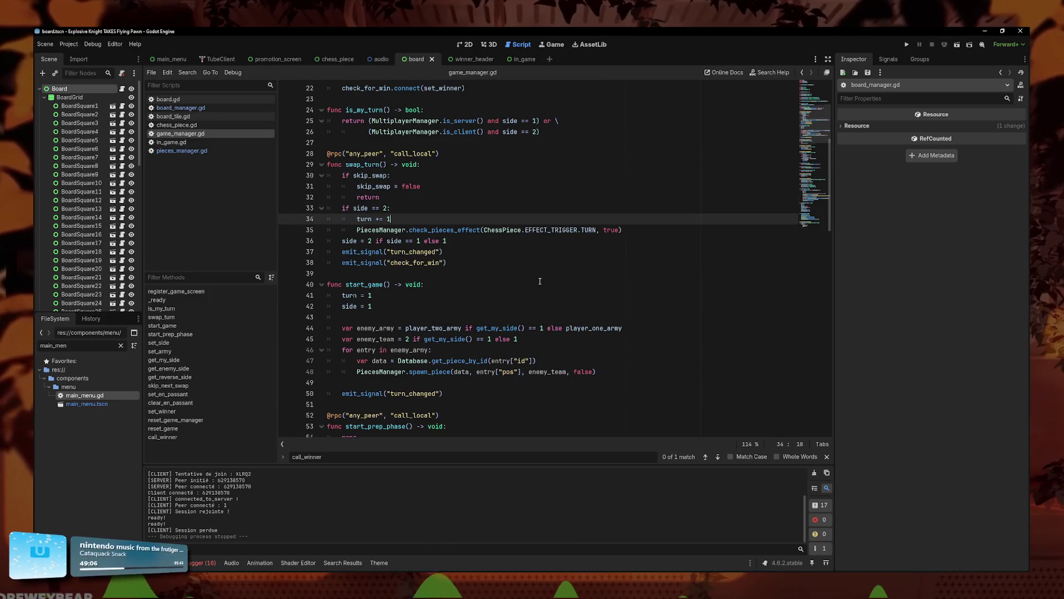
pyautogui.scroll(-3, 540, 281)
pyautogui.scroll(3, 516, 250)
pyautogui.click(509, 236)
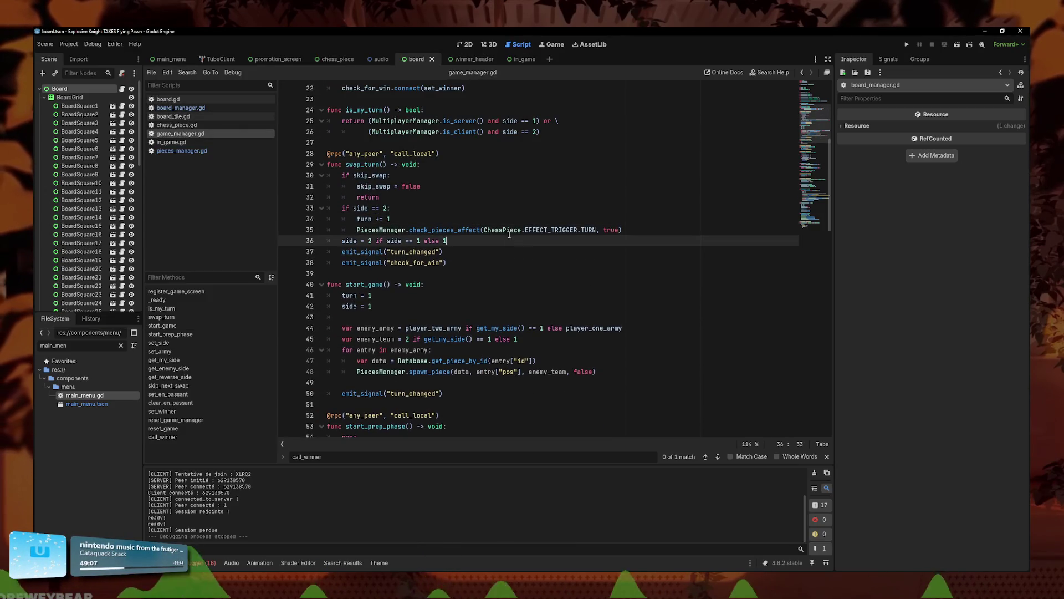
pyautogui.scroll(-15, 501, 224)
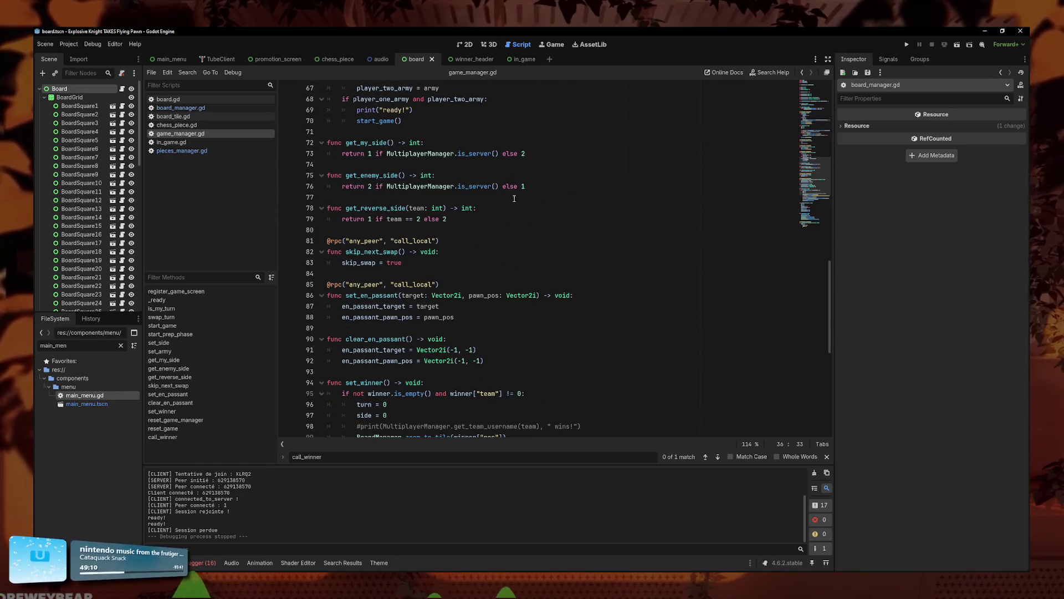
pyautogui.click(514, 189)
pyautogui.scroll(-7, 526, 210)
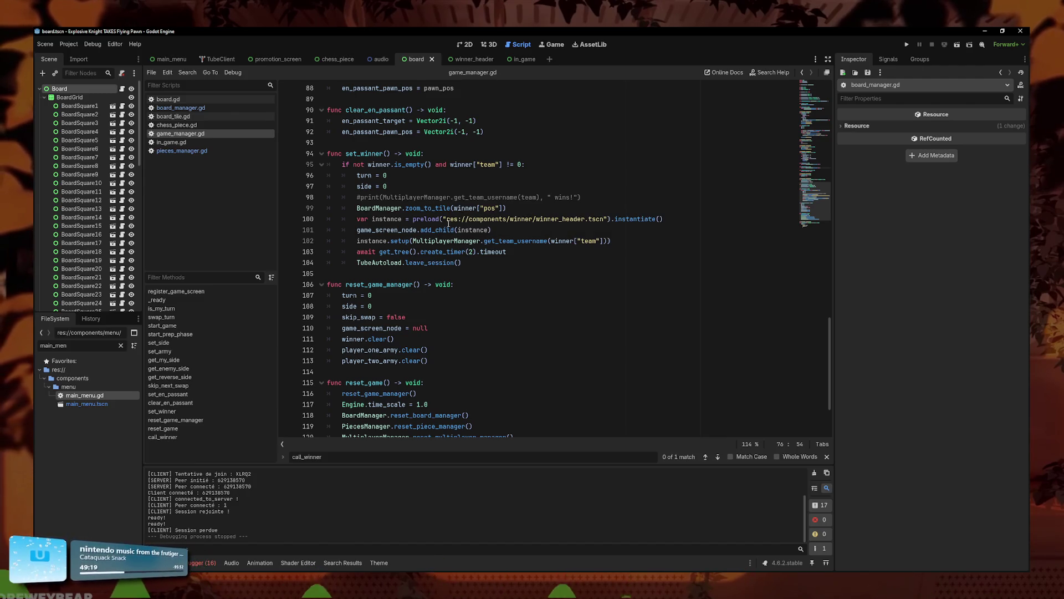
# Step: Jump to the zoom_to_tile definition in board_manager.gd and scroll through it
pyautogui.keyDown('ctrl'); pyautogui.click(432, 208); pyautogui.keyUp('ctrl')
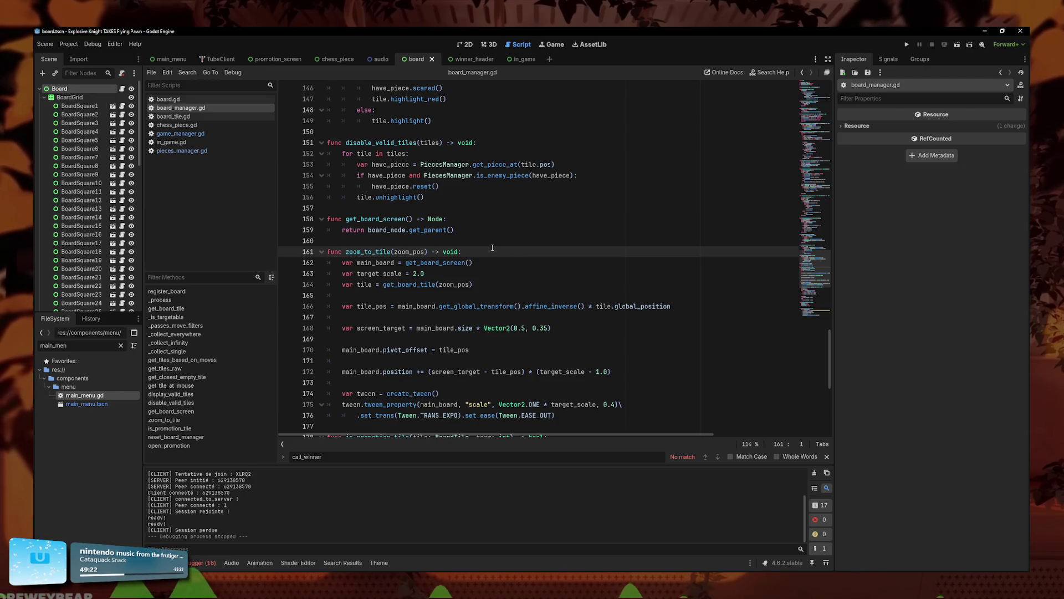
pyautogui.scroll(-3, 492, 247)
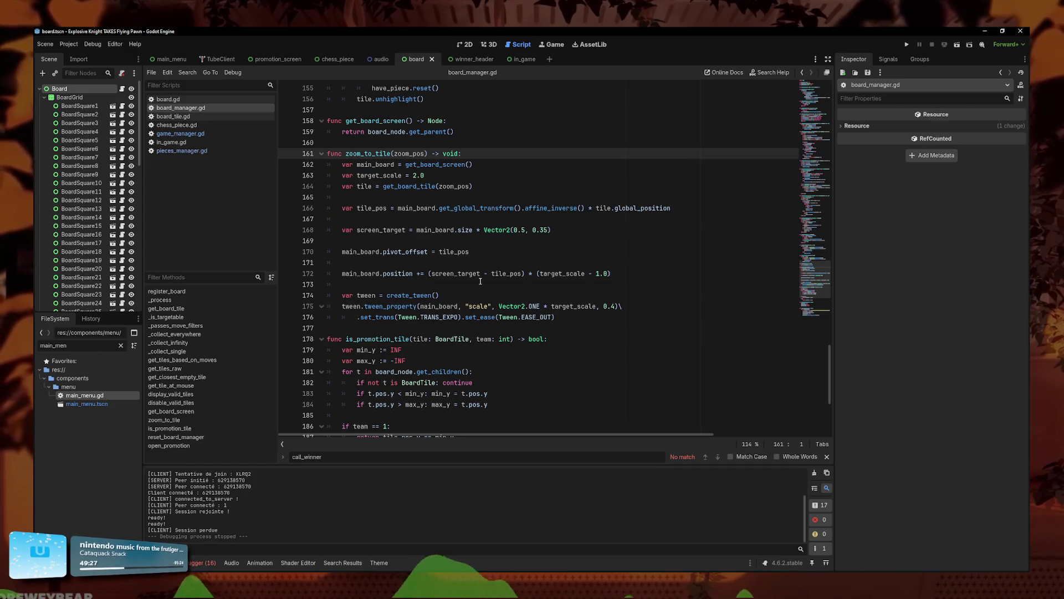
pyautogui.scroll(-3, 480, 281)
pyautogui.scroll(3, 480, 279)
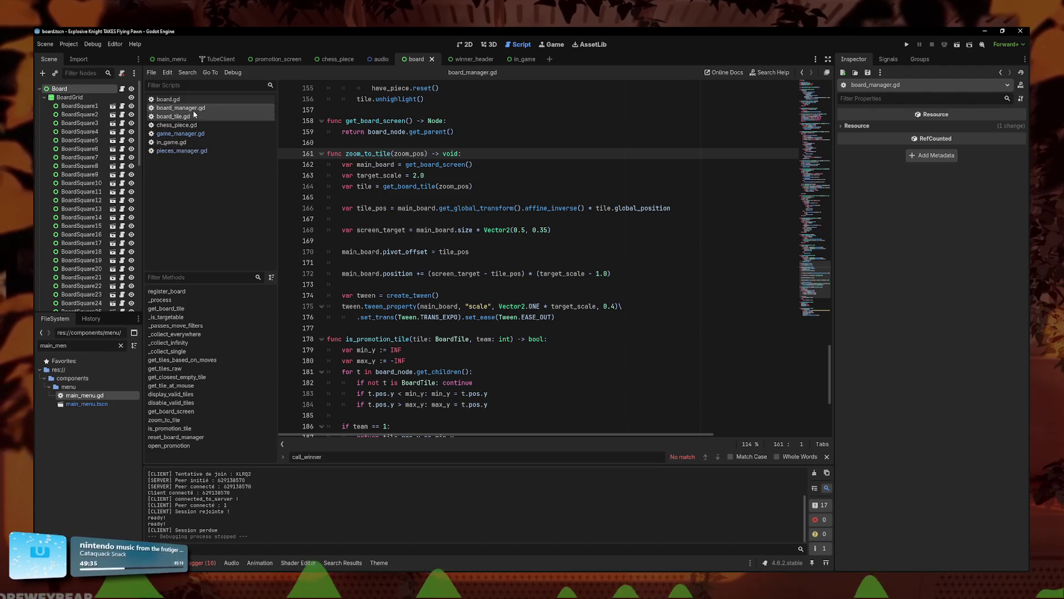
# Step: Search the script for 'set_win' and open game_manager.gd at the set_winner function
pyautogui.hotkey('ctrl', 'z')
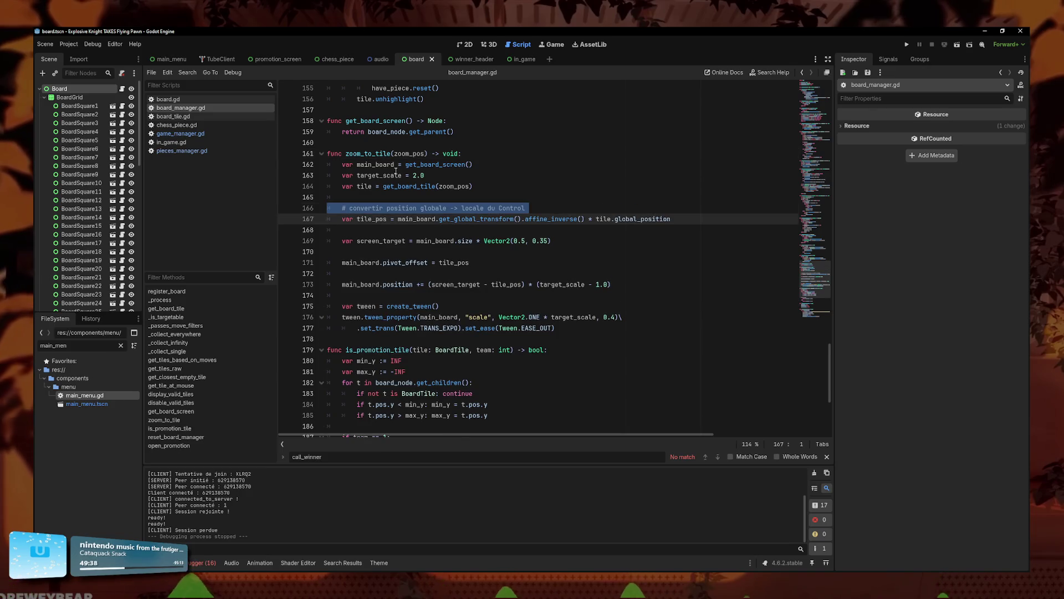
pyautogui.hotkey('ctrl', 'shift', 'z')
pyautogui.click(405, 175)
pyautogui.hotkey('ctrl', 'f')
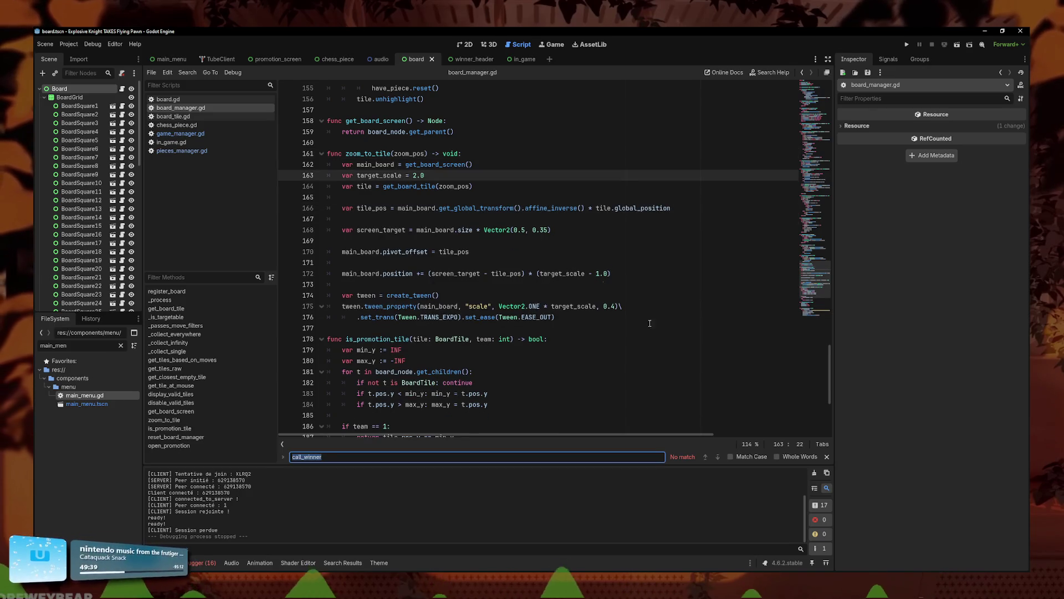
pyautogui.write('set_win')
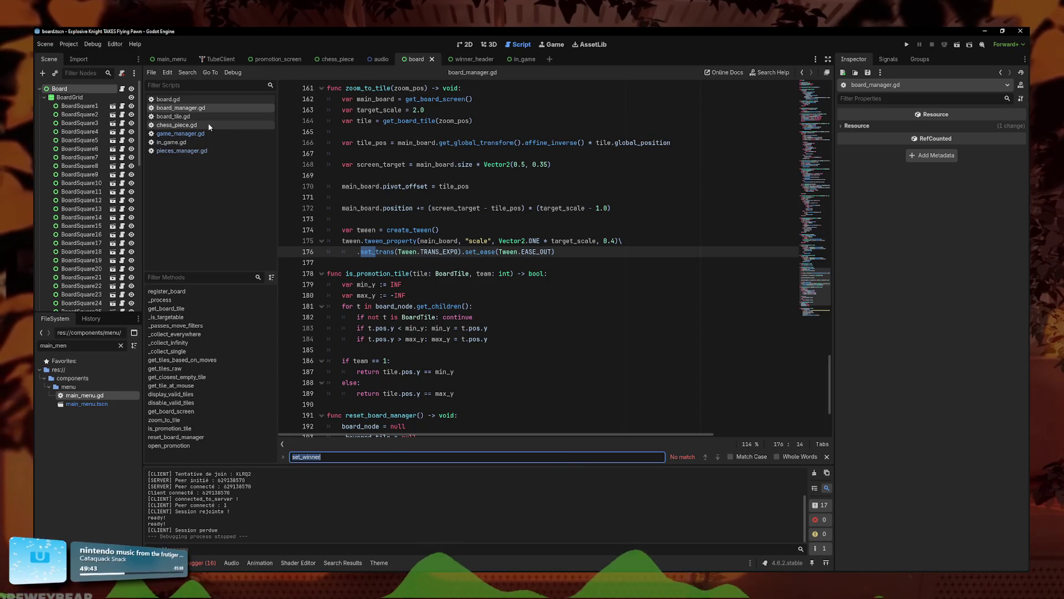
pyautogui.click(181, 134)
pyautogui.click(511, 264)
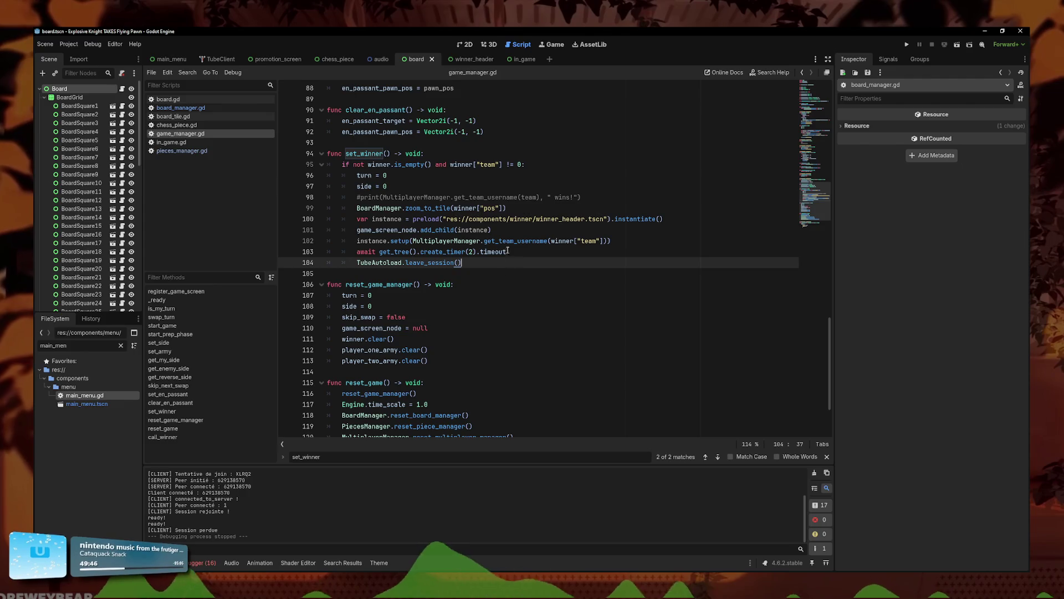
pyautogui.click(533, 252)
pyautogui.click(546, 233)
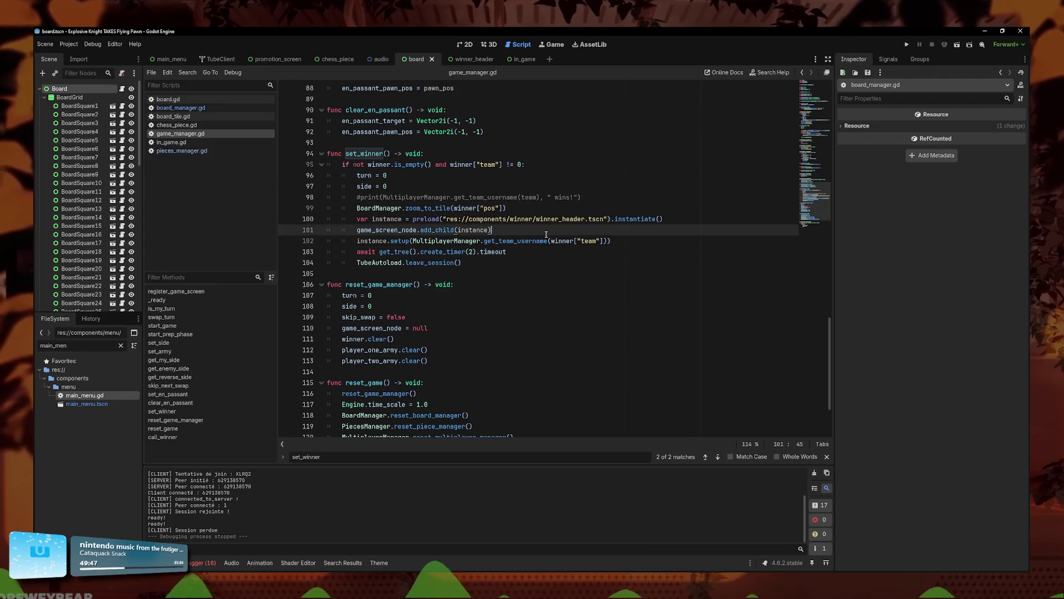
# Step: Run a Find in Files search across the project for 'Engine'
pyautogui.click(188, 72)
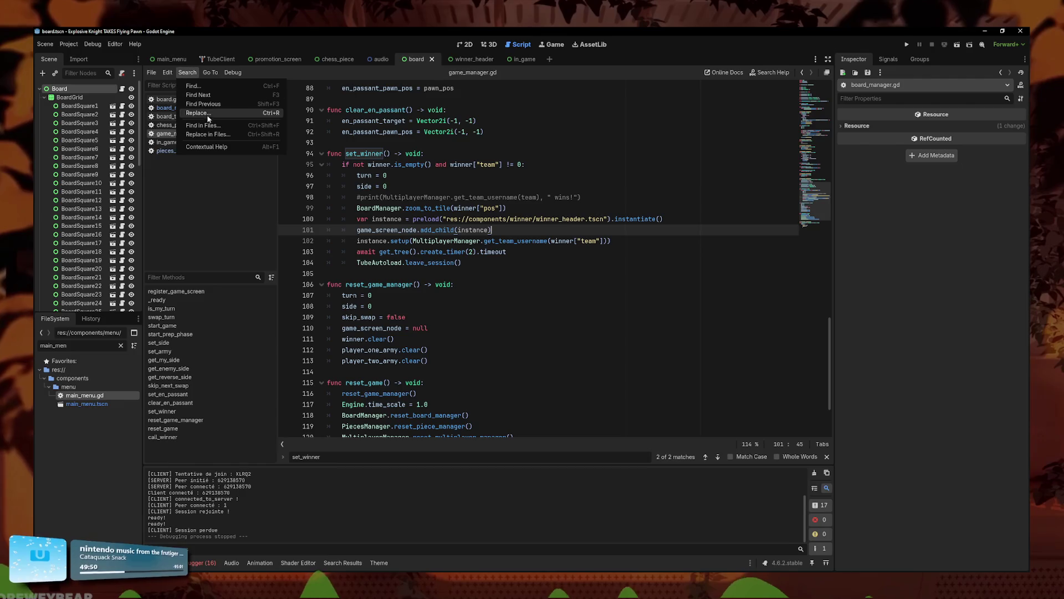
pyautogui.click(213, 131)
pyautogui.write('En,g')
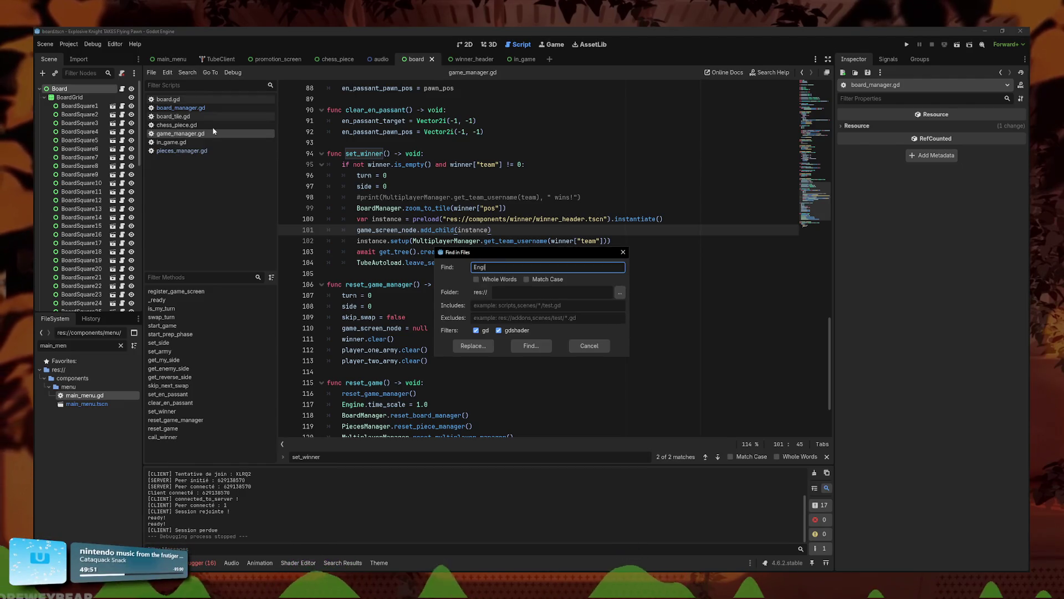
pyautogui.write('ne')
pyautogui.press('Return')
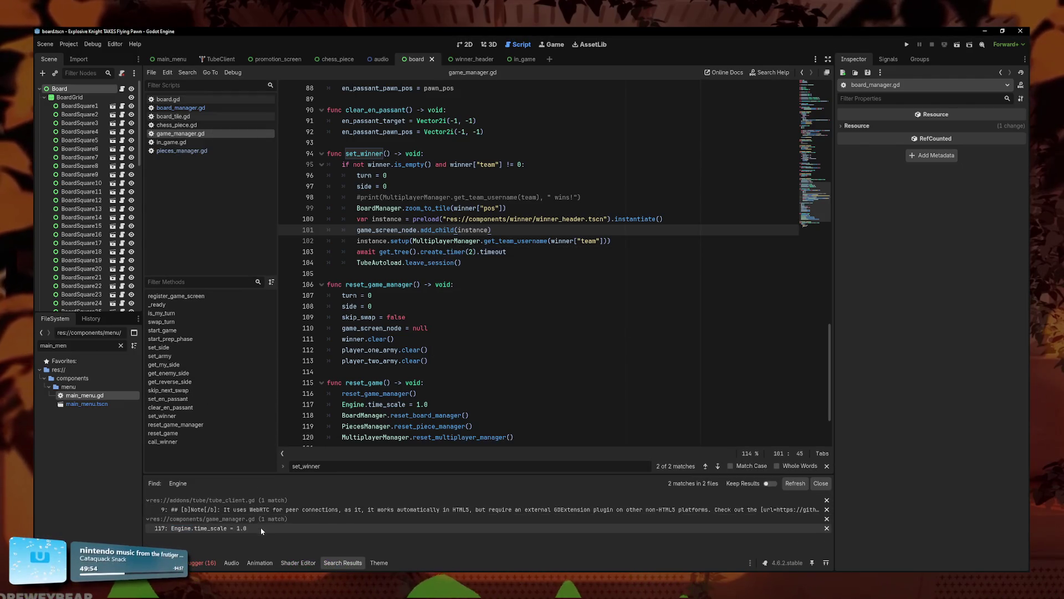
# Step: Copy the Engine.time_scale line into set_winner, set it to 0.3, and save
pyautogui.click(260, 528)
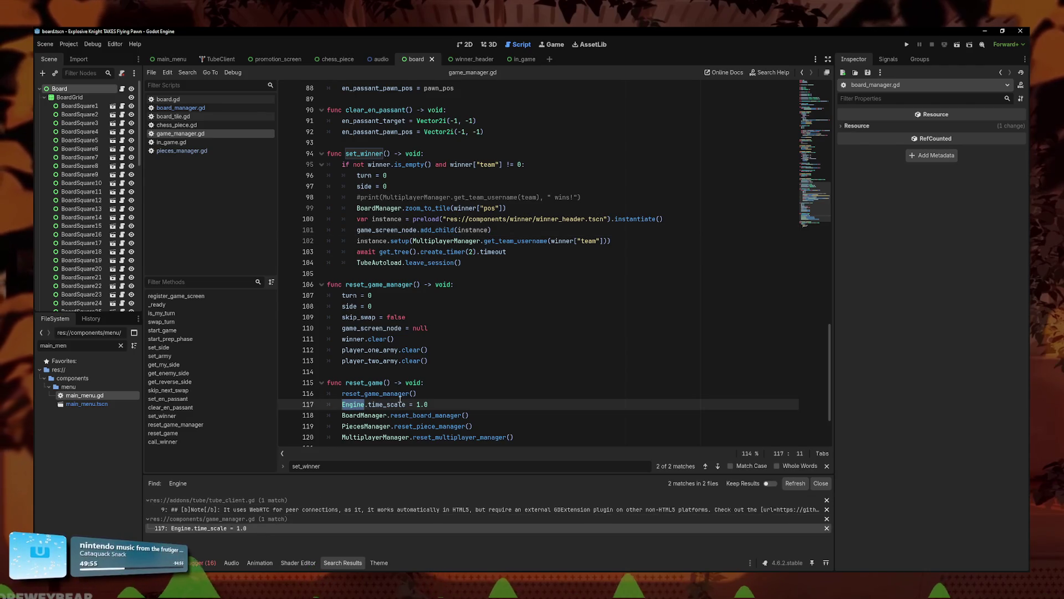
pyautogui.moveTo(429, 404); pyautogui.dragTo(349, 404)
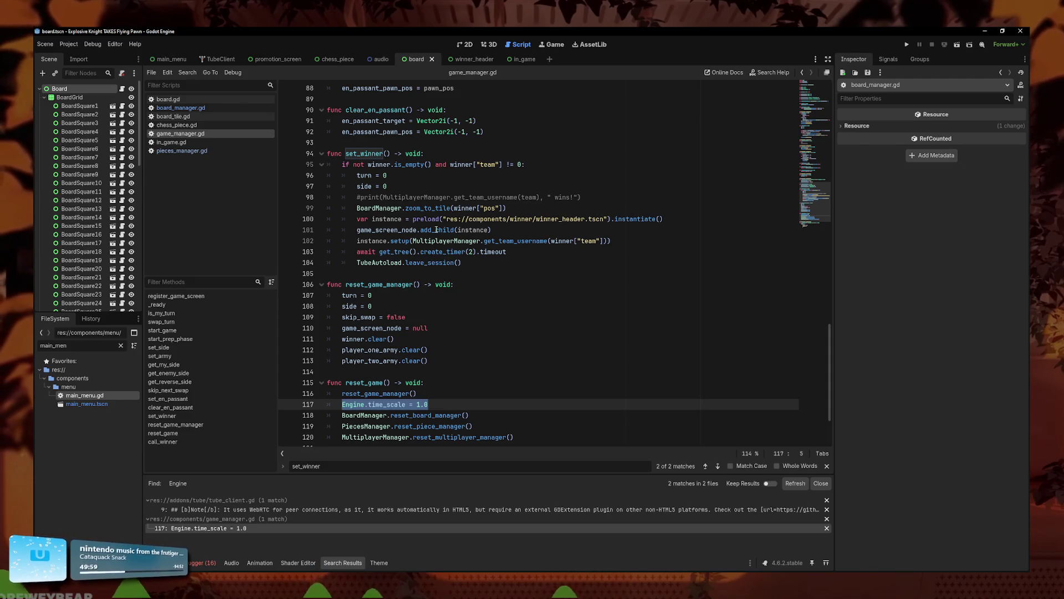
pyautogui.hotkey('ctrl', 'c')
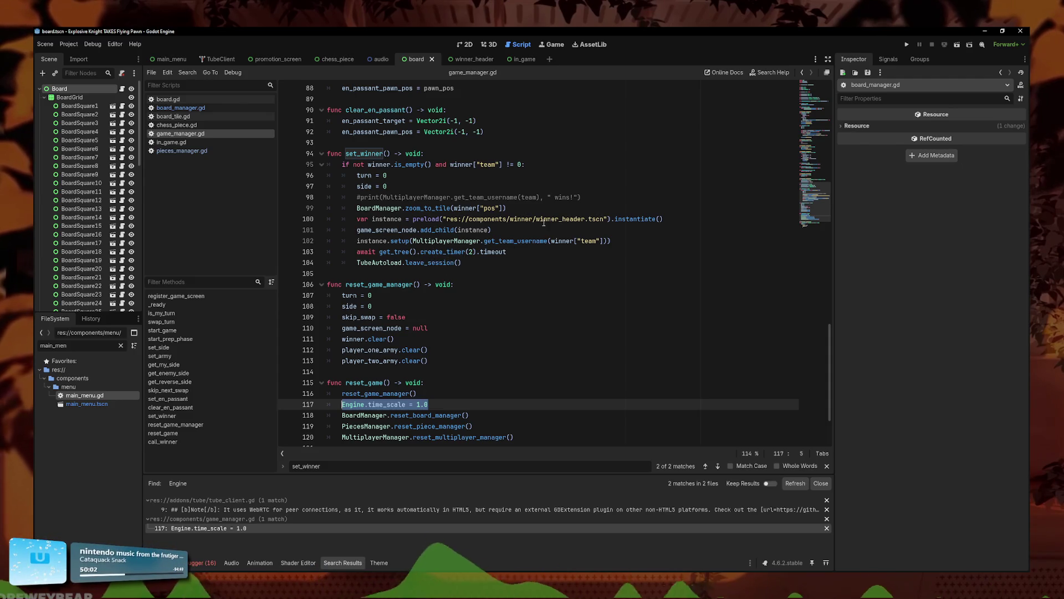
pyautogui.click(598, 195)
pyautogui.press('Return')
pyautogui.hotkey('ctrl', 'v')
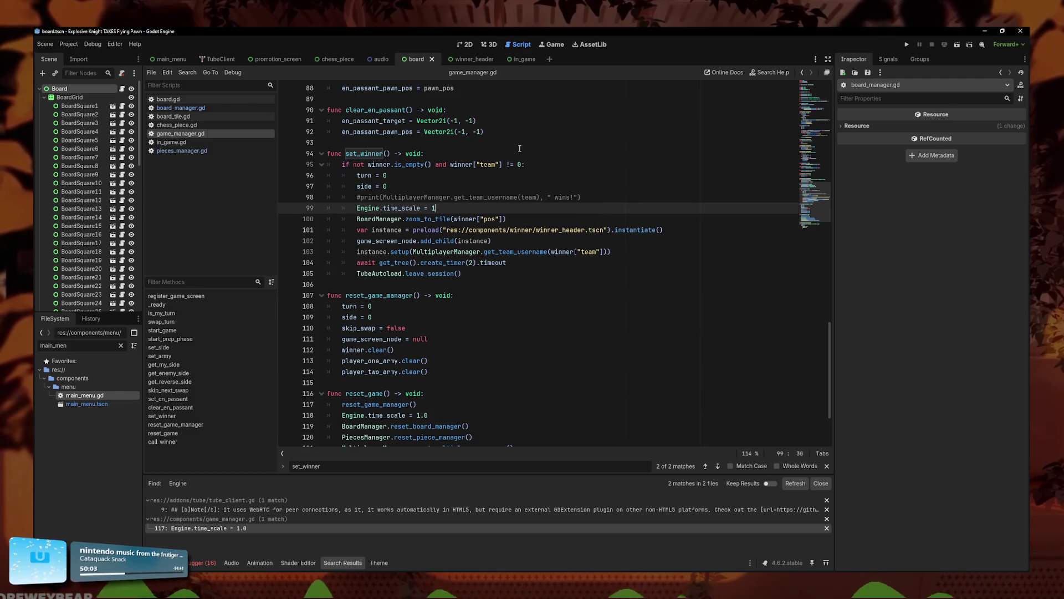
pyautogui.press('BackSpace')
pyautogui.write('0.3')
pyautogui.hotkey('ctrl', 's')
# Step: Inspect the zoom_to_tile definition in board_manager.gd, then run the game with F5
pyautogui.click(574, 230)
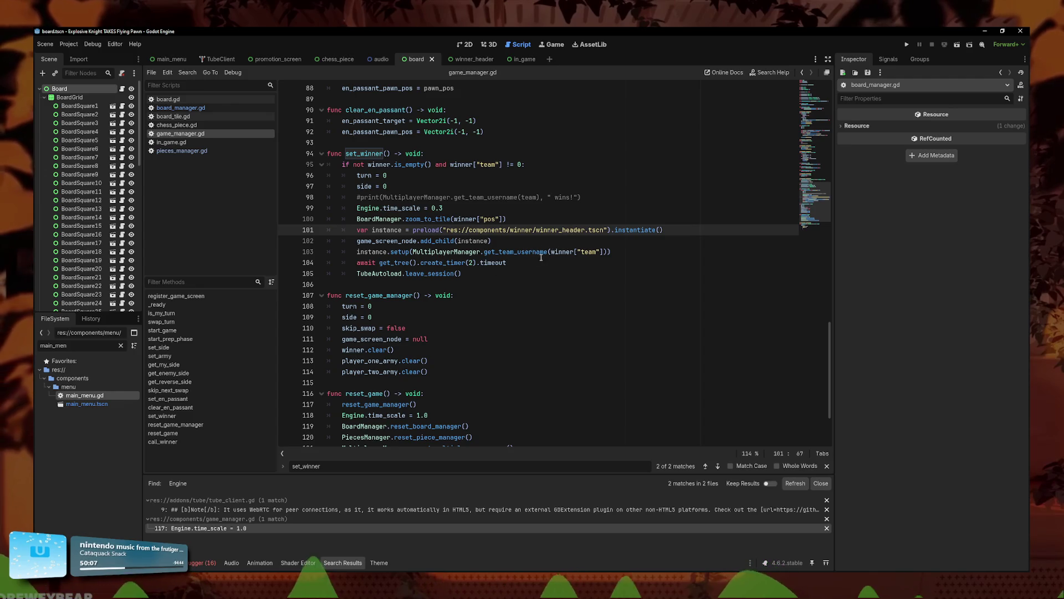
pyautogui.press('Down')
pyautogui.keyDown('ctrl'); pyautogui.click(424, 220); pyautogui.keyUp('ctrl')
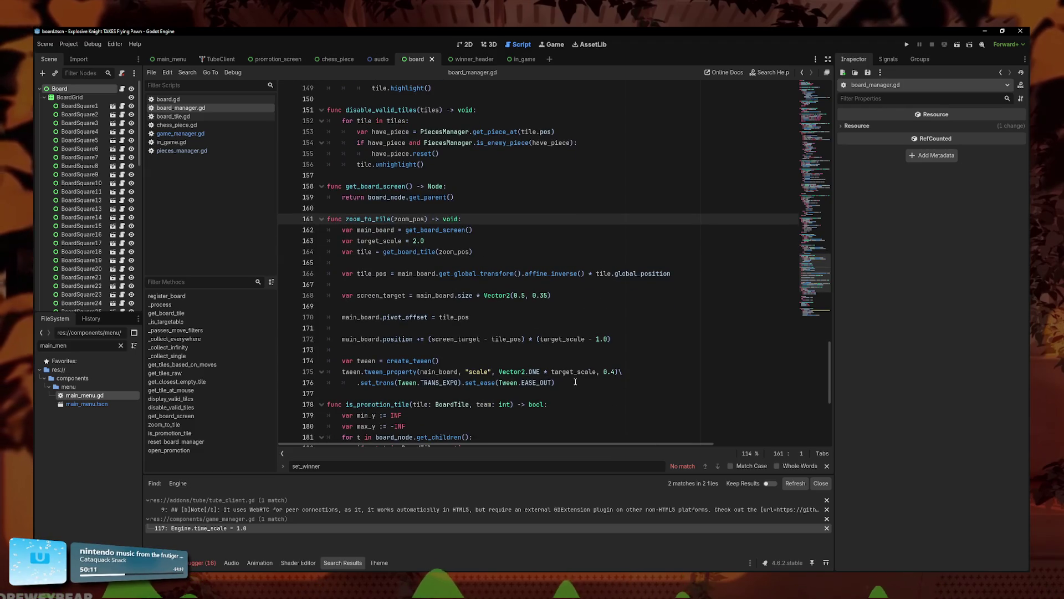
pyautogui.moveTo(575, 382)
pyautogui.mouseDown()
pyautogui.moveTo(554, 377)
pyautogui.moveTo(443, 274)
pyautogui.moveTo(327, 219)
pyautogui.moveTo(199, 222)
pyautogui.mouseUp()
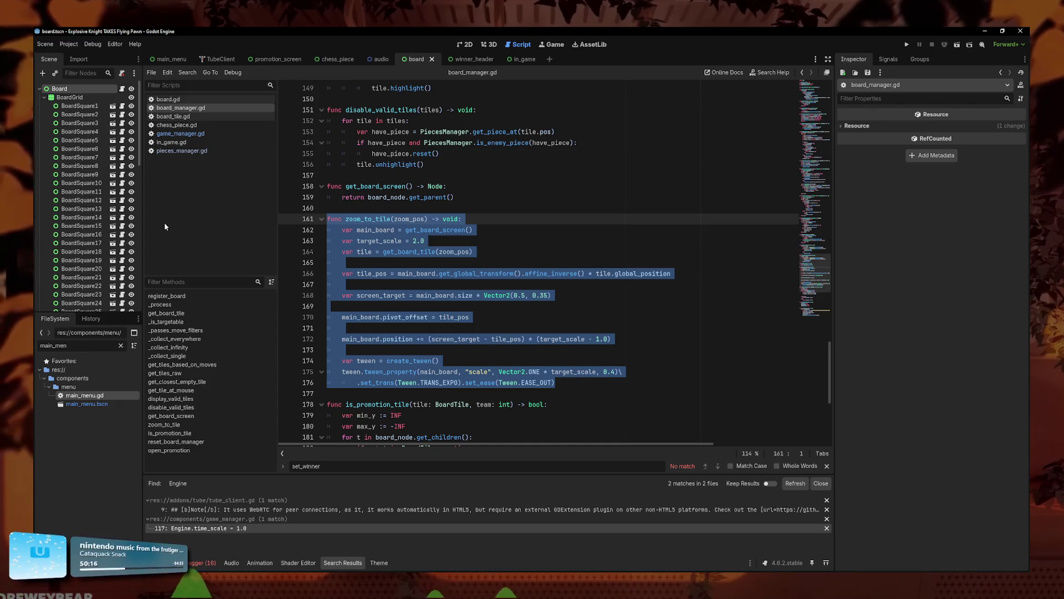
pyautogui.hotkey('alt', 'Tab')
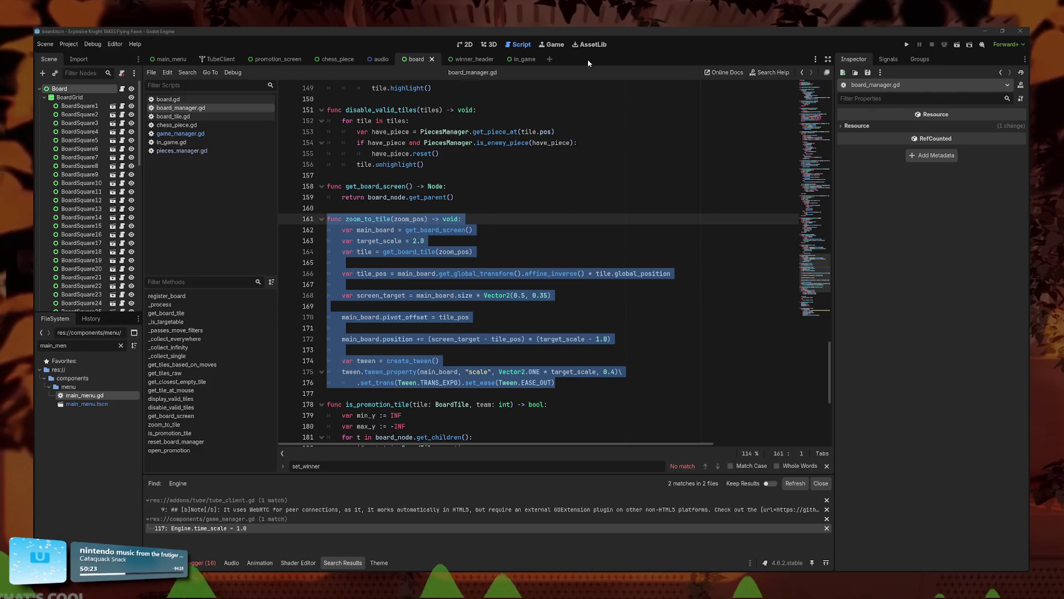
pyautogui.press('F5')
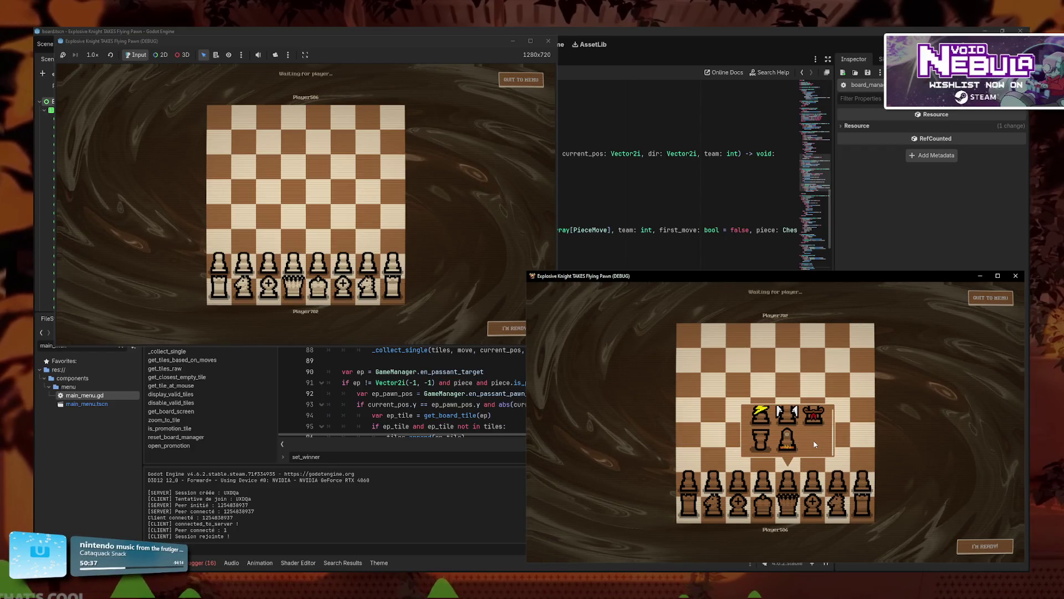
# Step: Dismiss the promotion picker, ready up both players, and move the queen forward
pyautogui.click(787, 441)
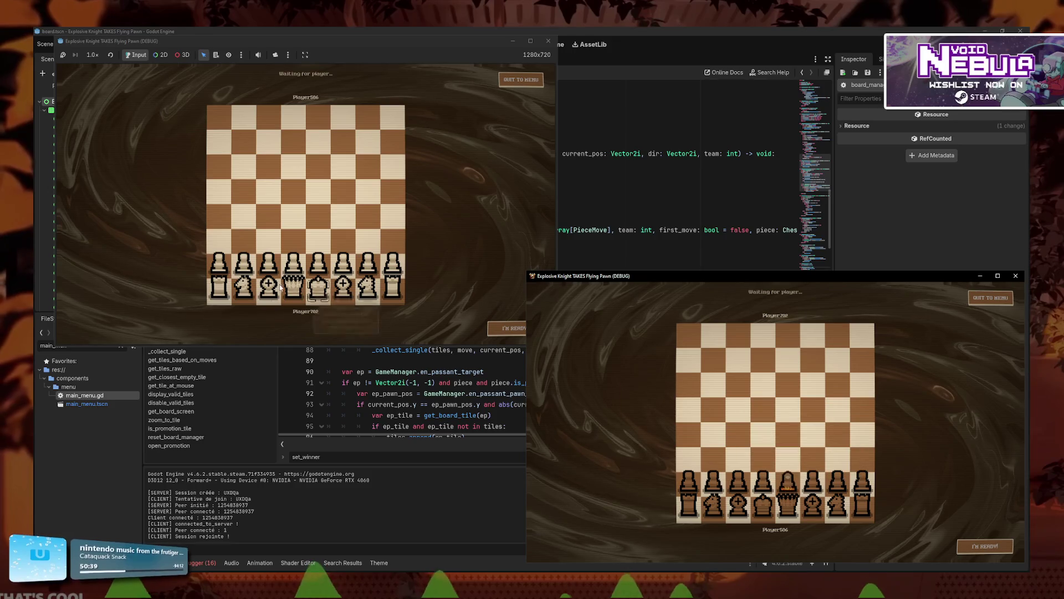
pyautogui.click(318, 263)
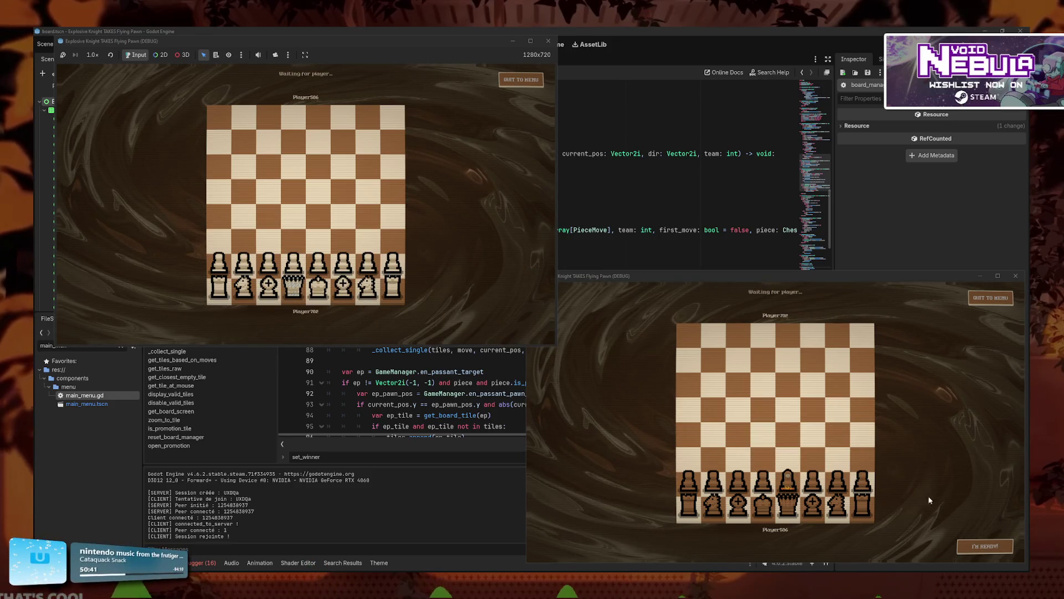
pyautogui.click(985, 545)
pyautogui.click(294, 287)
pyautogui.click(269, 237)
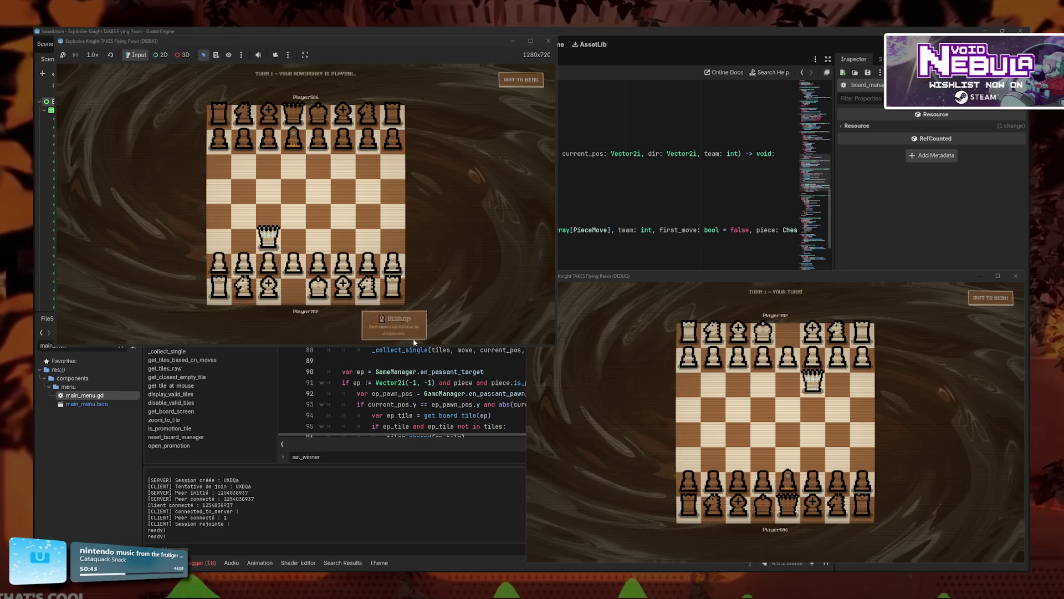
# Step: Promote a pawn to a rook, capture the king with it, then close the game windows
pyautogui.click(786, 482)
pyautogui.click(787, 331)
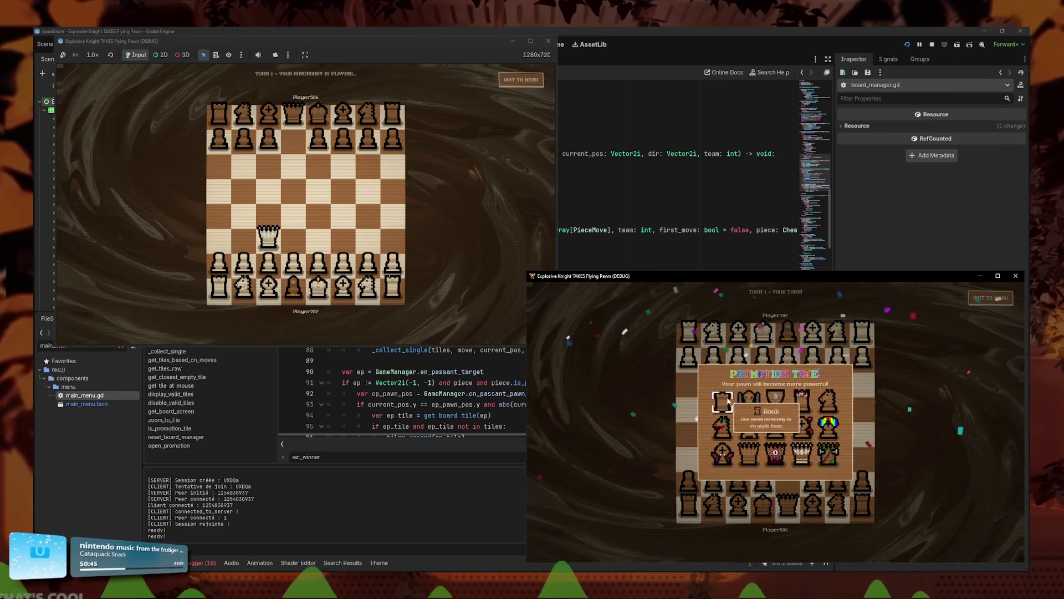
pyautogui.click(728, 401)
pyautogui.click(766, 333)
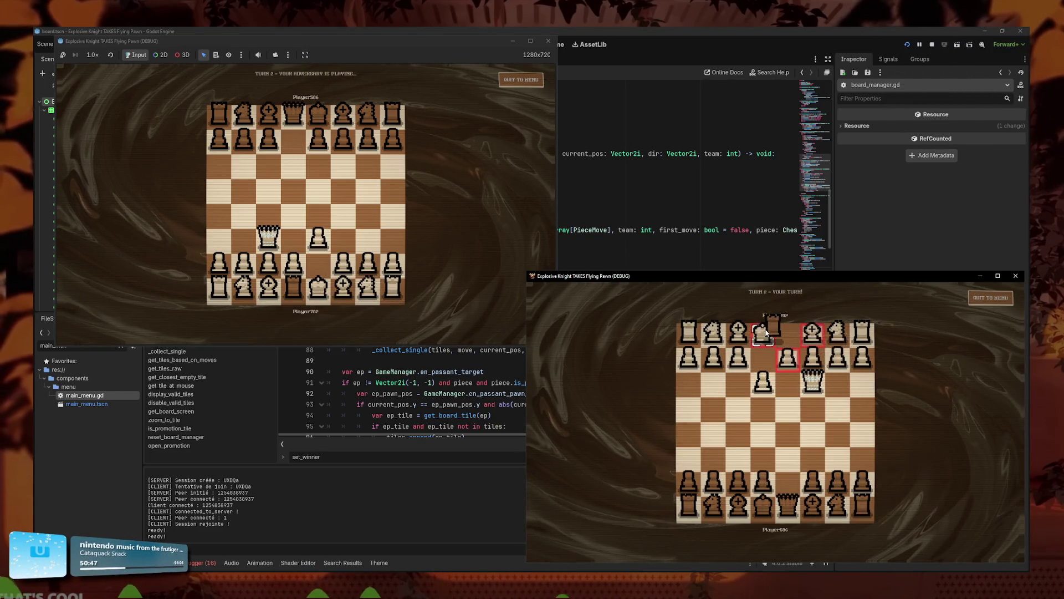
pyautogui.click(767, 332)
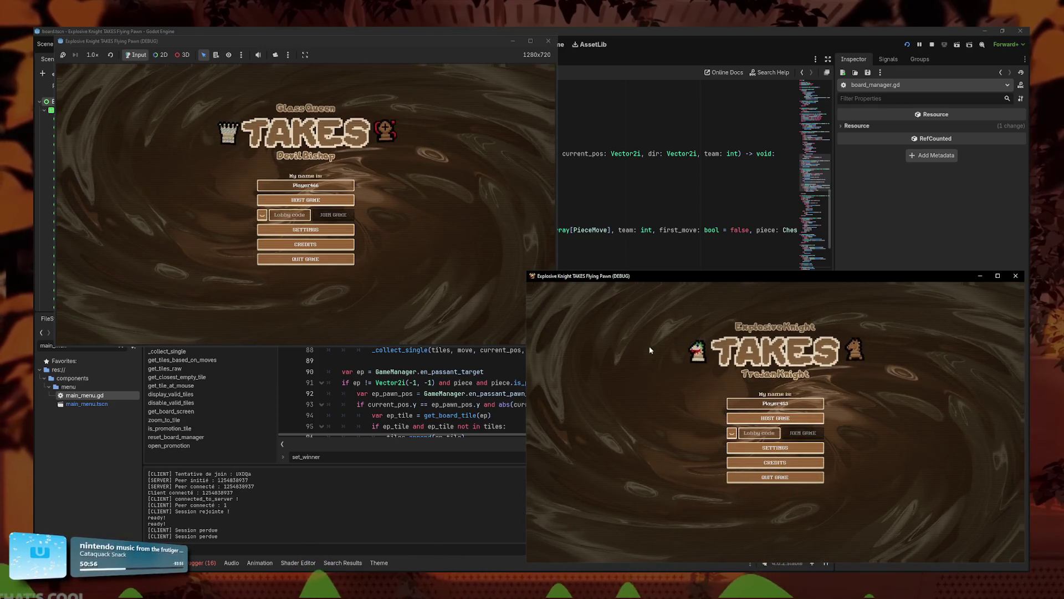
pyautogui.moveTo(864, 356)
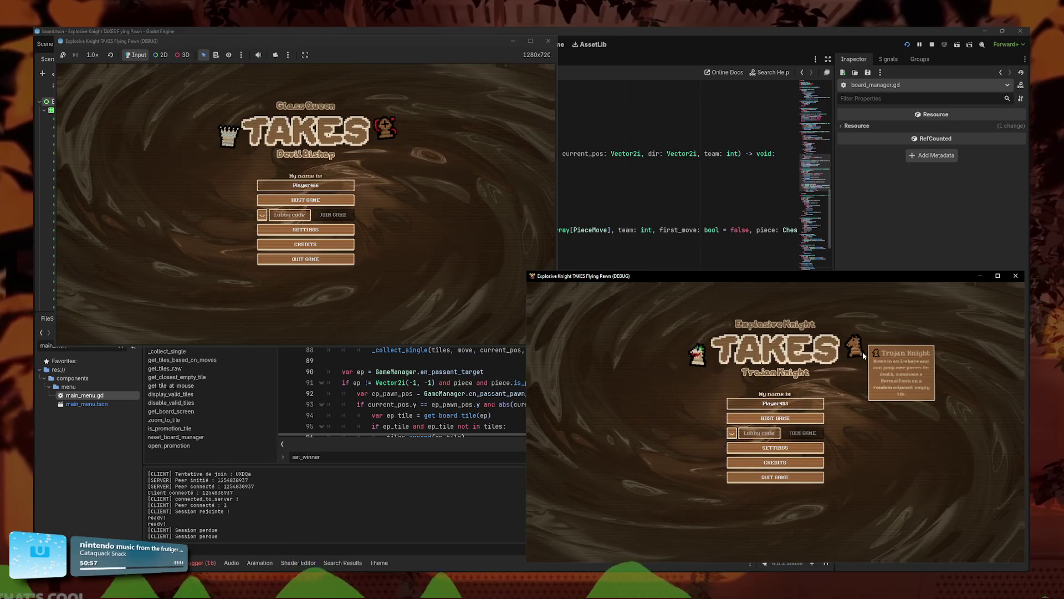
pyautogui.moveTo(859, 275); pyautogui.dragTo(758, 195)
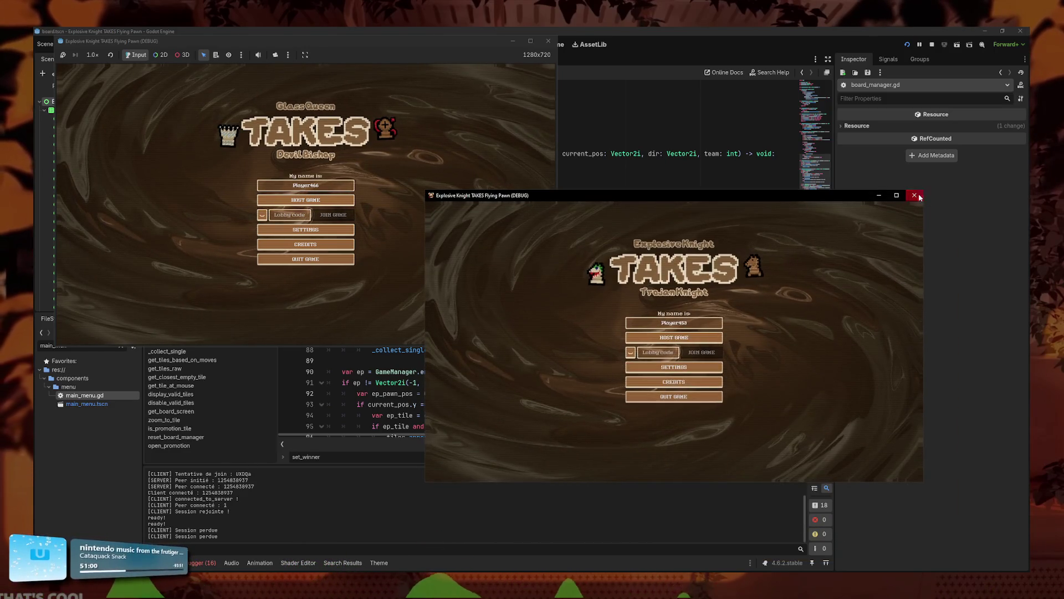
pyautogui.click(914, 195)
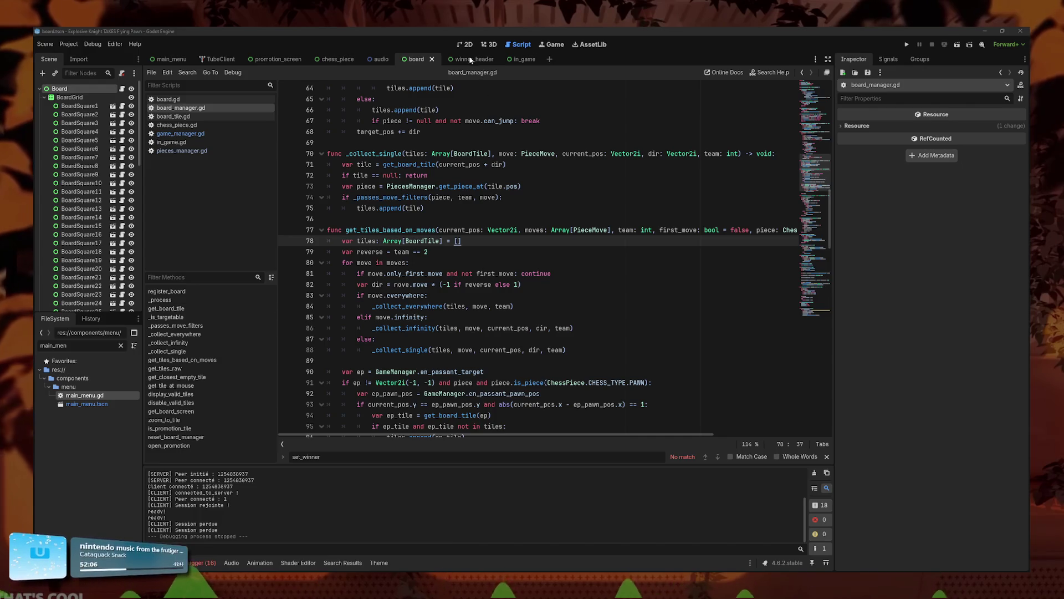
# Step: Switch to the audio scene tab
pyautogui.click(381, 59)
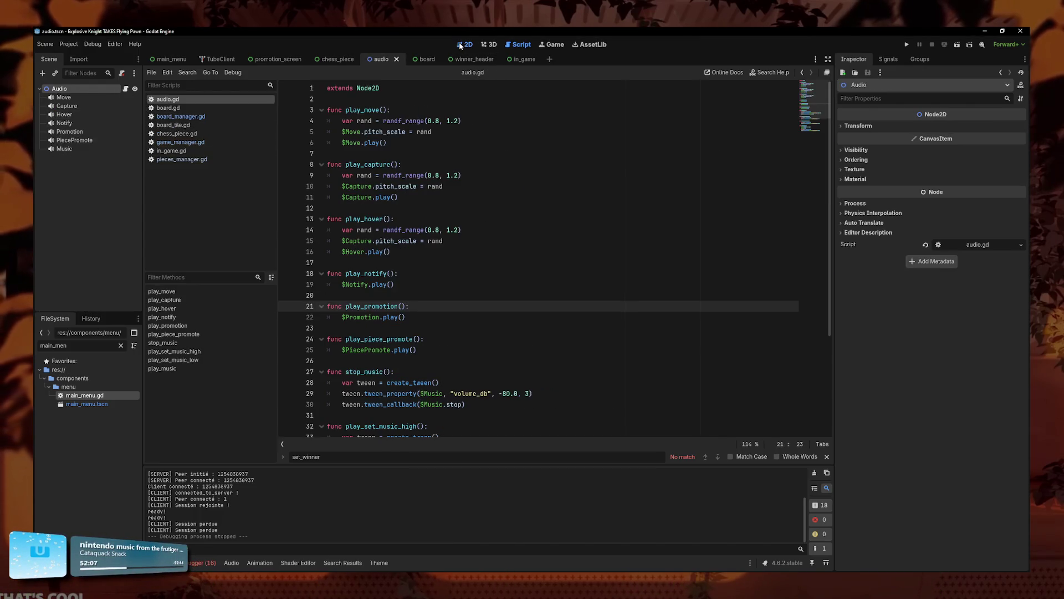
# Step: Duplicate the Notify sound node, rename the copy KingDestroyed, and save the scene
pyautogui.click(96, 123)
pyautogui.rightClick(77, 124)
pyautogui.click(122, 264)
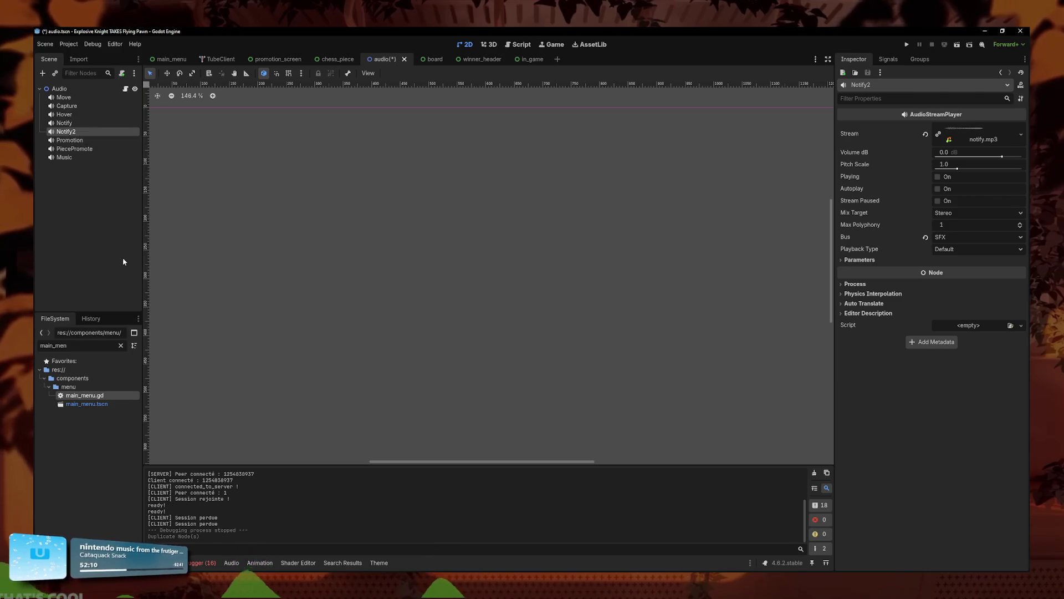
pyautogui.write('KingDestroye')
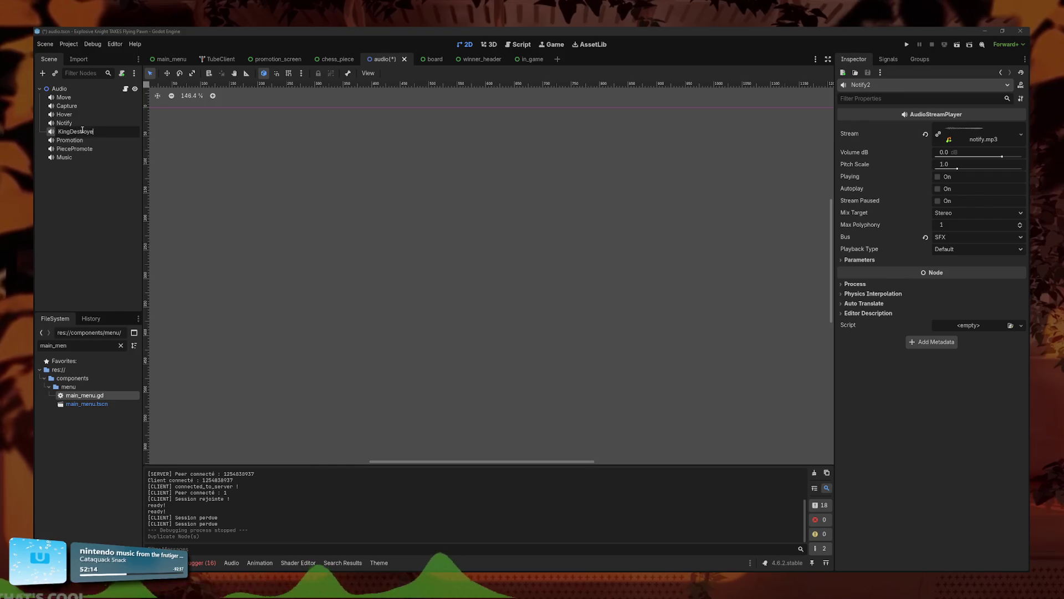
pyautogui.write('d')
pyautogui.press('Return')
pyautogui.hotkey('ctrl', 's')
# Step: Add a play_king_destroyed() function to audio.gd that calls $KingDestroyed.play()
pyautogui.click(126, 88)
pyautogui.click(416, 284)
pyautogui.press('Down')
pyautogui.press('Return')
pyautogui.write('func')
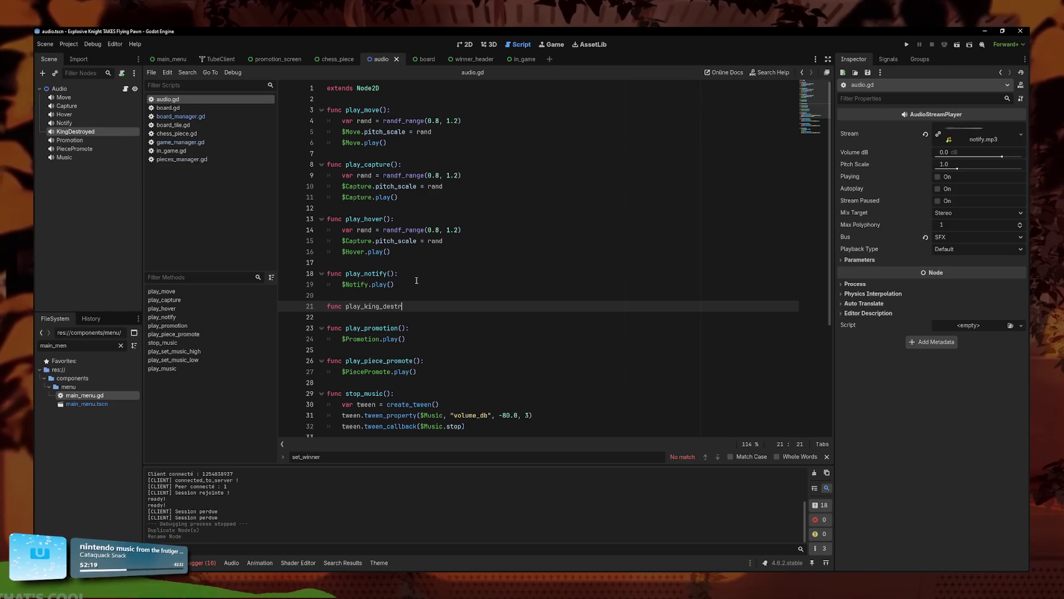
pyautogui.write('():')
pyautogui.press('Return')
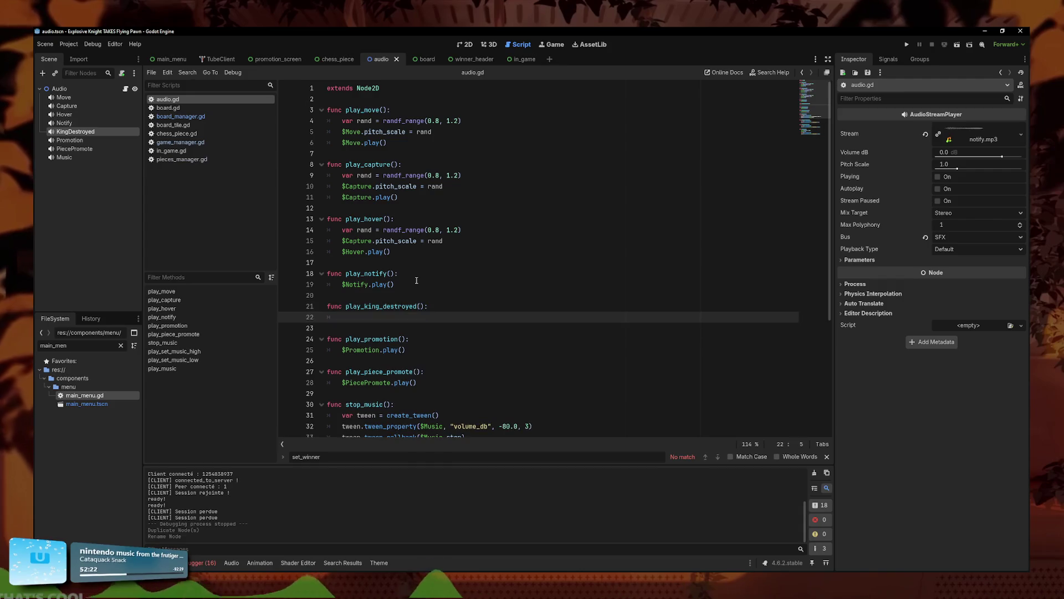
pyautogui.moveTo(75, 131); pyautogui.dragTo(372, 323)
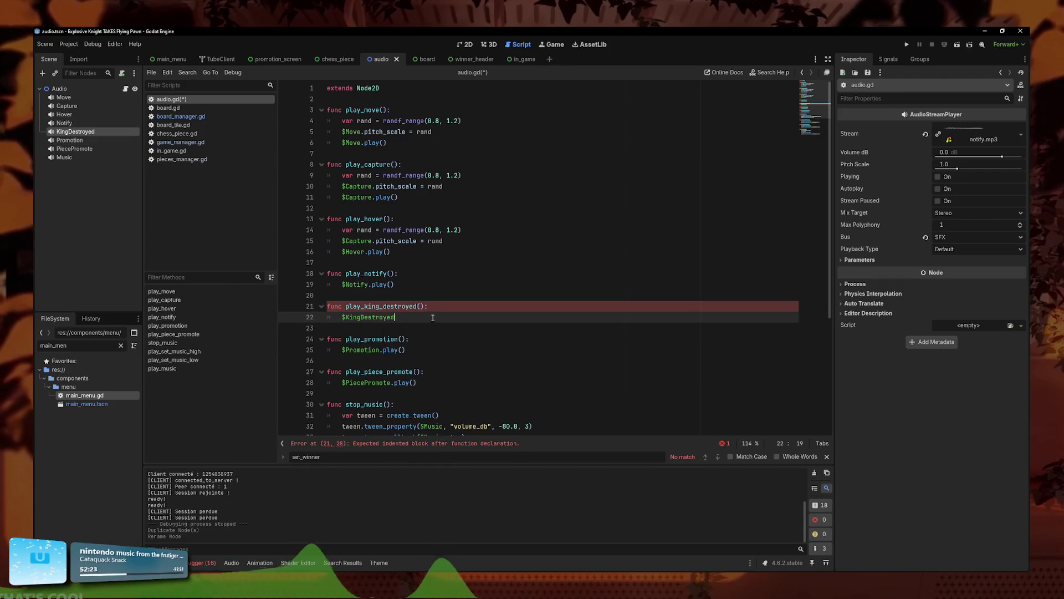
pyautogui.write('y(')
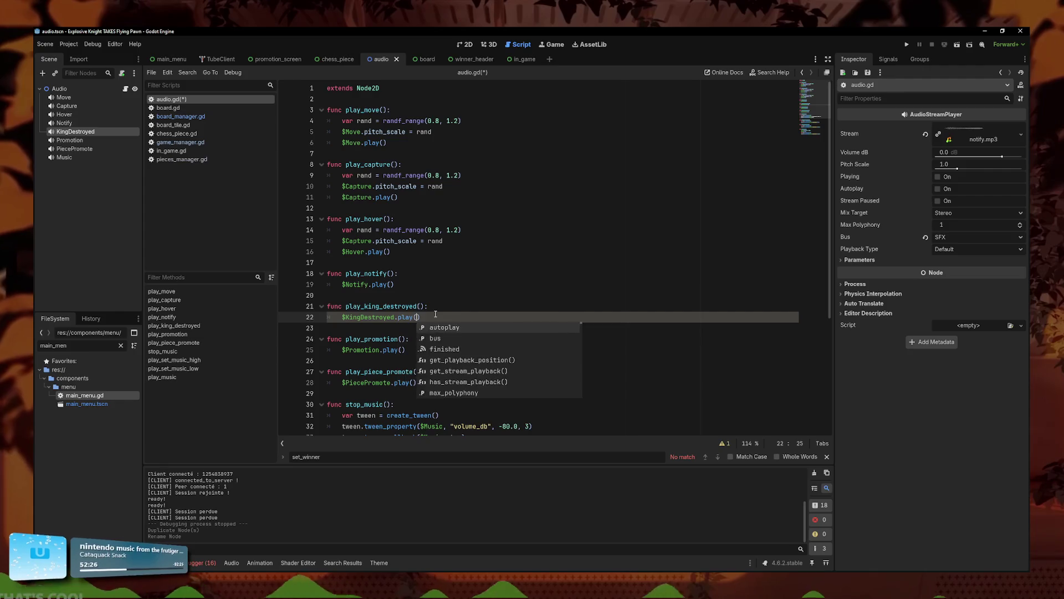
pyautogui.press('Return')
pyautogui.write(')')
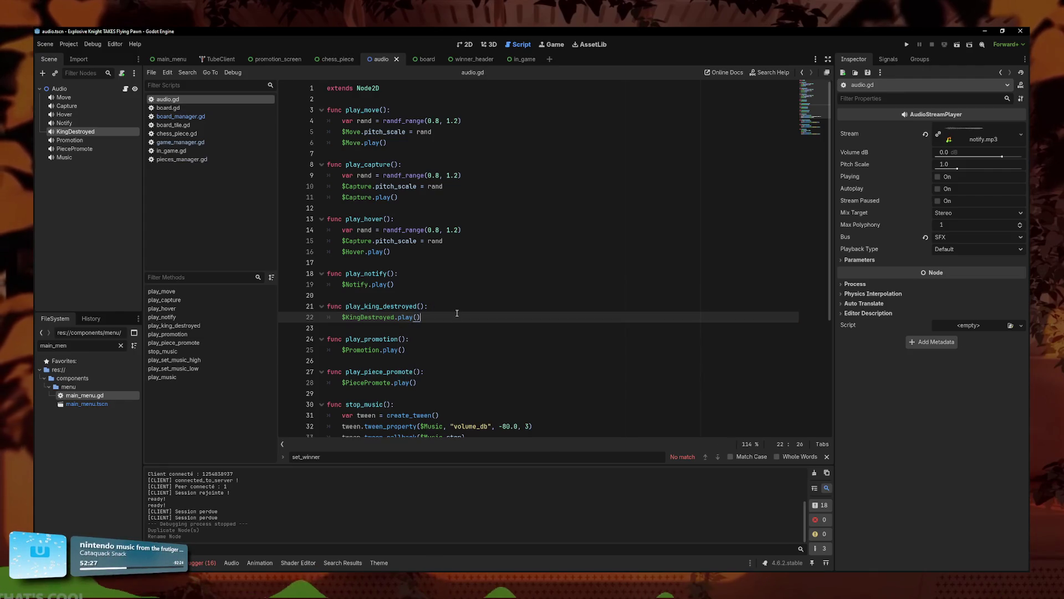
pyautogui.click(190, 118)
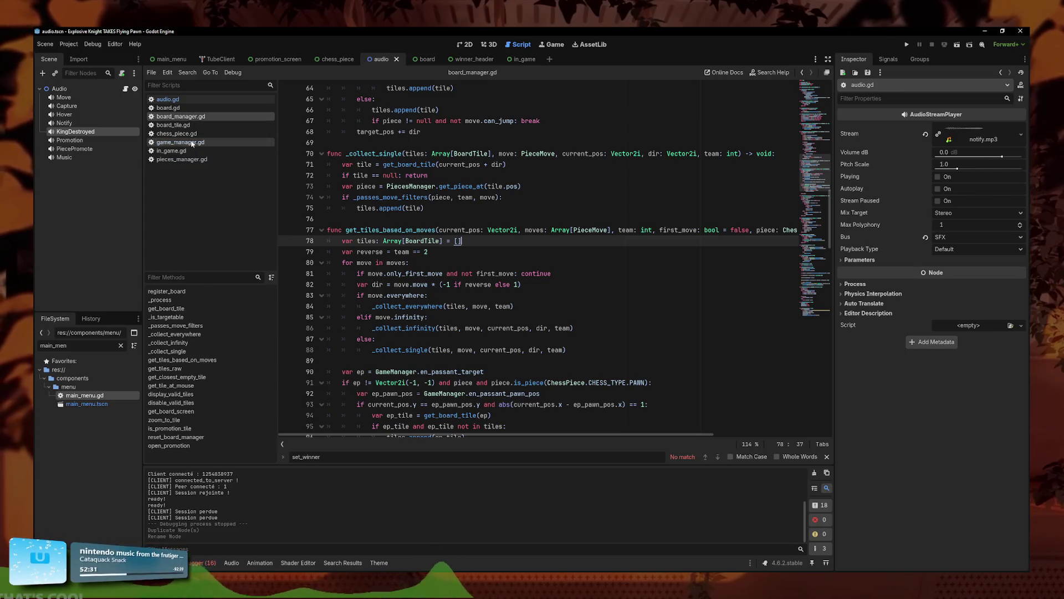
# Step: Open pieces_manager.gd and search for the call_winner call in destroy_piece
pyautogui.click(180, 142)
pyautogui.moveTo(526, 220); pyautogui.dragTo(377, 208)
pyautogui.click(181, 159)
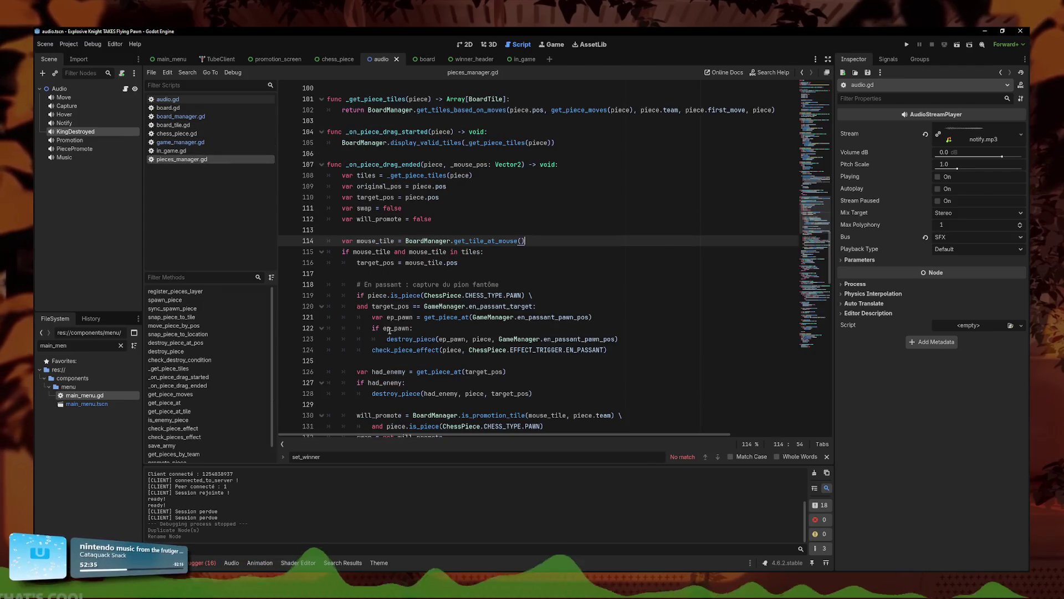
pyautogui.scroll(-4, 460, 260)
pyautogui.scroll(-5, 459, 261)
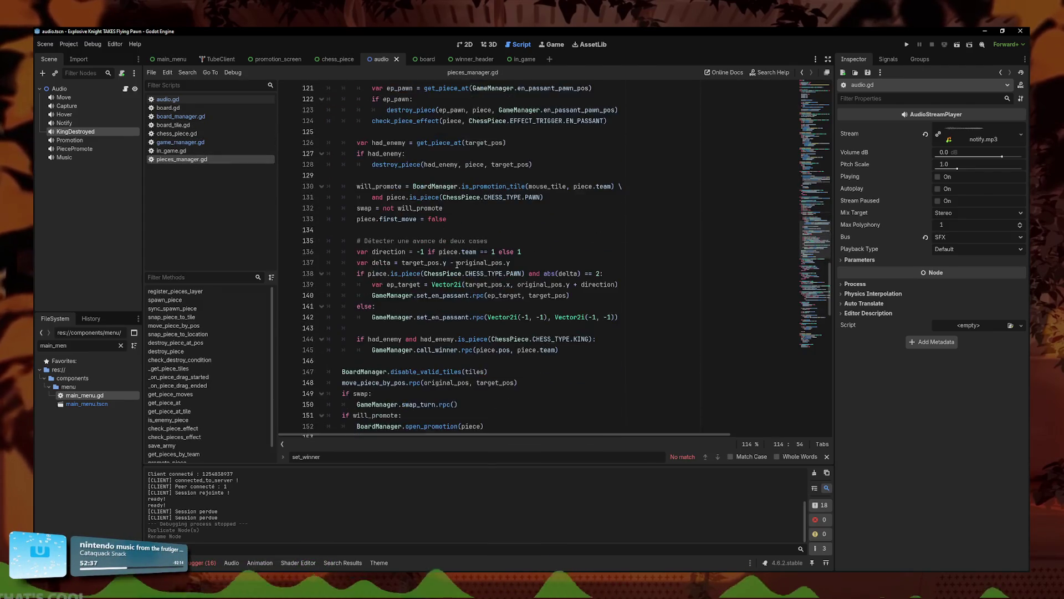
pyautogui.moveTo(559, 218); pyautogui.dragTo(372, 219)
pyautogui.hotkey('ctrl', 'f')
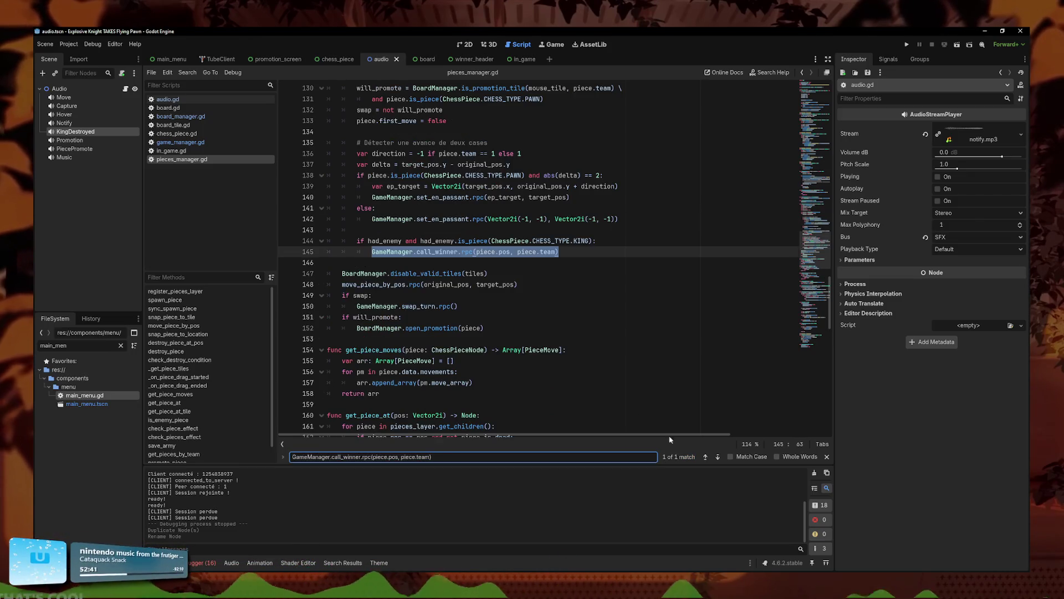
pyautogui.scroll(4, 514, 283)
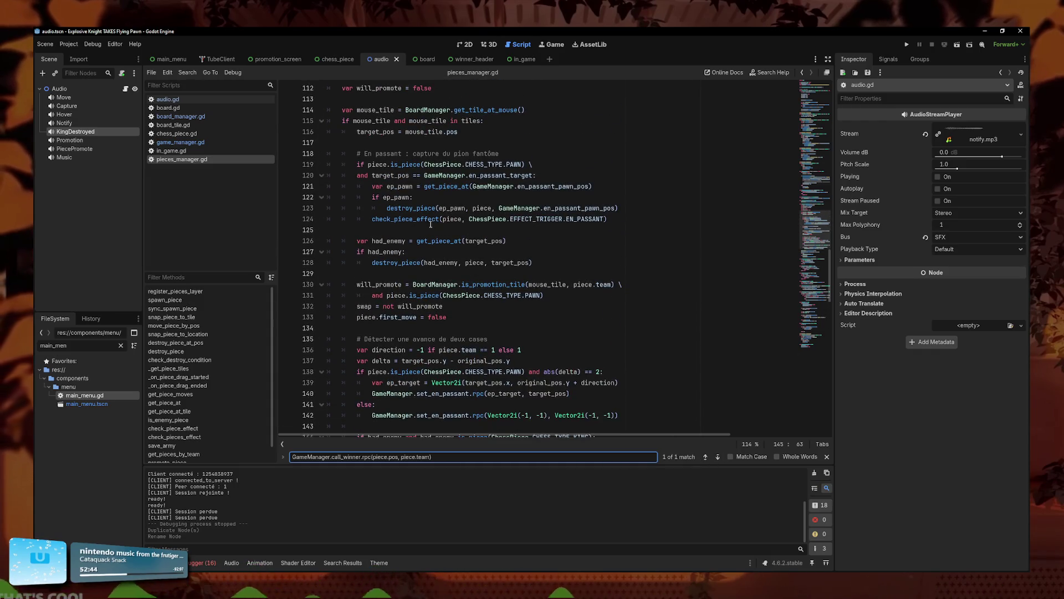
pyautogui.click(162, 351)
# Step: Uncomment the king-destroyed winner lines, replace get_path() with pos, and save the script
pyautogui.moveTo(710, 349)
pyautogui.mouseDown()
pyautogui.moveTo(278, 327)
pyautogui.moveTo(710, 350)
pyautogui.mouseUp()
pyautogui.hotkey('ctrl', 'k')
pyautogui.press('Down')
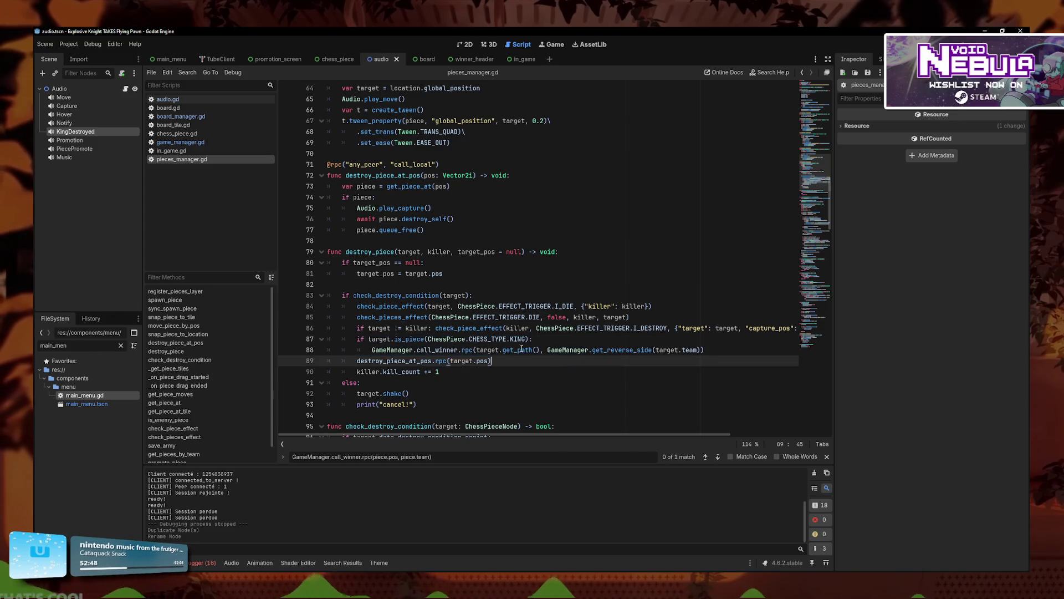
pyautogui.moveTo(539, 349); pyautogui.dragTo(502, 351)
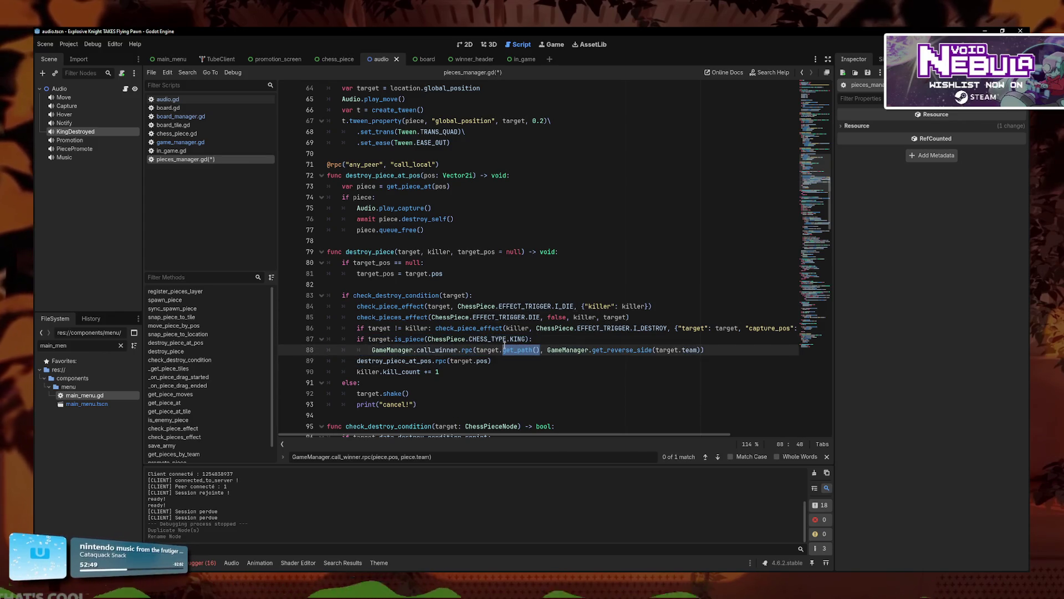
pyautogui.write('p')
pyautogui.press('End')
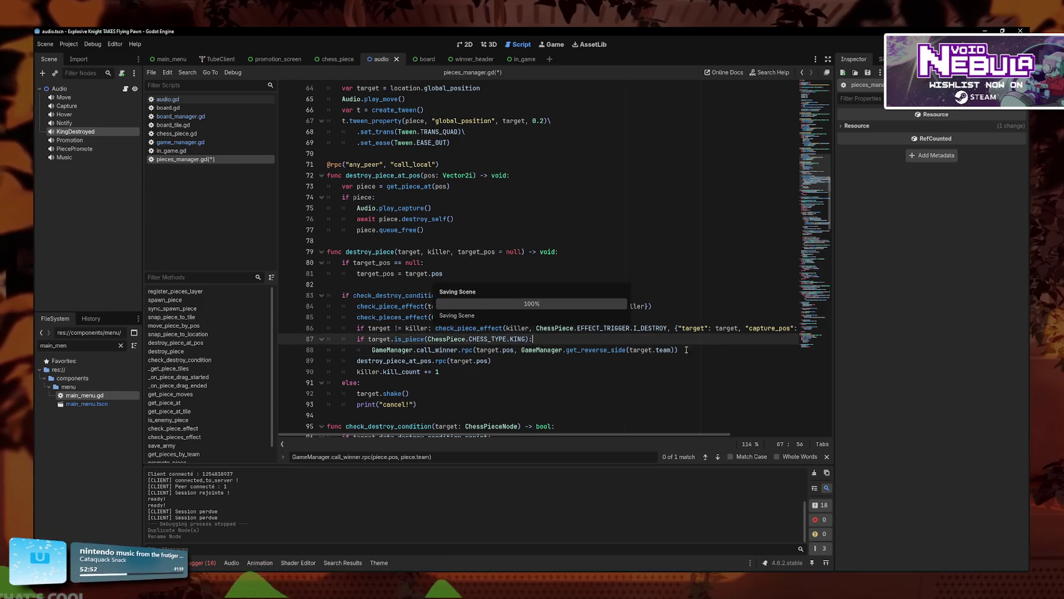
pyautogui.hotkey('ctrl', 's')
pyautogui.click(679, 339)
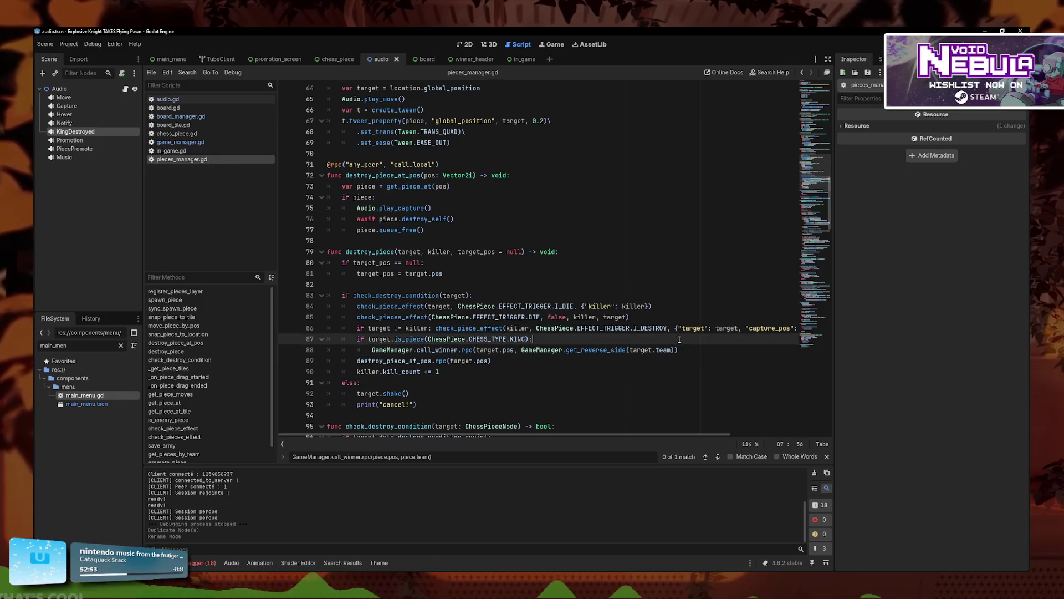
pyautogui.scroll(-2, 339, 210)
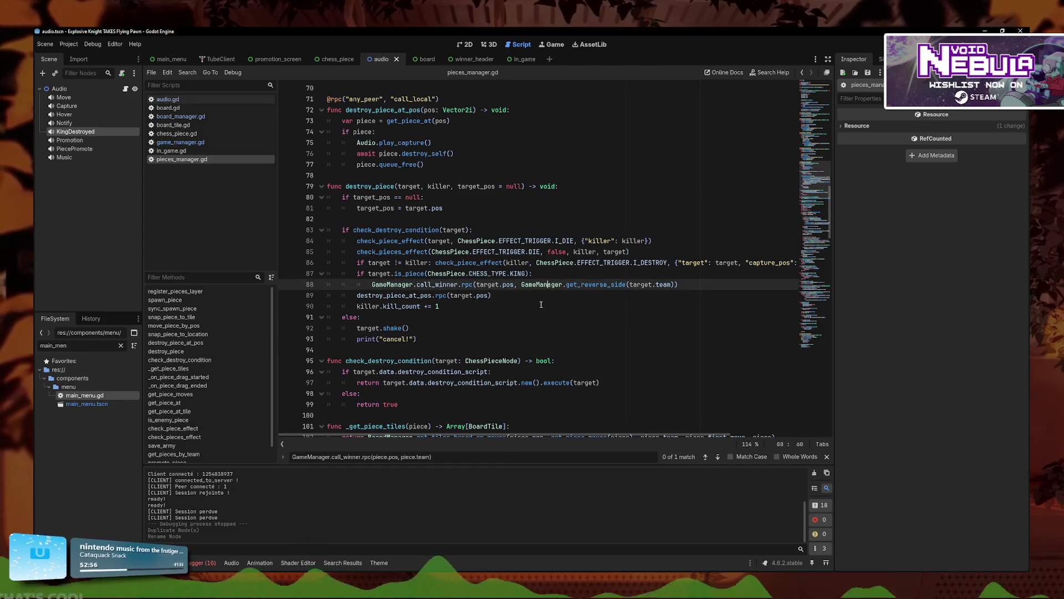
pyautogui.click(542, 284)
pyautogui.click(541, 273)
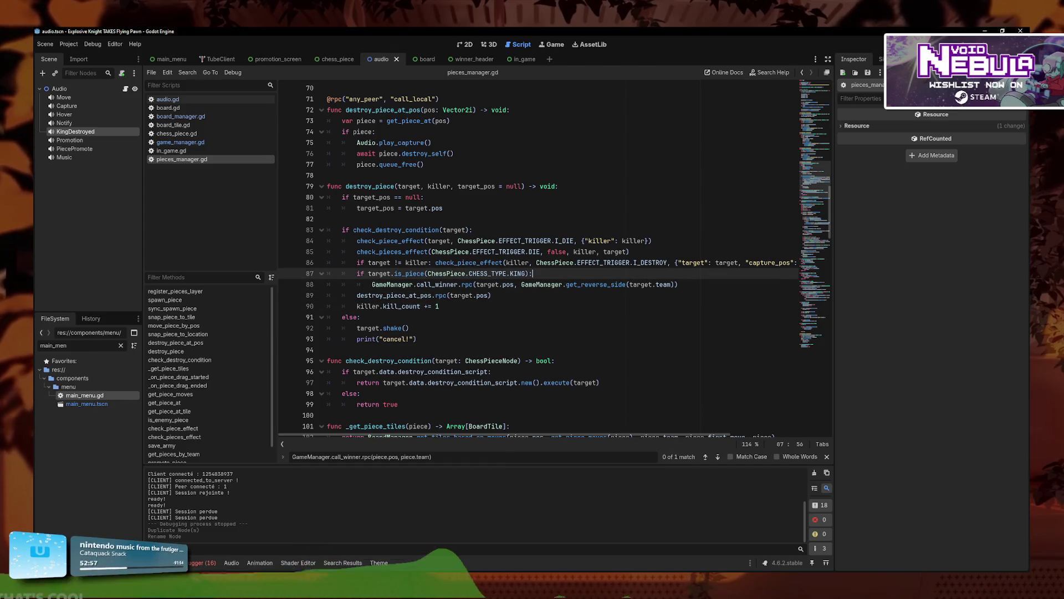
# Step: Flip through the open scripts and settle on game_manager.gd
pyautogui.click(183, 143)
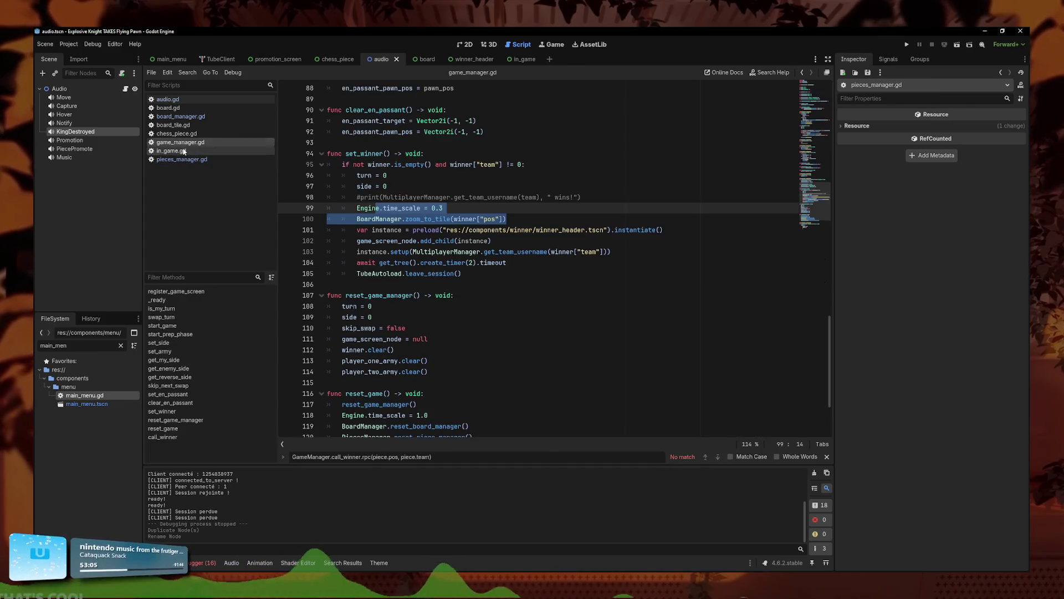
pyautogui.click(171, 150)
pyautogui.click(180, 142)
pyautogui.click(191, 119)
pyautogui.click(191, 125)
pyautogui.click(194, 133)
pyautogui.click(193, 142)
pyautogui.click(194, 125)
pyautogui.click(195, 118)
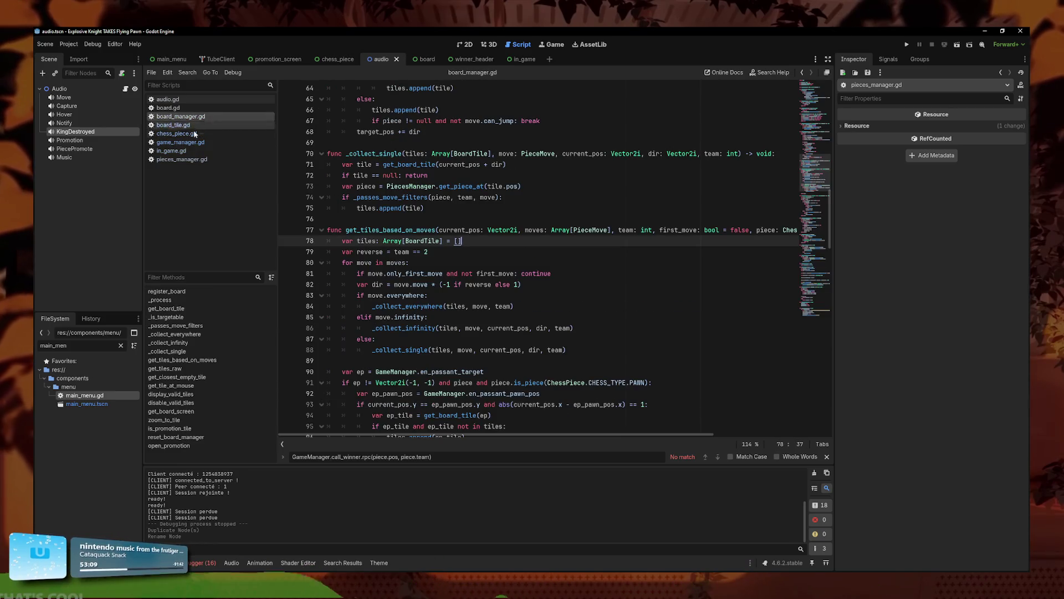
pyautogui.click(194, 126)
pyautogui.click(188, 117)
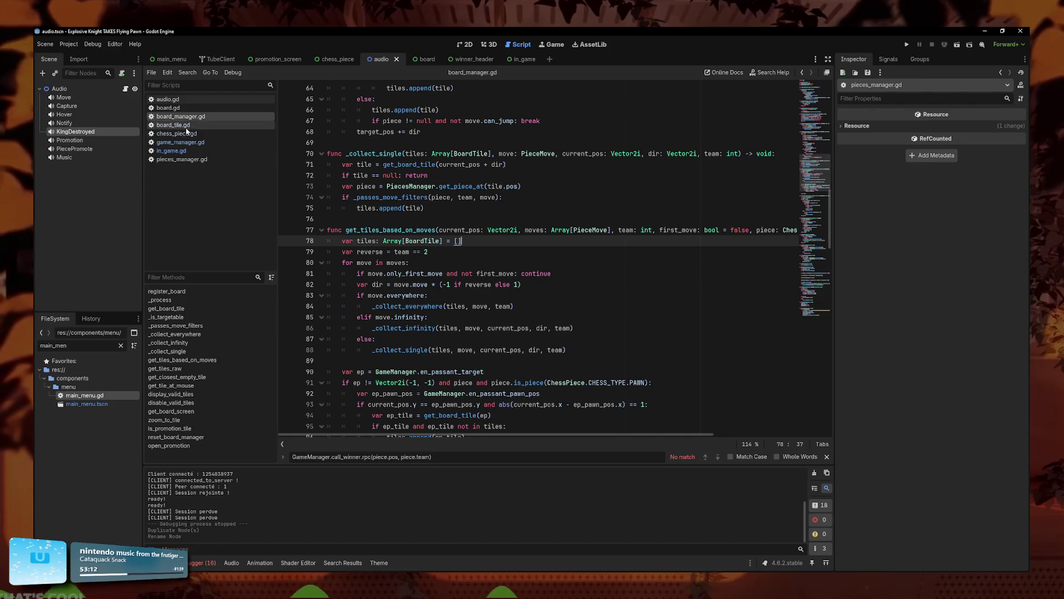
pyautogui.click(188, 141)
# Step: Insert Audio.play_king_destroyed() as the first line of call_winner
pyautogui.scroll(-3, 665, 210)
pyautogui.click(406, 388)
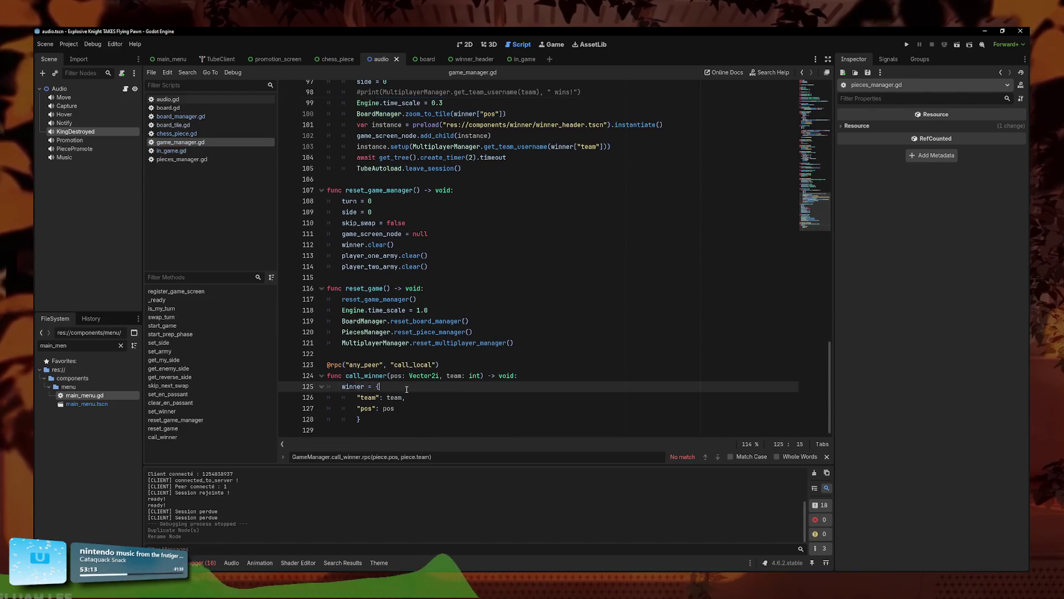
pyautogui.click(552, 376)
pyautogui.press('Return')
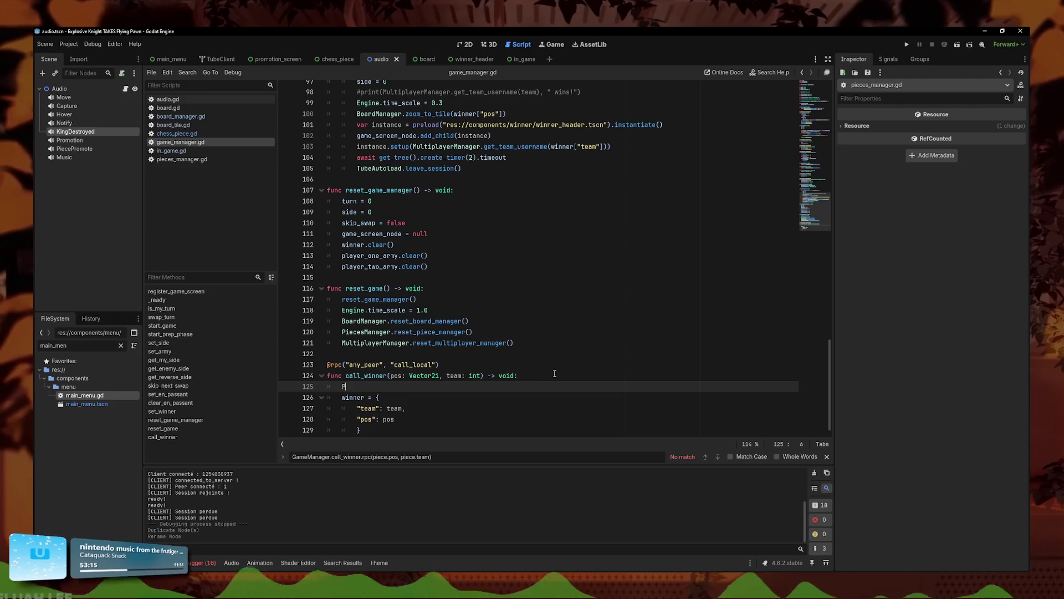
pyautogui.write('Audio.play_')
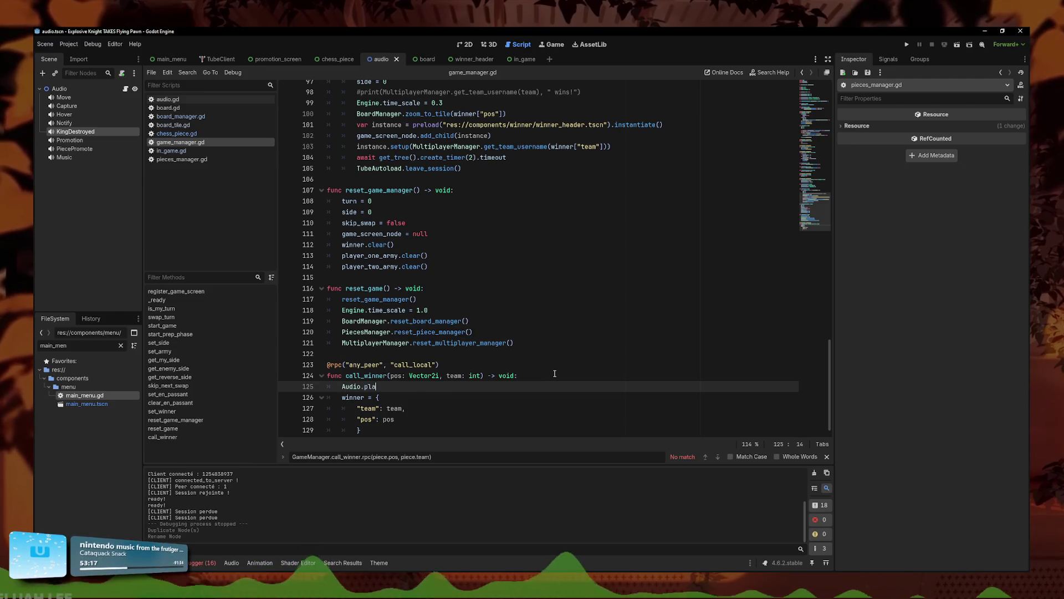
pyautogui.press('Down')
pyautogui.press('Down')
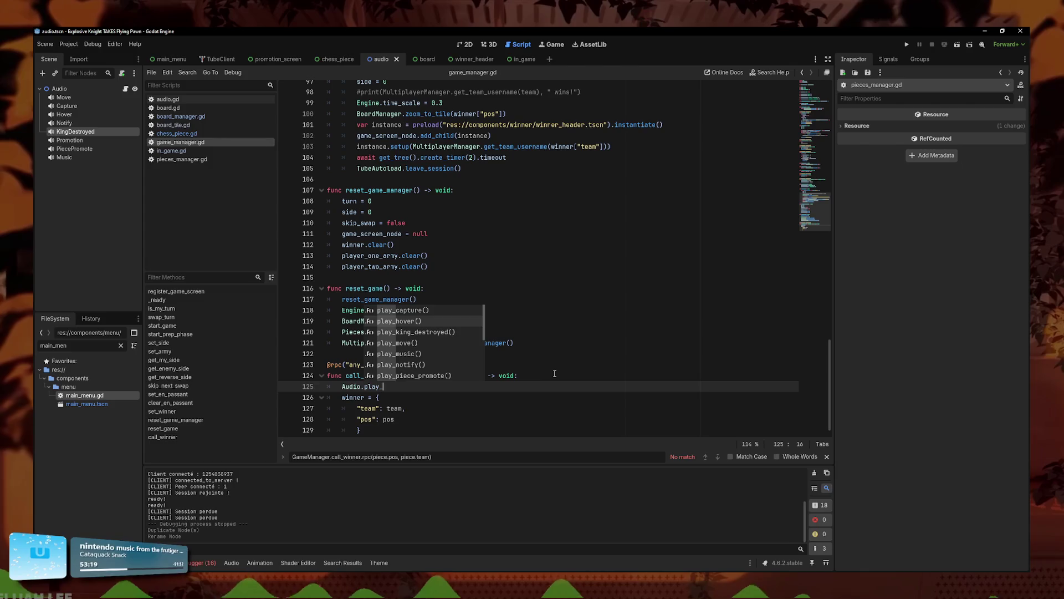
pyautogui.press('Return')
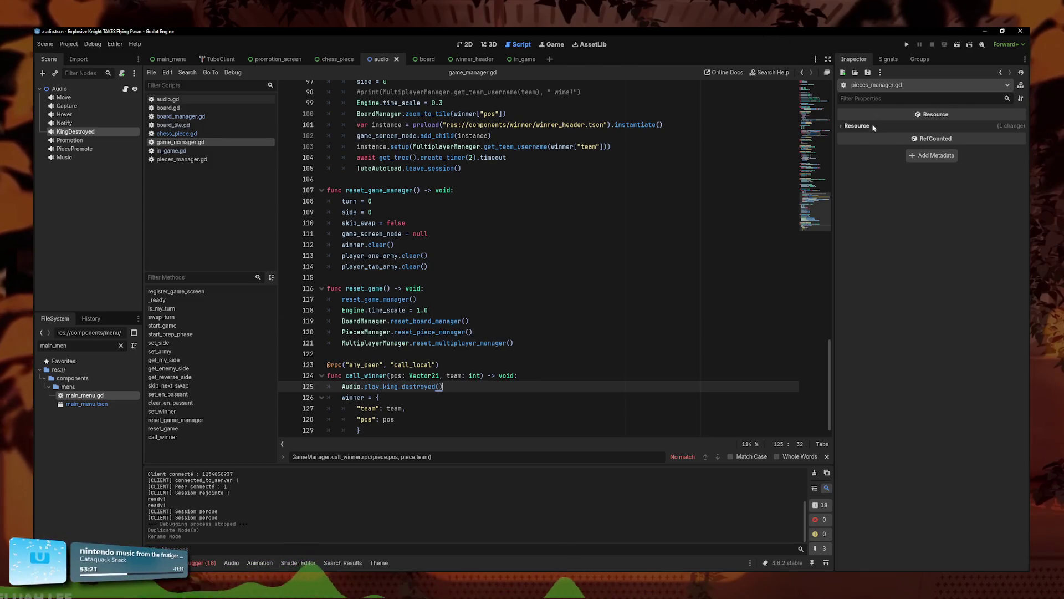
# Step: Select the KingDestroyed audio player in the Inspector and open its Stream options
pyautogui.click(882, 73)
pyautogui.click(892, 96)
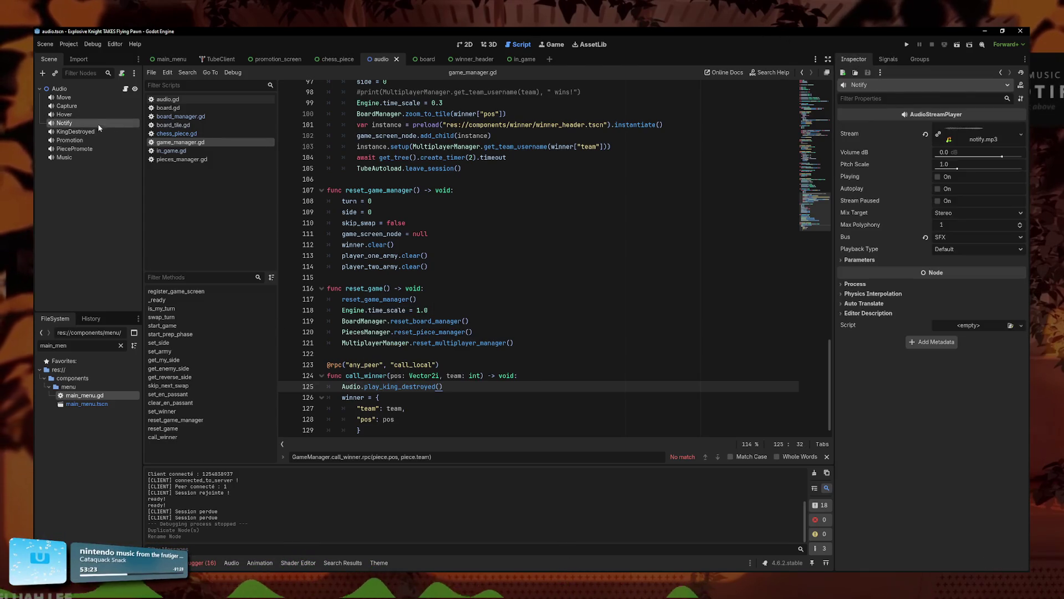
pyautogui.click(1021, 134)
# Step: Quick-load king_destroyed.ogg into the KingDestroyed Stream, preview it, and save the scene
pyautogui.click(942, 254)
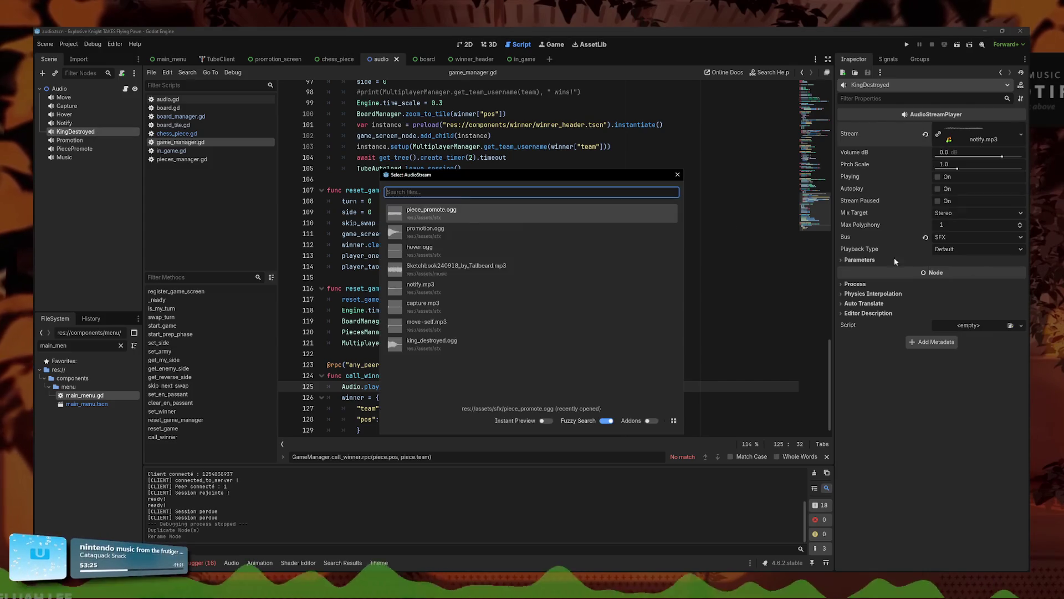
pyautogui.click(447, 345)
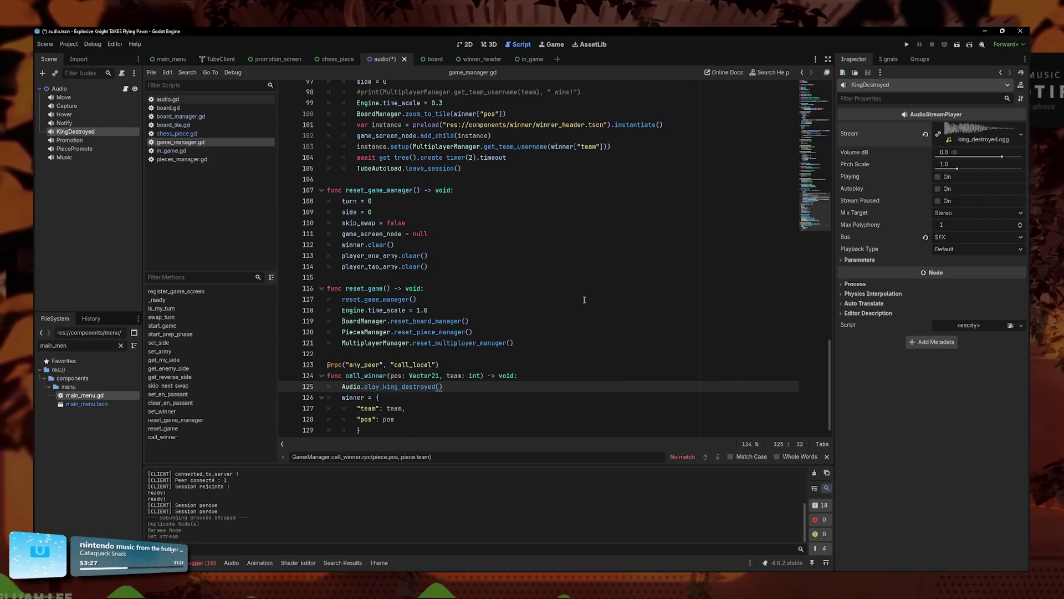
pyautogui.click(940, 180)
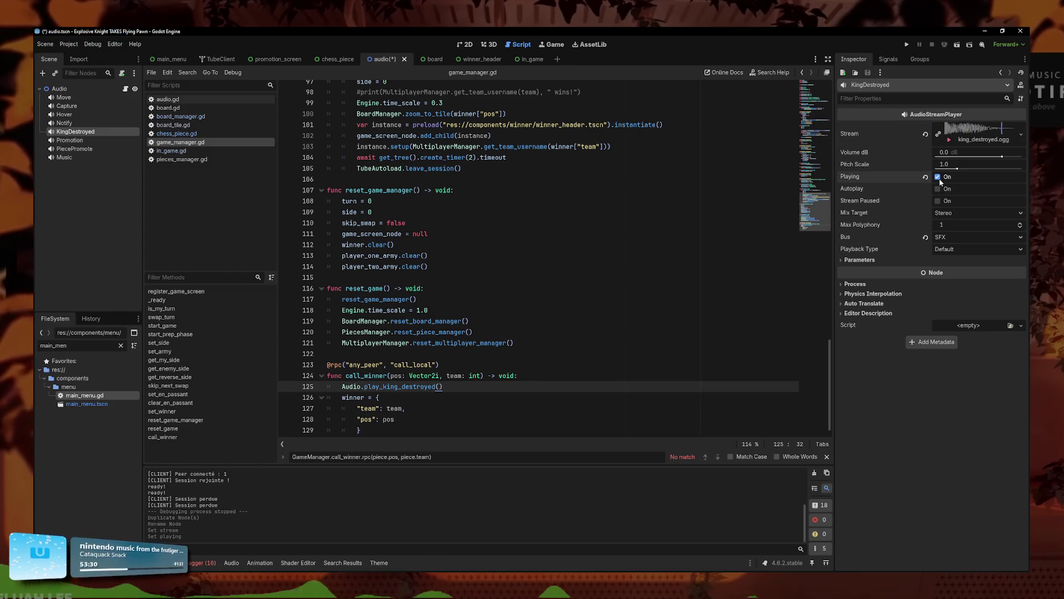
pyautogui.hotkey('ctrl', 's')
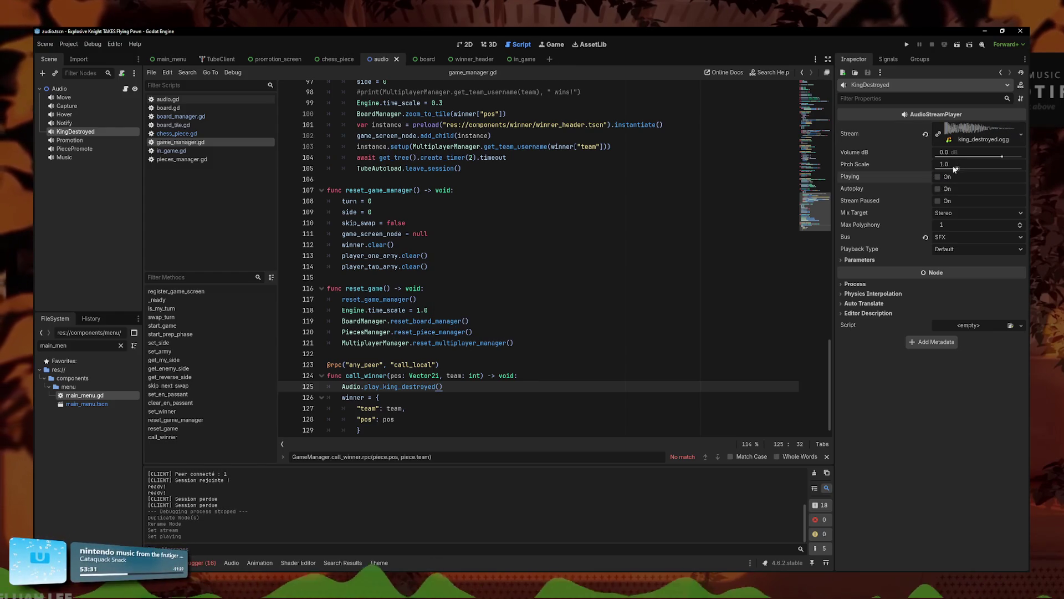
# Step: Set the KingDestroyed volume to -10 dB, preview it, and run the project
pyautogui.click(975, 154)
pyautogui.moveTo(956, 152)
pyautogui.mouseDown()
pyautogui.moveTo(1001, 153)
pyautogui.moveTo(936, 166)
pyautogui.moveTo(987, 157)
pyautogui.mouseUp()
pyautogui.hotkey('ctrl', 'z')
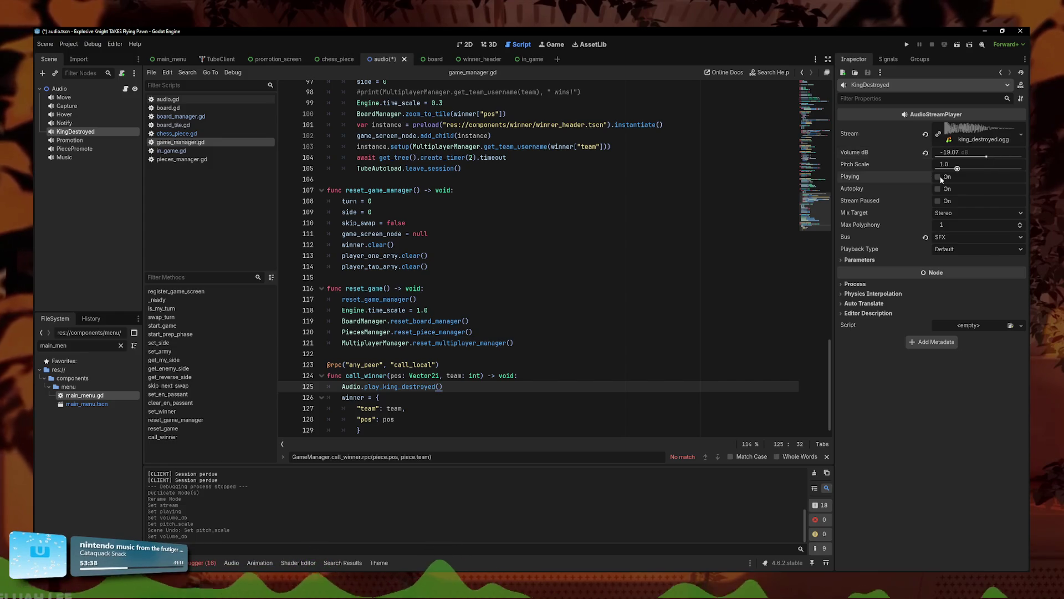
pyautogui.click(938, 176)
pyautogui.click(954, 152)
pyautogui.write('-10')
pyautogui.press('Return')
pyautogui.click(938, 176)
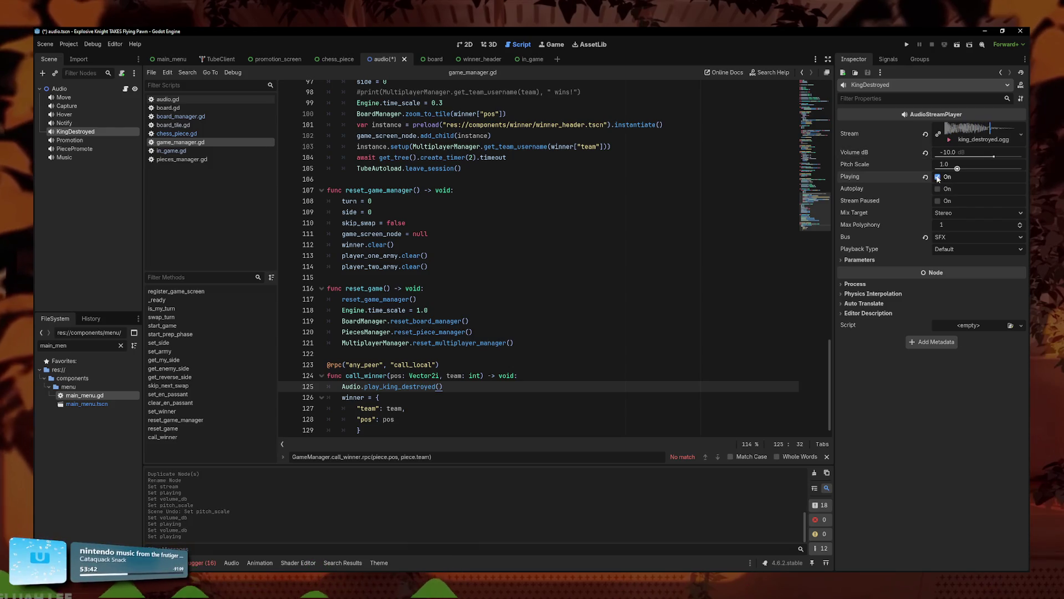
pyautogui.click(907, 44)
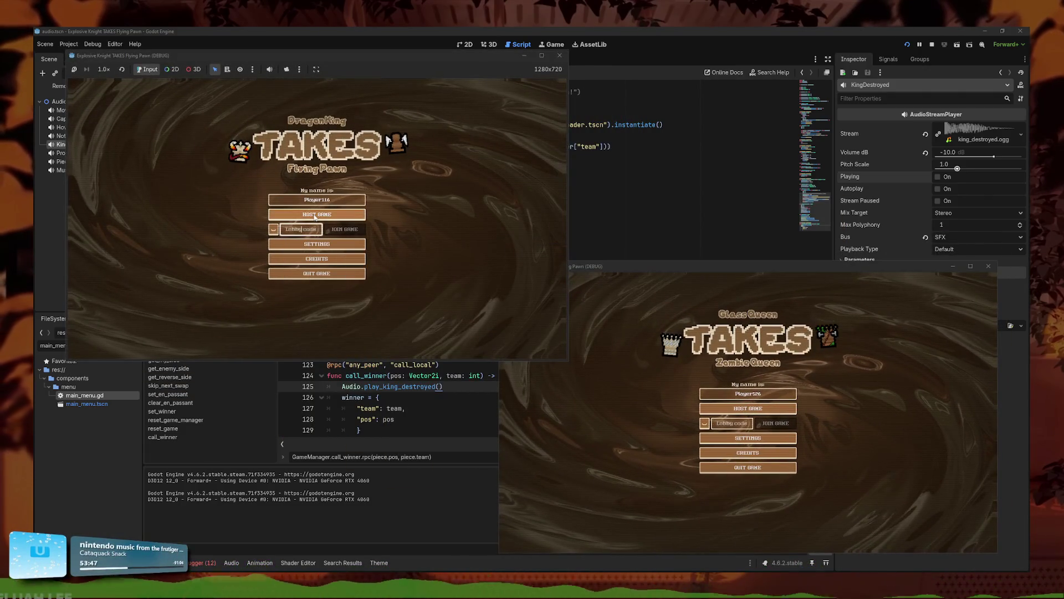
# Step: Host a lobby in one window, join from the other, pick a Rocket Pawn variant, and ready up
pyautogui.click(317, 214)
pyautogui.click(107, 344)
pyautogui.click(704, 423)
pyautogui.click(775, 423)
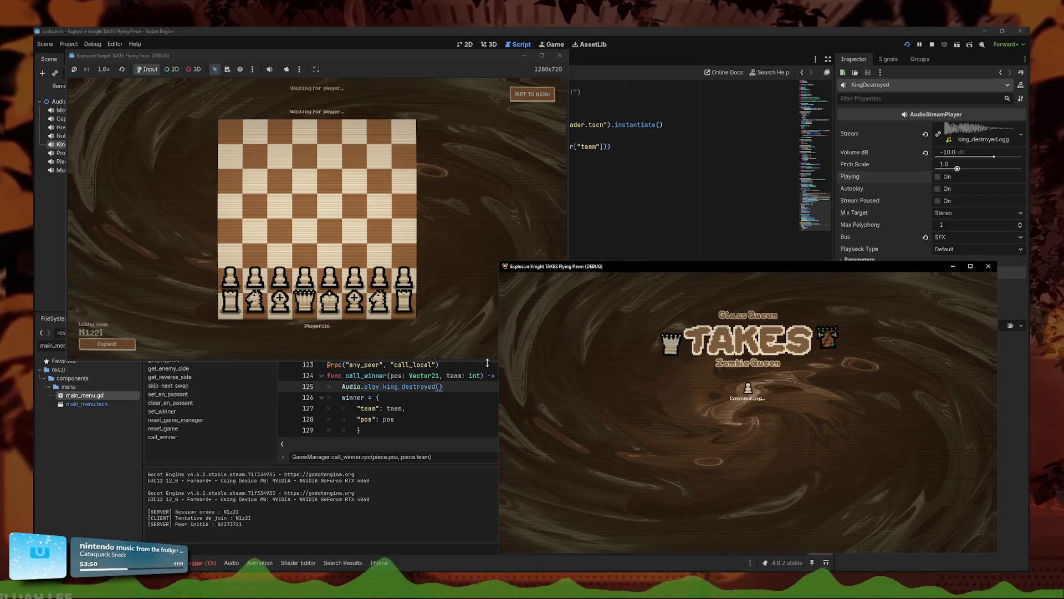
pyautogui.click(760, 474)
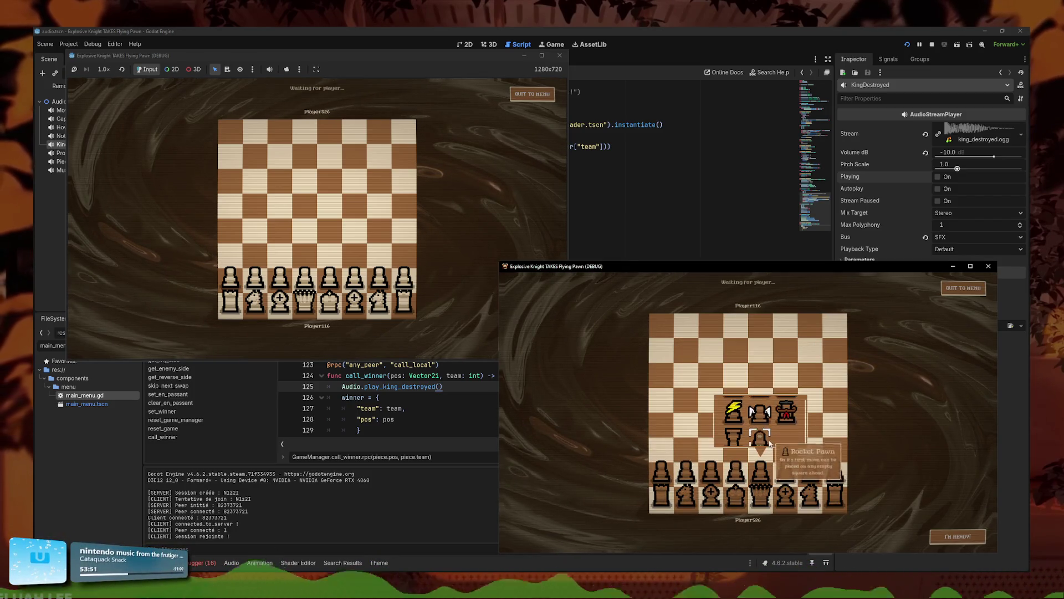
pyautogui.click(768, 437)
pyautogui.click(304, 277)
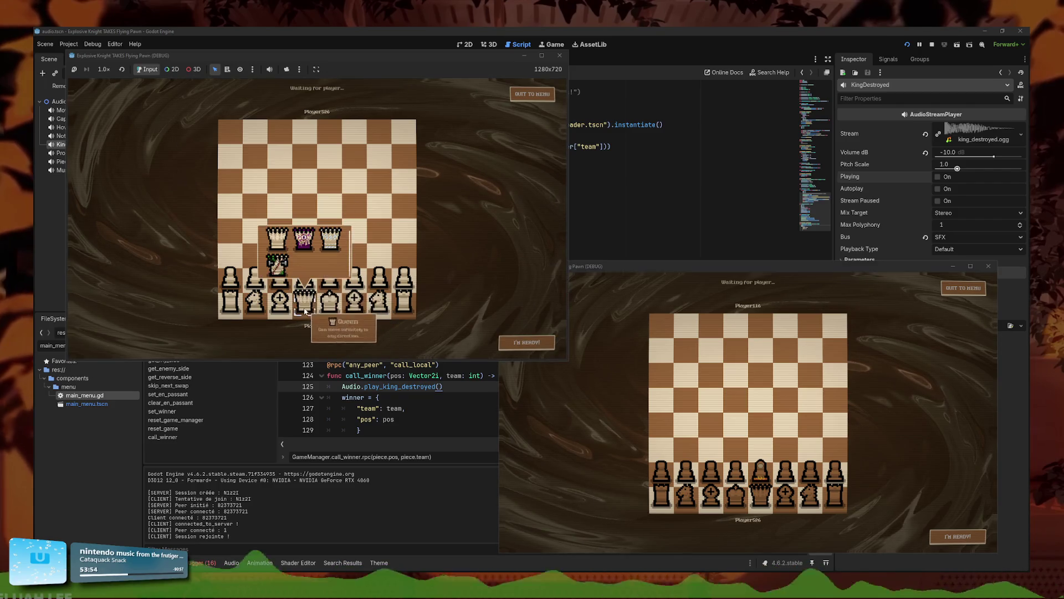
pyautogui.click(957, 536)
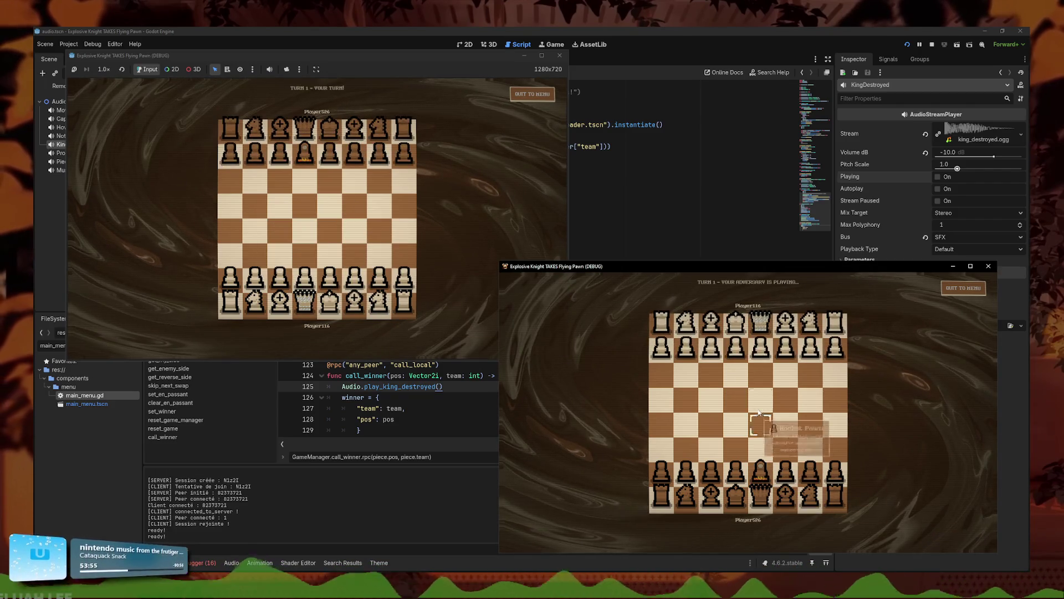
# Step: Move the queen, capture the opposing king to win, then close both game windows
pyautogui.click(304, 302)
pyautogui.click(279, 250)
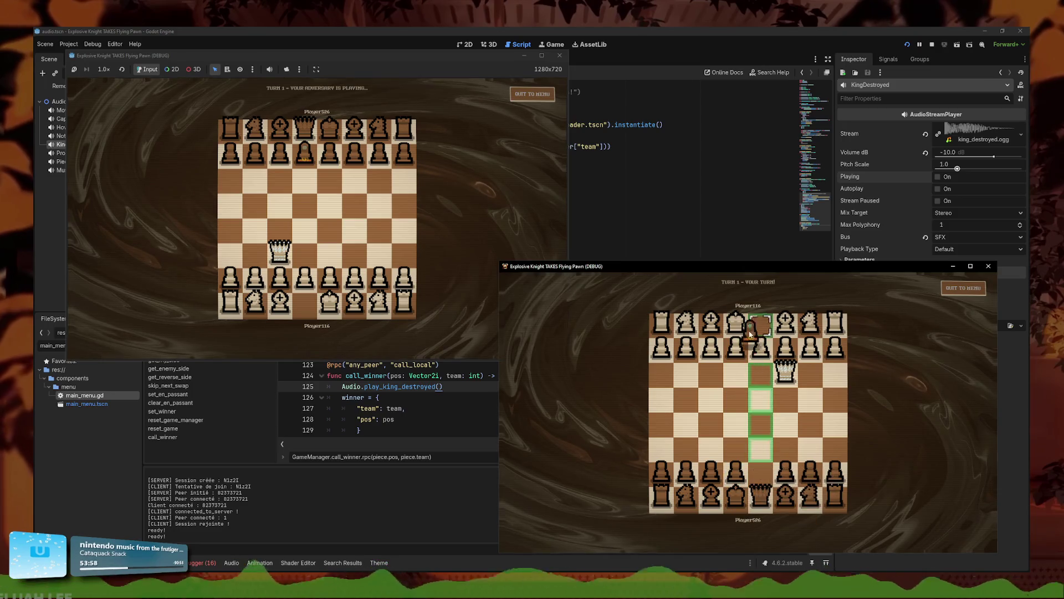
pyautogui.click(733, 414)
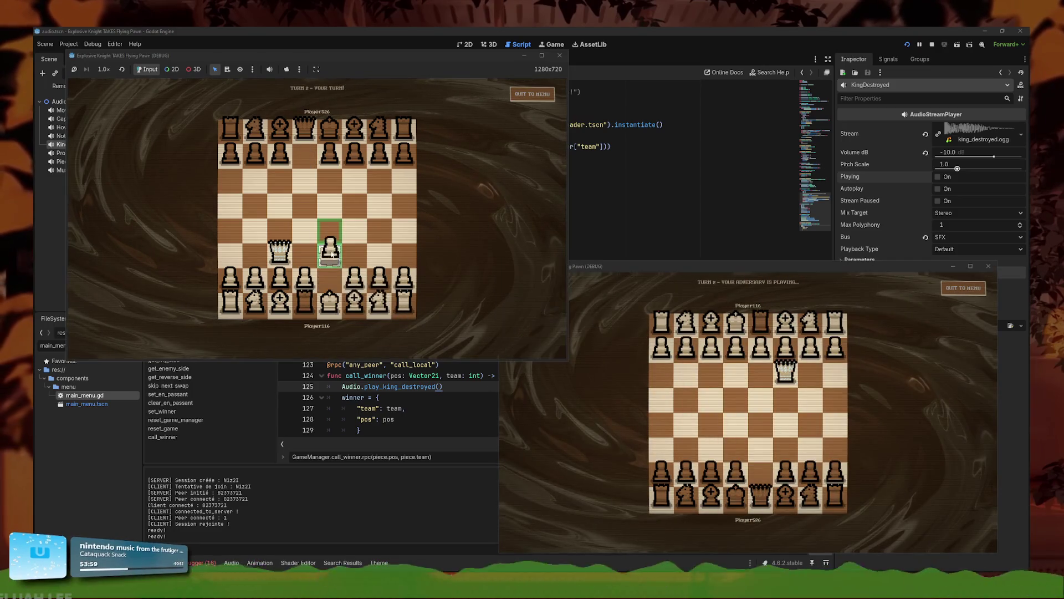
pyautogui.click(746, 319)
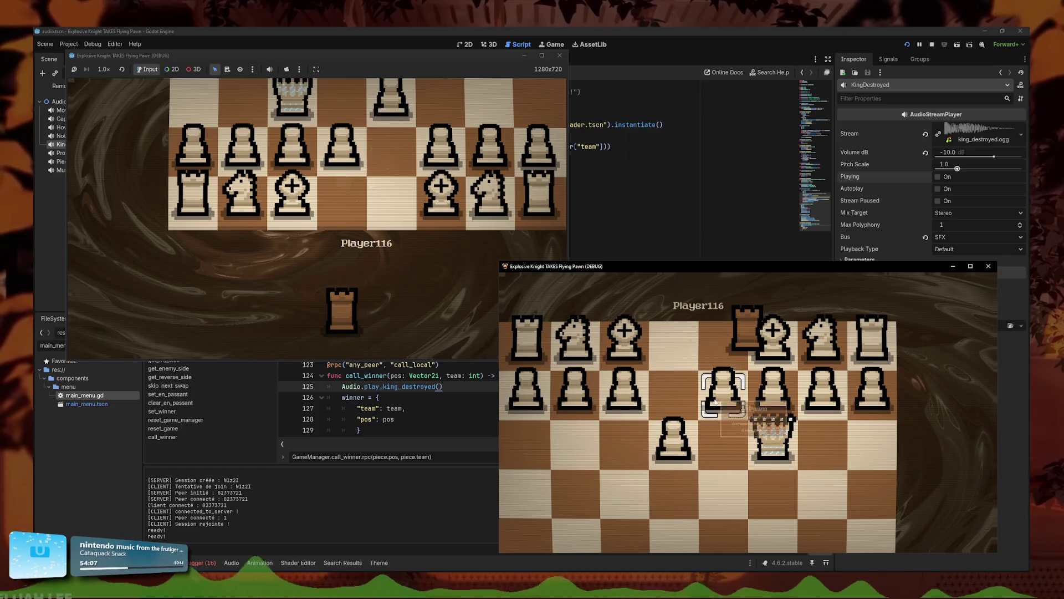
pyautogui.click(988, 266)
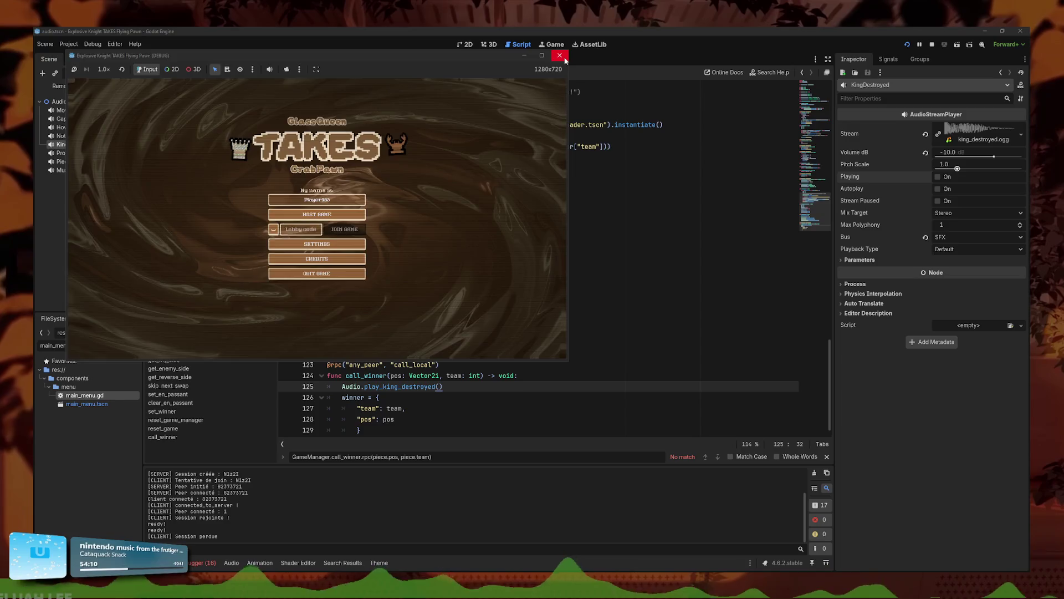
pyautogui.click(559, 56)
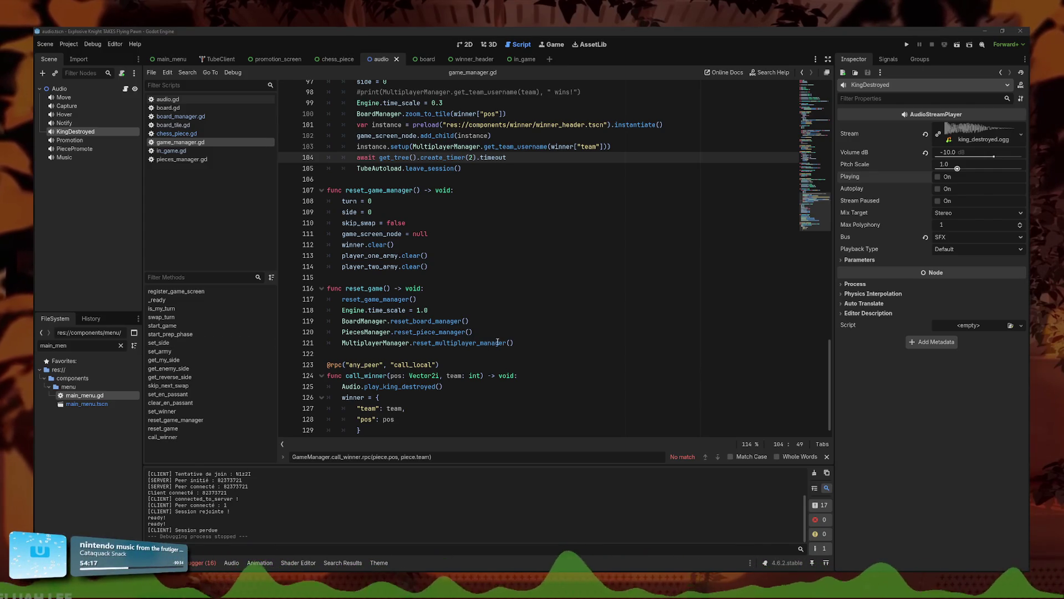
# Step: In the 2D in_game scene, add a ColorRect child to InGame with the Full Rect anchor preset
pyautogui.click(468, 45)
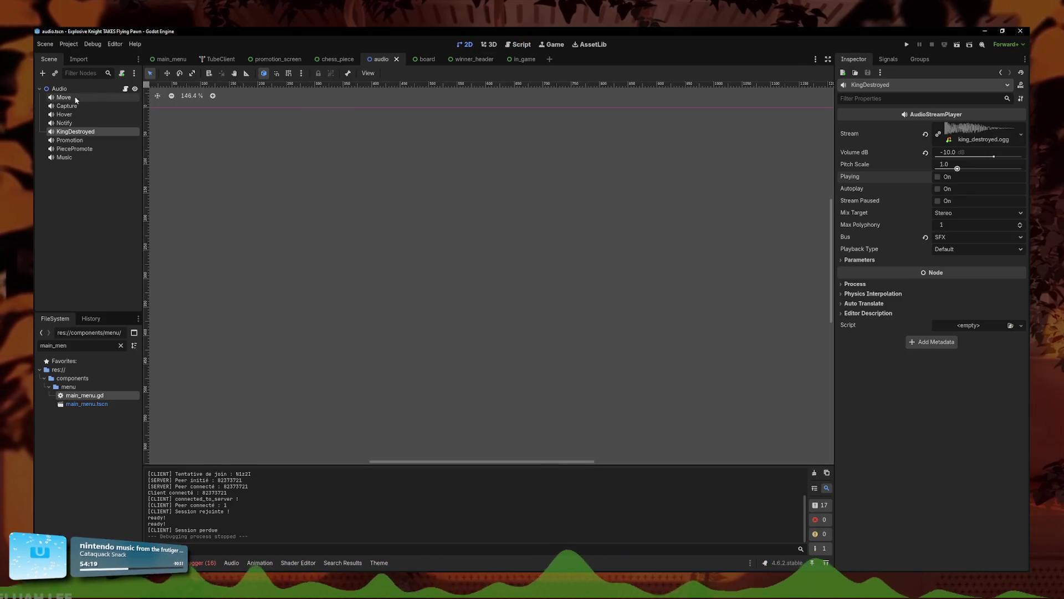
pyautogui.click(519, 59)
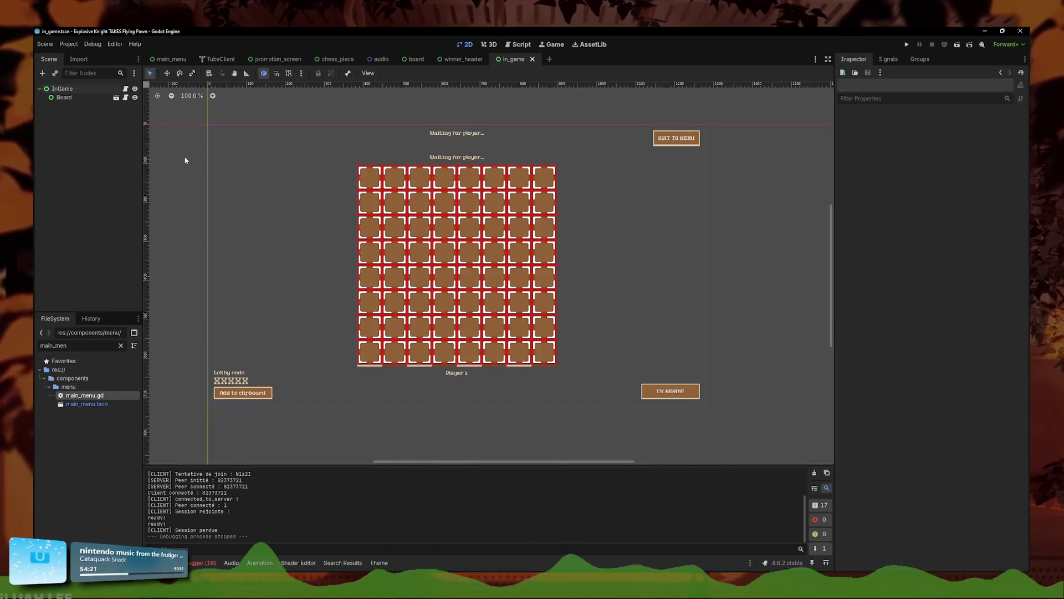
pyautogui.rightClick(81, 88)
pyautogui.click(111, 95)
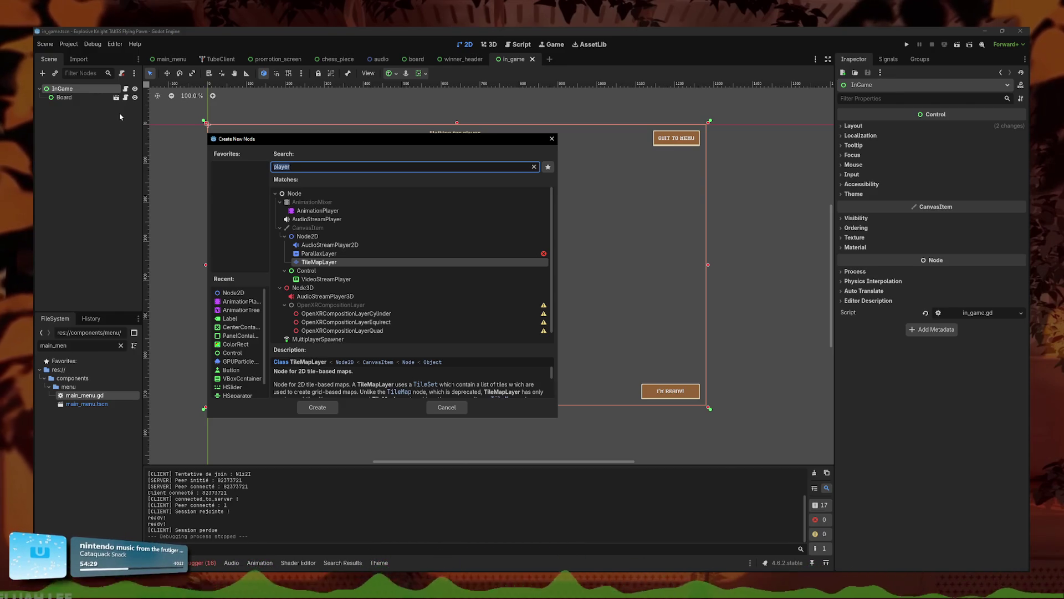
pyautogui.write('colorrect')
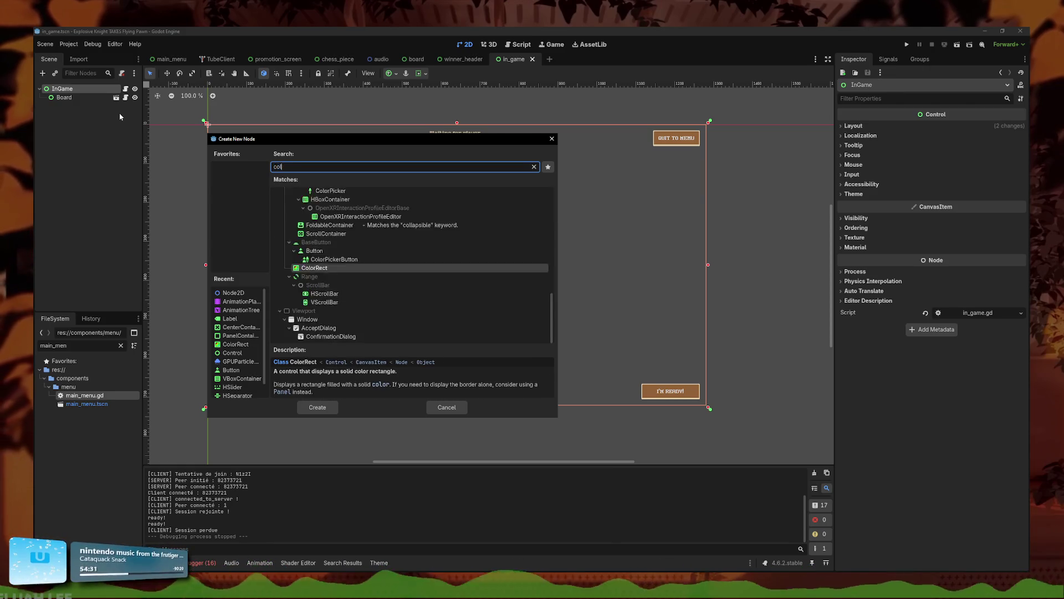
pyautogui.press('Return')
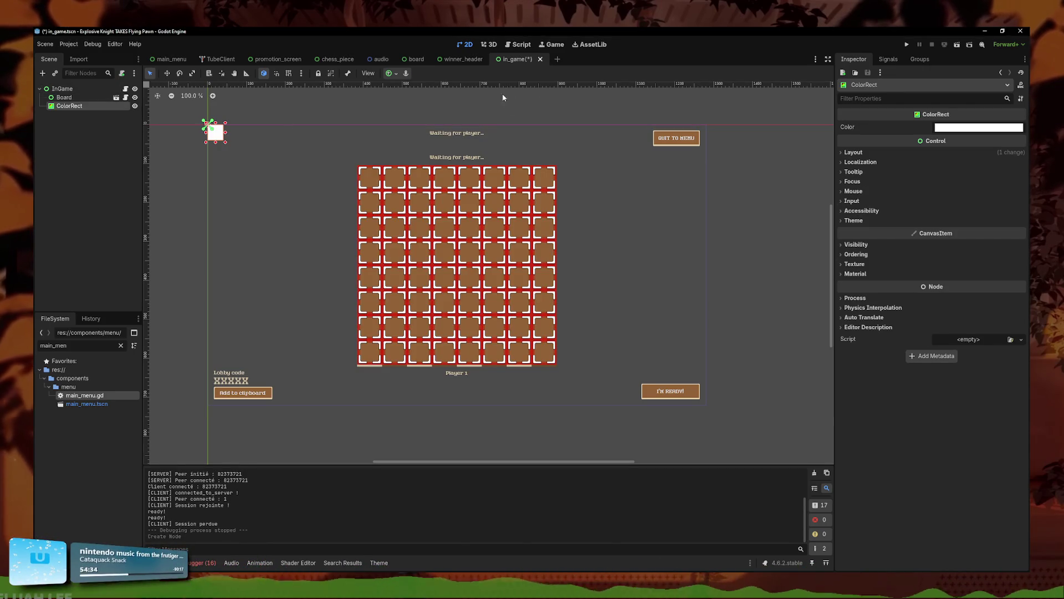
pyautogui.click(393, 74)
pyautogui.click(436, 145)
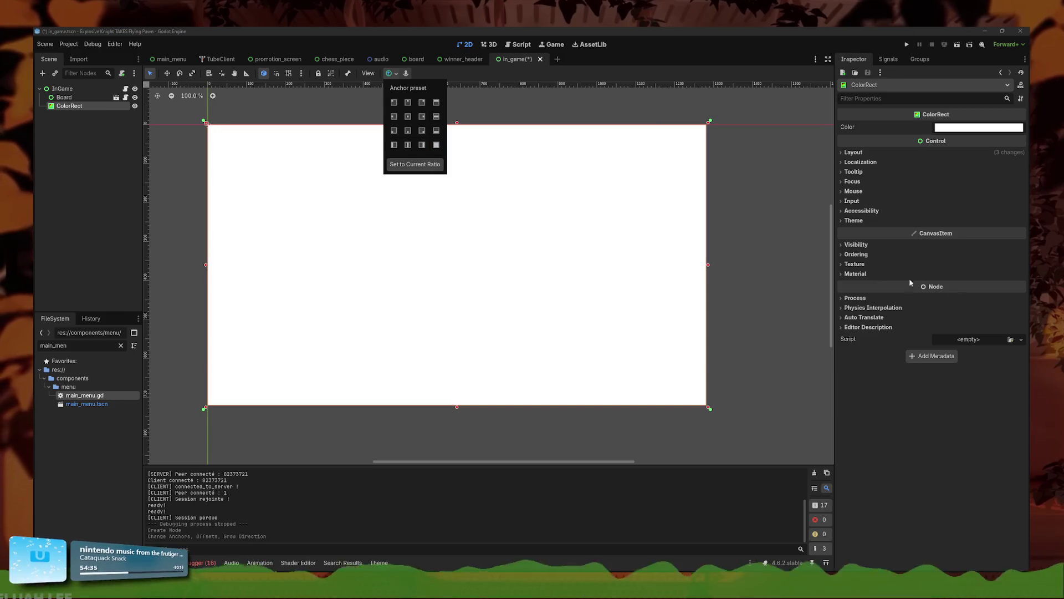
# Step: Give the ColorRect a new ShaderMaterial and start a new shader for it
pyautogui.click(878, 274)
pyautogui.click(1020, 291)
pyautogui.click(984, 316)
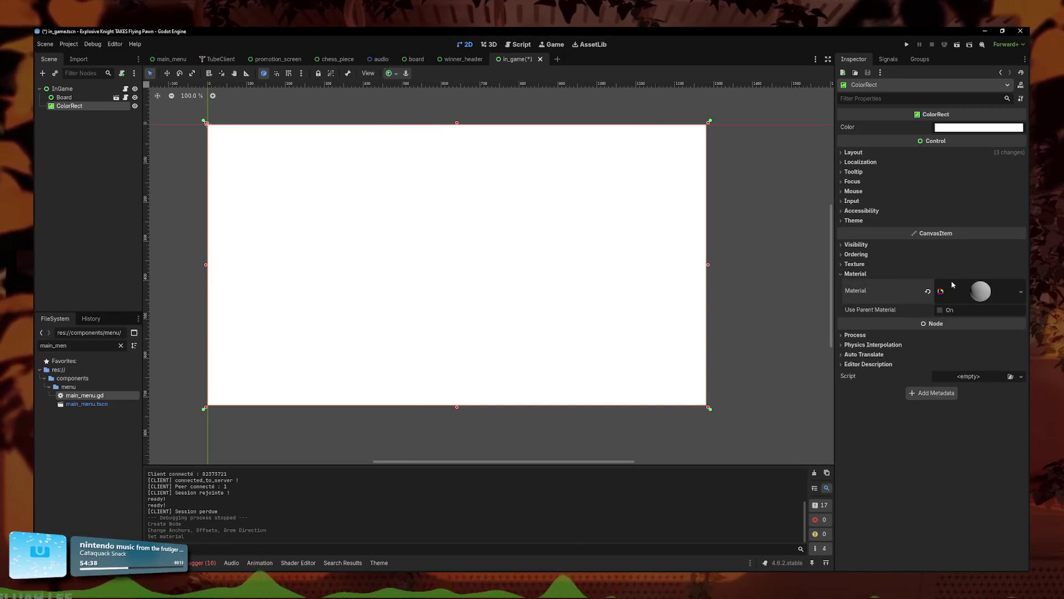
pyautogui.click(953, 284)
pyautogui.click(1019, 370)
pyautogui.click(992, 399)
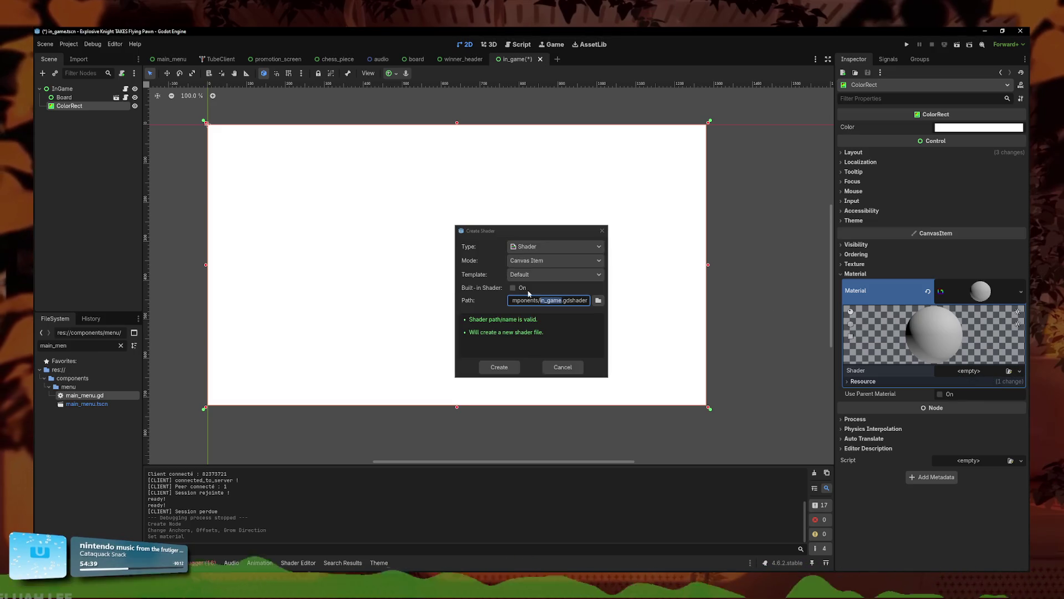
# Step: Create the shader as transition.gdshader in res://shaders/gdshader
pyautogui.click(597, 301)
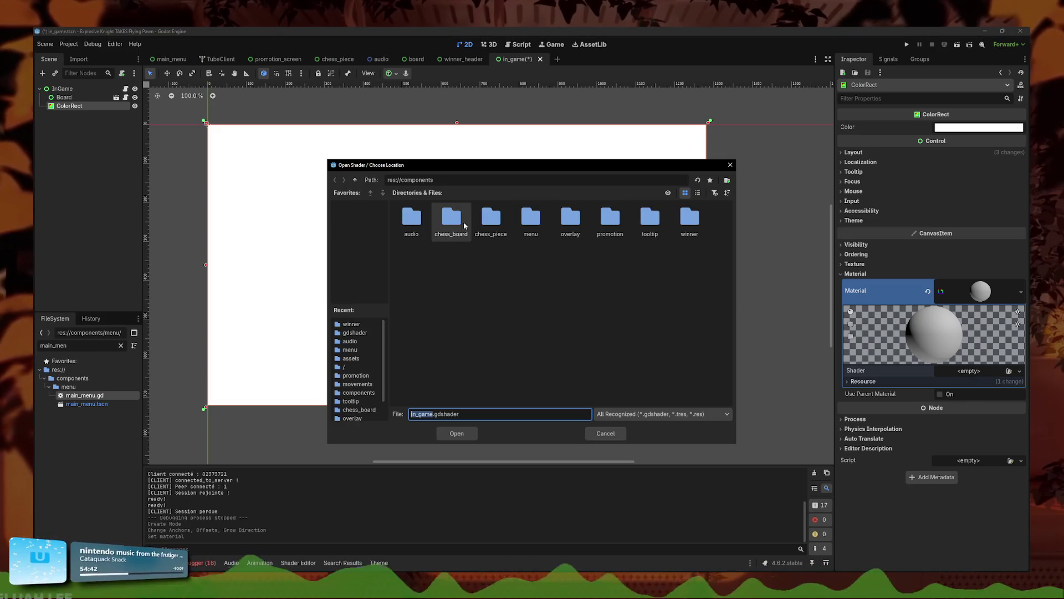
pyautogui.moveTo(435, 180); pyautogui.dragTo(411, 182)
pyautogui.press('BackSpace')
pyautogui.press('BackSpace')
pyautogui.press('BackSpace')
pyautogui.press('Return')
pyautogui.doubleClick(609, 219)
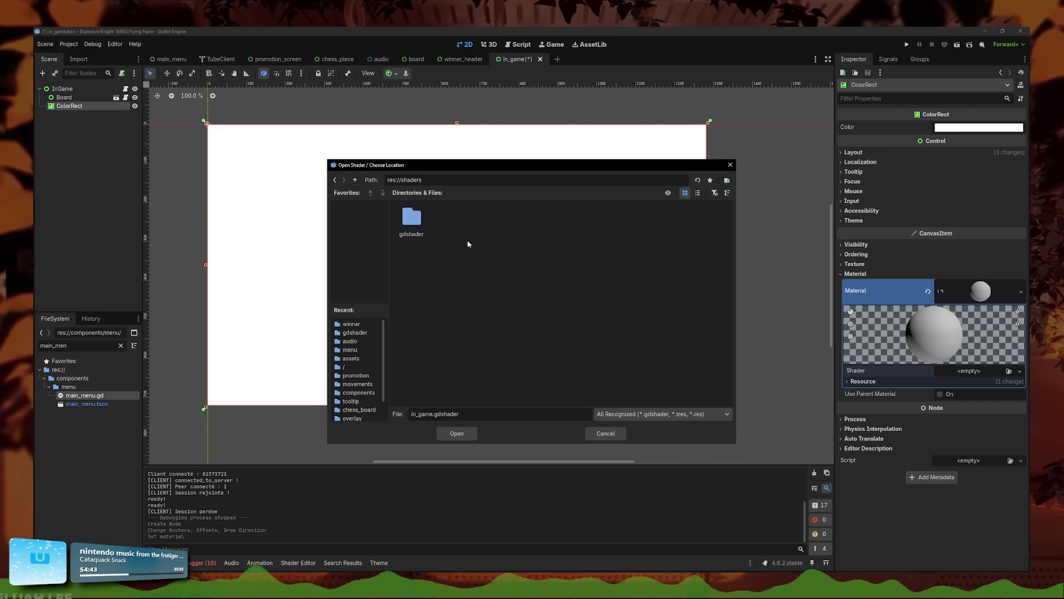
pyautogui.doubleClick(411, 219)
pyautogui.tripleClick(445, 413)
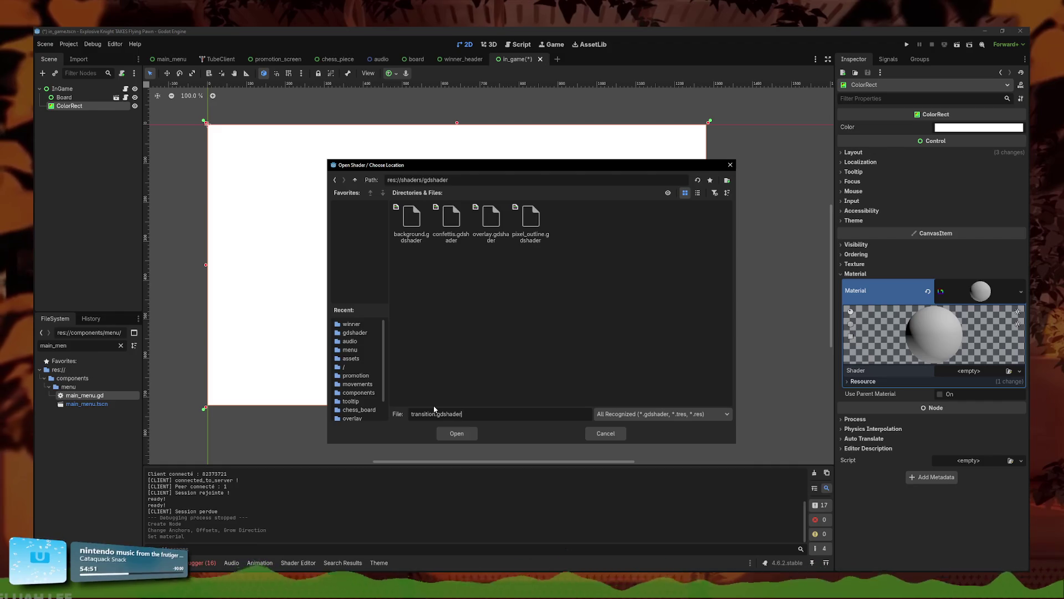
pyautogui.press('Return')
pyautogui.click(499, 367)
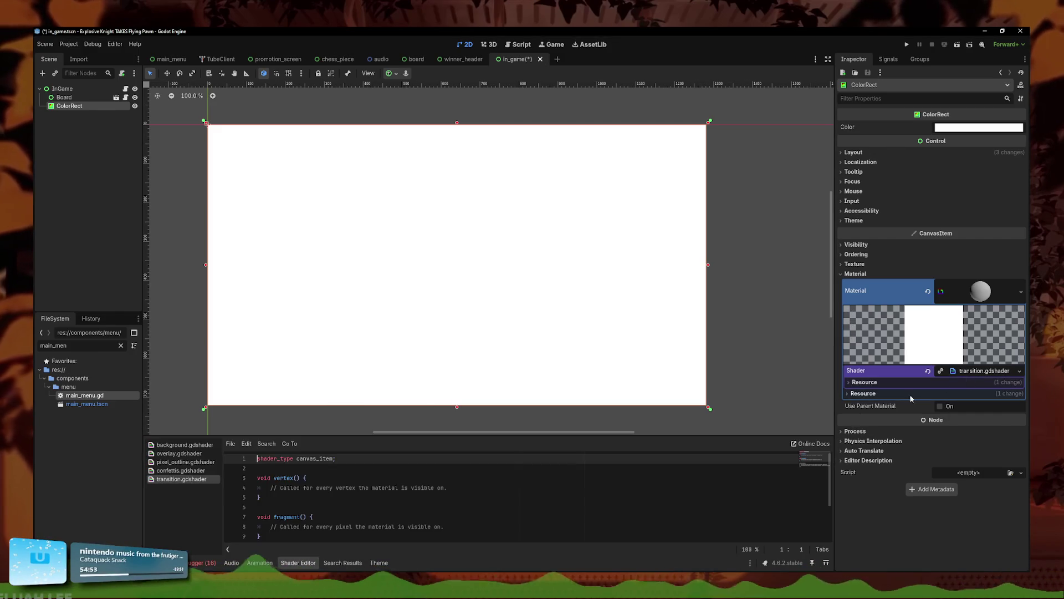
# Step: Replace the default code with the transition shader, save, and expand its parameters
pyautogui.hotkey('ctrl', 'a')
pyautogui.hotkey('ctrl', 'v')
pyautogui.hotkey('ctrl', 's')
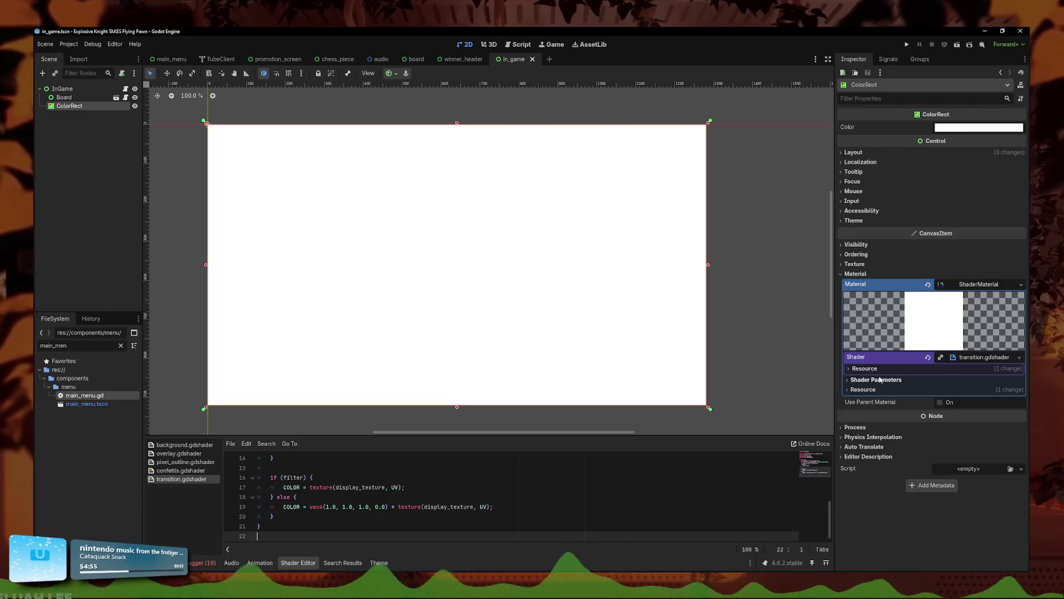
pyautogui.click(880, 379)
pyautogui.click(947, 391)
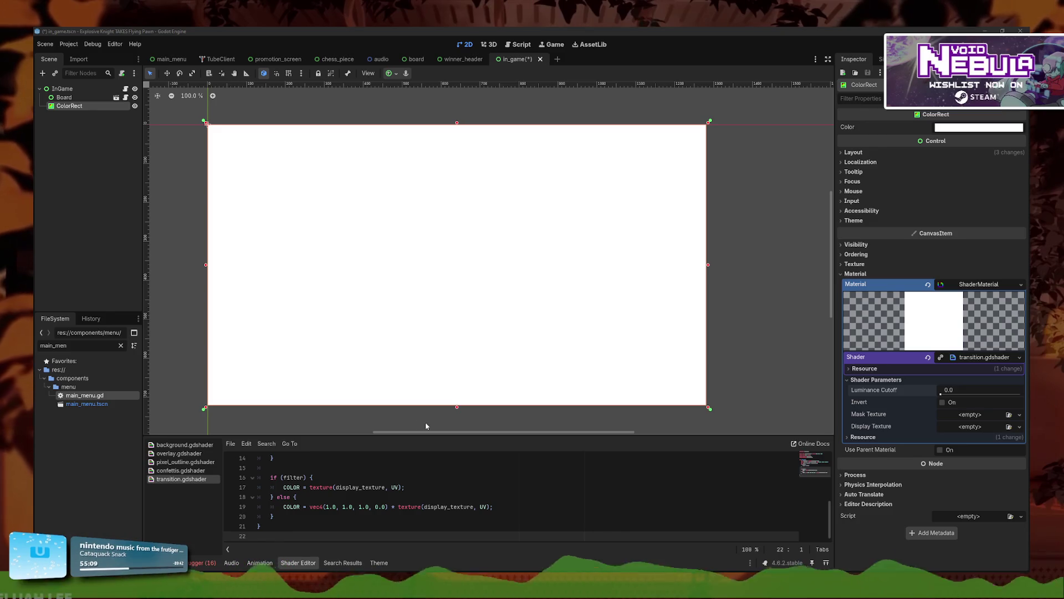
# Step: Quick Load the brown square texture into Display Texture and preview Luminance Cutoff
pyautogui.click(1018, 427)
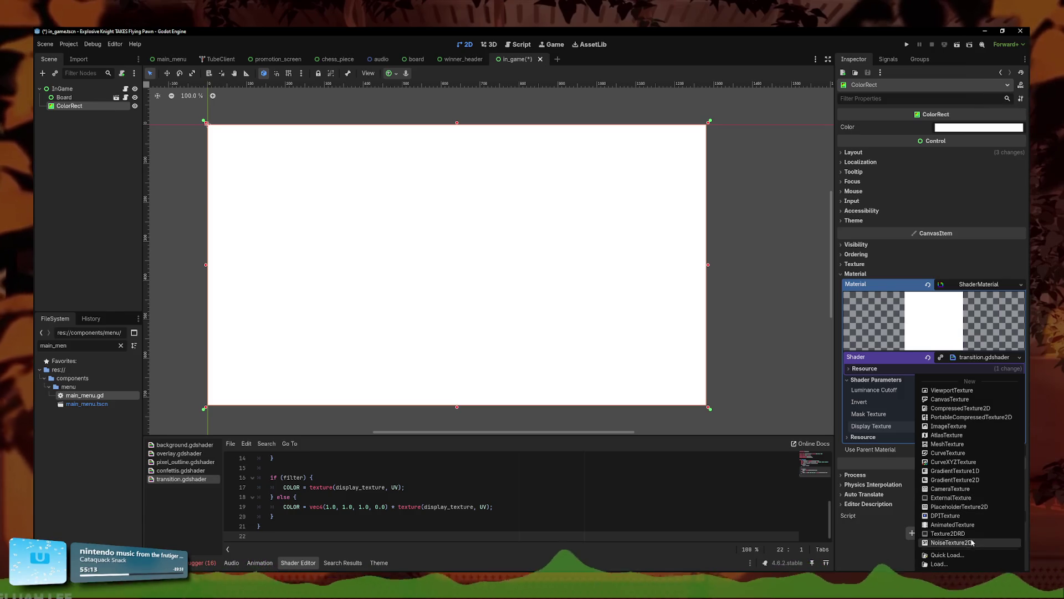
pyautogui.click(967, 555)
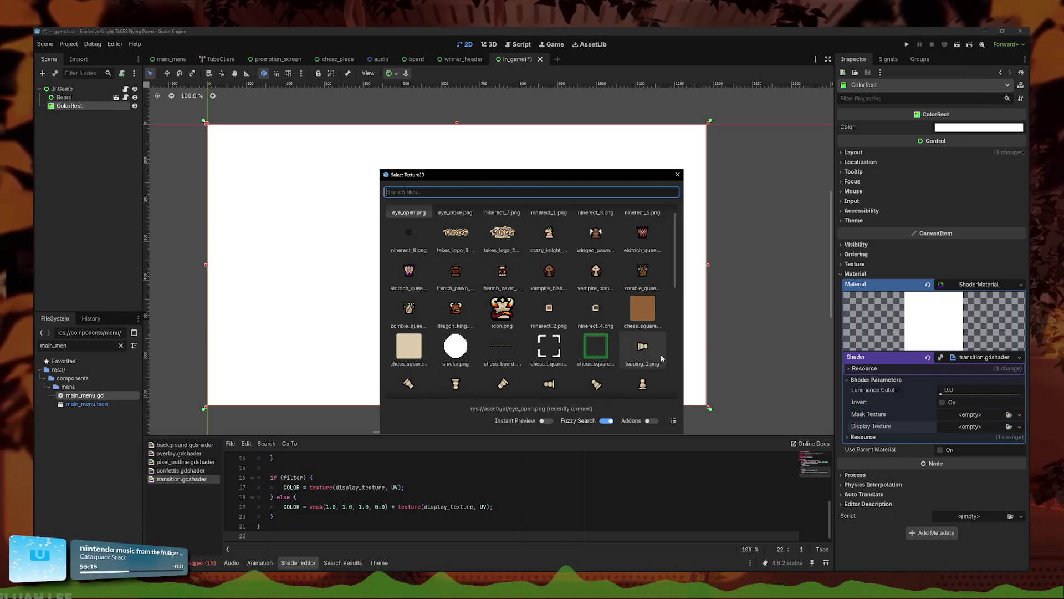
pyautogui.doubleClick(643, 333)
pyautogui.moveTo(946, 394)
pyautogui.mouseDown()
pyautogui.moveTo(998, 394)
pyautogui.moveTo(940, 394)
pyautogui.mouseUp()
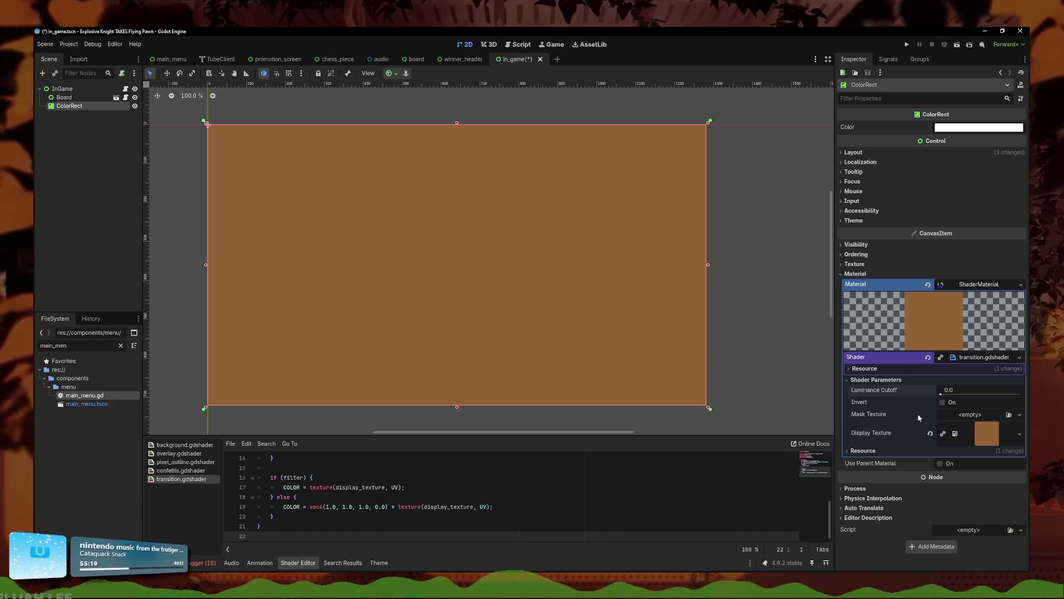
pyautogui.click(1019, 415)
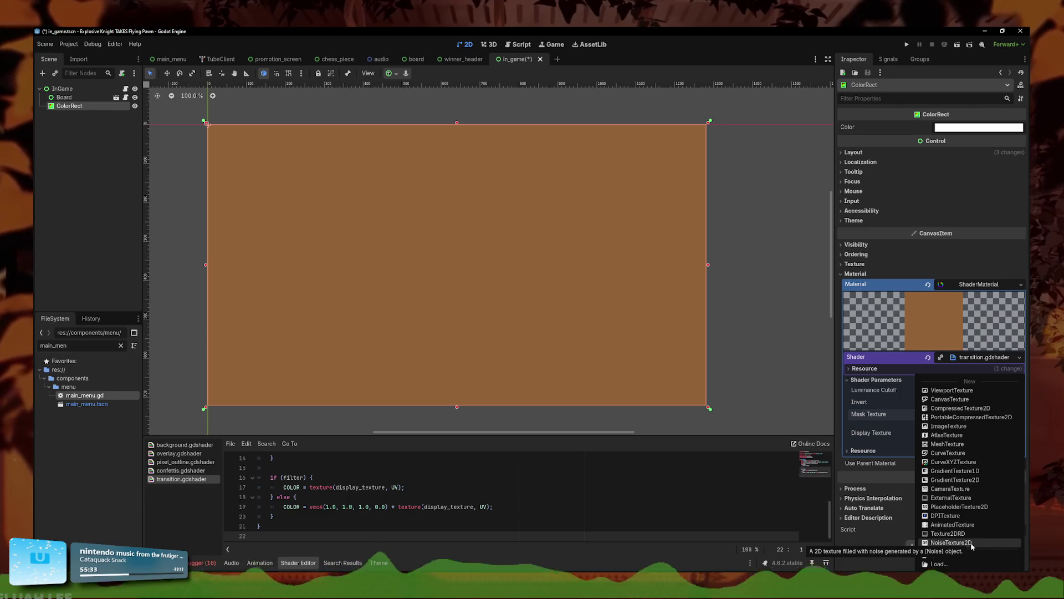
# Step: Make Mask Texture a new NoiseTexture2D sized 1920×1080
pyautogui.click(972, 545)
pyautogui.moveTo(941, 393); pyautogui.dragTo(948, 393)
pyautogui.click(975, 414)
pyautogui.scroll(-2, 969, 418)
pyautogui.click(965, 382)
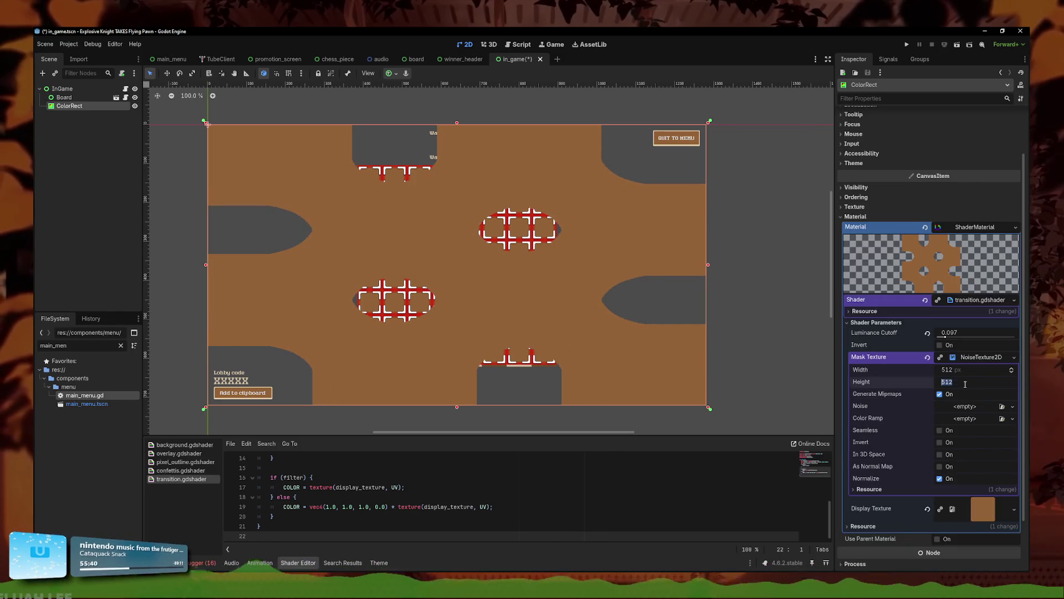
pyautogui.write('0')
pyautogui.click(959, 370)
pyautogui.write('1')
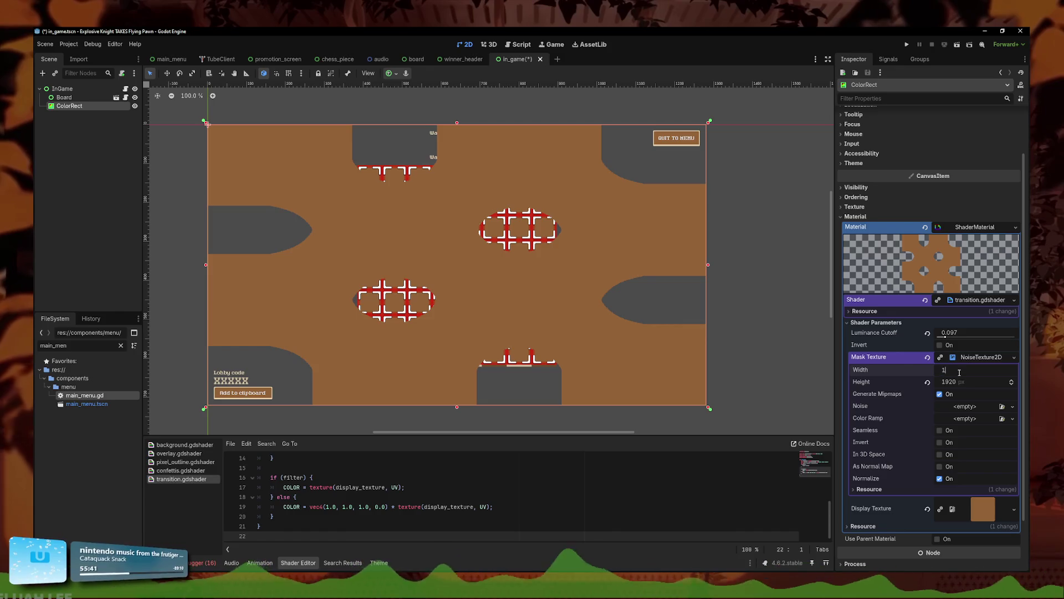
pyautogui.click(961, 381)
pyautogui.write('10')
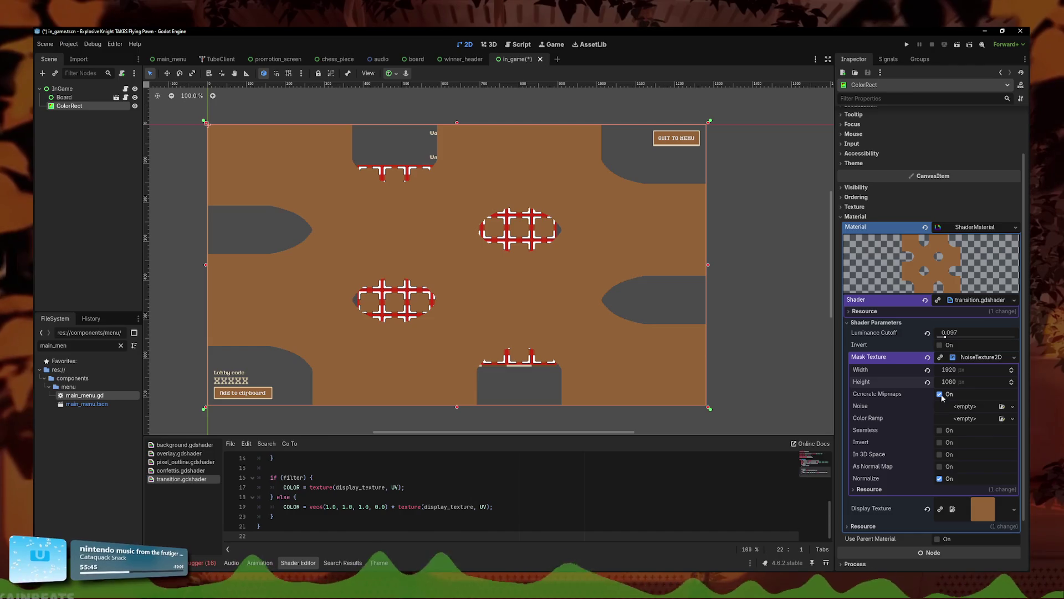
# Step: Give the noise texture a seamless Cellular FastNoiseLite
pyautogui.click(1000, 407)
pyautogui.click(972, 407)
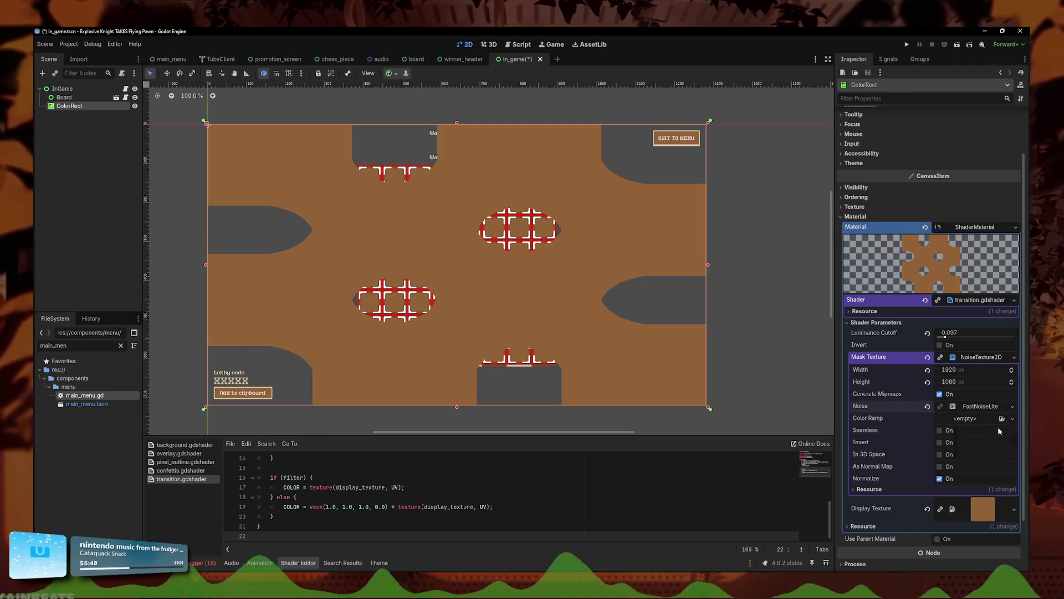
pyautogui.moveTo(945, 336); pyautogui.dragTo(959, 338)
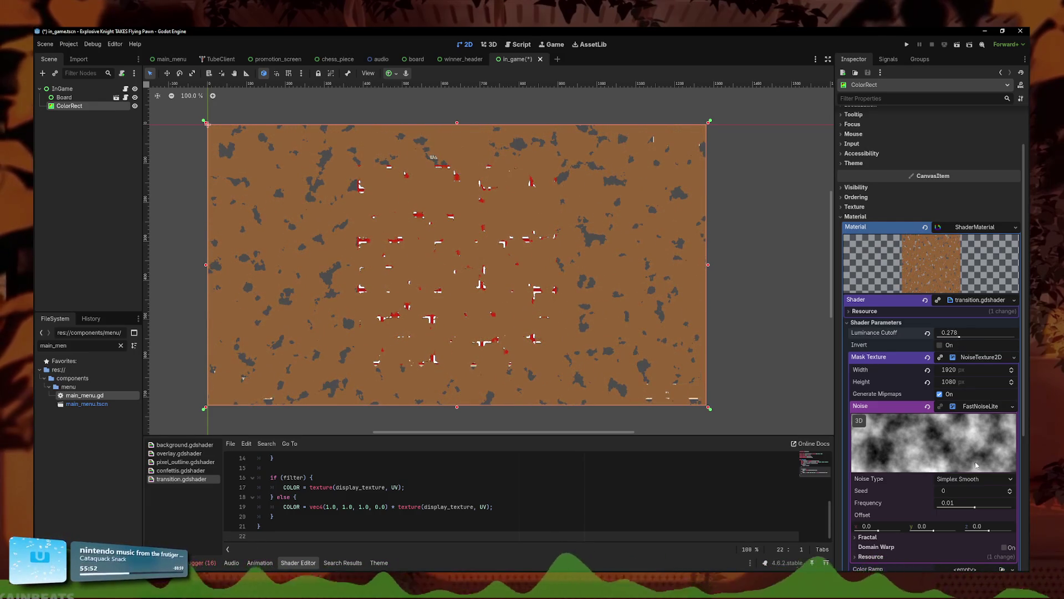
pyautogui.click(989, 480)
pyautogui.click(960, 510)
pyautogui.click(959, 480)
pyautogui.click(959, 481)
pyautogui.scroll(-5, 942, 451)
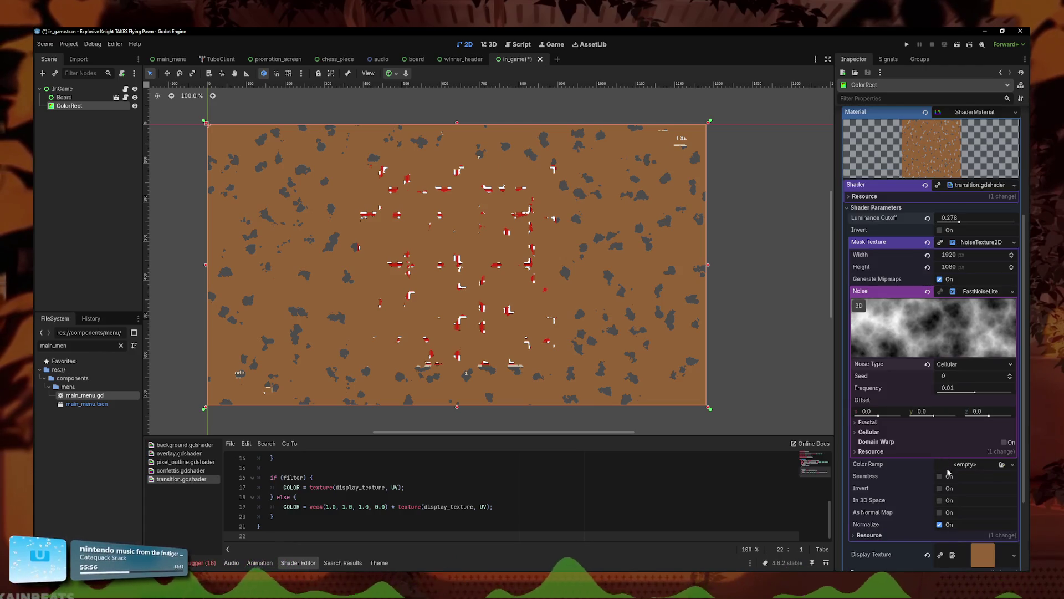
pyautogui.click(940, 476)
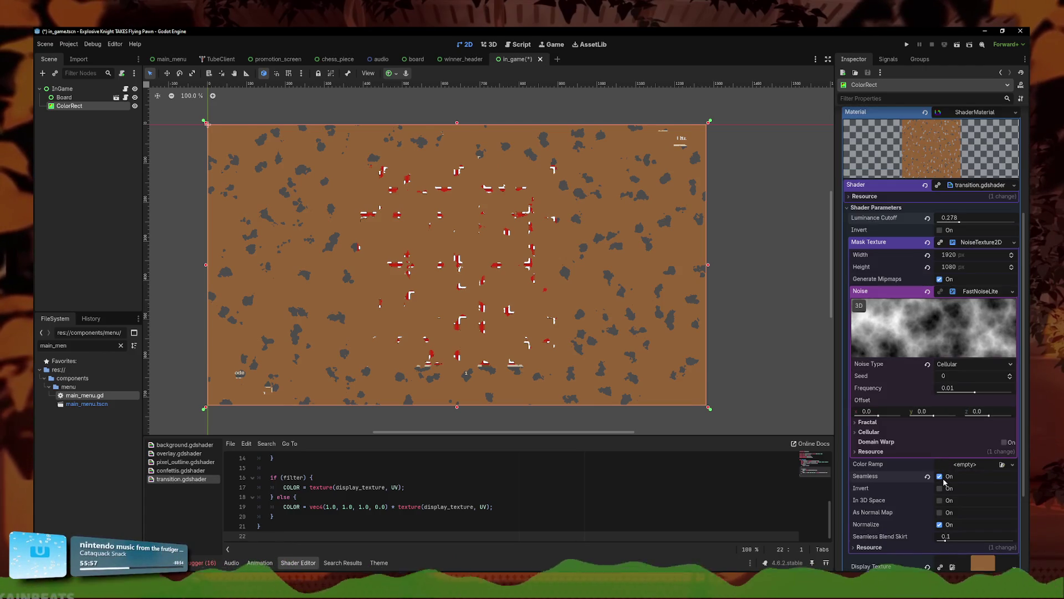
# Step: Set Luminance Cutoff to about 0.508 and shift the noise Offset y
pyautogui.moveTo(958, 222); pyautogui.dragTo(917, 223)
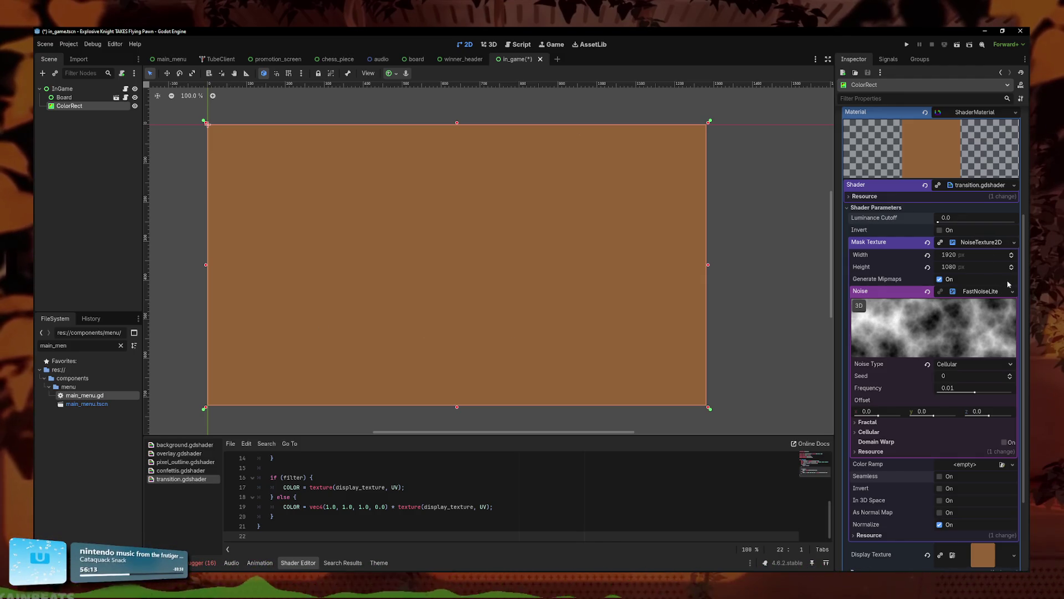
pyautogui.moveTo(936, 223); pyautogui.dragTo(976, 221)
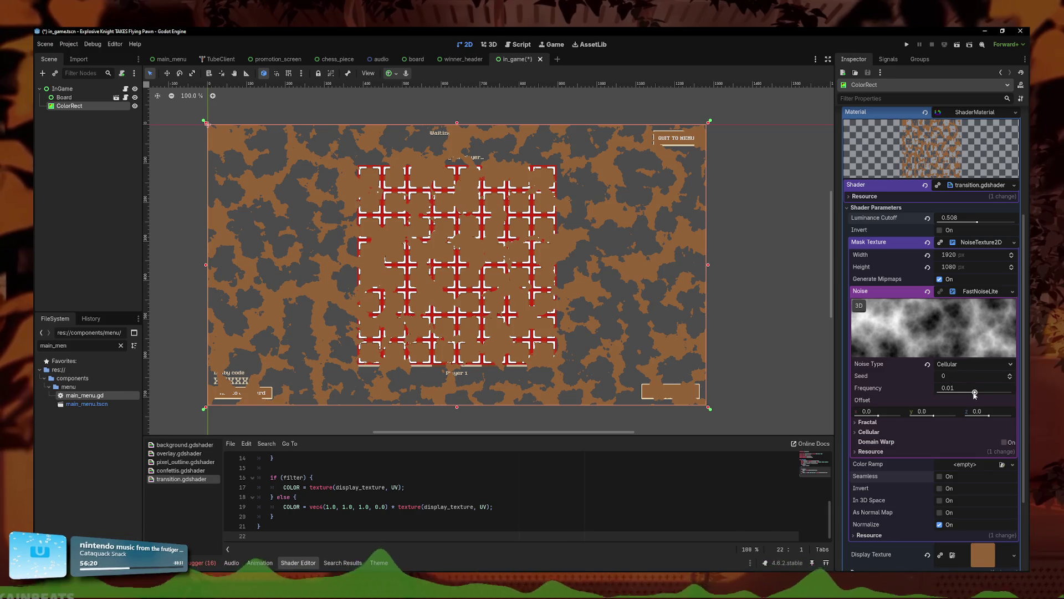
pyautogui.moveTo(946, 415); pyautogui.dragTo(923, 415)
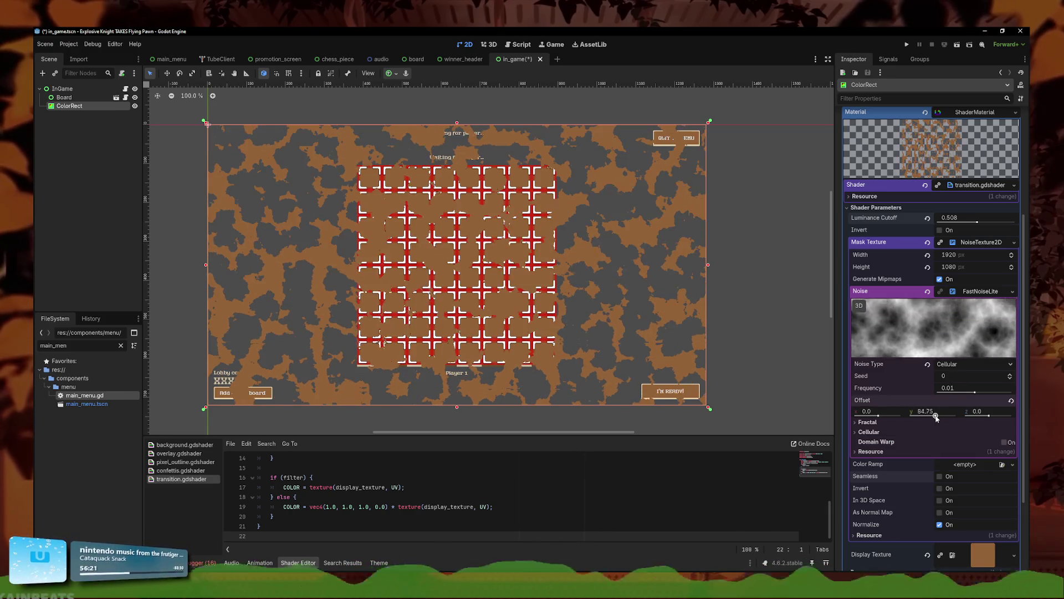
# Step: Set the noise Fractal Type to Ping-Pong
pyautogui.click(896, 423)
pyautogui.click(953, 432)
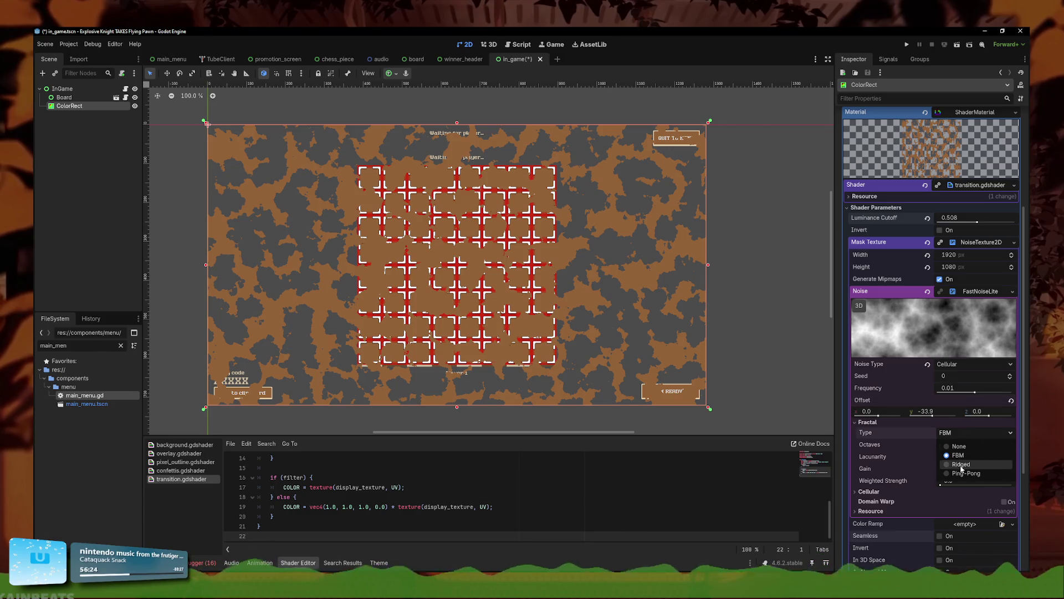
pyautogui.click(961, 464)
pyautogui.click(951, 435)
pyautogui.click(965, 473)
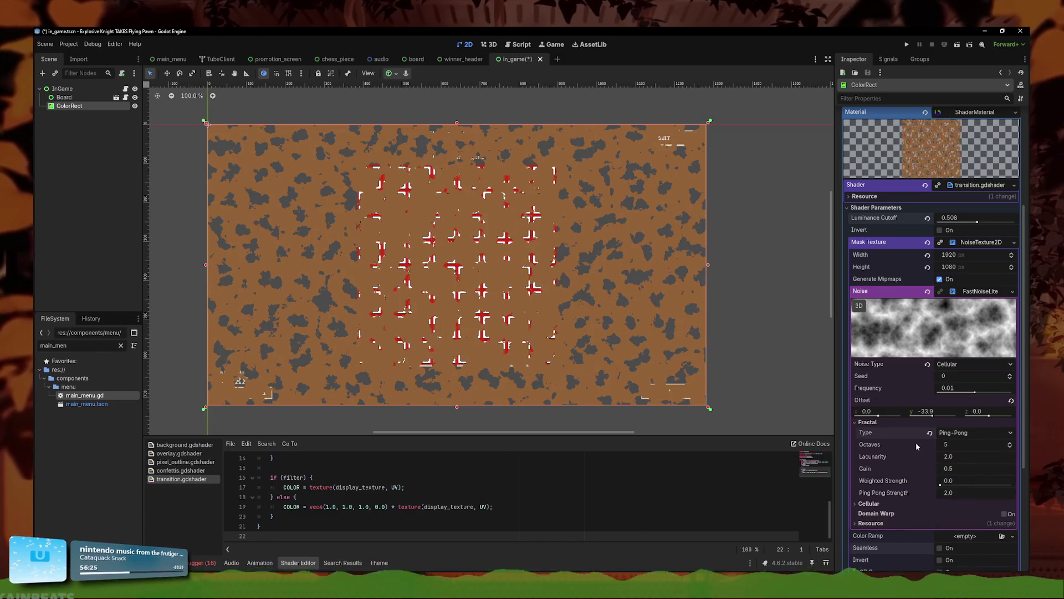
# Step: Enable Domain Warp, keep Euclidean distance, and adjust fractal weighted strength
pyautogui.scroll(-2, 915, 442)
pyautogui.click(883, 447)
pyautogui.click(954, 457)
pyautogui.click(957, 459)
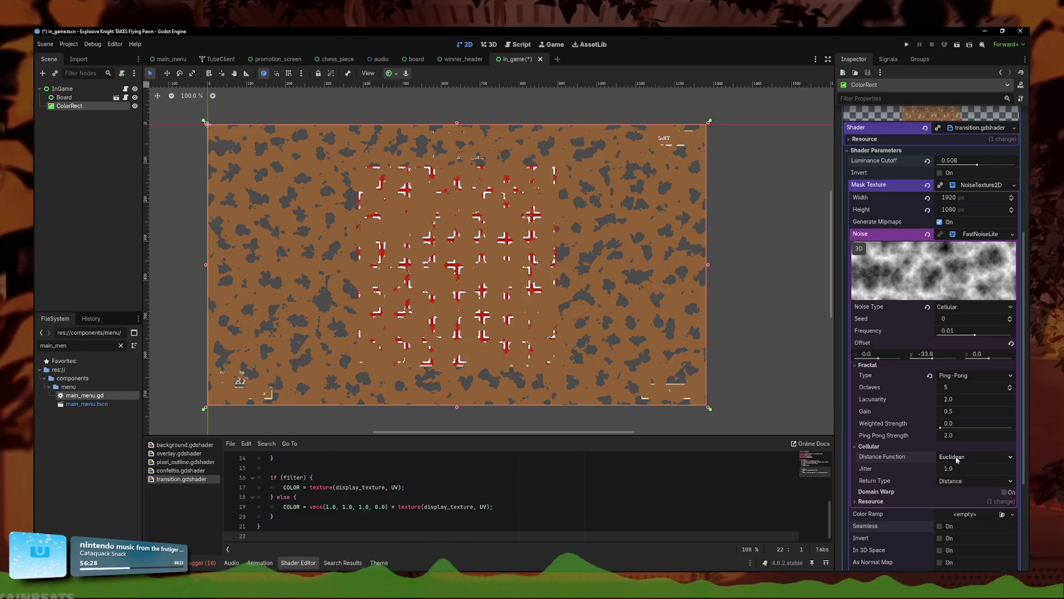
pyautogui.click(1004, 492)
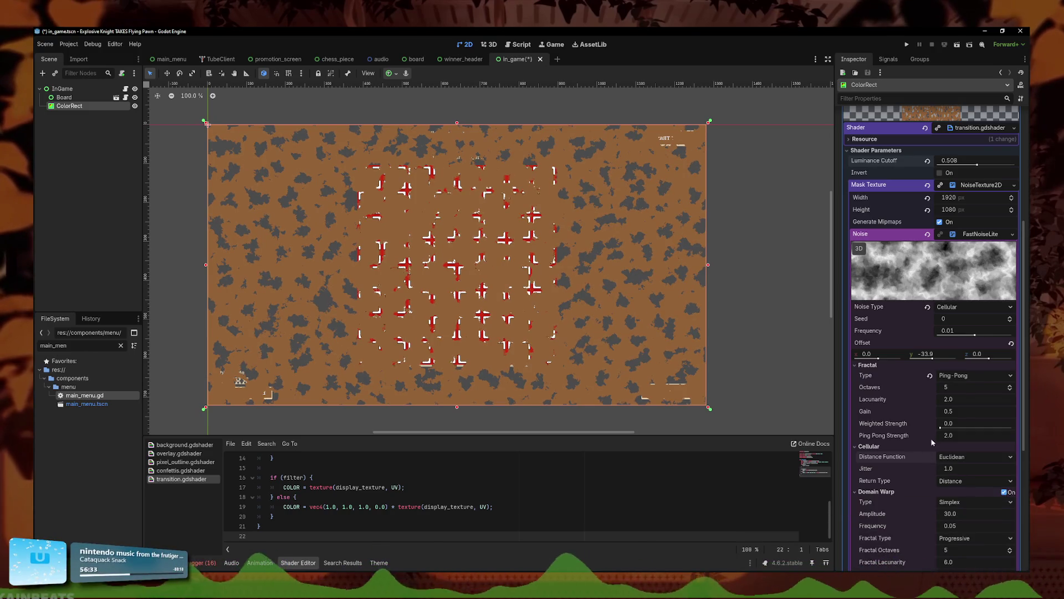
pyautogui.moveTo(940, 428); pyautogui.dragTo(945, 428)
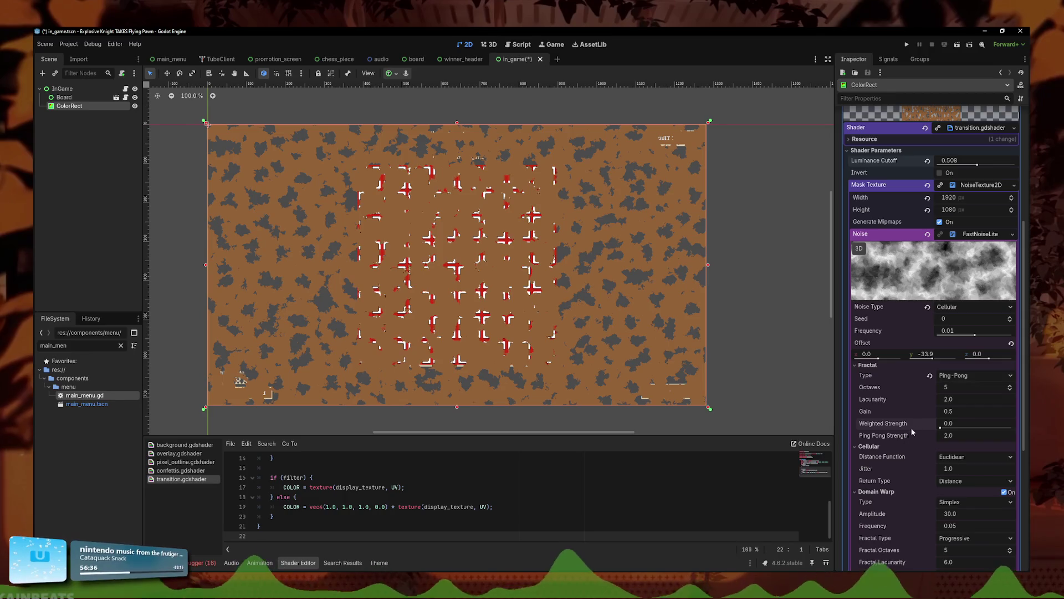
# Step: Reset the noise Offset to 0 and set Noise Type to Simplex Smooth
pyautogui.click(949, 376)
pyautogui.click(949, 375)
pyautogui.click(1012, 343)
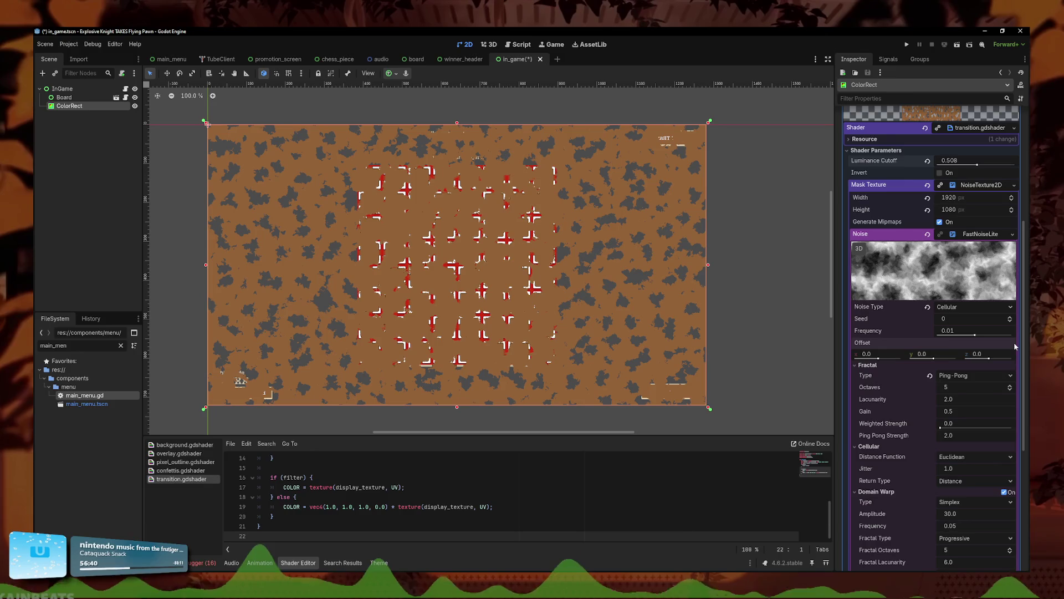
pyautogui.click(953, 308)
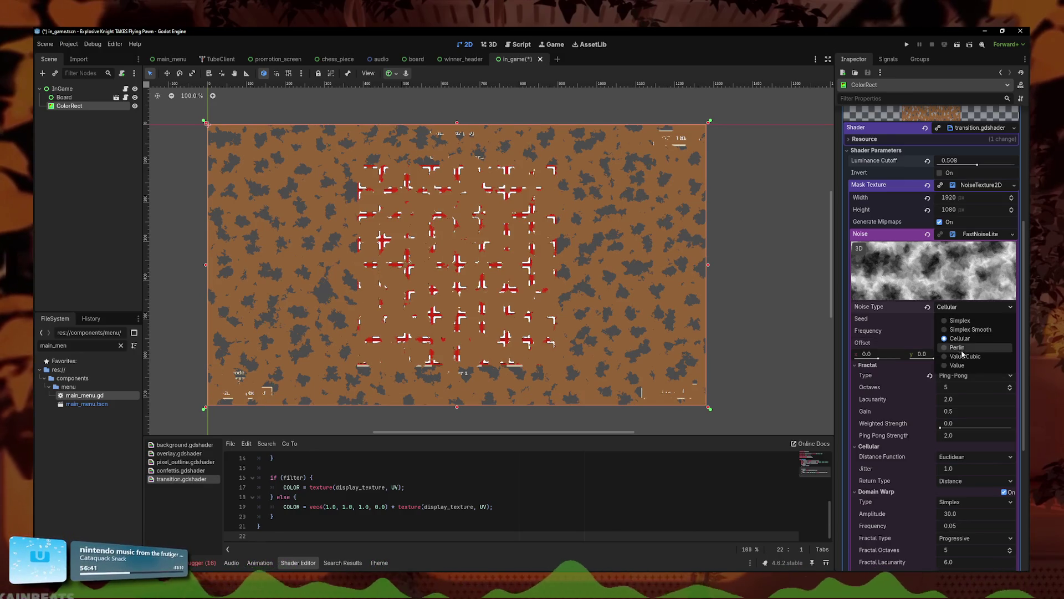
pyautogui.click(957, 347)
pyautogui.click(949, 308)
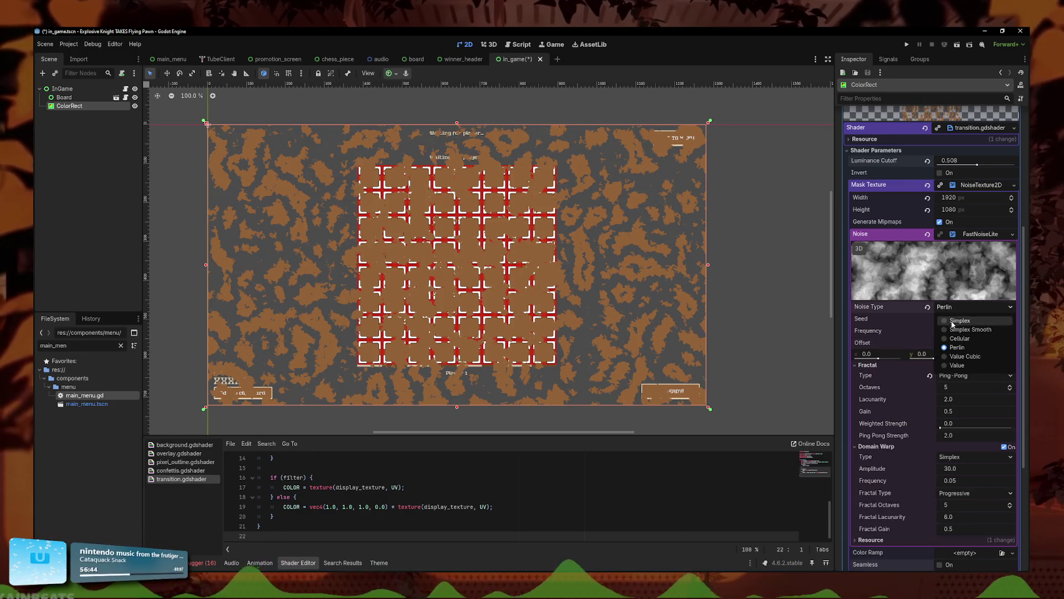
pyautogui.click(953, 329)
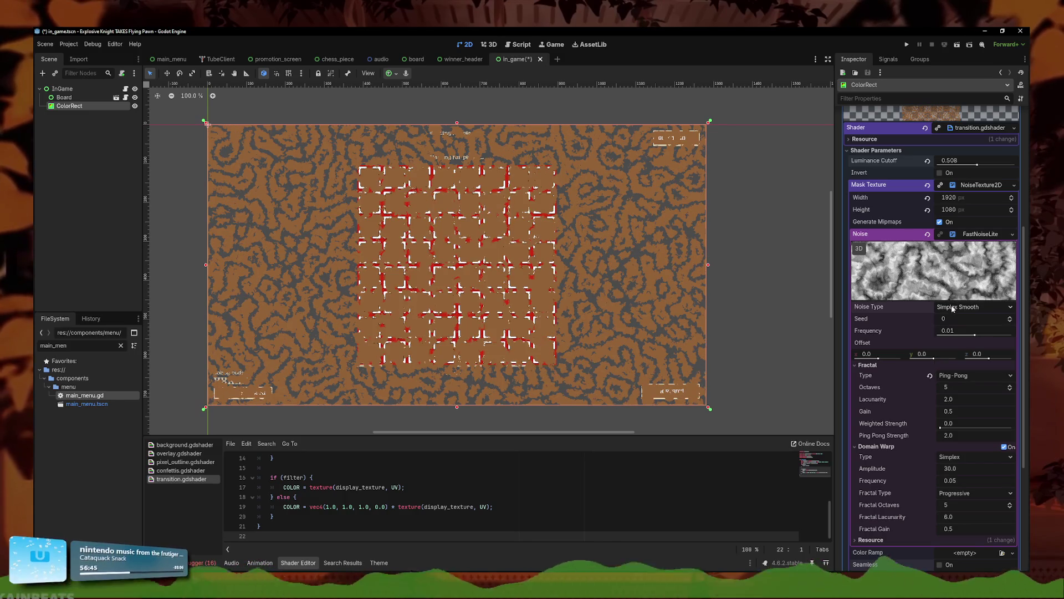
# Step: Lower noise frequency to about 0.0025, then sweep Luminance Cutoff and leave it at 1.0
pyautogui.moveTo(976, 336)
pyautogui.mouseDown()
pyautogui.moveTo(995, 336)
pyautogui.moveTo(965, 338)
pyautogui.mouseUp()
pyautogui.moveTo(976, 165); pyautogui.dragTo(971, 168)
pyautogui.moveTo(938, 165)
pyautogui.mouseDown()
pyautogui.moveTo(1010, 173)
pyautogui.moveTo(1005, 166)
pyautogui.mouseUp()
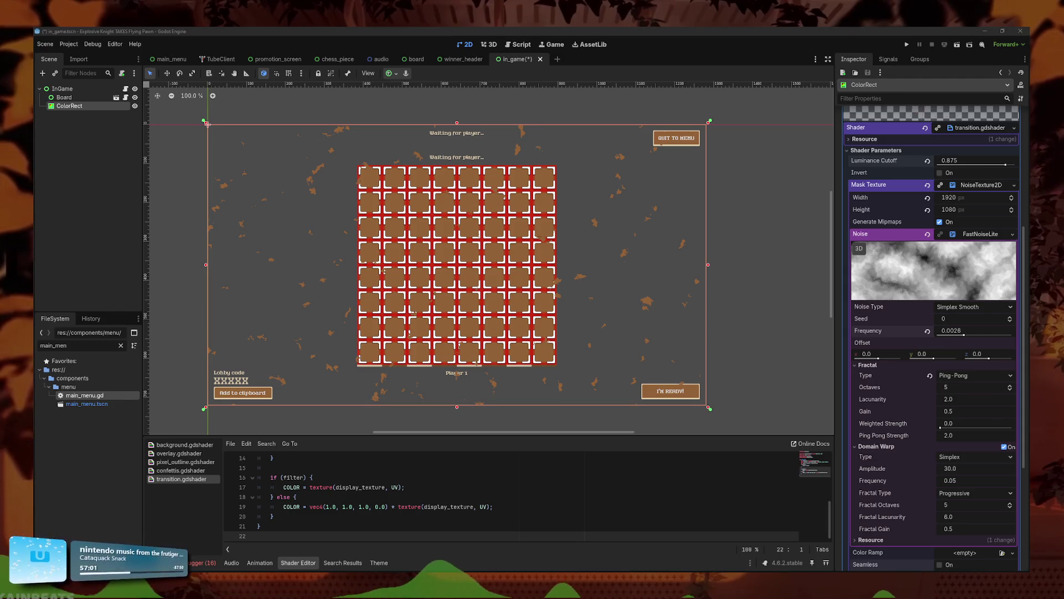
pyautogui.moveTo(1005, 165)
pyautogui.mouseDown()
pyautogui.moveTo(940, 166)
pyautogui.moveTo(1013, 165)
pyautogui.mouseUp()
pyautogui.scroll(-5, 970, 344)
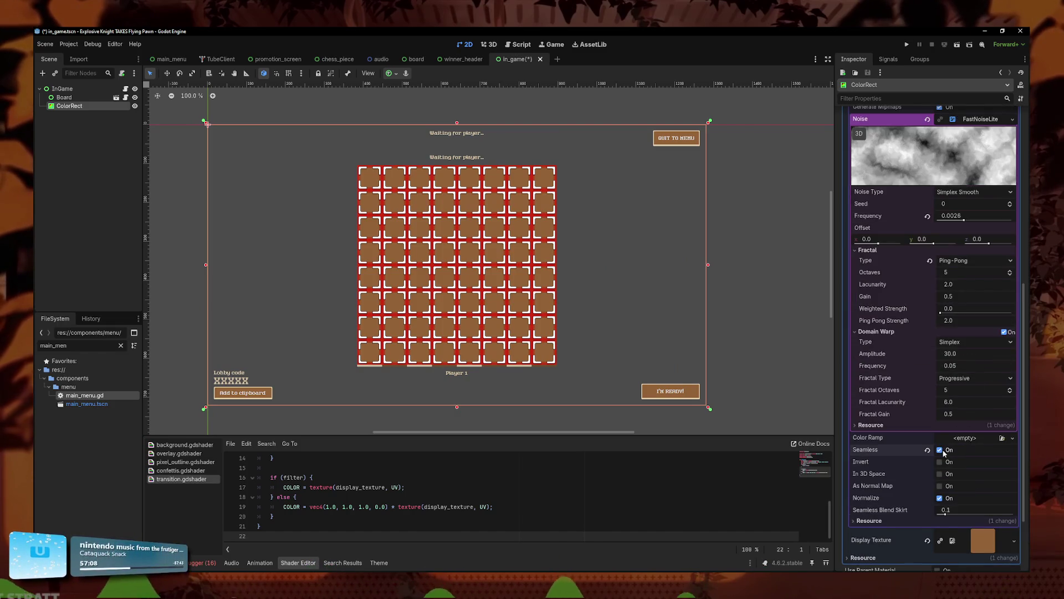
pyautogui.scroll(-2, 905, 450)
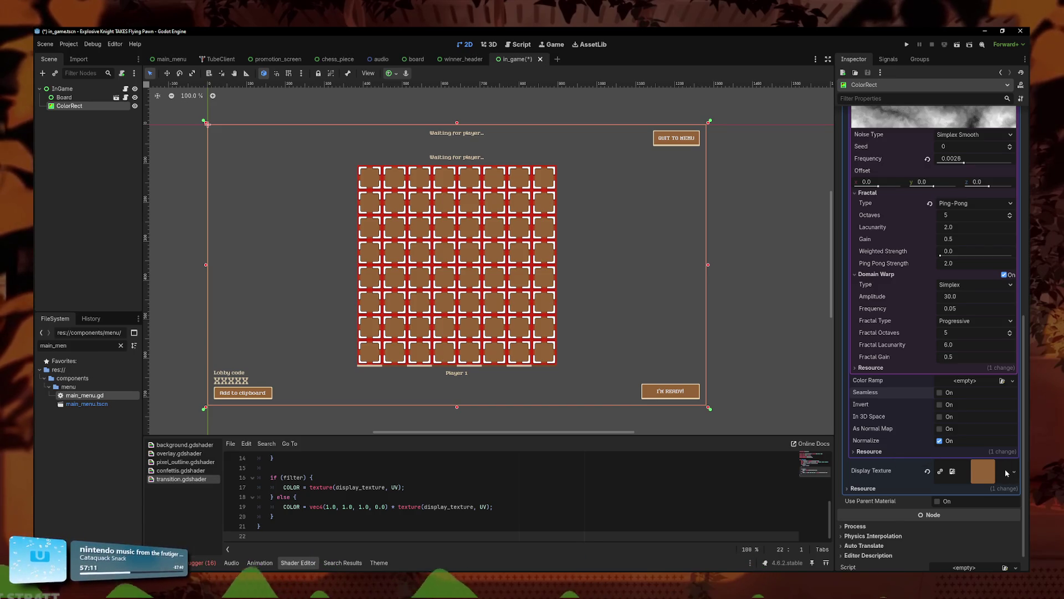
pyautogui.scroll(4, 1006, 469)
pyautogui.scroll(4, 975, 415)
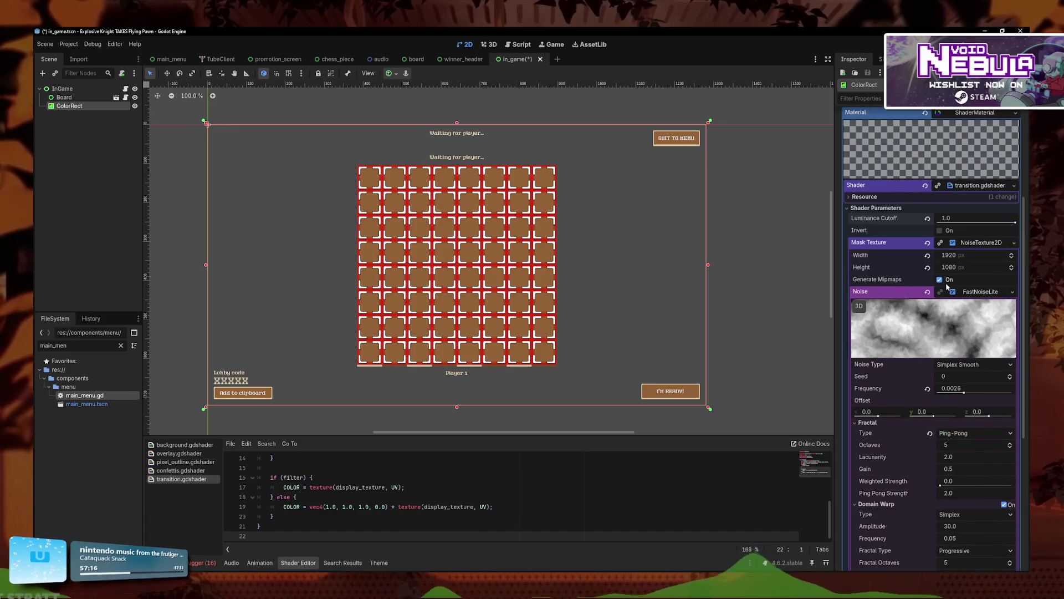
pyautogui.scroll(-2, 959, 328)
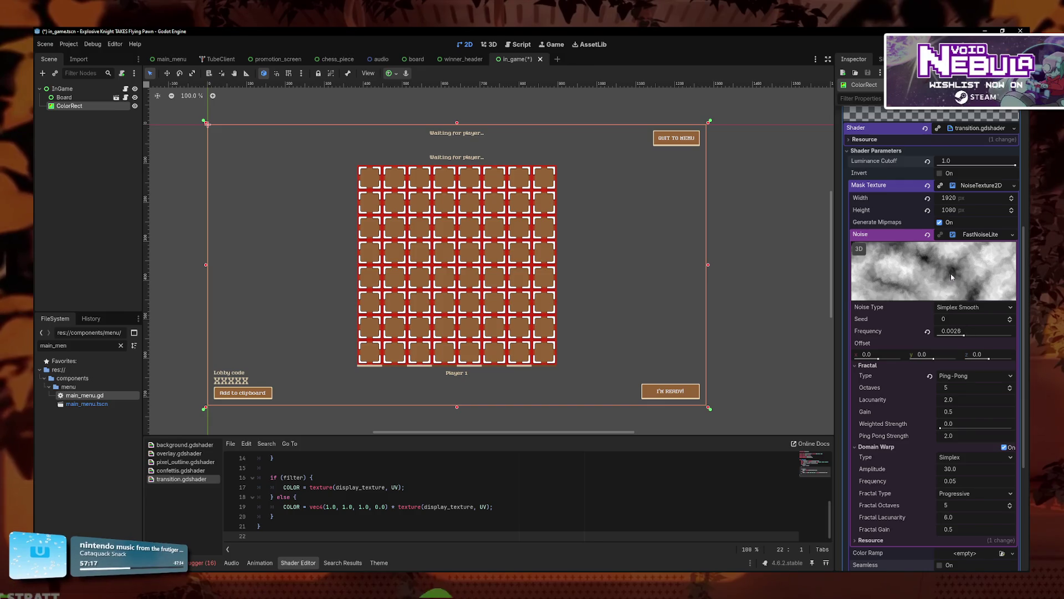
pyautogui.scroll(-2, 951, 277)
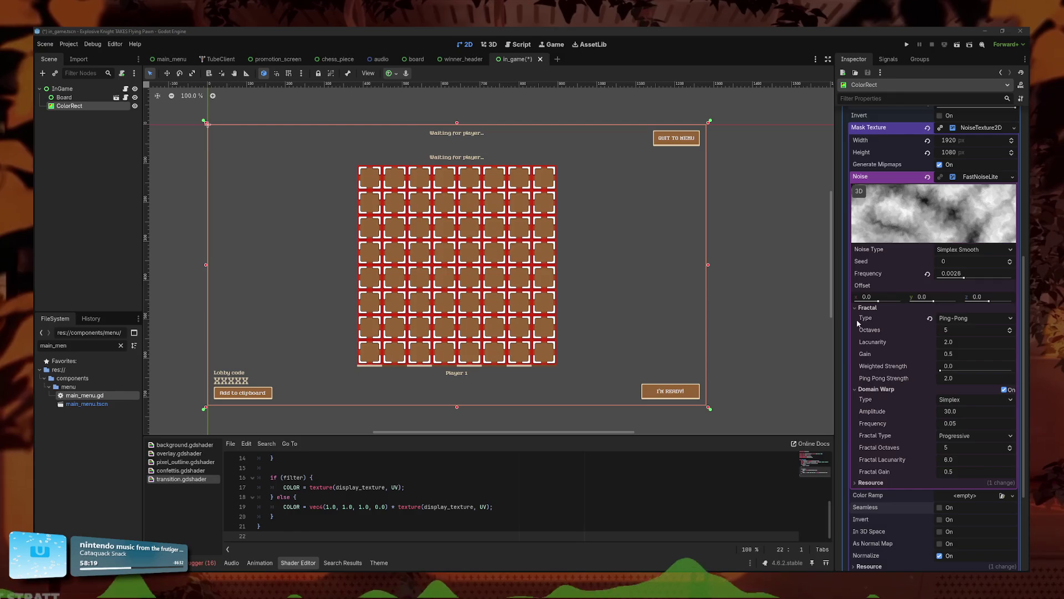
# Step: Try Value Cubic as the noise type, then revert to Simplex Smooth
pyautogui.click(968, 250)
pyautogui.click(965, 251)
pyautogui.click(967, 250)
pyautogui.click(978, 308)
pyautogui.click(958, 249)
pyautogui.click(964, 298)
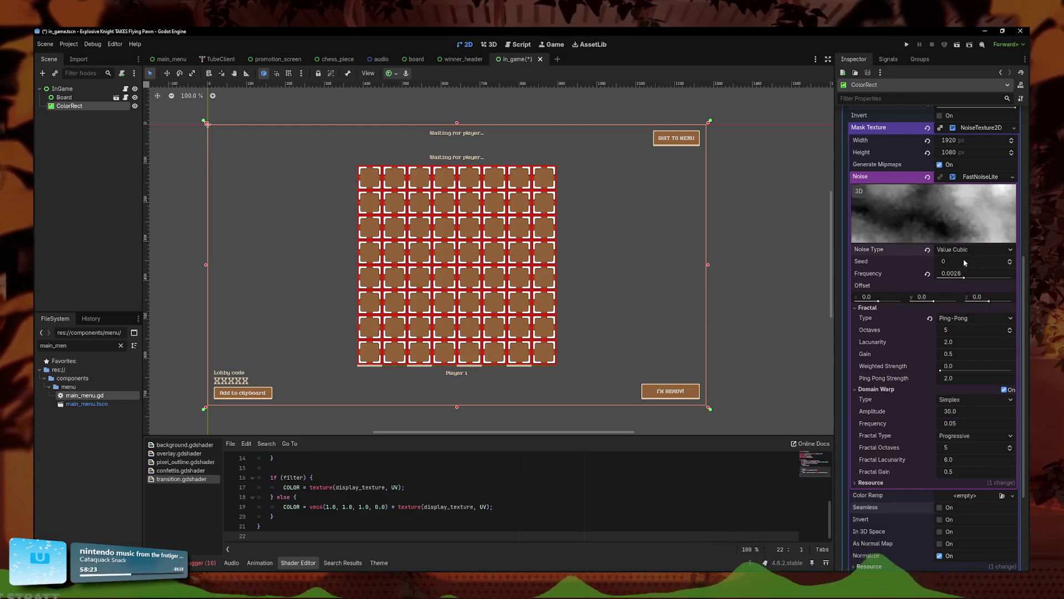
pyautogui.click(967, 249)
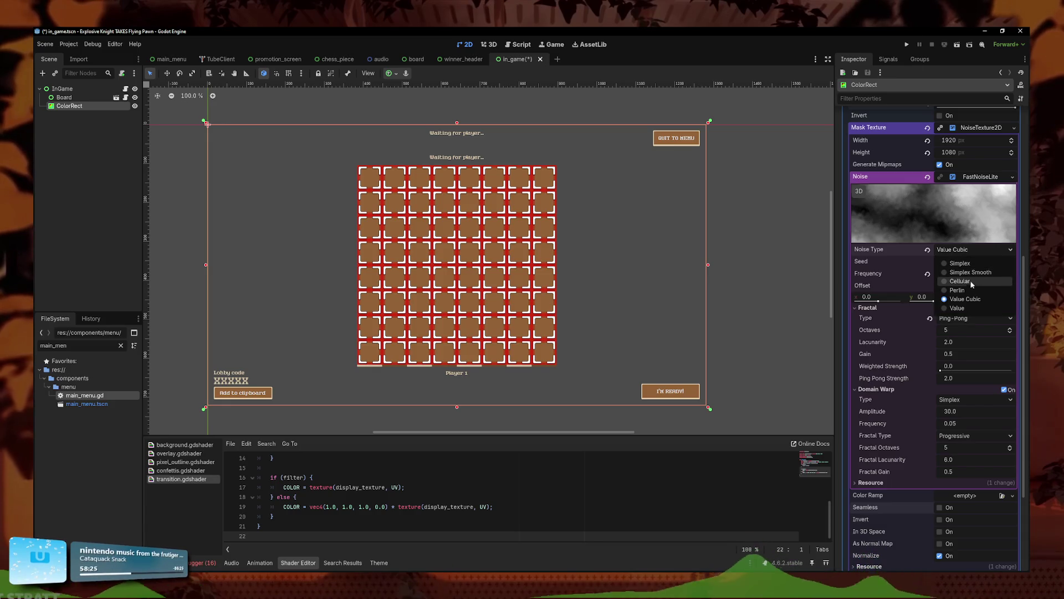
pyautogui.click(968, 272)
# Step: Raise the noise frequency to 0.0065 while previewing with Luminance Cutoff
pyautogui.moveTo(962, 277)
pyautogui.mouseDown()
pyautogui.moveTo(945, 277)
pyautogui.moveTo(975, 281)
pyautogui.mouseUp()
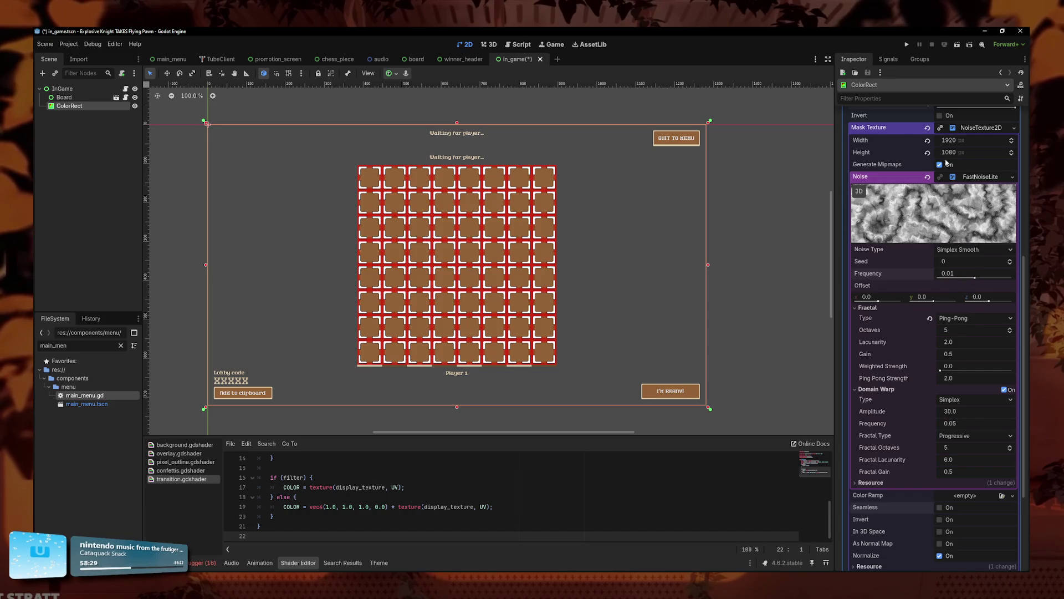
pyautogui.scroll(4, 997, 238)
pyautogui.moveTo(1010, 224); pyautogui.dragTo(979, 224)
pyautogui.moveTo(975, 393)
pyautogui.mouseDown()
pyautogui.moveTo(944, 393)
pyautogui.moveTo(964, 395)
pyautogui.mouseUp()
pyautogui.click(965, 395)
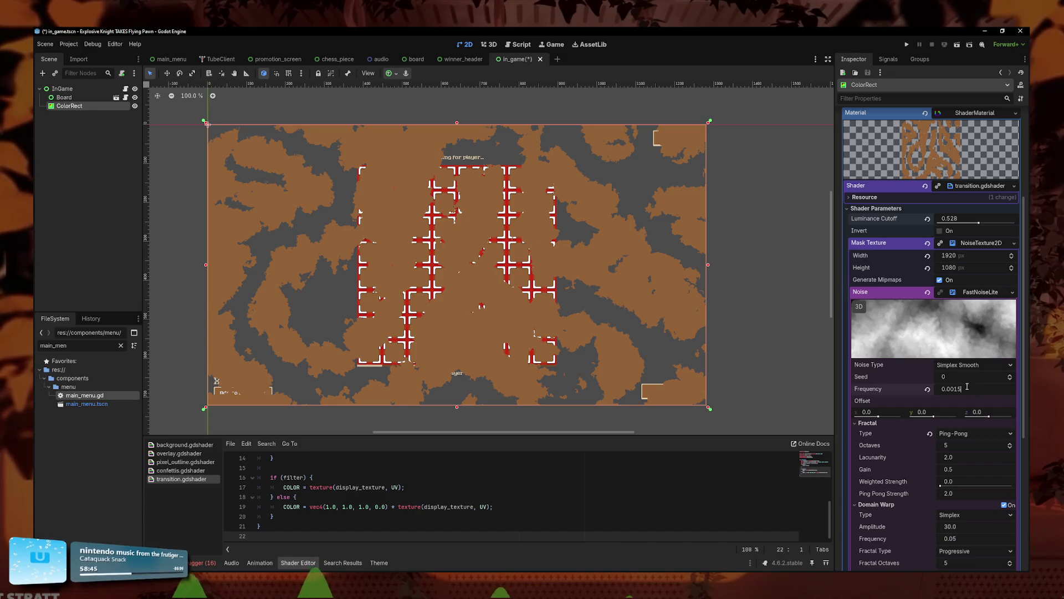
pyautogui.moveTo(962, 393)
pyautogui.mouseDown()
pyautogui.moveTo(986, 393)
pyautogui.moveTo(971, 390)
pyautogui.mouseUp()
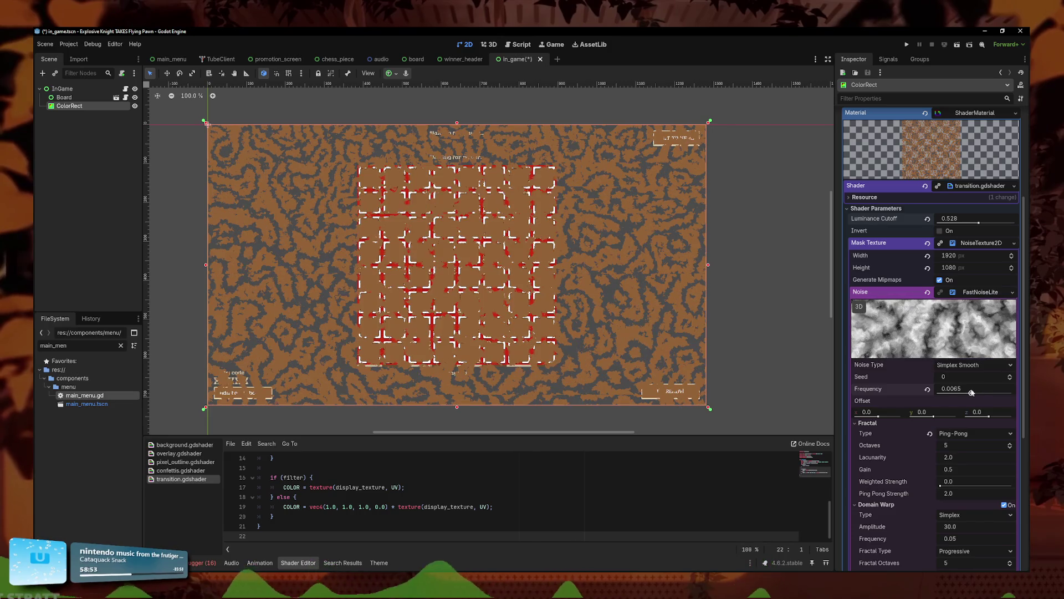
# Step: Sweep Luminance Cutoff back to 1.0 and set domain warp amplitude to 99.21
pyautogui.scroll(-2, 972, 386)
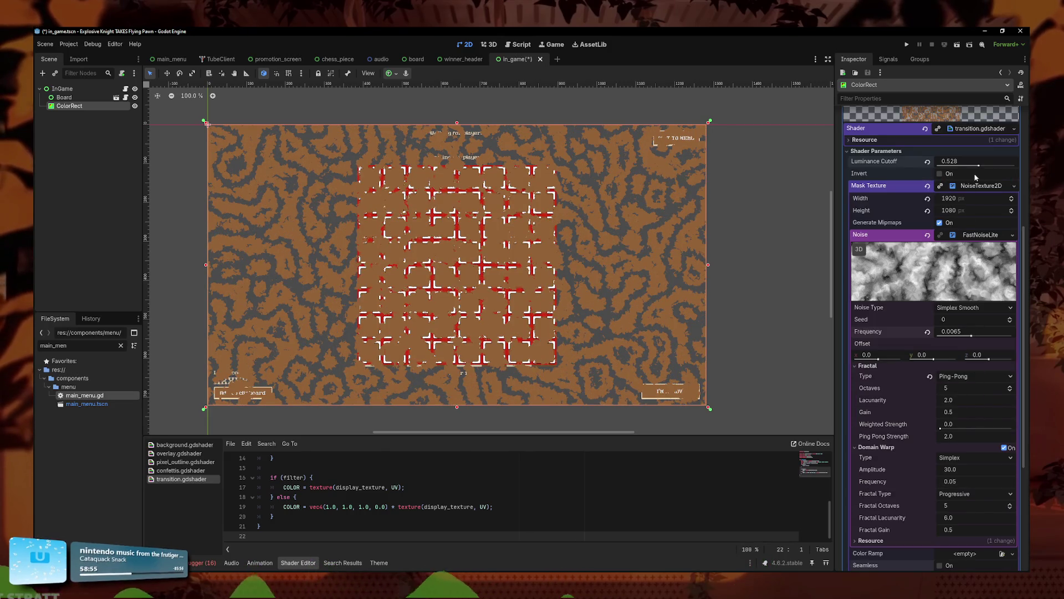
pyautogui.moveTo(979, 167); pyautogui.dragTo(1026, 172)
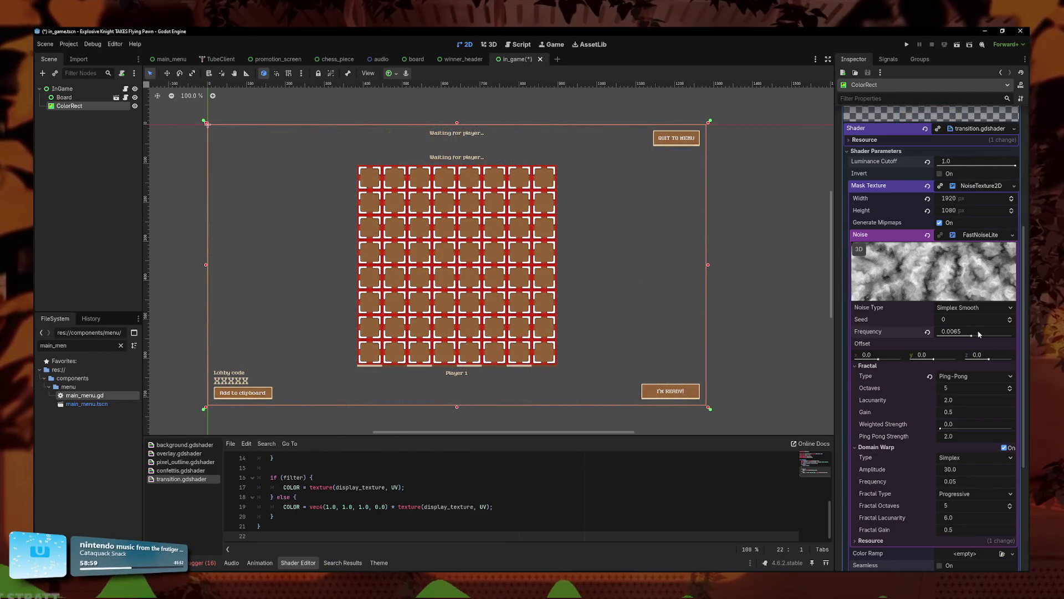
pyautogui.scroll(-2, 969, 399)
pyautogui.moveTo(959, 412); pyautogui.dragTo(987, 412)
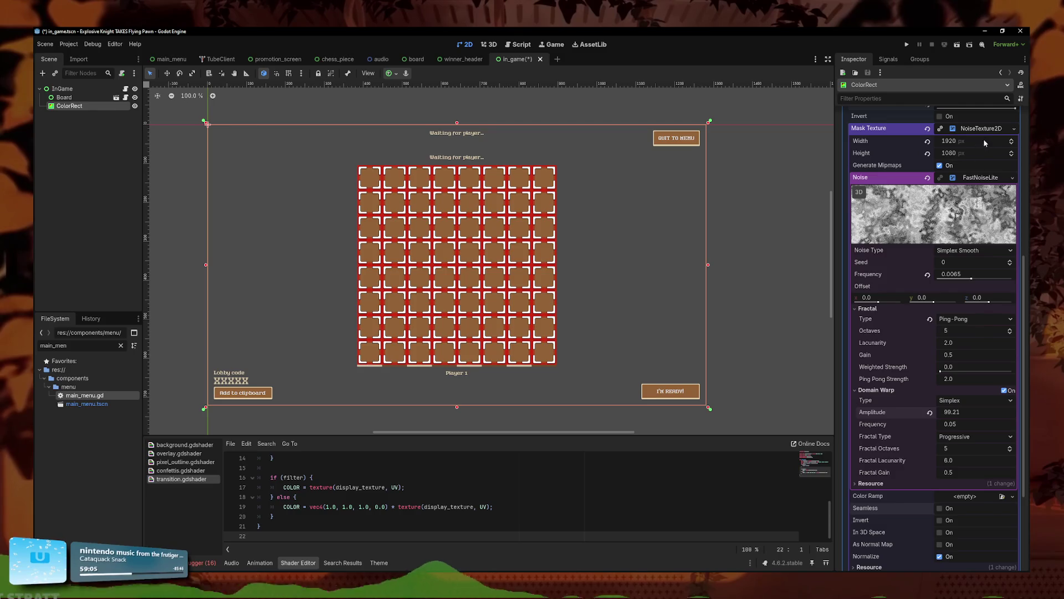
# Step: Vary domain warp amplitude and frequency, then reset both to defaults
pyautogui.scroll(2, 983, 139)
pyautogui.moveTo(942, 166); pyautogui.dragTo(978, 166)
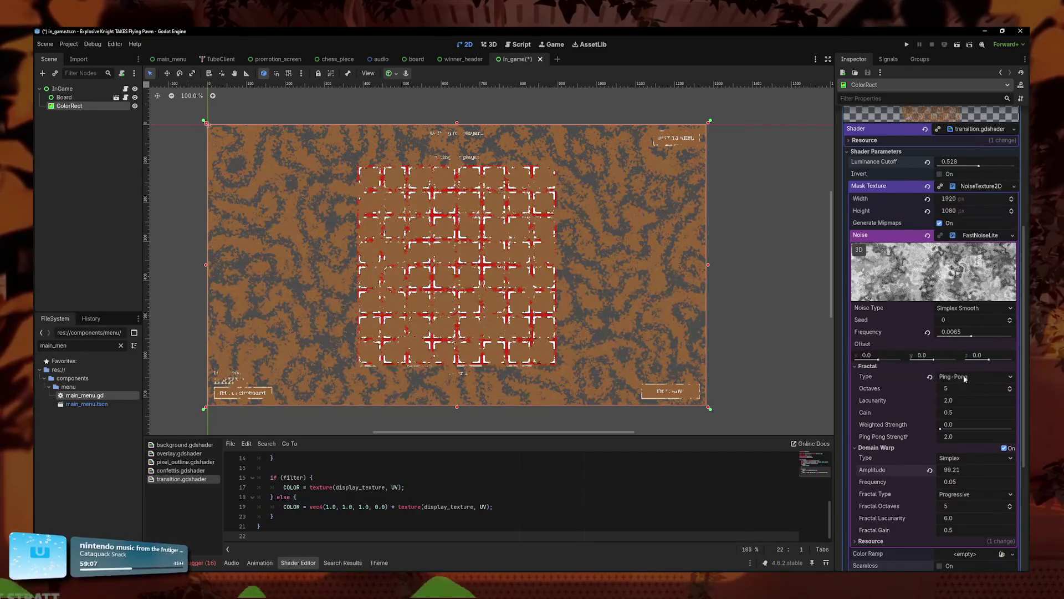
pyautogui.scroll(-2, 964, 379)
pyautogui.moveTo(975, 354); pyautogui.dragTo(931, 355)
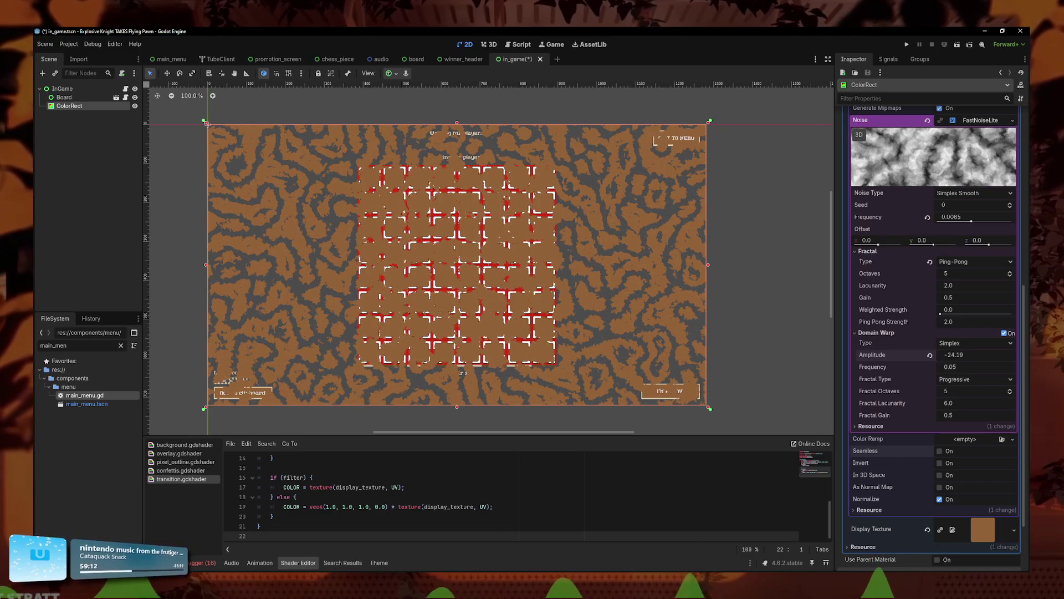
pyautogui.click(929, 354)
pyautogui.moveTo(978, 367); pyautogui.dragTo(998, 367)
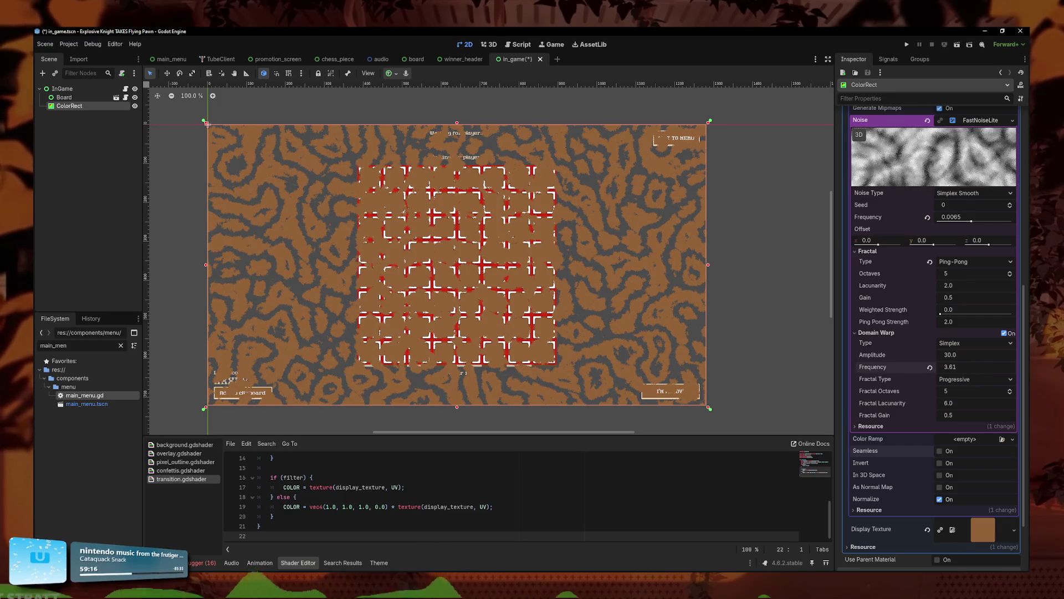
pyautogui.click(929, 367)
# Step: Set warp fractal type to Independent, noise fractal type to FBM, and raise warp fractal gain
pyautogui.click(953, 379)
pyautogui.click(956, 377)
pyautogui.click(957, 410)
pyautogui.click(959, 263)
pyautogui.click(958, 274)
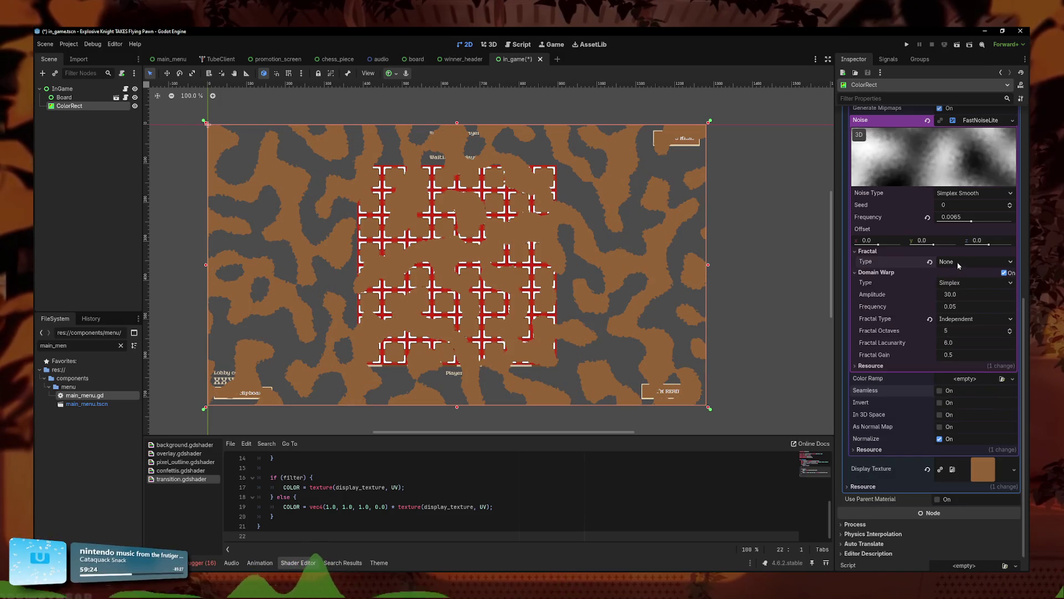
pyautogui.click(956, 262)
pyautogui.click(957, 284)
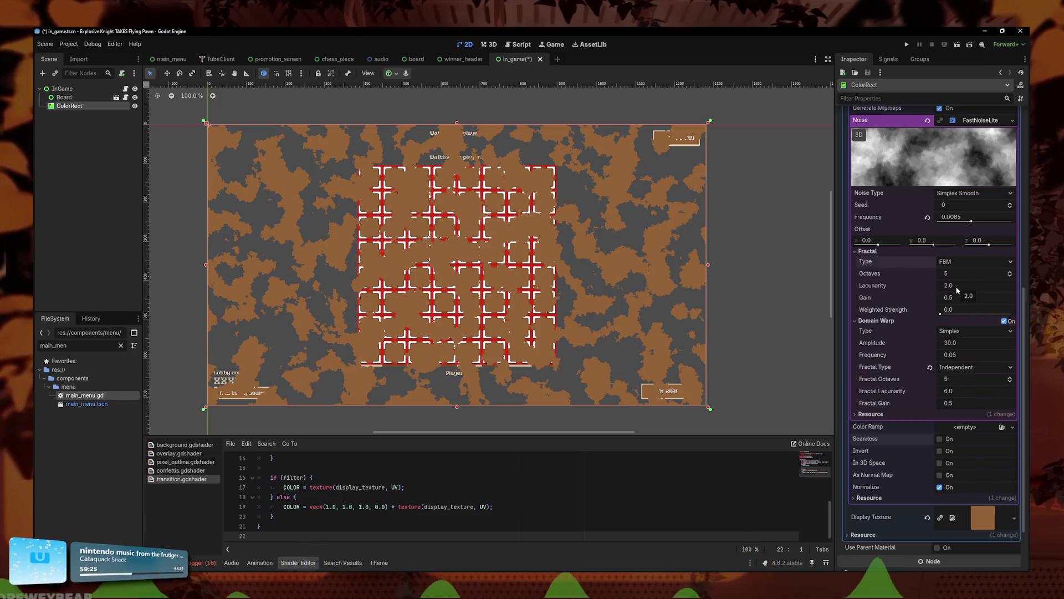
pyautogui.moveTo(950, 400); pyautogui.dragTo(981, 400)
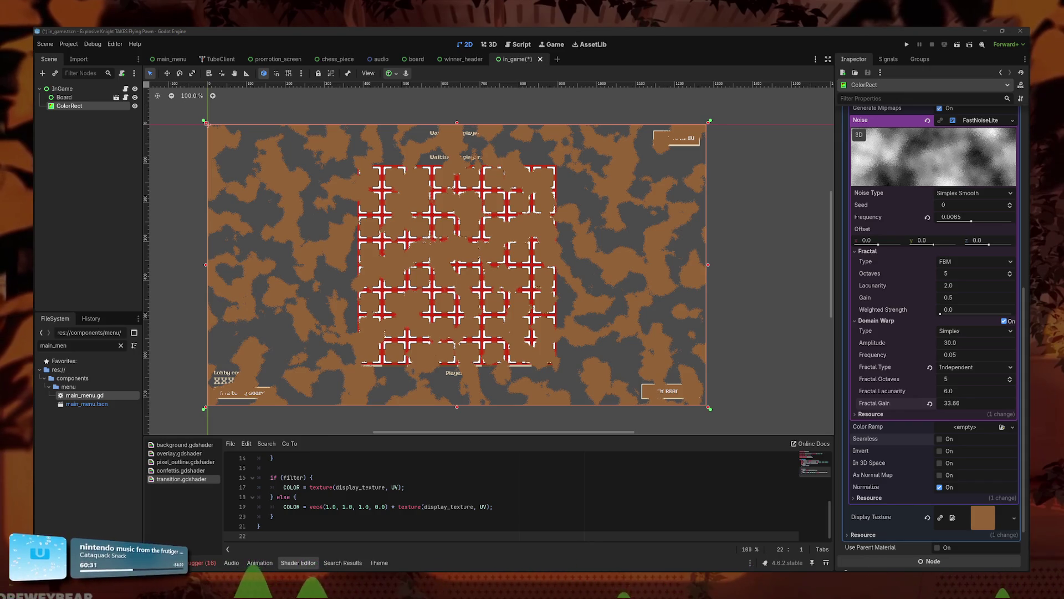
# Step: Place the caret on line 15 of the transition shader code
pyautogui.click(467, 469)
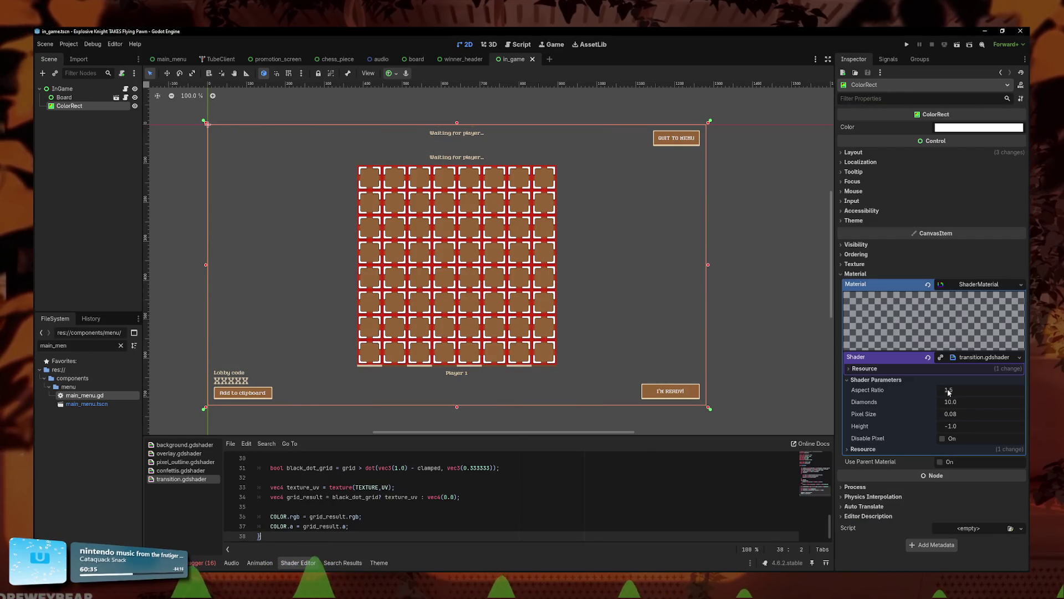
# Step: Try Diamonds and Pixel Size changes, then set Diamonds to -25 and Height to about -0.6
pyautogui.moveTo(951, 408); pyautogui.dragTo(964, 408)
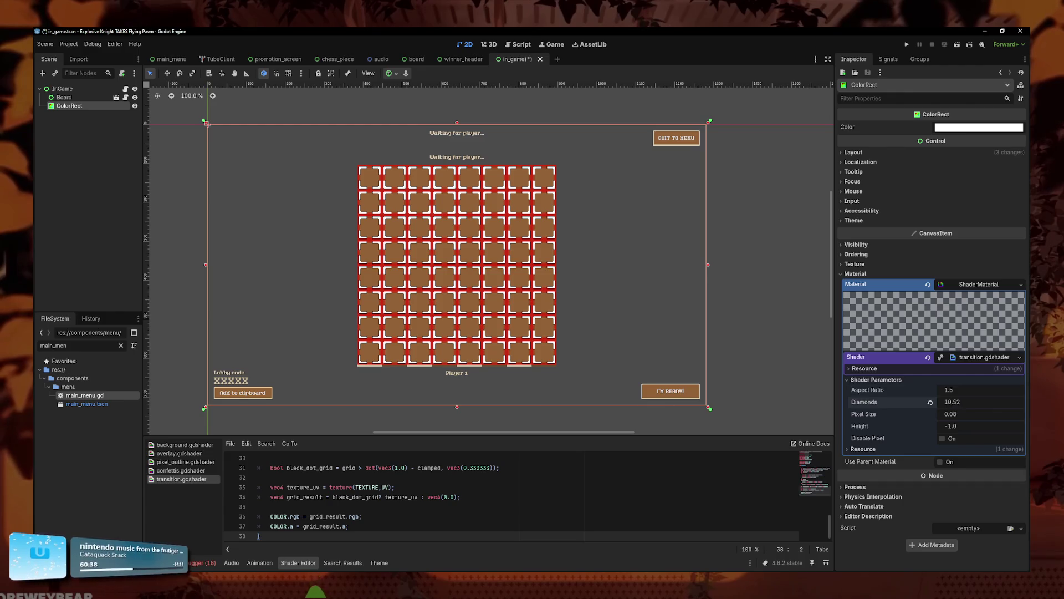
pyautogui.hotkey('ctrl', 'z')
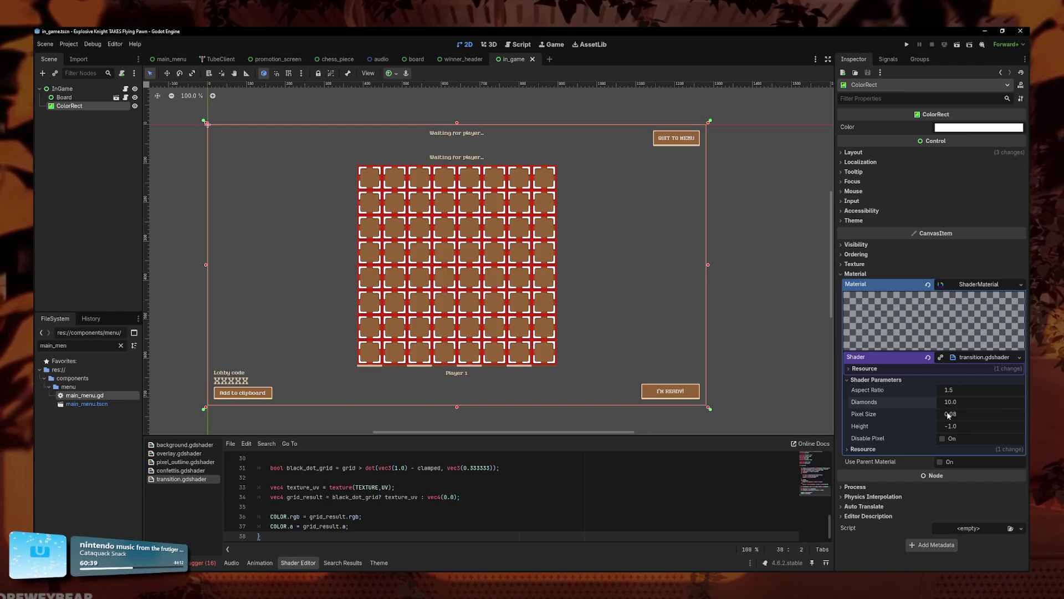
pyautogui.moveTo(949, 414)
pyautogui.mouseDown()
pyautogui.moveTo(992, 414)
pyautogui.moveTo(965, 432)
pyautogui.moveTo(989, 431)
pyautogui.moveTo(939, 417)
pyautogui.mouseUp()
pyautogui.hotkey('ctrl', 'z')
pyautogui.click(930, 414)
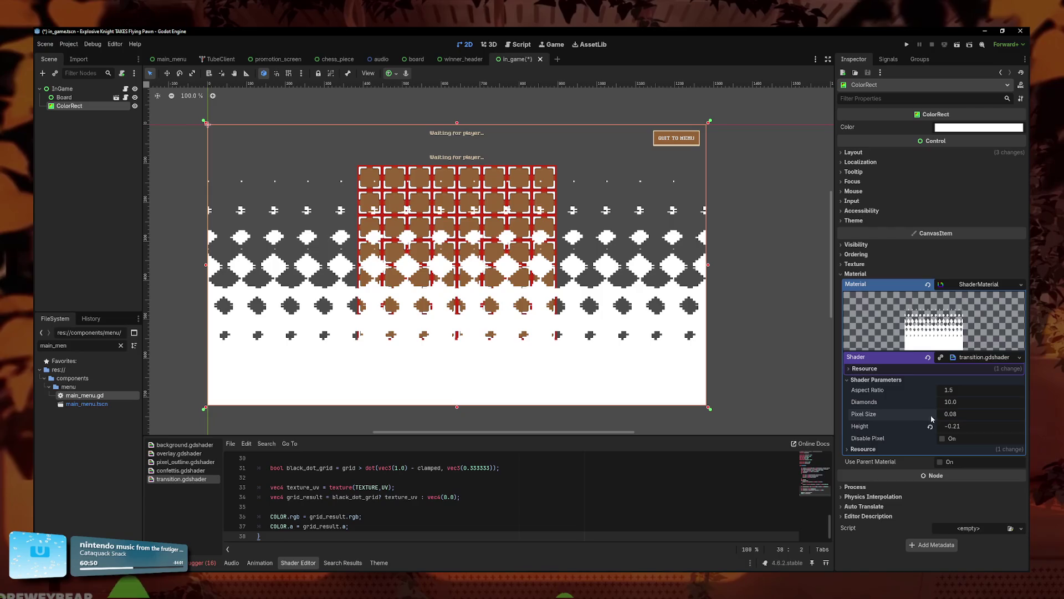
pyautogui.moveTo(956, 402); pyautogui.dragTo(990, 402)
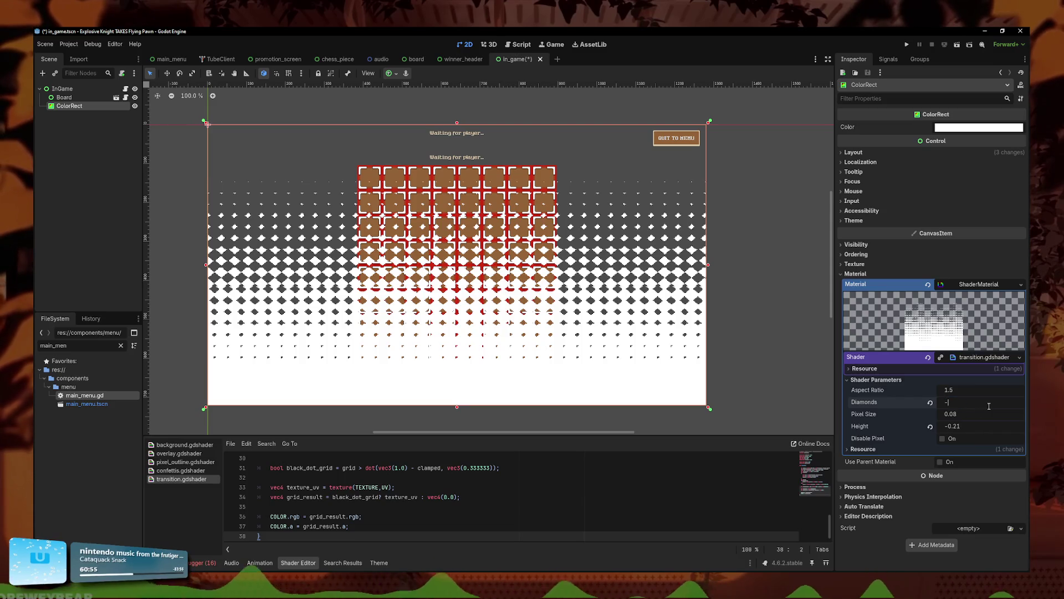
pyautogui.press('Return')
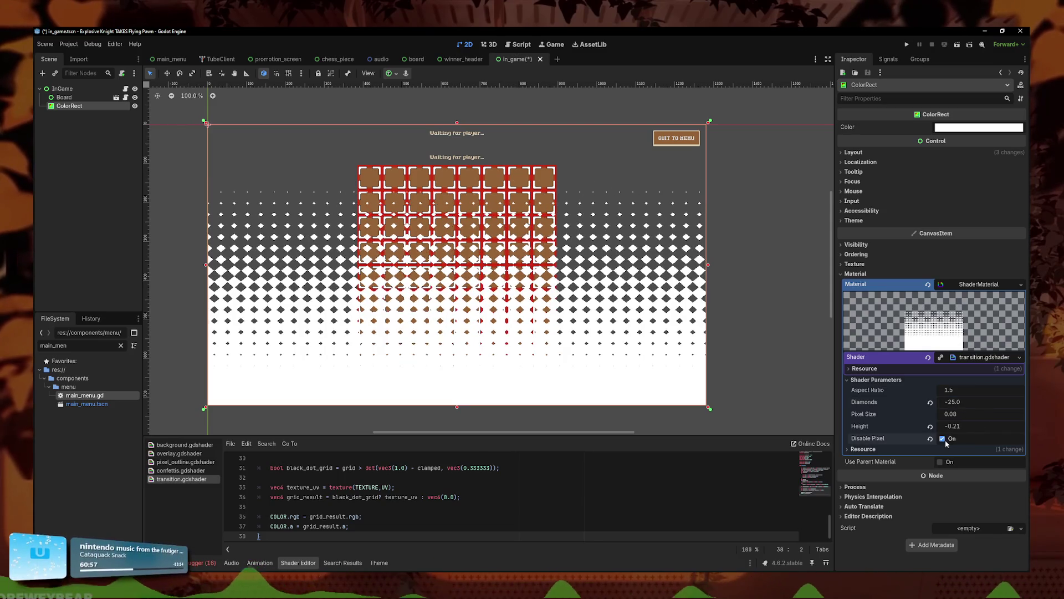
pyautogui.moveTo(954, 428)
pyautogui.mouseDown()
pyautogui.moveTo(975, 428)
pyautogui.moveTo(923, 428)
pyautogui.moveTo(937, 429)
pyautogui.mouseUp()
pyautogui.scroll(-2, 418, 222)
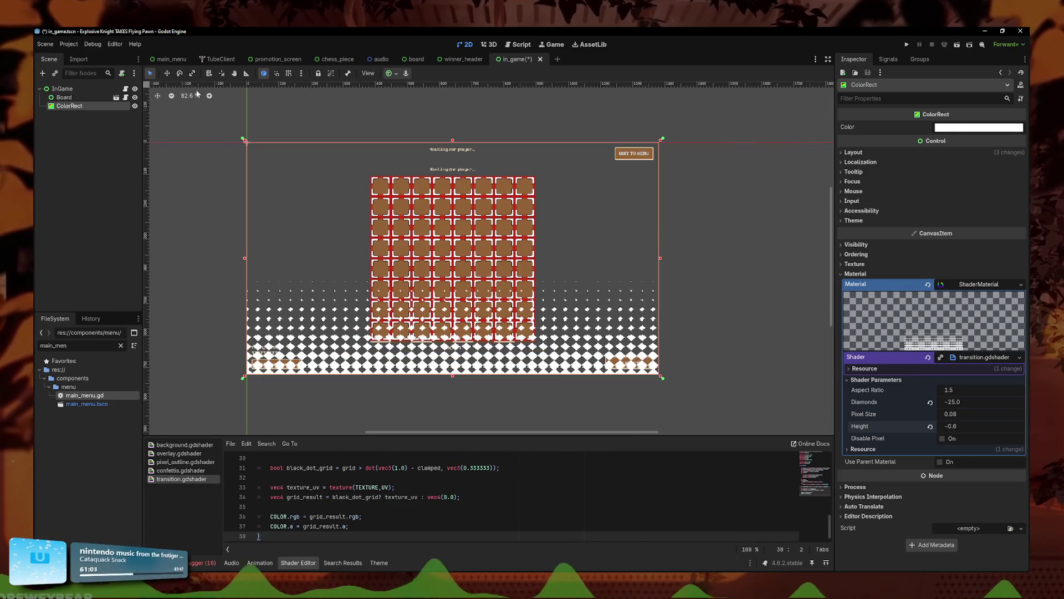
# Step: Set the ColorRect's Pivot Offset Ratio to 0.5, 0.5 and test-rotate it, cancelling the rotation
pyautogui.moveTo(665, 233)
pyautogui.mouseDown()
pyautogui.moveTo(716, 269)
pyautogui.moveTo(756, 247)
pyautogui.mouseUp()
pyautogui.click(854, 153)
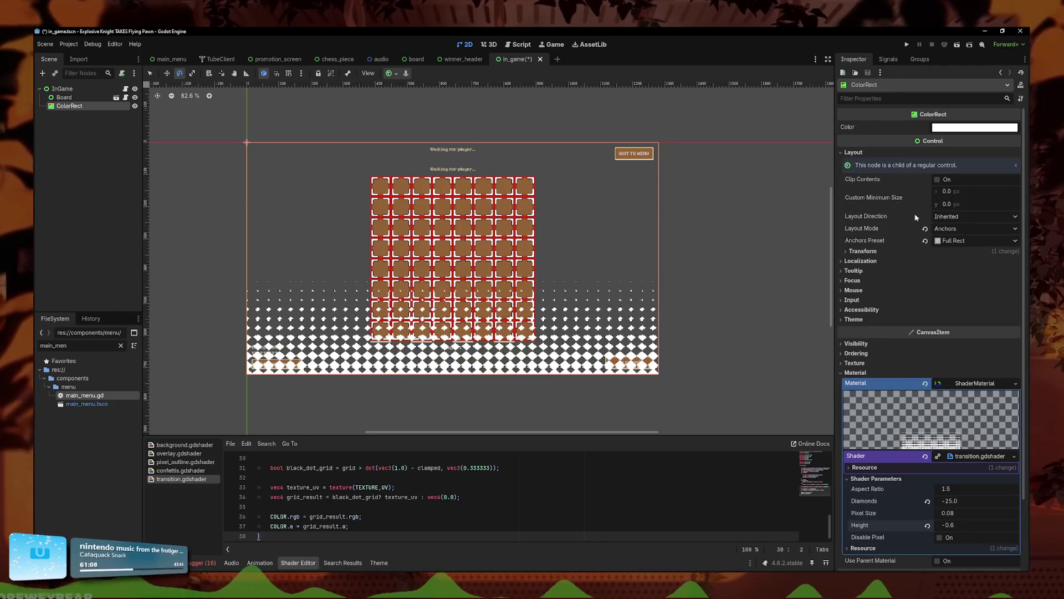
pyautogui.click(882, 251)
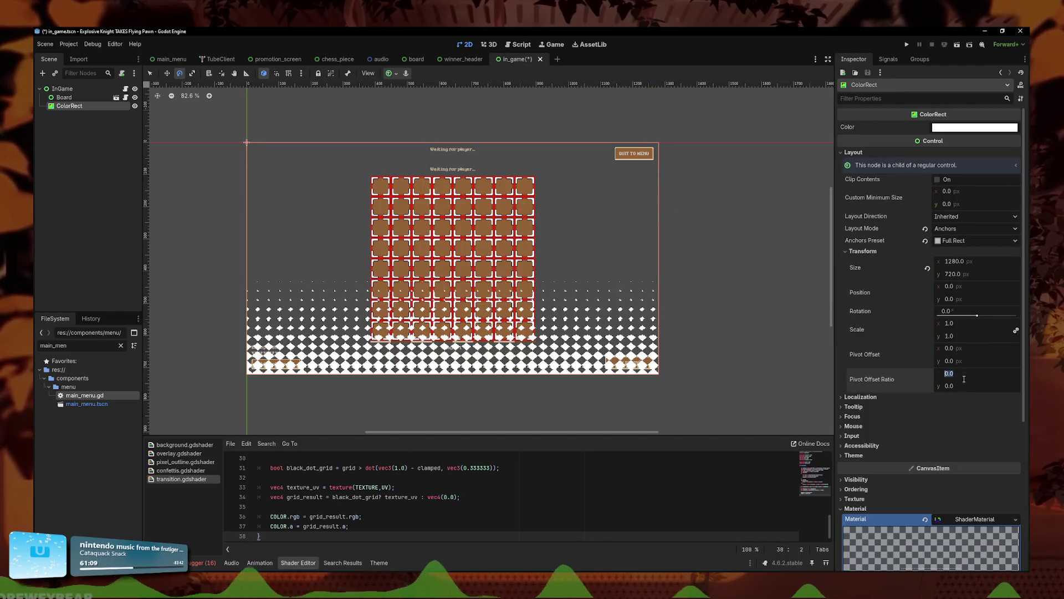
pyautogui.moveTo(746, 351)
pyautogui.mouseDown()
pyautogui.moveTo(587, 105)
pyautogui.moveTo(260, 111)
pyautogui.moveTo(197, 202)
pyautogui.moveTo(212, 172)
pyautogui.moveTo(311, 470)
pyautogui.moveTo(371, 500)
pyautogui.mouseUp()
pyautogui.press('Escape')
pyautogui.click(151, 74)
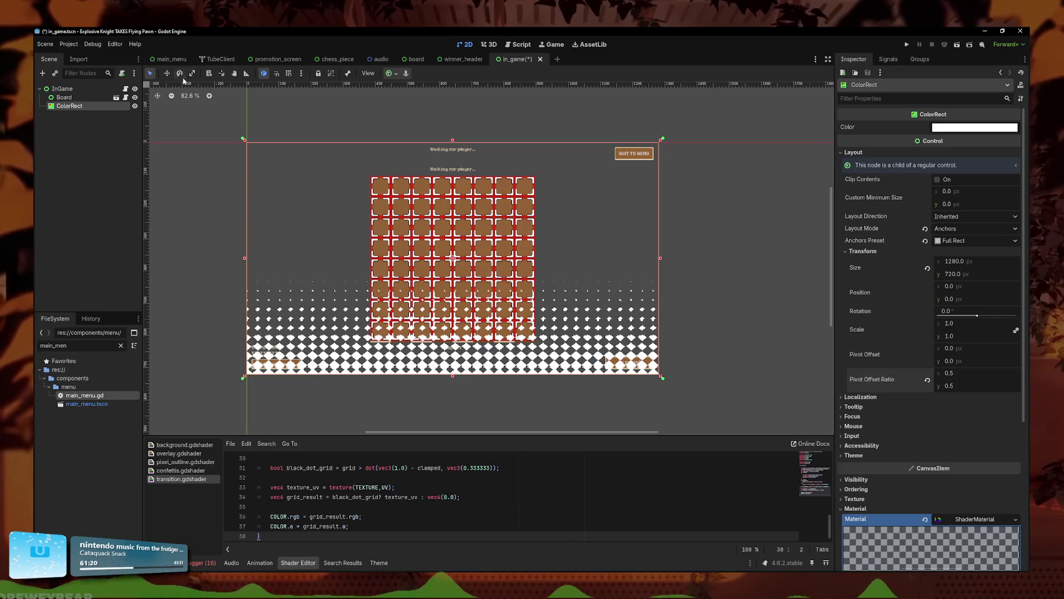
# Step: Rotate the ColorRect to exactly 90 degrees
pyautogui.moveTo(654, 167)
pyautogui.mouseDown()
pyautogui.moveTo(715, 239)
pyautogui.moveTo(499, 363)
pyautogui.mouseUp()
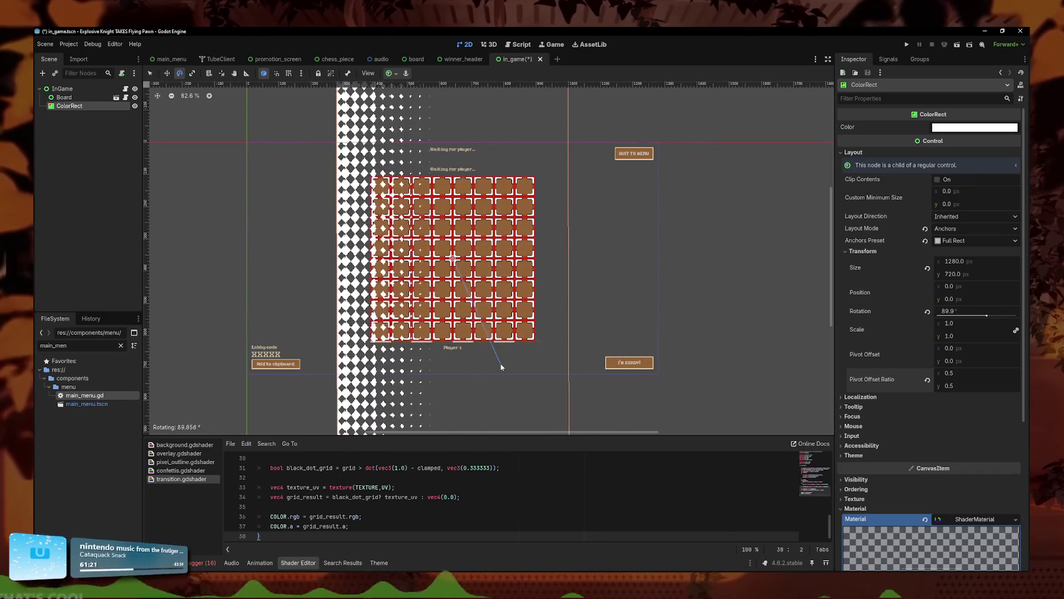
pyautogui.click(955, 306)
pyautogui.write('90')
pyautogui.press('Return')
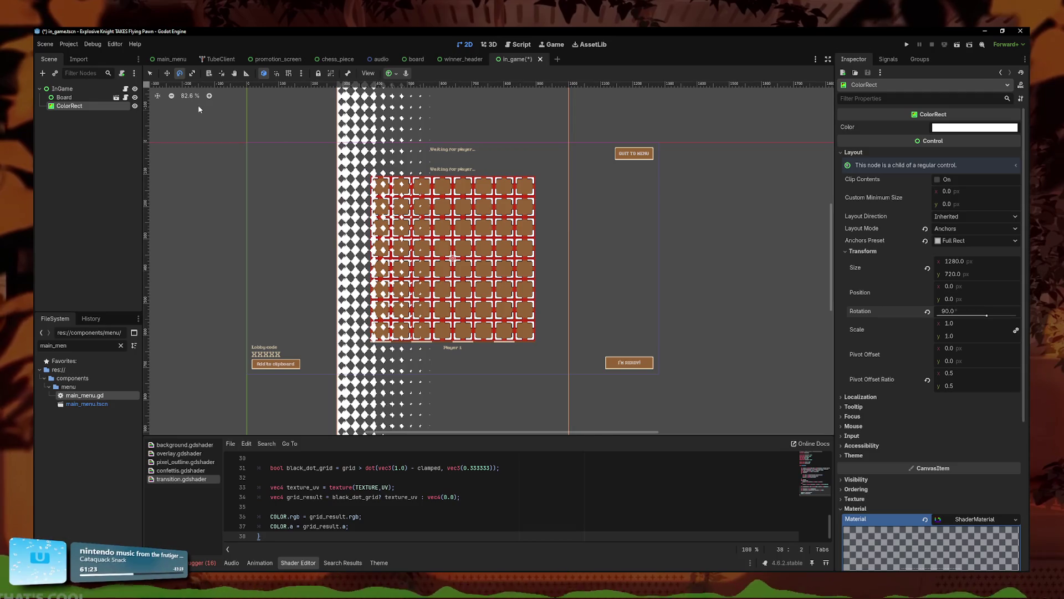
# Step: Resize the rotated ColorRect by moving its bottom, top and left edges
pyautogui.scroll(-3, 445, 167)
pyautogui.moveTo(453, 336); pyautogui.dragTo(453, 284)
pyautogui.click(452, 102)
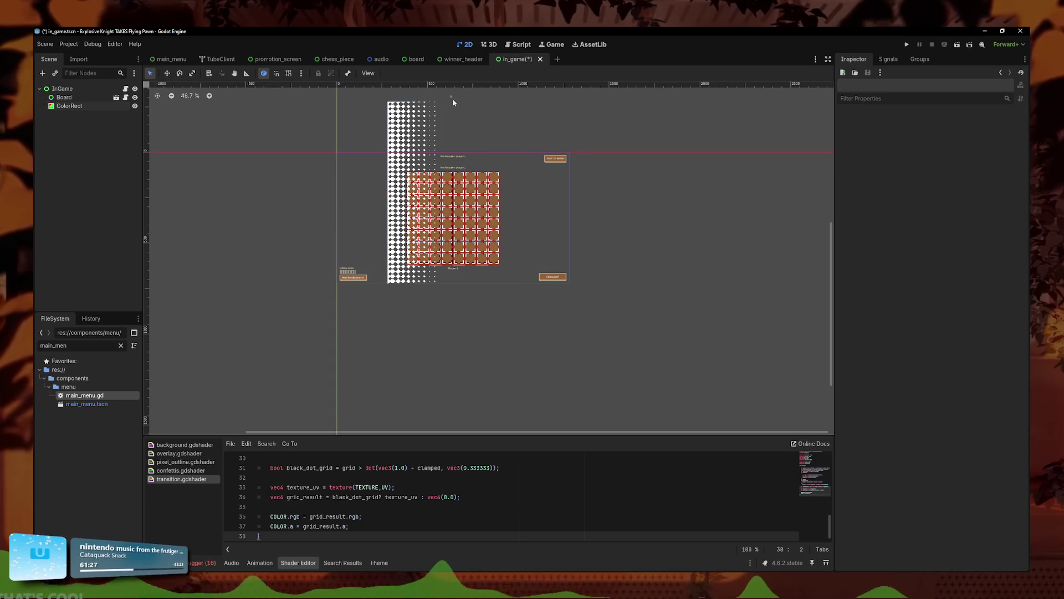
pyautogui.click(436, 121)
pyautogui.moveTo(453, 102); pyautogui.dragTo(453, 141)
pyautogui.moveTo(453, 286); pyautogui.dragTo(452, 300)
pyautogui.moveTo(385, 223); pyautogui.dragTo(331, 224)
# Step: Move the Board about 85 px left, stretch the ColorRect's right edge, and save in_game
pyautogui.click(397, 202)
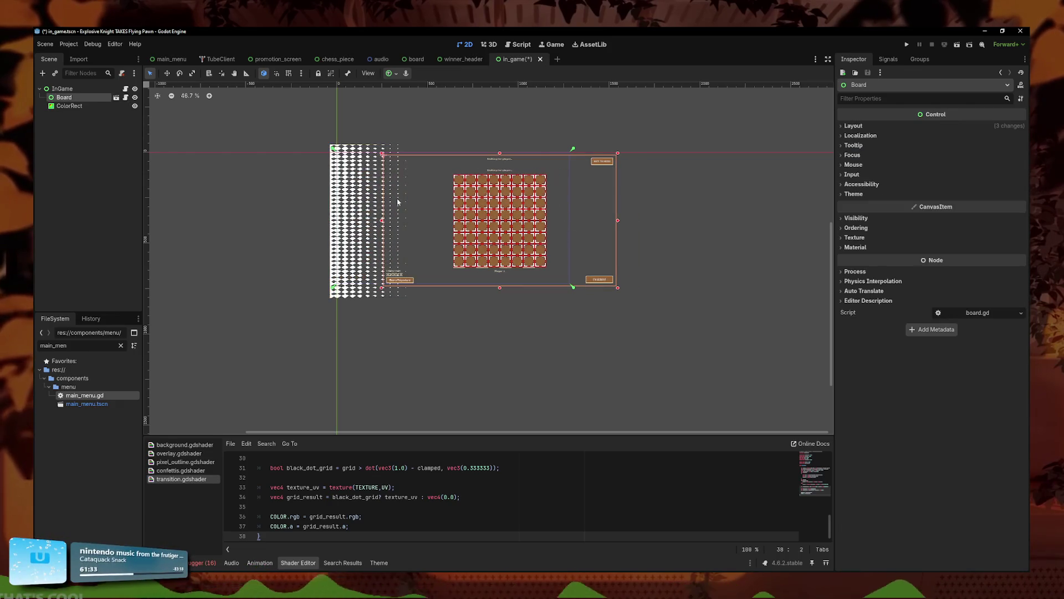
pyautogui.moveTo(398, 202); pyautogui.dragTo(350, 199)
pyautogui.click(349, 182)
pyautogui.moveTo(520, 220); pyautogui.dragTo(578, 217)
pyautogui.hotkey('ctrl', 's')
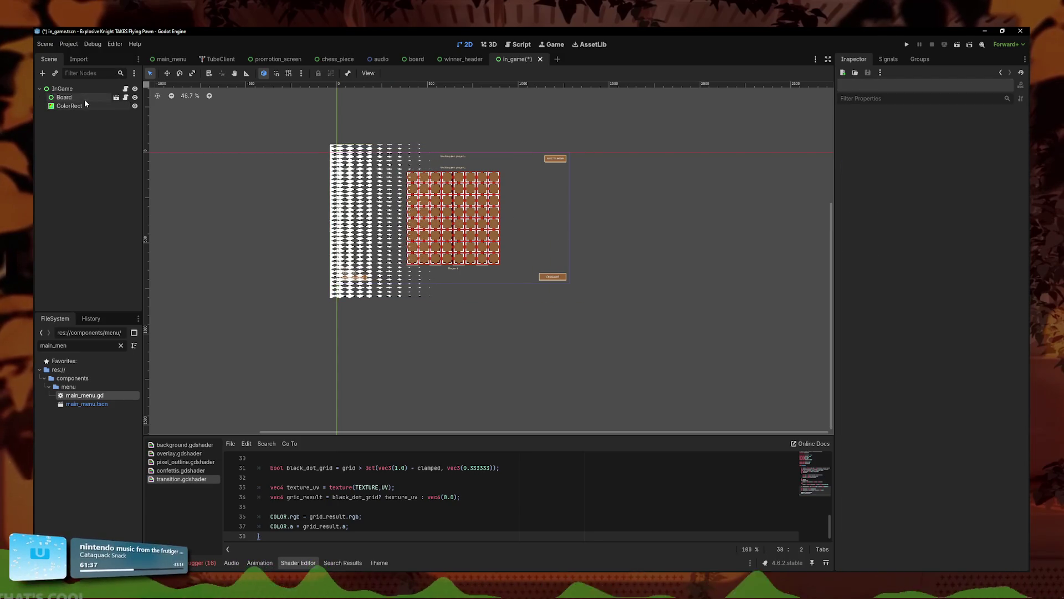
# Step: Adjust the ColorRect's rotation and shader Height, raising Height until the screen turns white
pyautogui.click(931, 546)
pyautogui.scroll(-3, 931, 499)
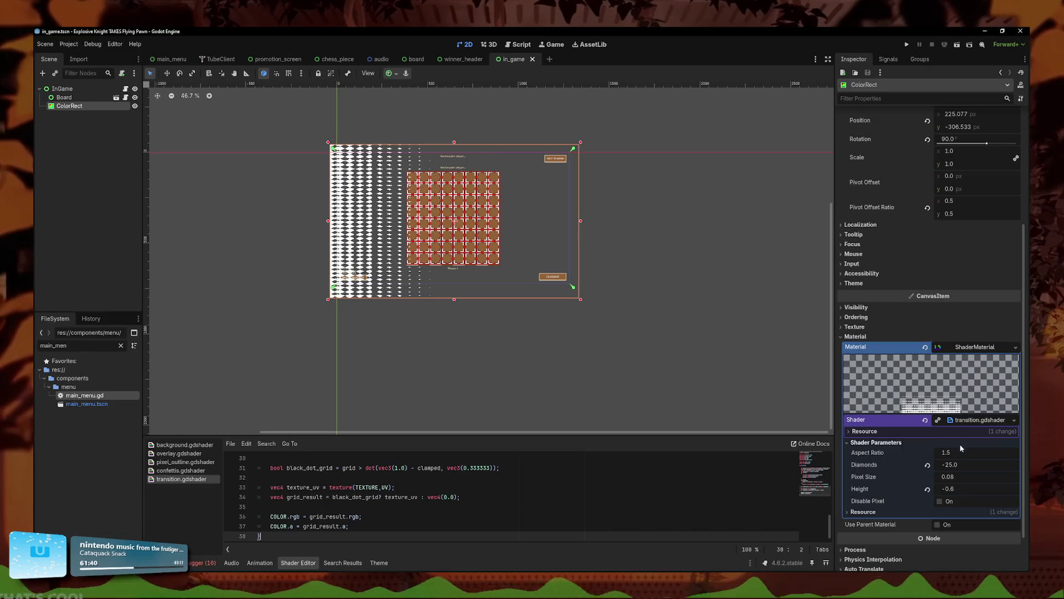
pyautogui.moveTo(975, 489)
pyautogui.mouseDown()
pyautogui.moveTo(992, 489)
pyautogui.moveTo(948, 495)
pyautogui.mouseUp()
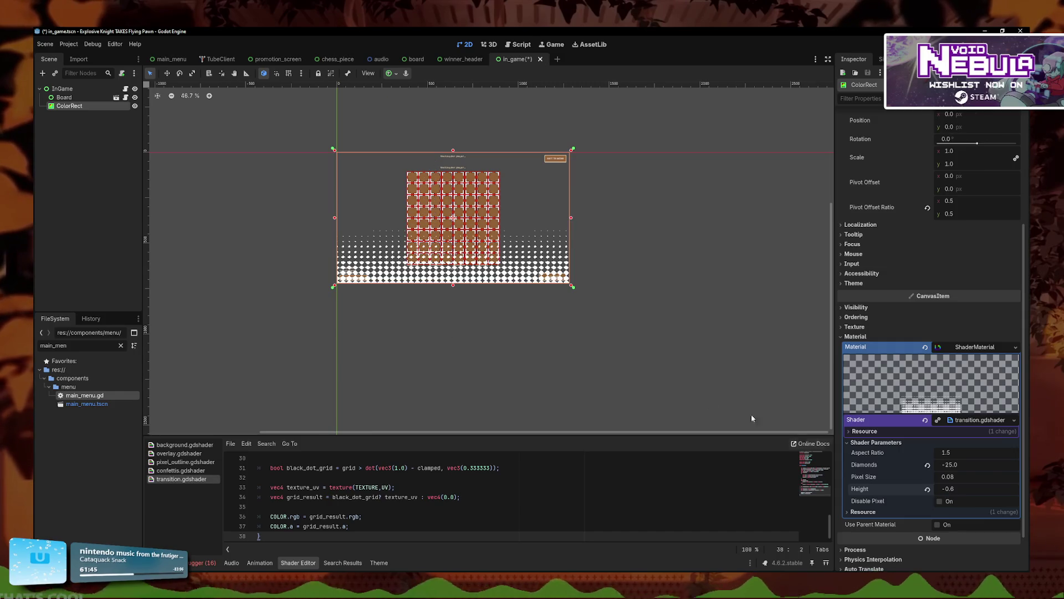
pyautogui.scroll(3, 587, 338)
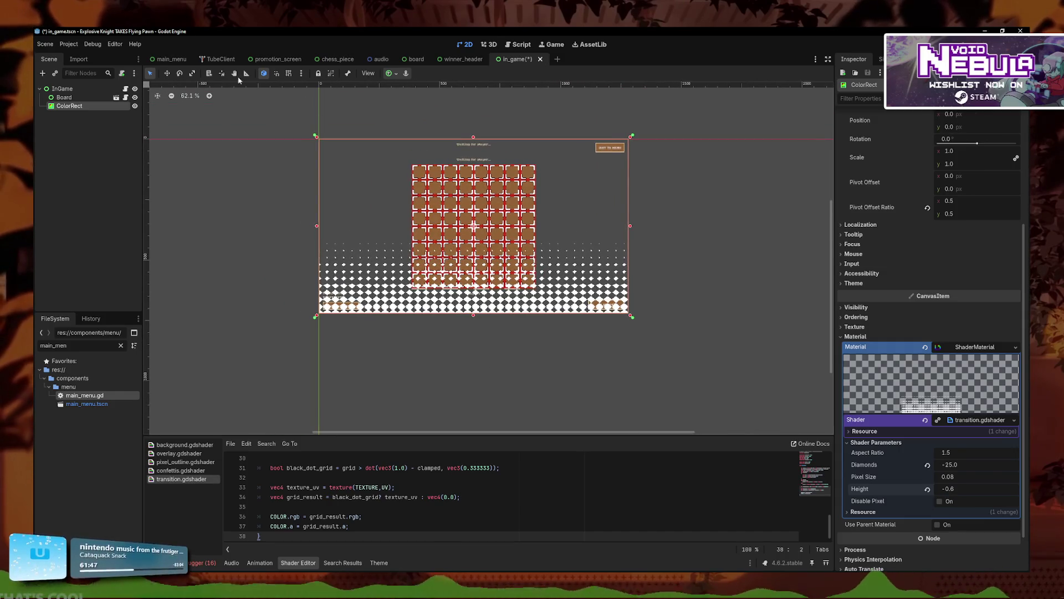
pyautogui.moveTo(643, 327)
pyautogui.mouseDown()
pyautogui.moveTo(632, 340)
pyautogui.moveTo(510, 354)
pyautogui.moveTo(770, 397)
pyautogui.mouseUp()
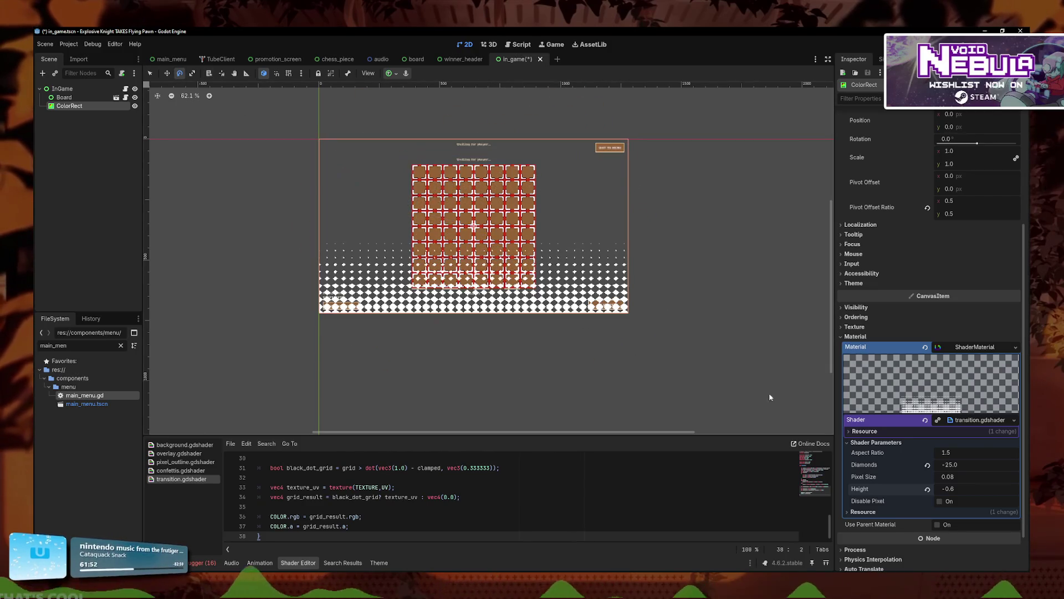
pyautogui.moveTo(947, 486); pyautogui.dragTo(995, 488)
pyautogui.scroll(5, 974, 185)
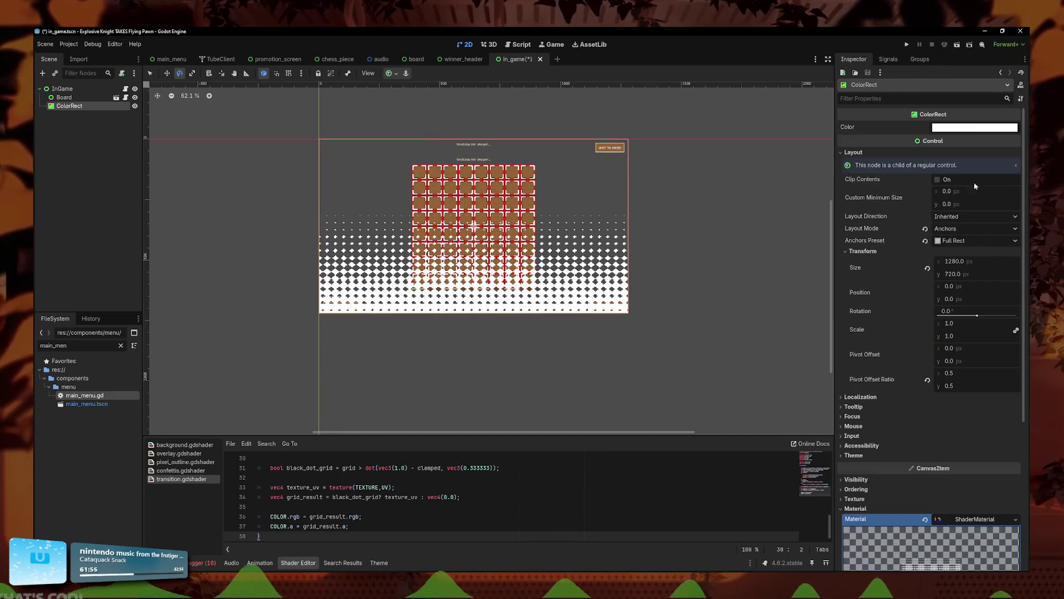
# Step: Eyedrop the board's brown 946338 as the ColorRect colour, preview Height, and save in_game
pyautogui.click(975, 126)
pyautogui.click(918, 245)
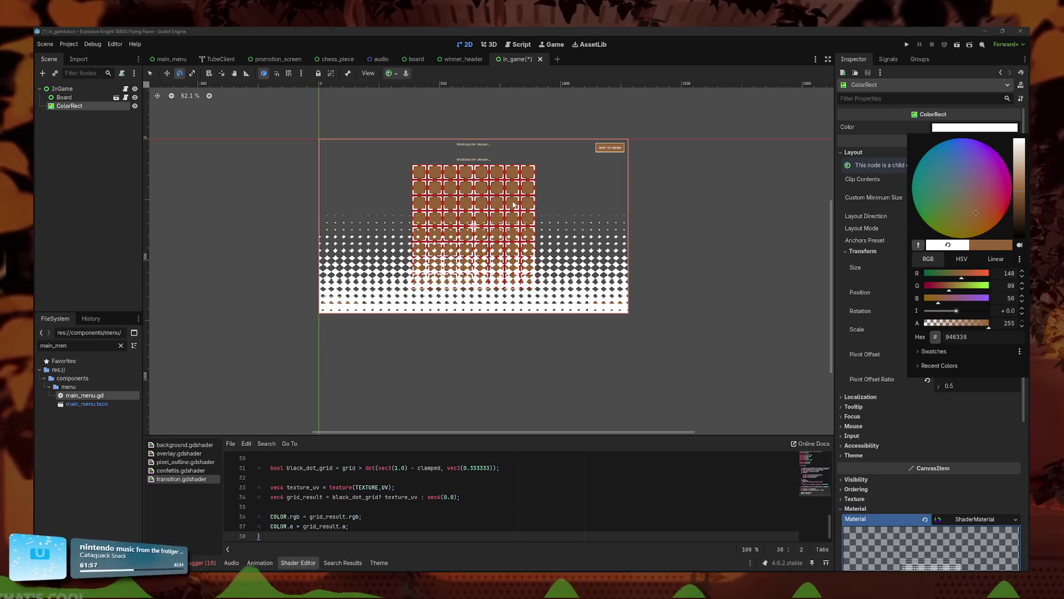
pyautogui.click(526, 205)
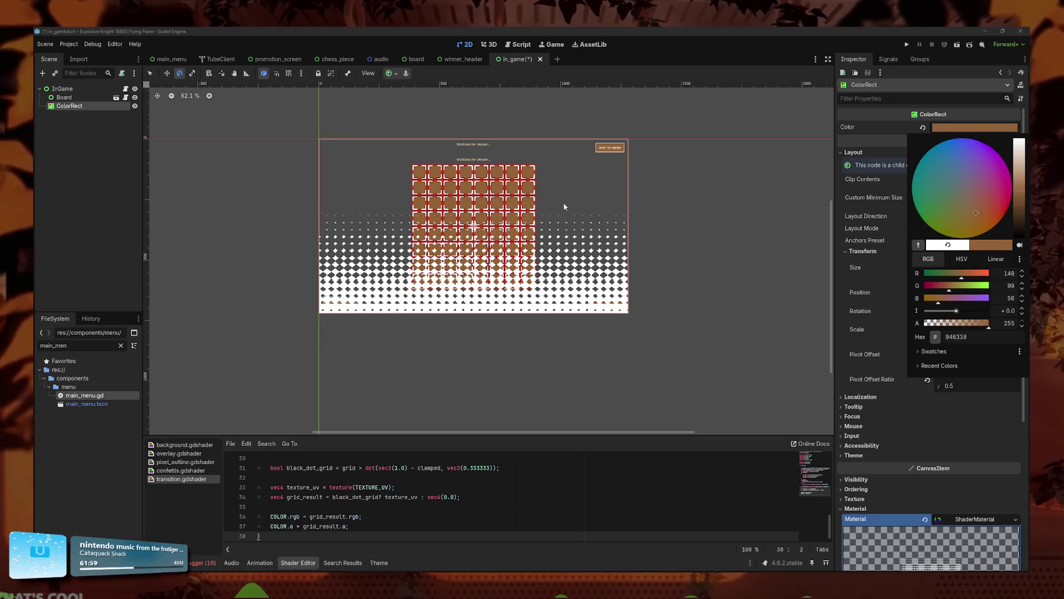
pyautogui.click(751, 221)
pyautogui.scroll(-5, 931, 470)
pyautogui.moveTo(971, 449)
pyautogui.mouseDown()
pyautogui.moveTo(945, 448)
pyautogui.moveTo(992, 448)
pyautogui.moveTo(943, 442)
pyautogui.mouseUp()
pyautogui.scroll(4, 417, 480)
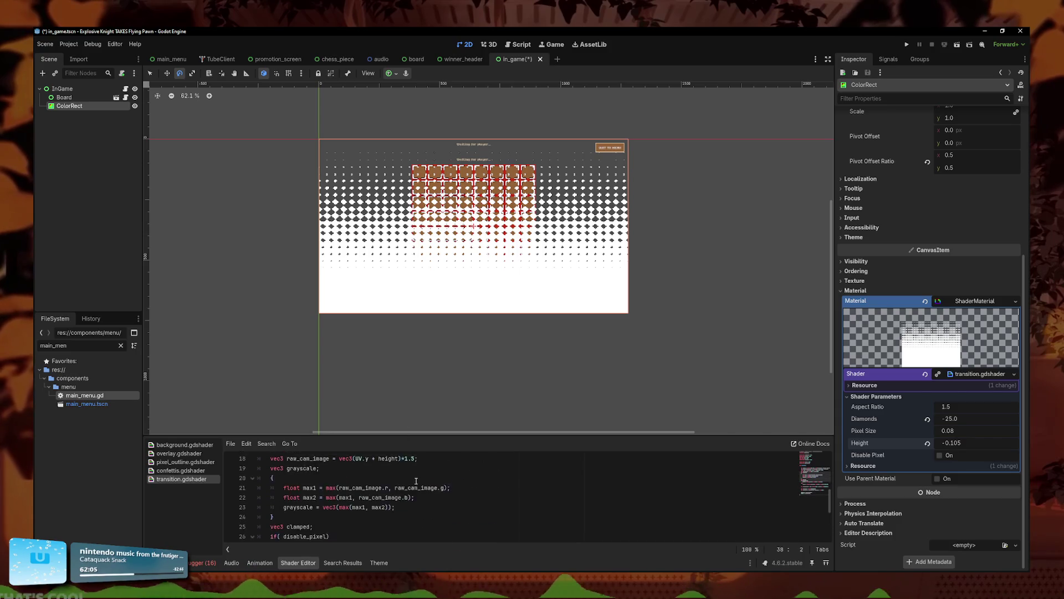
pyautogui.hotkey('ctrl', 's')
# Step: Replace the transition.gdshader code with the version adding color, invert_x and invert_y uniforms
pyautogui.scroll(1, 426, 478)
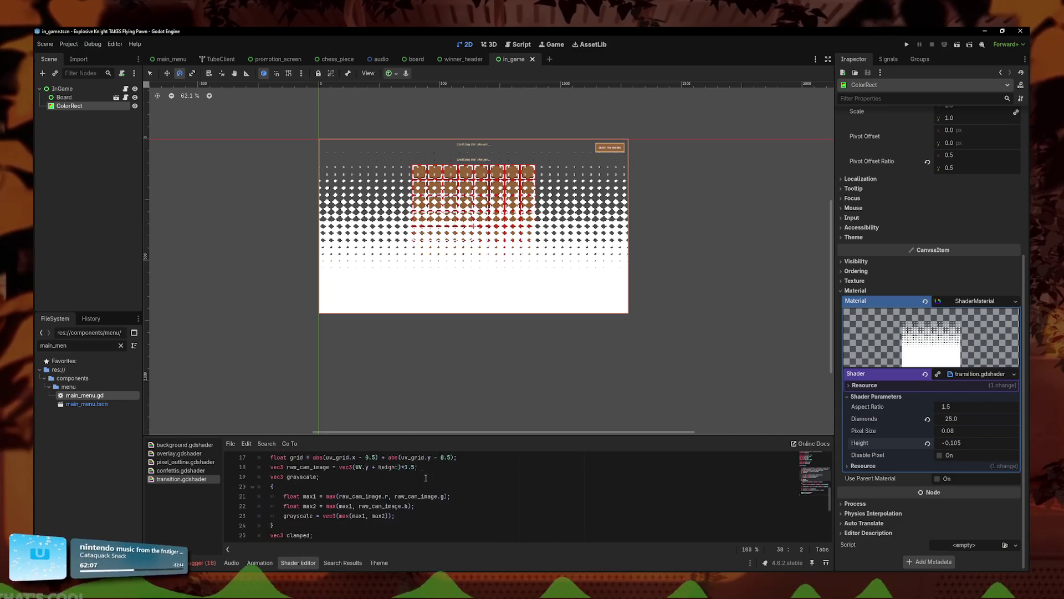
pyautogui.scroll(-4, 425, 477)
pyautogui.hotkey('ctrl', 'a')
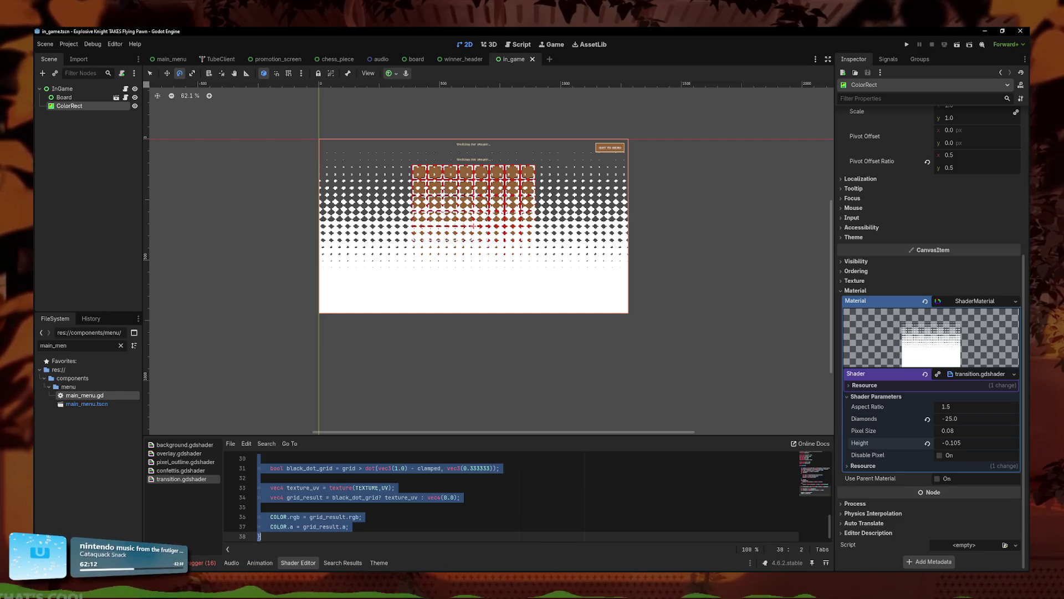
pyautogui.hotkey('alt', 'Tab')
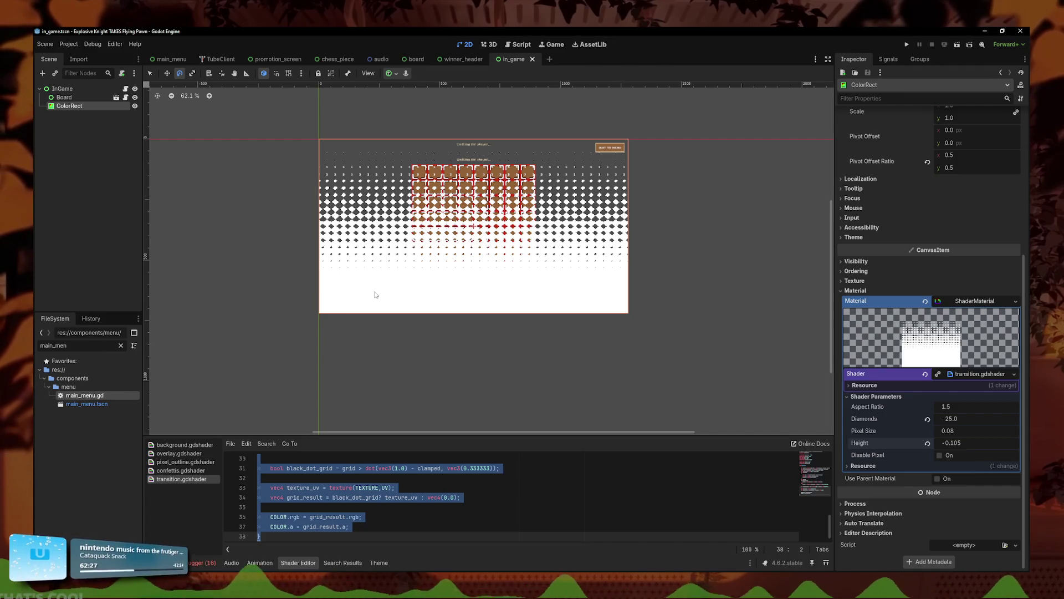
pyautogui.scroll(1, 388, 277)
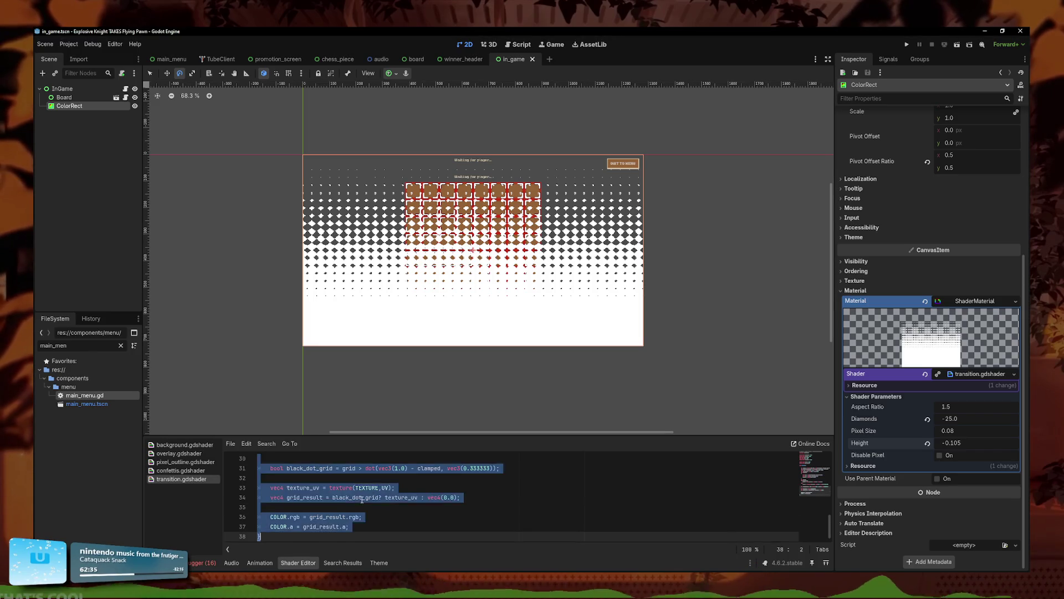
pyautogui.hotkey('ctrl', 'v')
pyautogui.scroll(10, 502, 478)
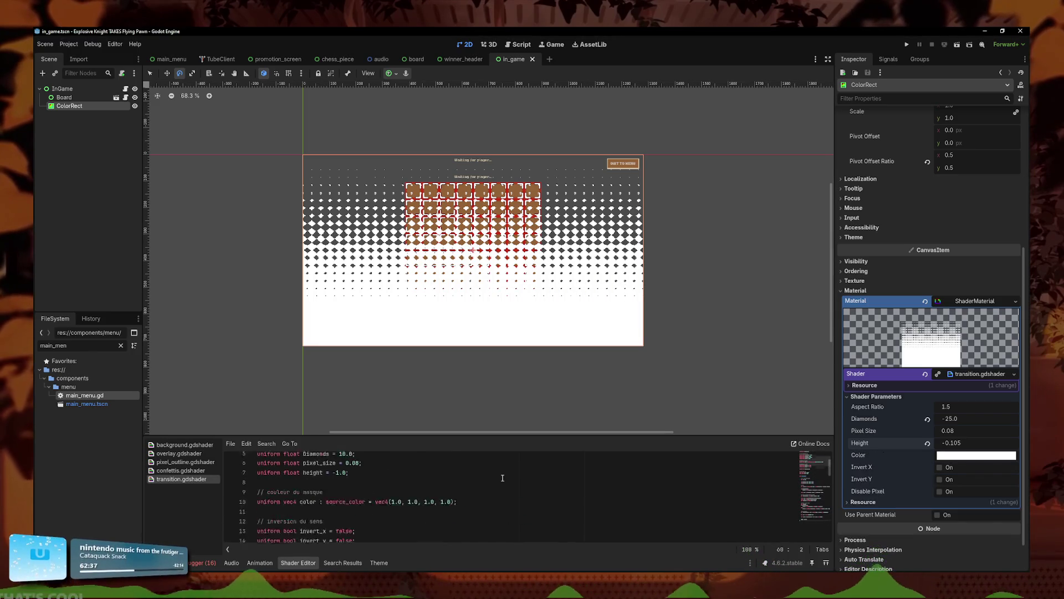
# Step: Toggle Invert X and Invert Y to test flipping the mask, leaving both off
pyautogui.click(939, 479)
pyautogui.click(940, 478)
pyautogui.click(939, 467)
pyautogui.click(940, 479)
pyautogui.click(939, 479)
pyautogui.click(939, 467)
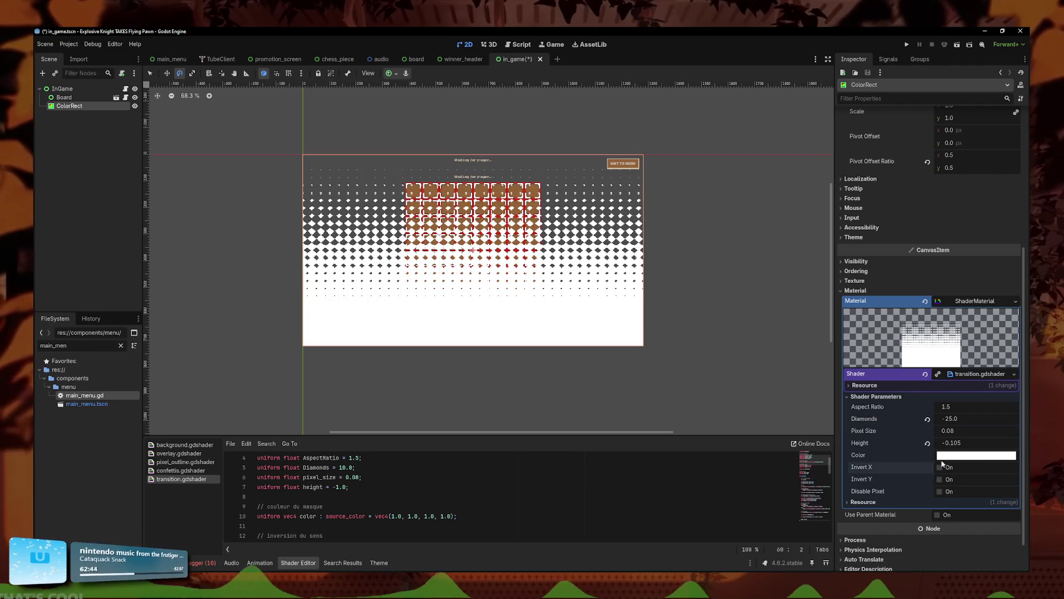
pyautogui.click(940, 479)
pyautogui.click(941, 479)
# Step: Eyedrop the mask Color, trying brown and grey 4c4c4c before settling on cream
pyautogui.click(958, 457)
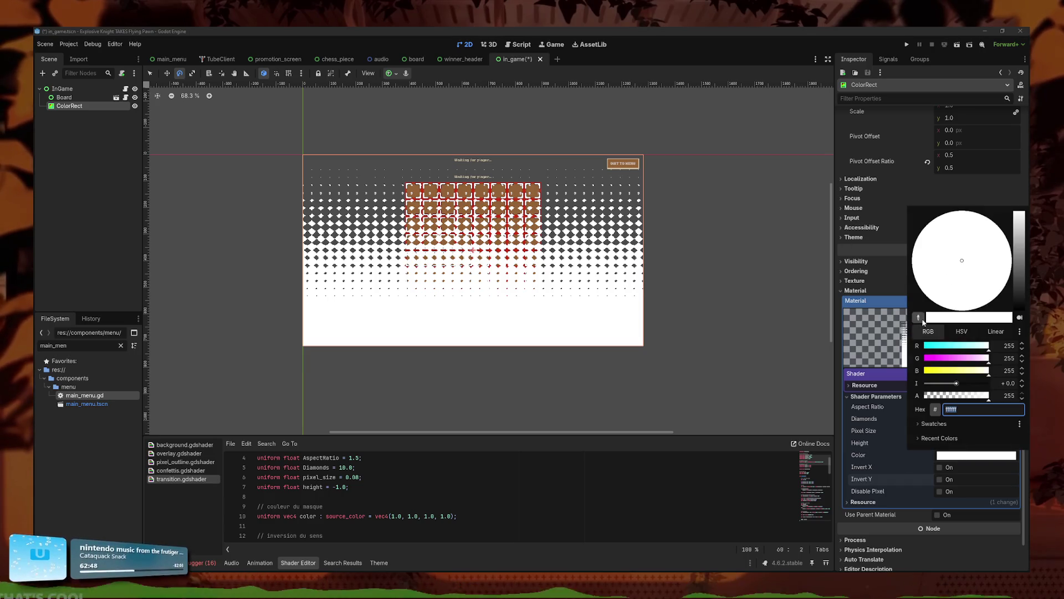
pyautogui.click(918, 318)
pyautogui.click(499, 192)
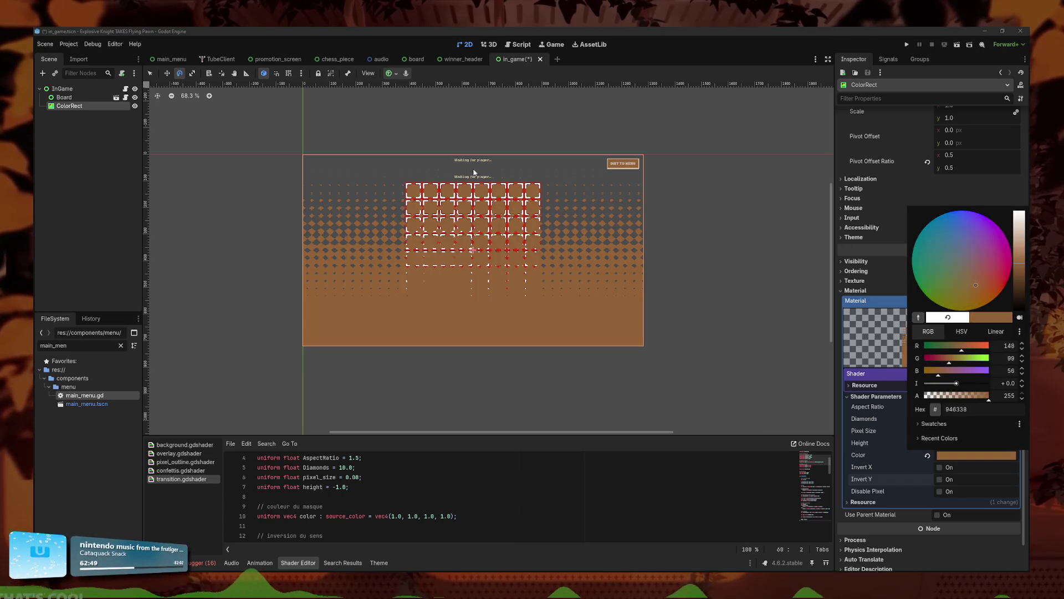
pyautogui.click(920, 319)
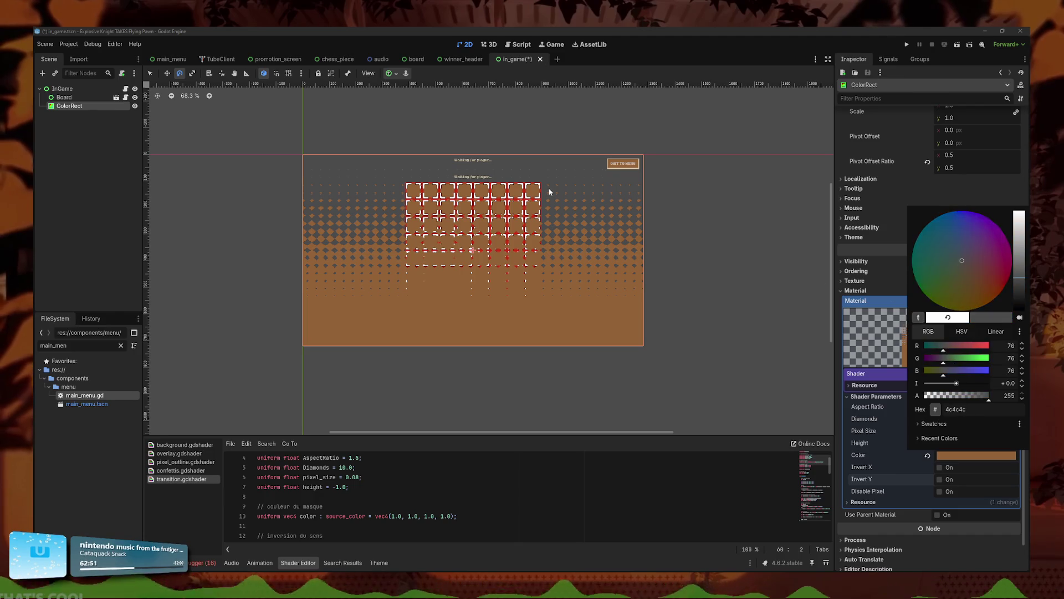
pyautogui.click(544, 158)
pyautogui.click(918, 317)
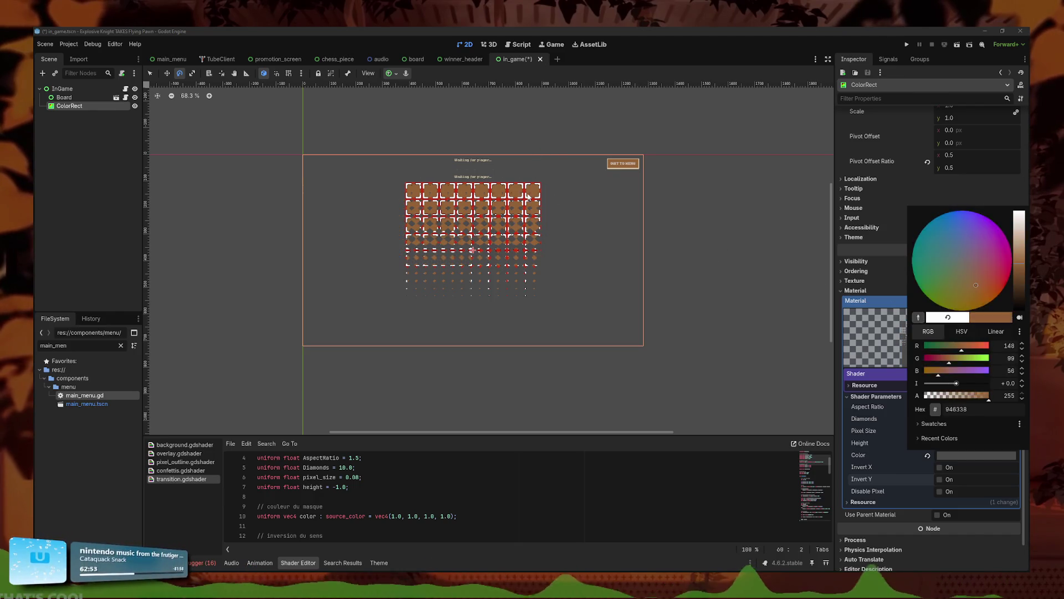
pyautogui.click(543, 198)
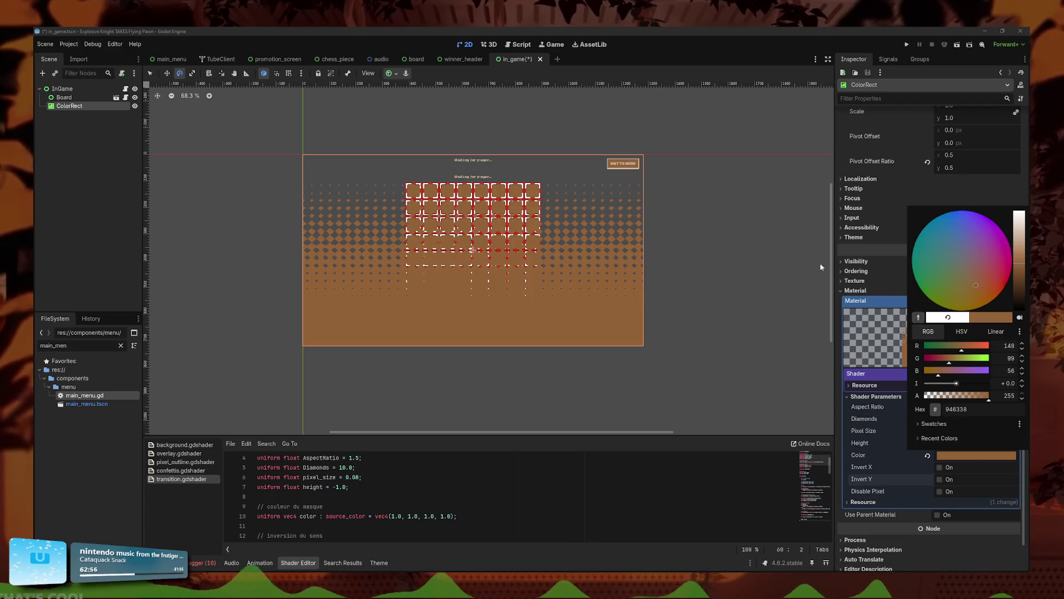
pyautogui.click(921, 317)
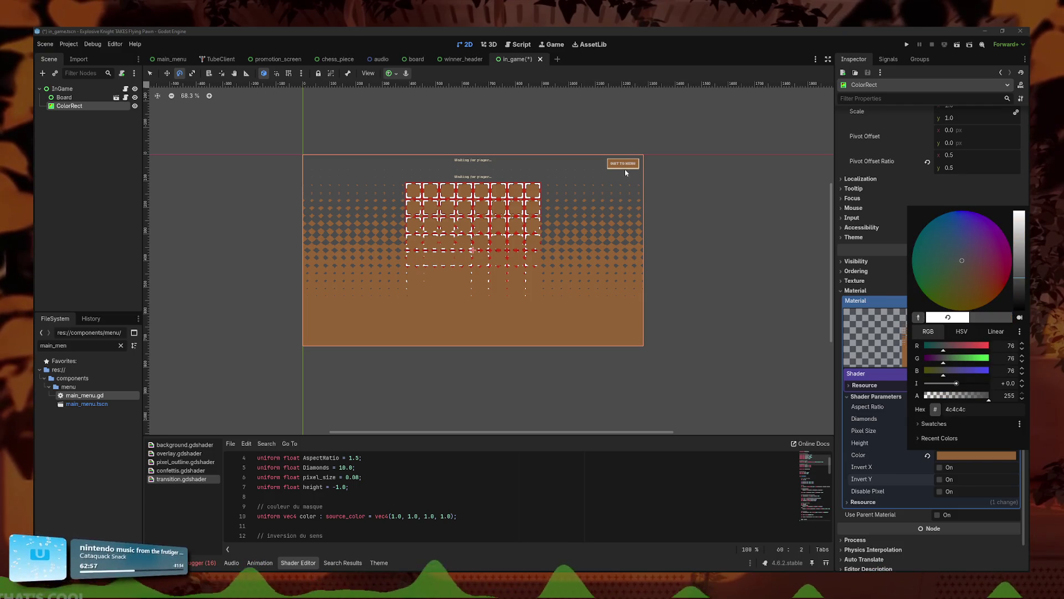
pyautogui.click(623, 170)
pyautogui.click(723, 271)
# Step: Preview Height with the inversions, then reset Height to -1.0 and save in_game
pyautogui.moveTo(975, 442)
pyautogui.mouseDown()
pyautogui.moveTo(1009, 443)
pyautogui.moveTo(943, 442)
pyautogui.moveTo(975, 442)
pyautogui.mouseUp()
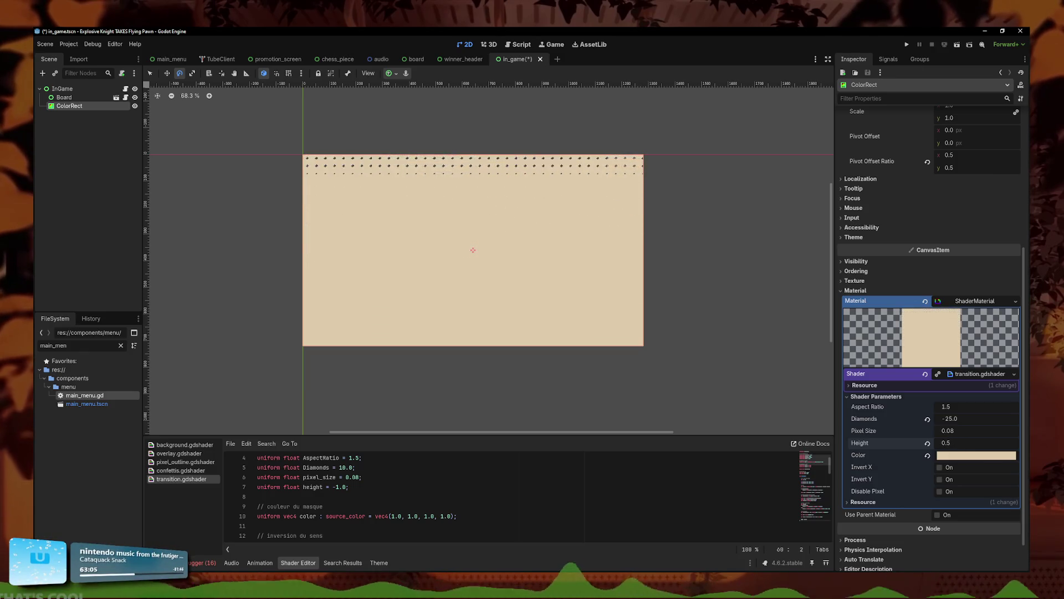
pyautogui.click(947, 469)
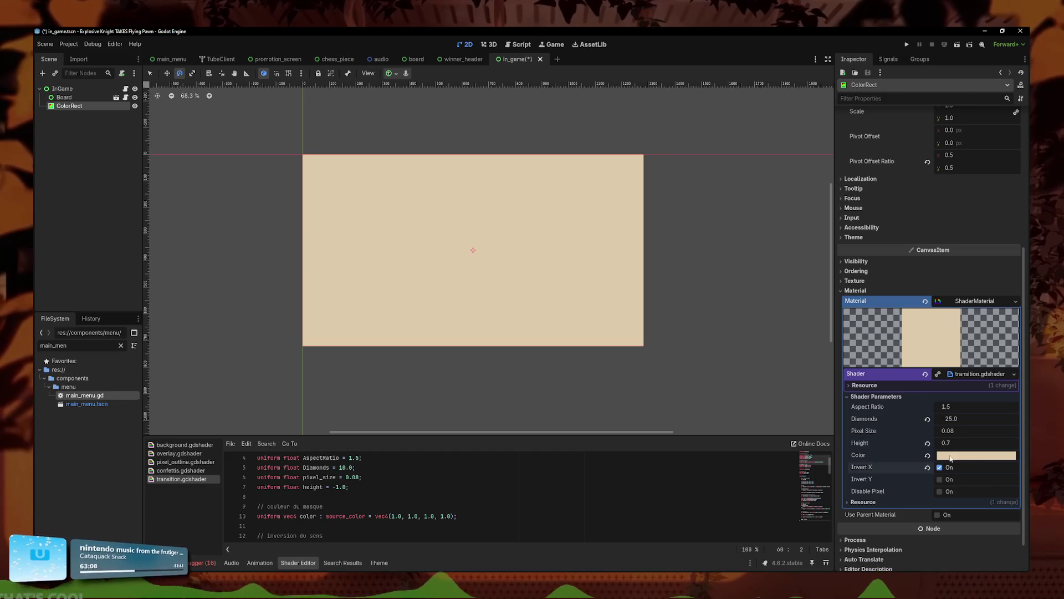
pyautogui.moveTo(957, 442)
pyautogui.mouseDown()
pyautogui.moveTo(936, 443)
pyautogui.moveTo(976, 443)
pyautogui.mouseUp()
pyautogui.click(949, 467)
pyautogui.click(949, 479)
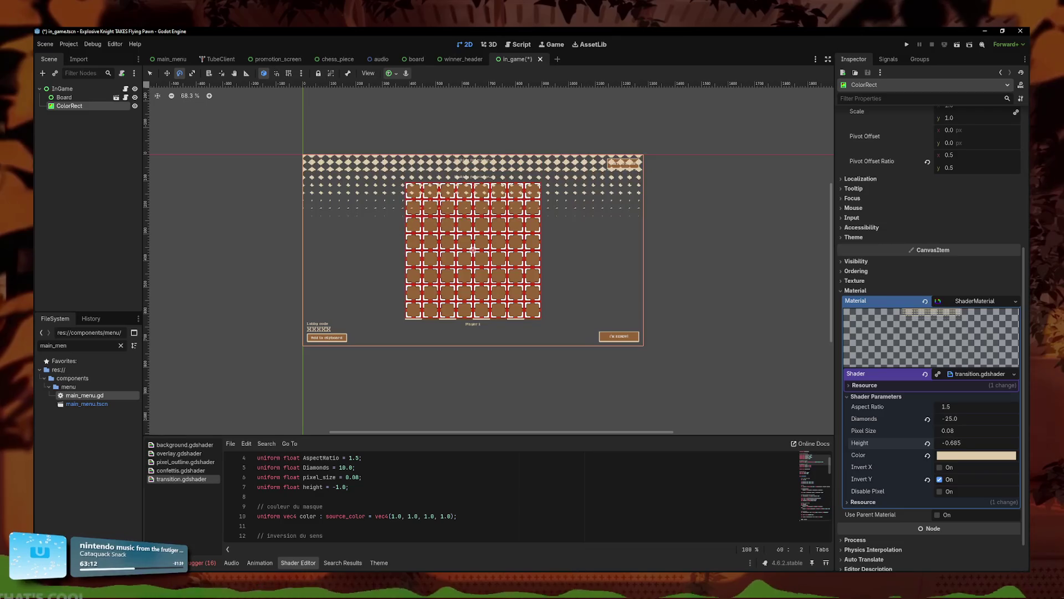
pyautogui.click(939, 478)
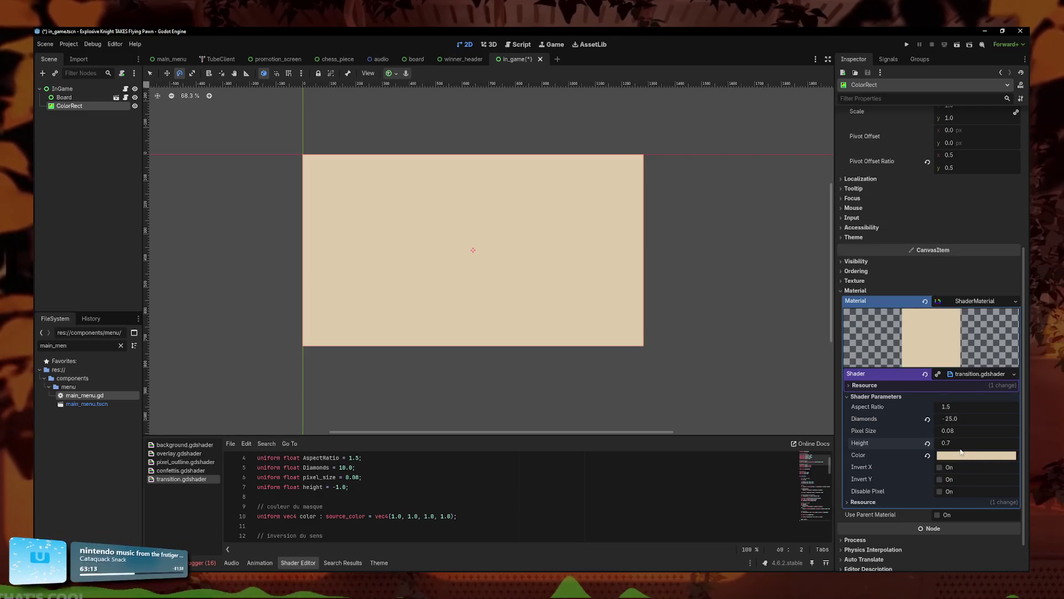
pyautogui.click(927, 442)
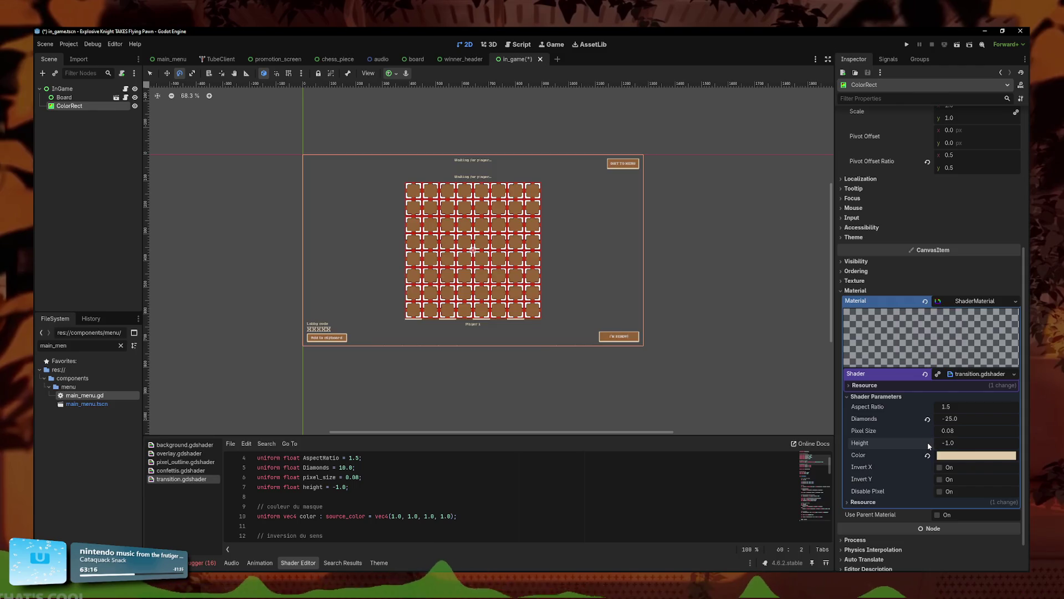
pyautogui.hotkey('ctrl', 's')
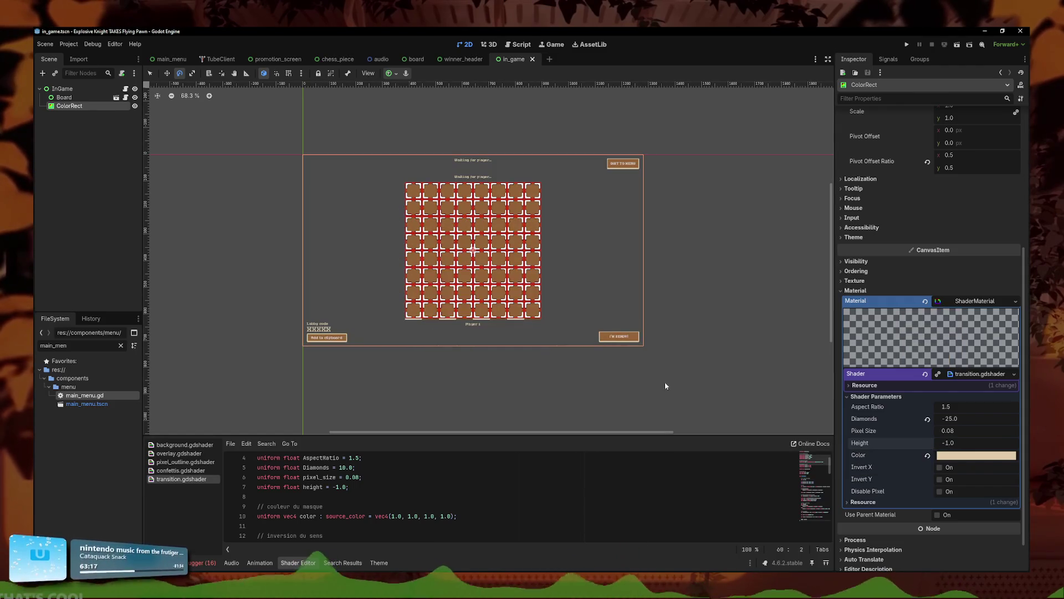
# Step: Rename the ColorRect to TransitionScreen and save the branch as transition_screen.tscn
pyautogui.doubleClick(66, 106)
pyautogui.write('TransitionSc')
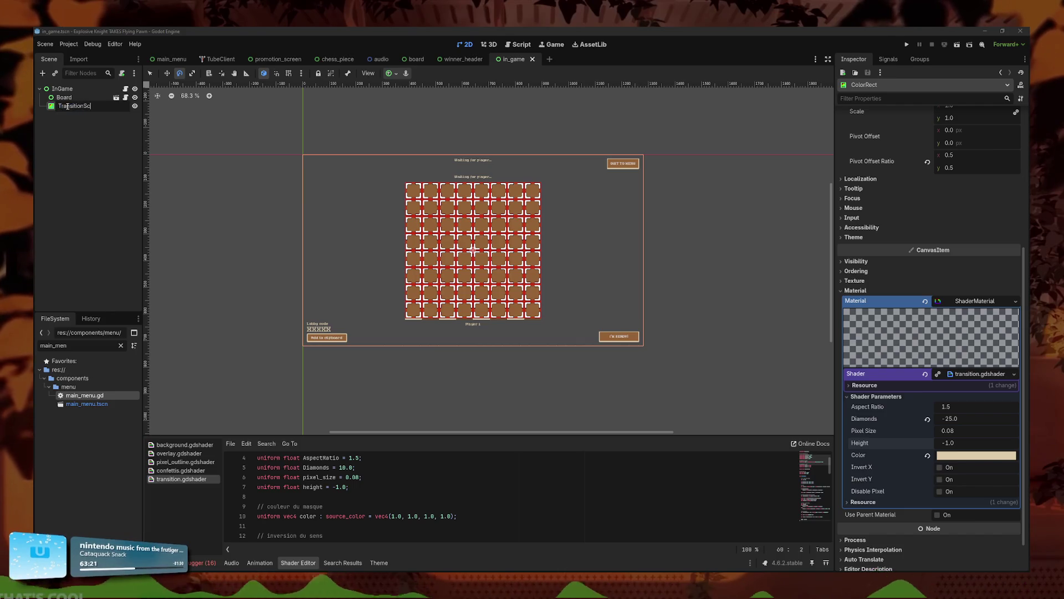
pyautogui.write('reen')
pyautogui.press('Return')
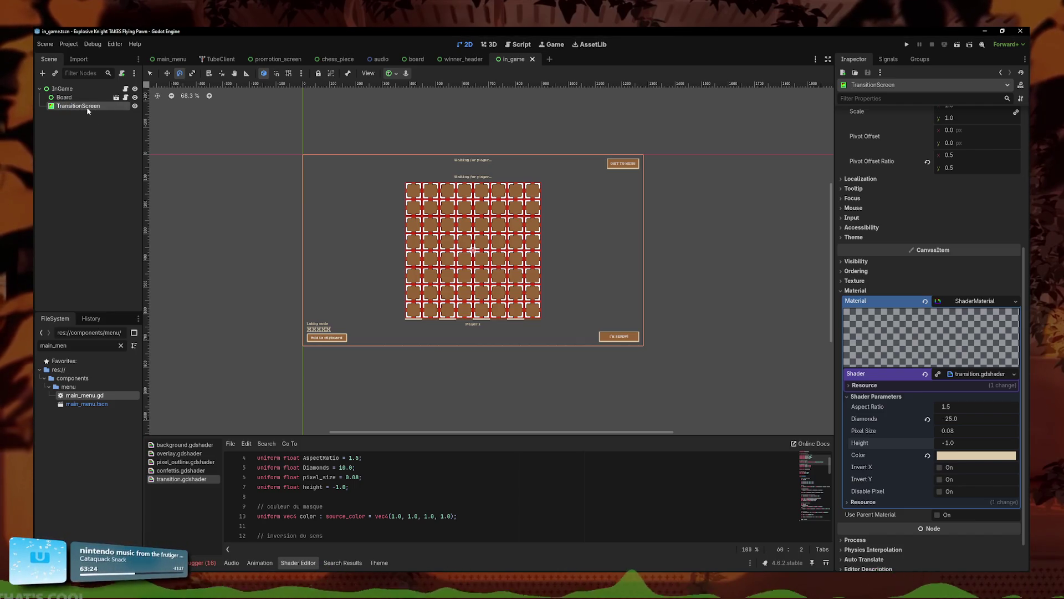
pyautogui.rightClick(87, 110)
pyautogui.click(166, 292)
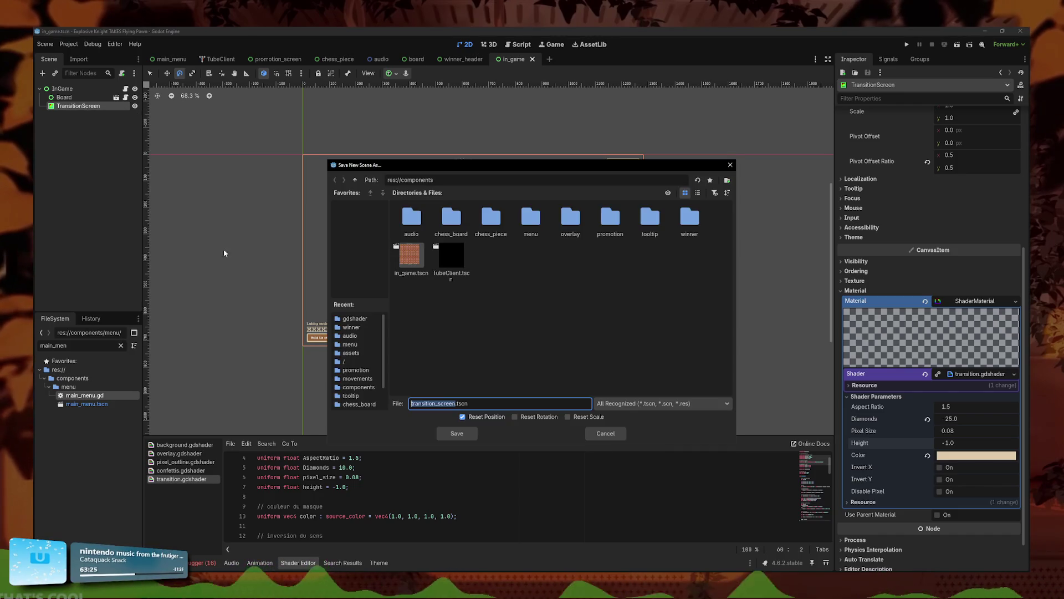
pyautogui.click(456, 435)
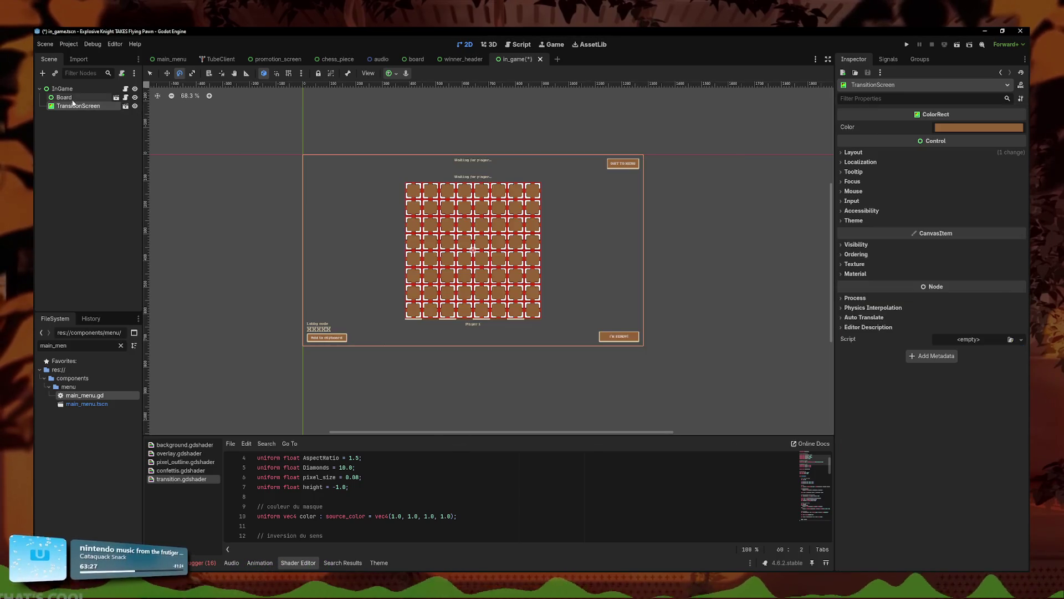
# Step: In the transition_screen scene, add an AnimationPlayer child to TransitionScreen, undoing a mistaken AnimationTree
pyautogui.click(125, 105)
pyautogui.rightClick(83, 89)
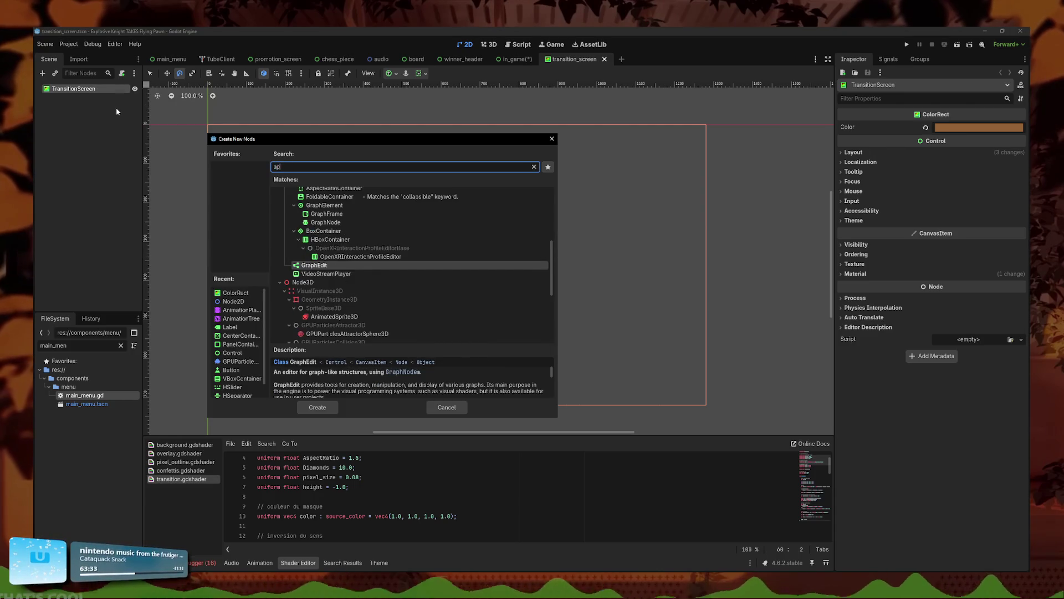
pyautogui.write('nim')
pyautogui.press('Return')
pyautogui.hotkey('ctrl', 'z')
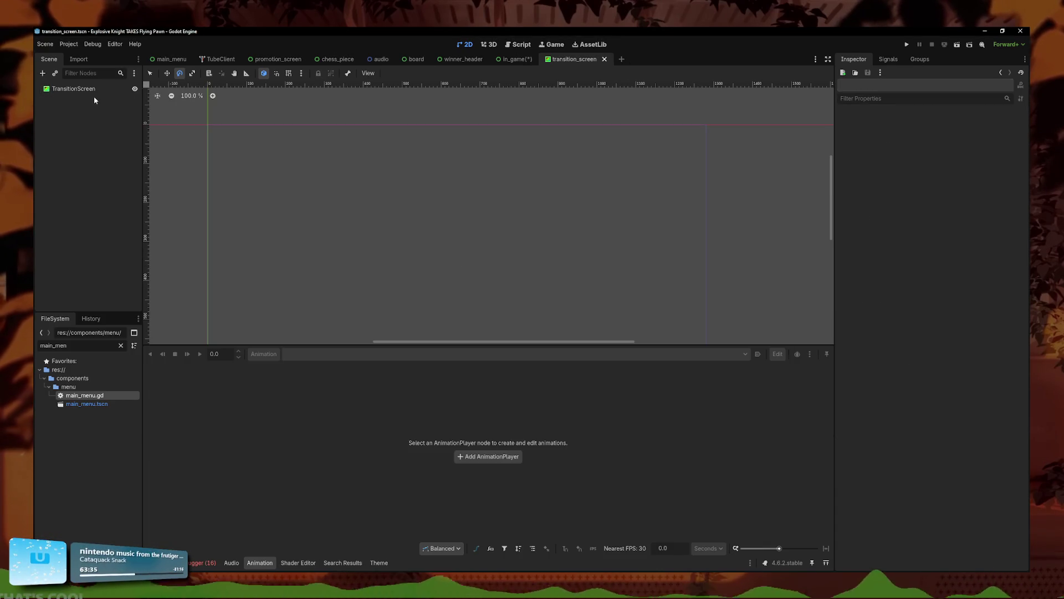
pyautogui.rightClick(91, 89)
pyautogui.click(118, 109)
pyautogui.write('anim')
pyautogui.press('Down')
pyautogui.press('Return')
# Step: Expand TransitionScreen's ShaderMaterial parameters and adjust Height to about -1.255
pyautogui.scroll(-2, 326, 224)
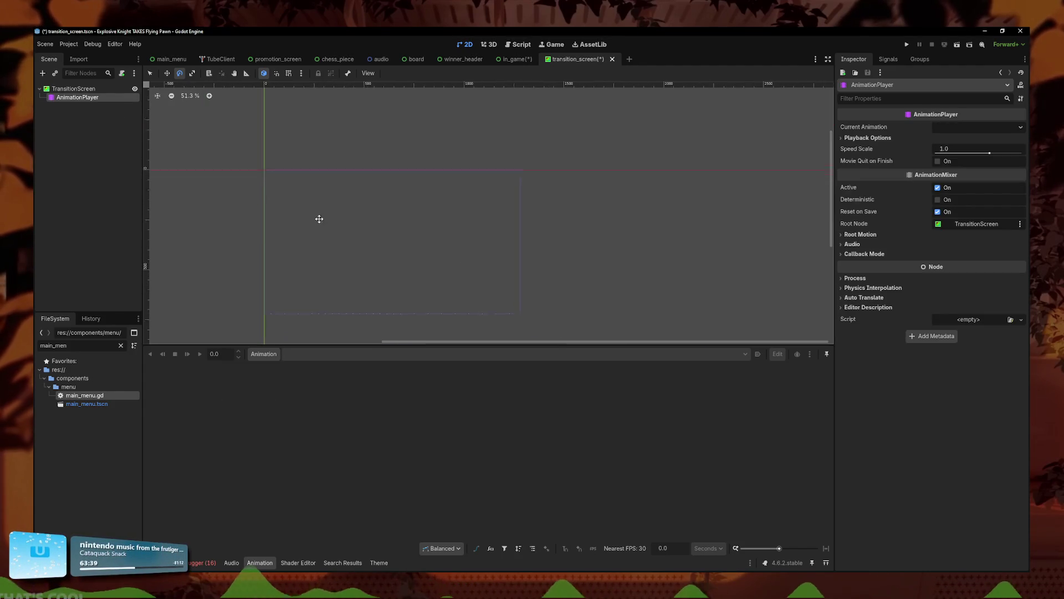
pyautogui.click(331, 244)
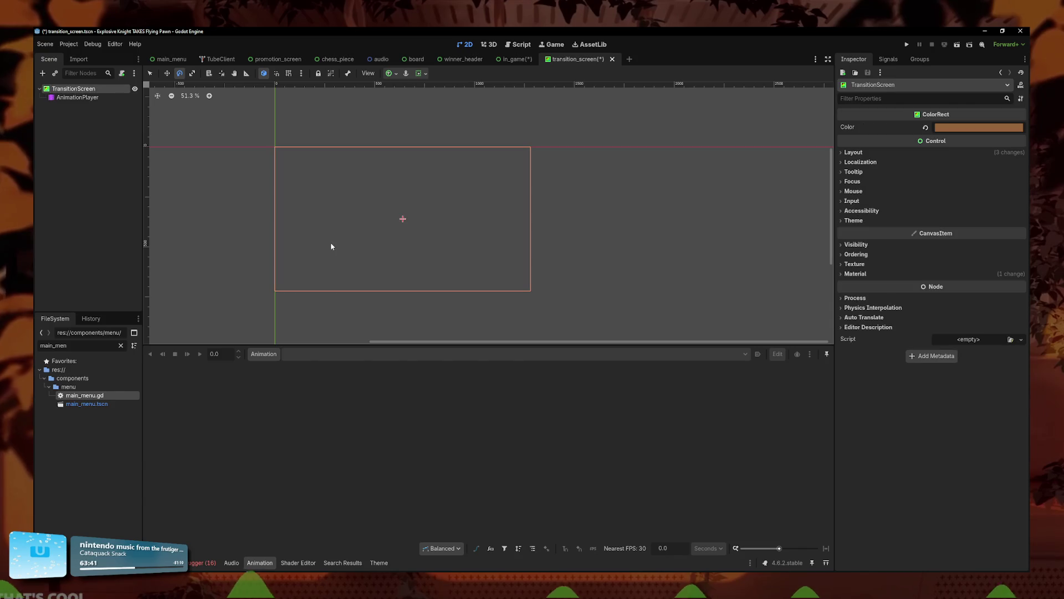
pyautogui.click(869, 273)
pyautogui.click(973, 284)
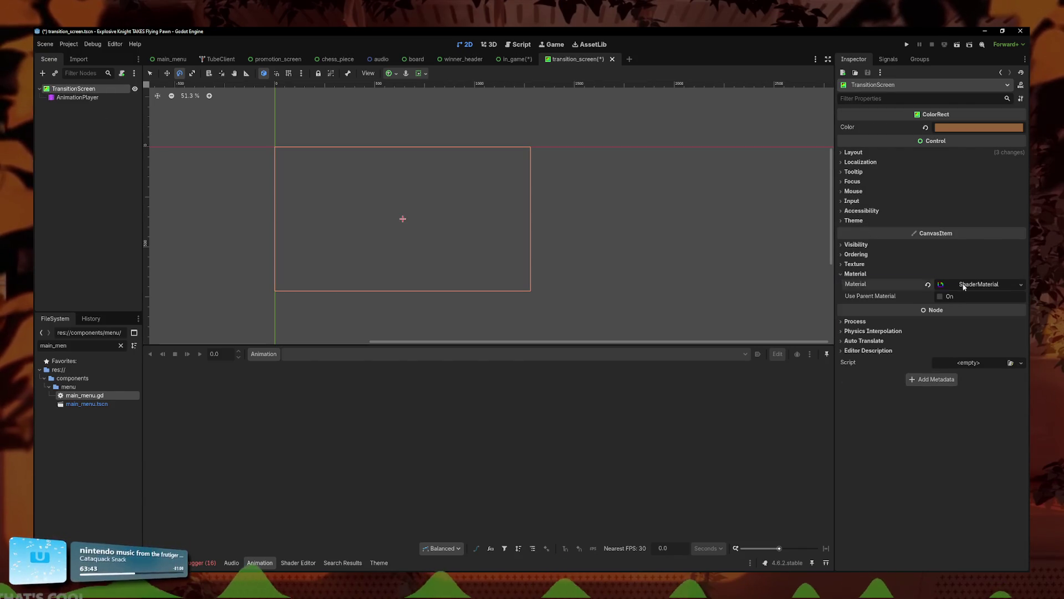
pyautogui.moveTo(958, 414); pyautogui.dragTo(969, 416)
pyautogui.scroll(4, 371, 294)
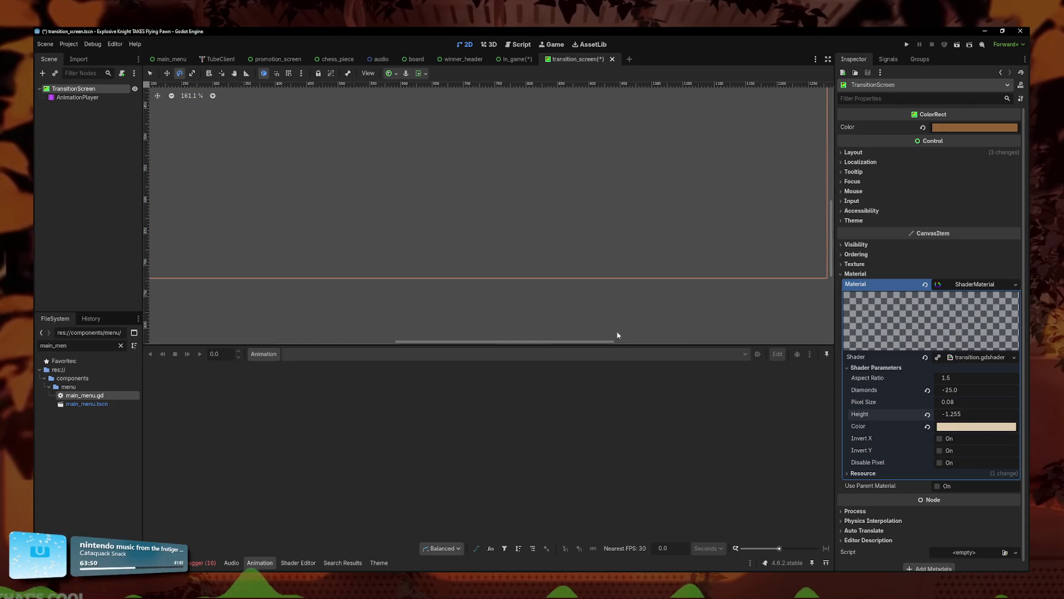
pyautogui.click(938, 416)
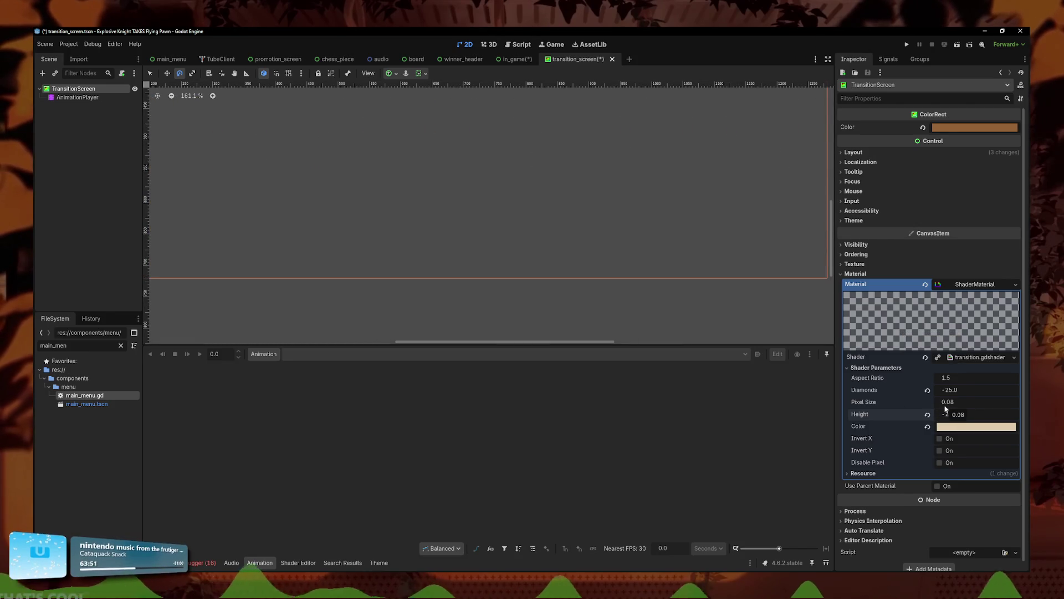